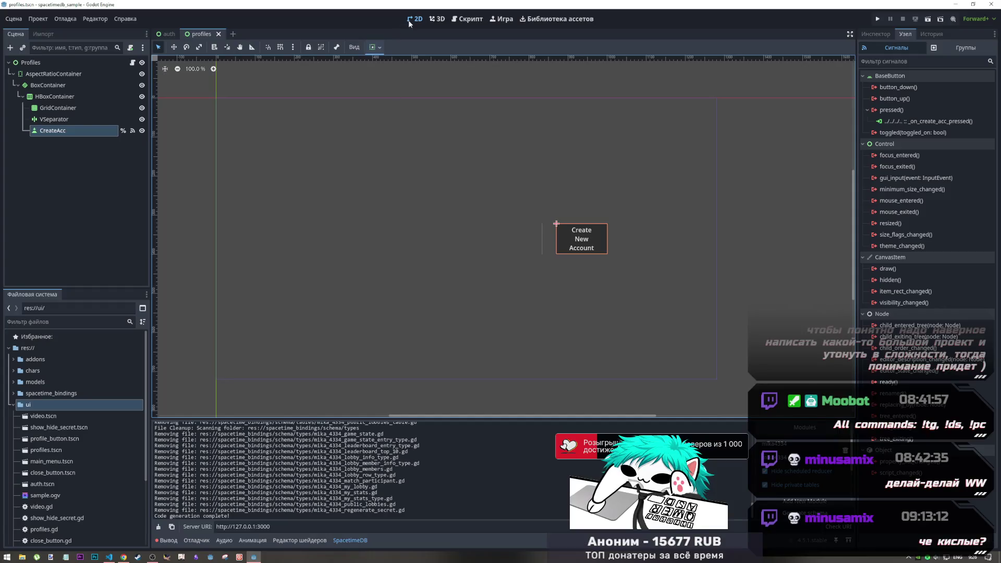
# Add a new line at the end of close_button.gd and save it
pyautogui.click(468, 19)
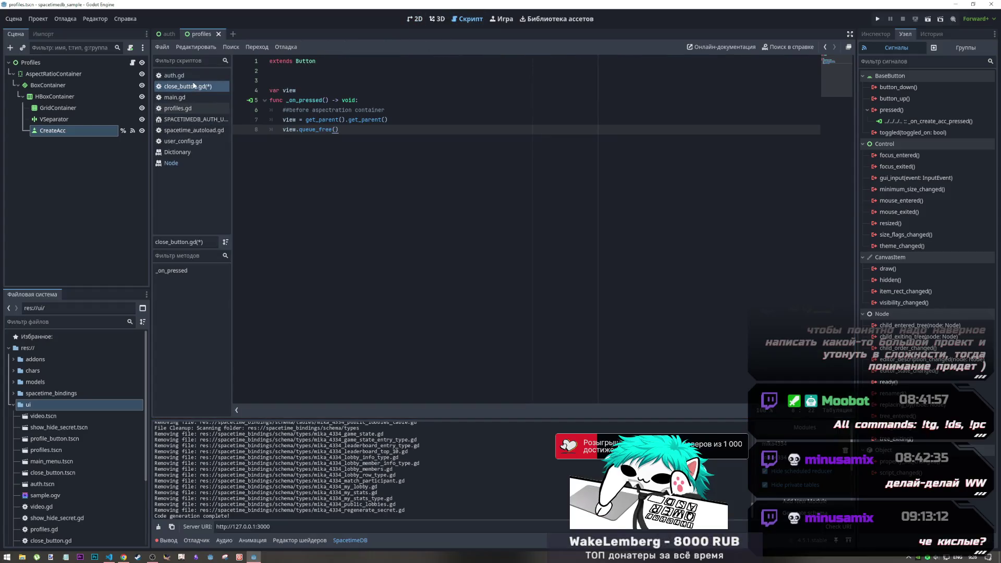
pyautogui.click(324, 130)
pyautogui.press('Return')
pyautogui.hotkey('ctrl', 's')
# Open auth.gd at the register() function, then bring up the auth scene
pyautogui.click(177, 76)
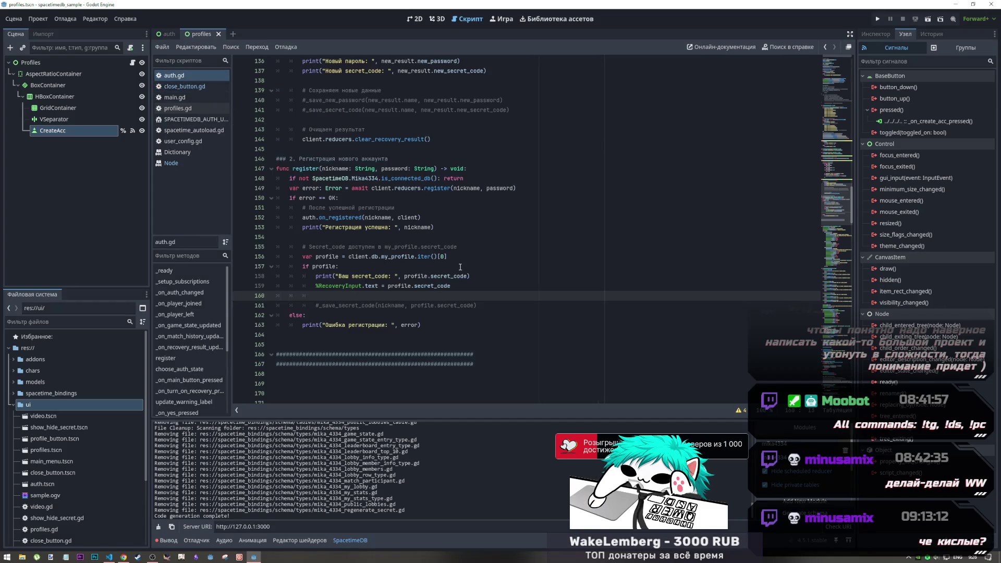
pyautogui.scroll(-5, 461, 267)
pyautogui.scroll(4, 451, 276)
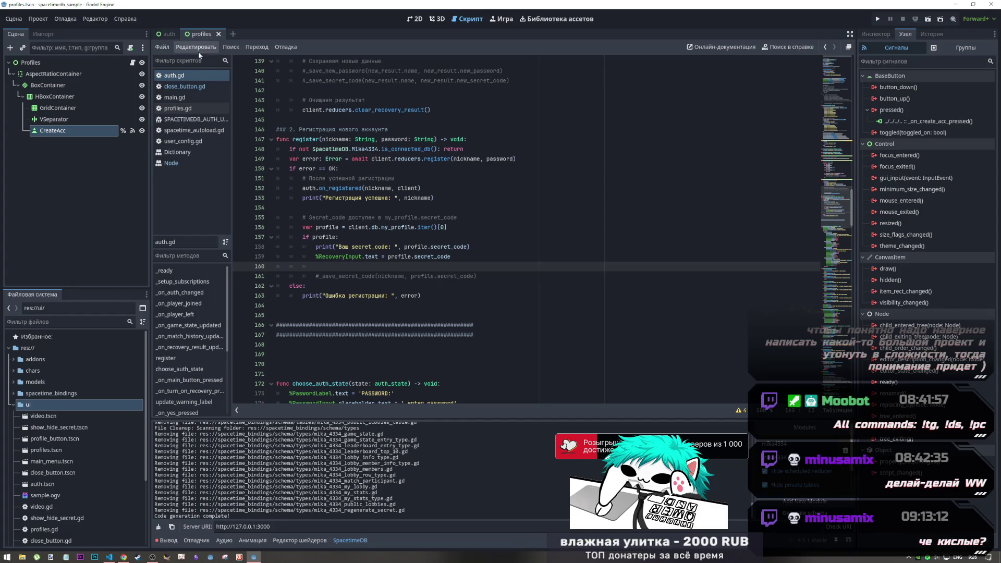
pyautogui.click(167, 33)
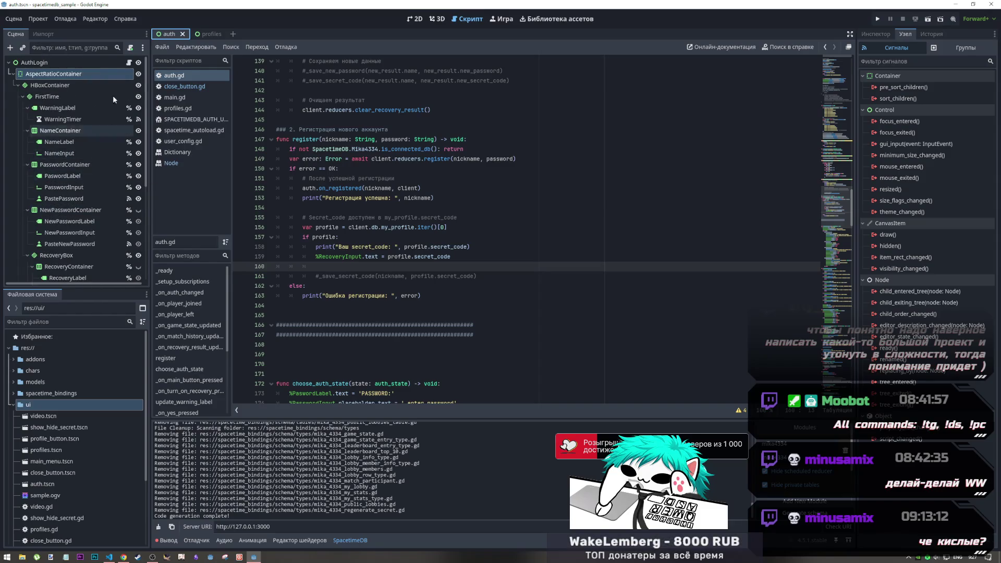
# Make AspectRatioContainer a unique name and insert %AspectRatioContainer.add_child() on line 160 of auth.gd
pyautogui.rightClick(81, 75)
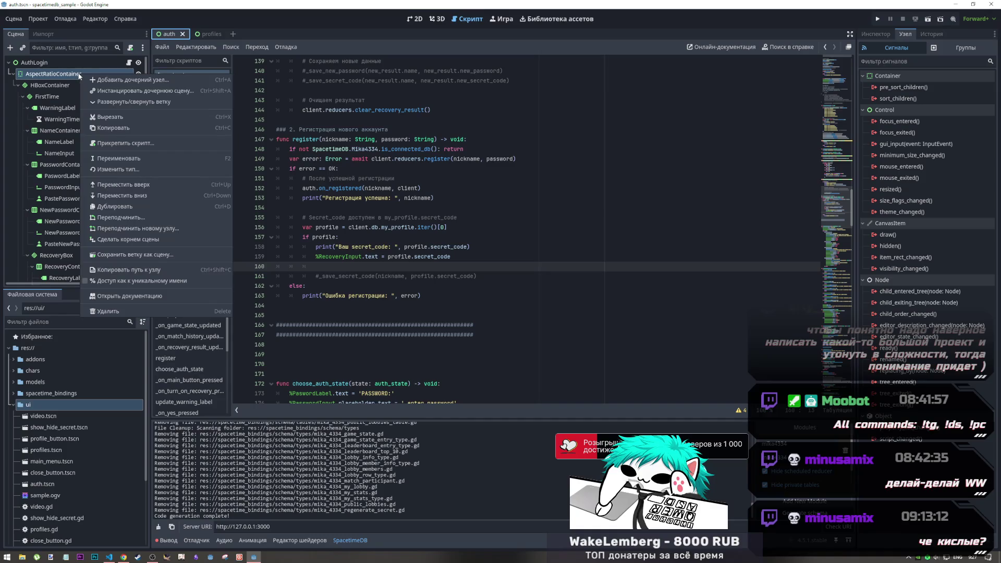
pyautogui.click(120, 281)
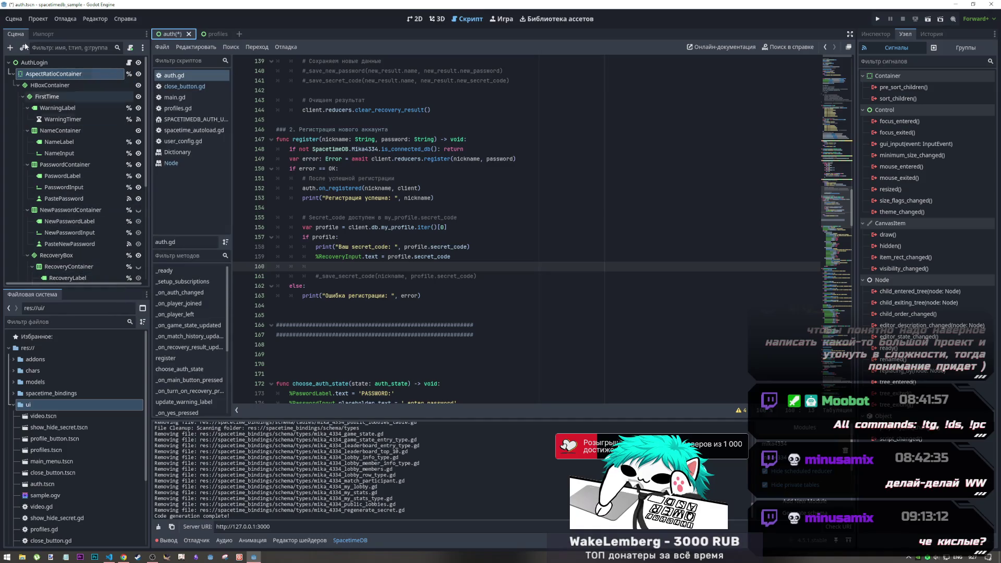
pyautogui.moveTo(56, 79)
pyautogui.mouseDown()
pyautogui.moveTo(299, 252)
pyautogui.moveTo(363, 267)
pyautogui.mouseUp()
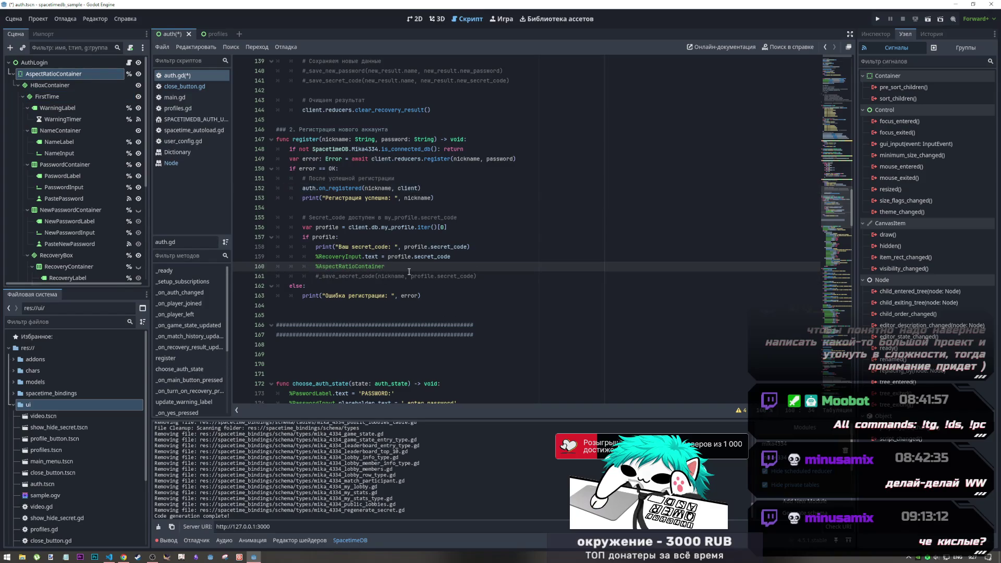
pyautogui.write('.add')
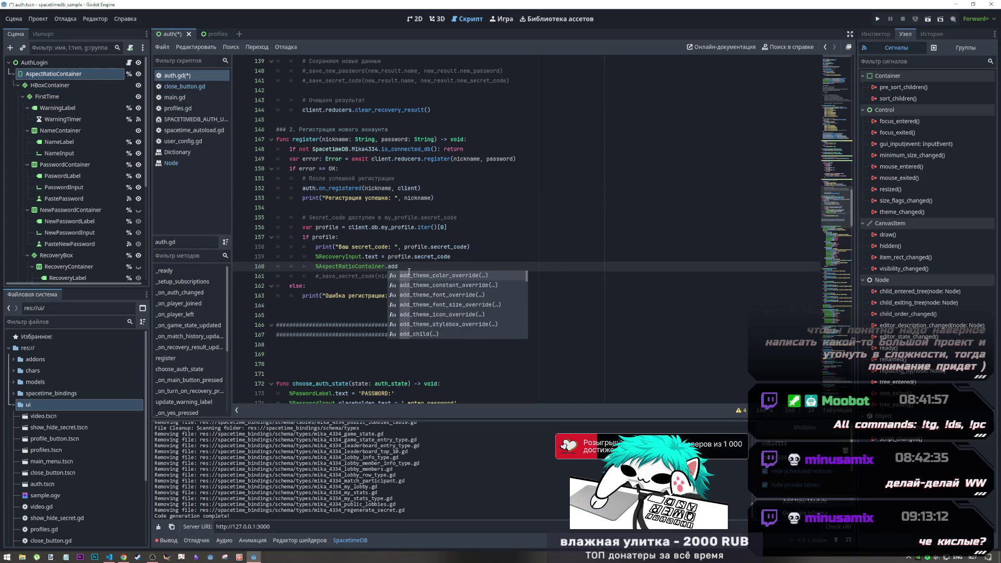
pyautogui.write('_child')
pyautogui.press('Return')
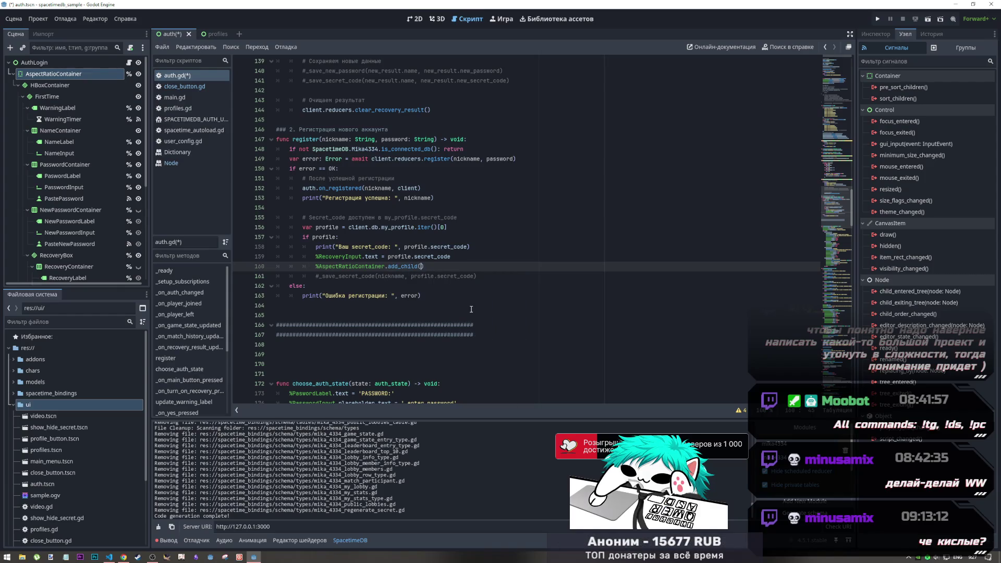
pyautogui.scroll(10, 678, 183)
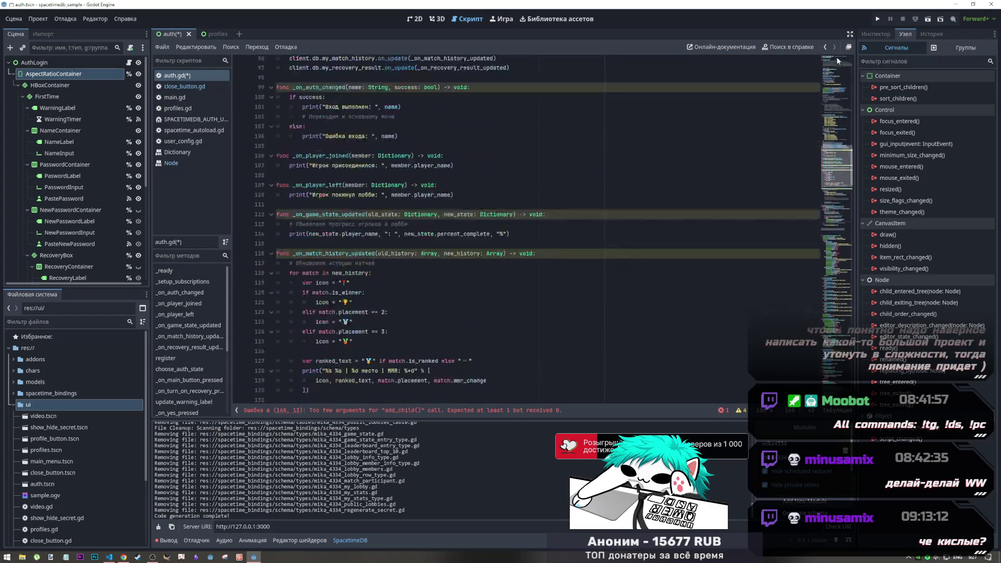
# Declare an exported close_button Button variable by duplicating the main_button line
pyautogui.click(838, 61)
pyautogui.click(583, 209)
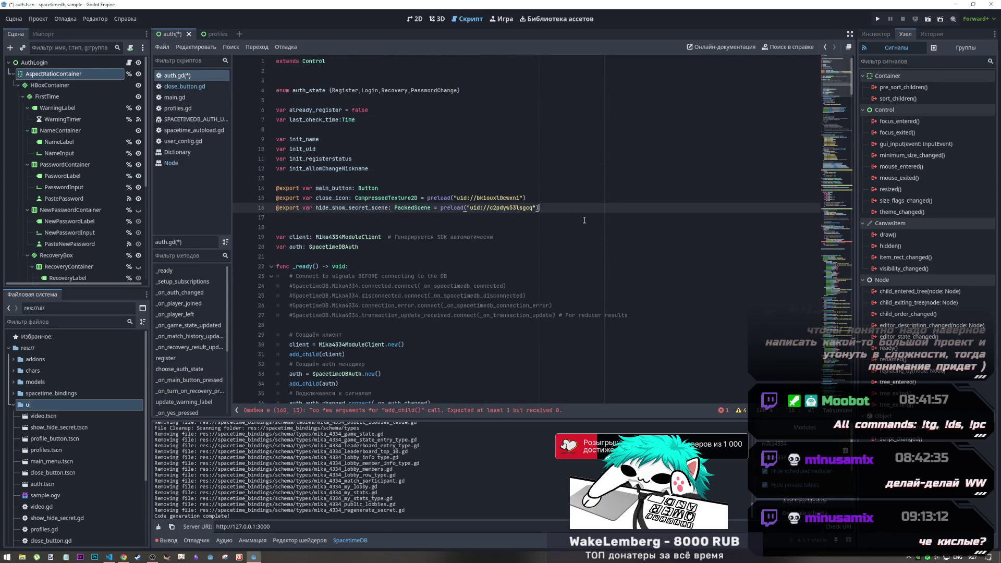
pyautogui.press('Return')
pyautogui.click(408, 186)
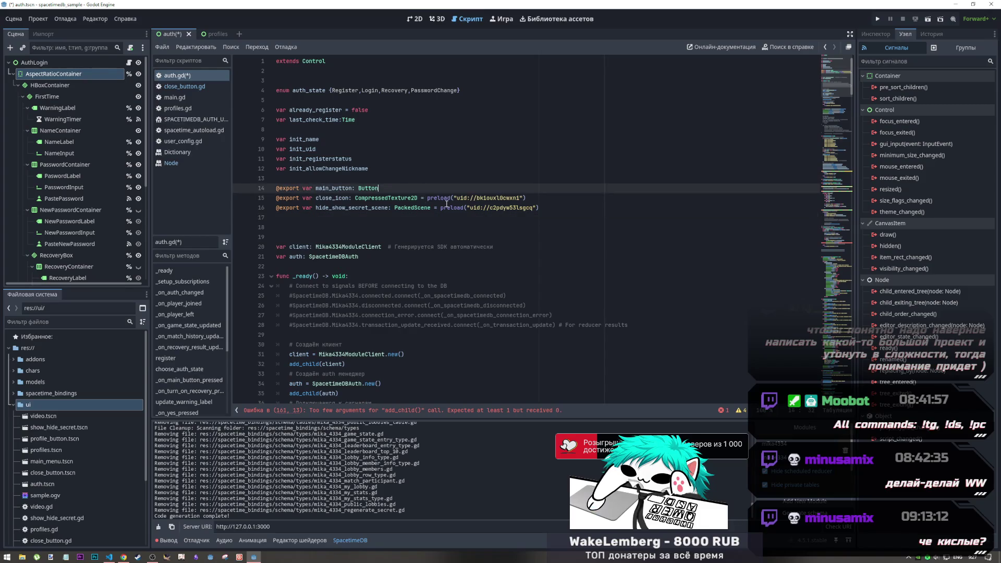
pyautogui.press('Return')
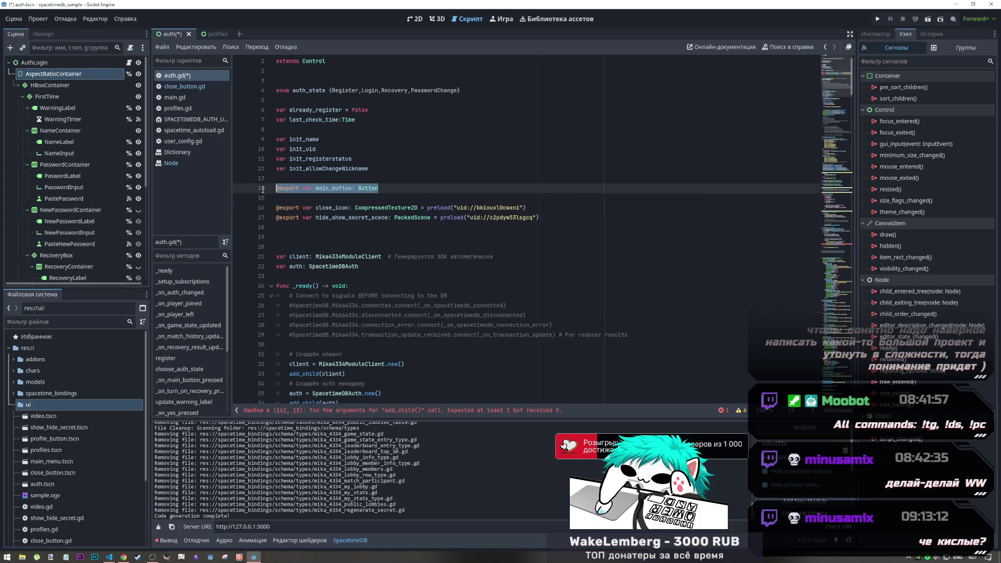
pyautogui.hotkey('ctrl', 'v')
pyautogui.doubleClick(329, 198)
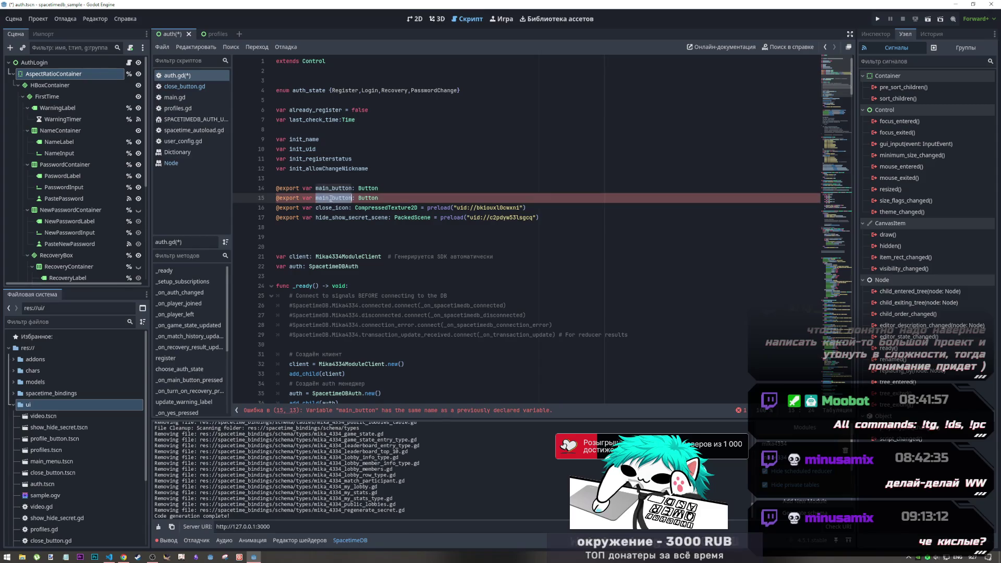
pyautogui.click(329, 198)
pyautogui.hotkey('shift', 'Left')
pyautogui.hotkey('shift', 'Left')
pyautogui.hotkey('shift', 'Left')
pyautogui.write('close')
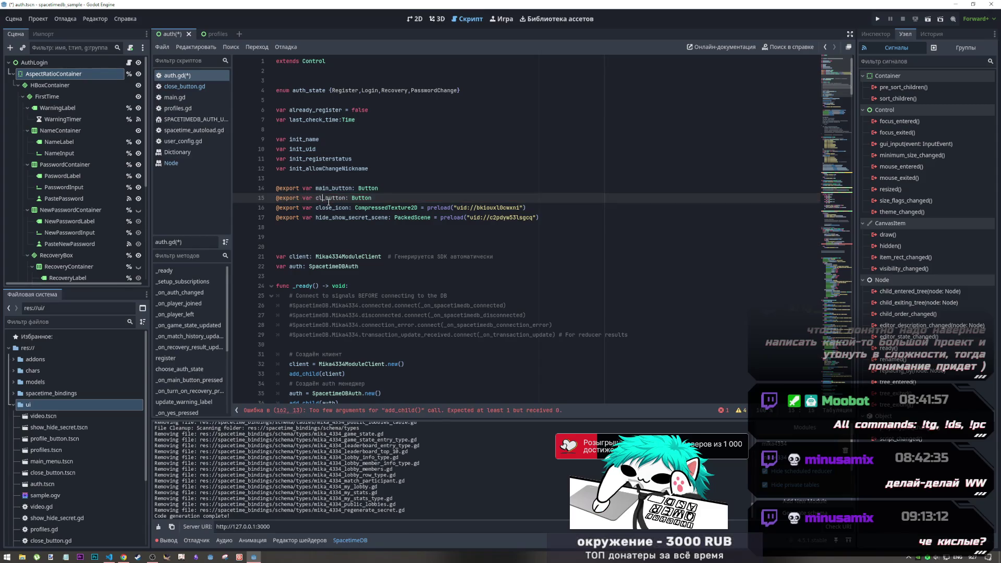
pyautogui.doubleClick(342, 198)
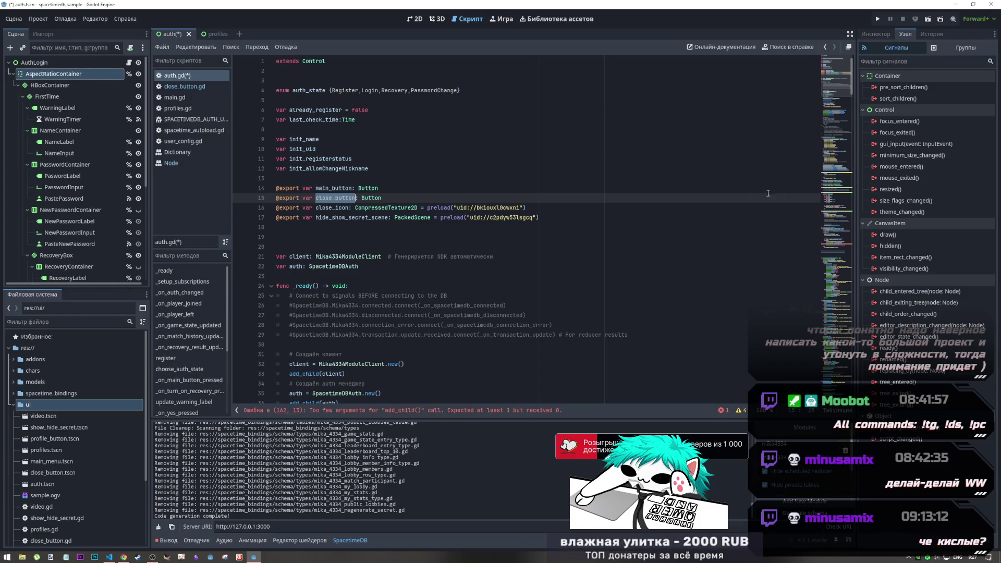
# Pass close_button to the add_child call on line 162 and save the script
pyautogui.click(837, 241)
pyautogui.scroll(4, 837, 241)
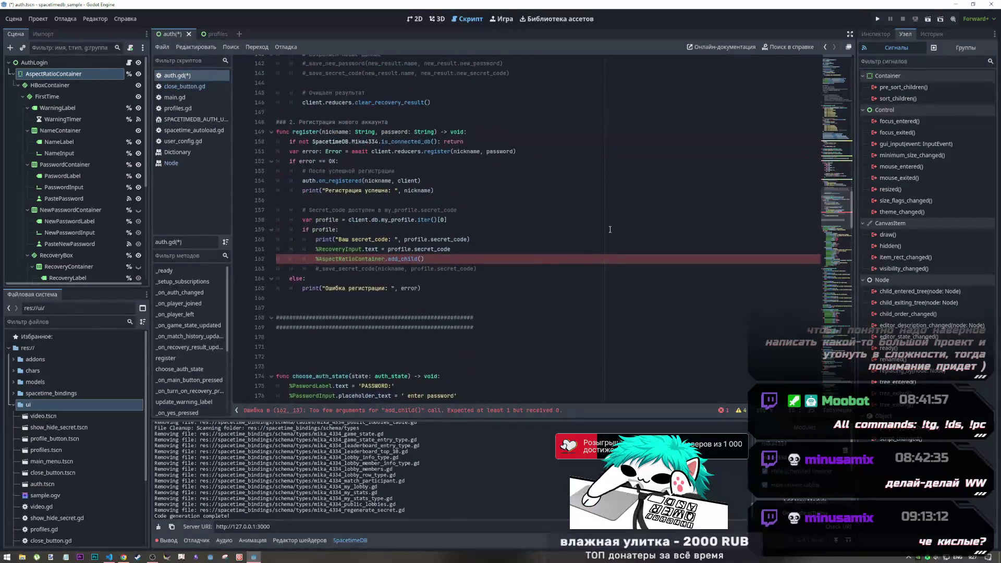
pyautogui.click(452, 251)
pyautogui.click(425, 259)
pyautogui.write('close_button')
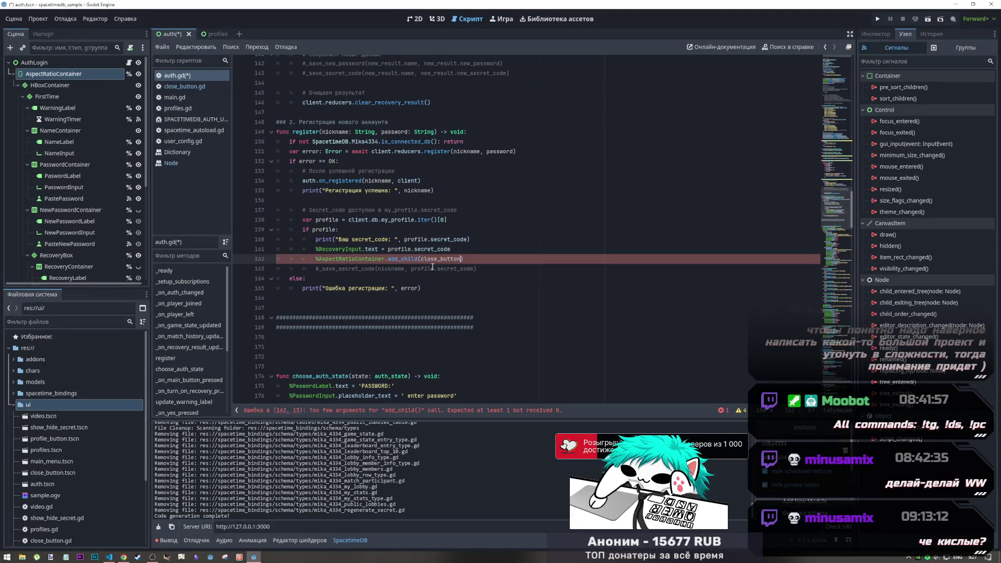
pyautogui.hotkey('ctrl', 's')
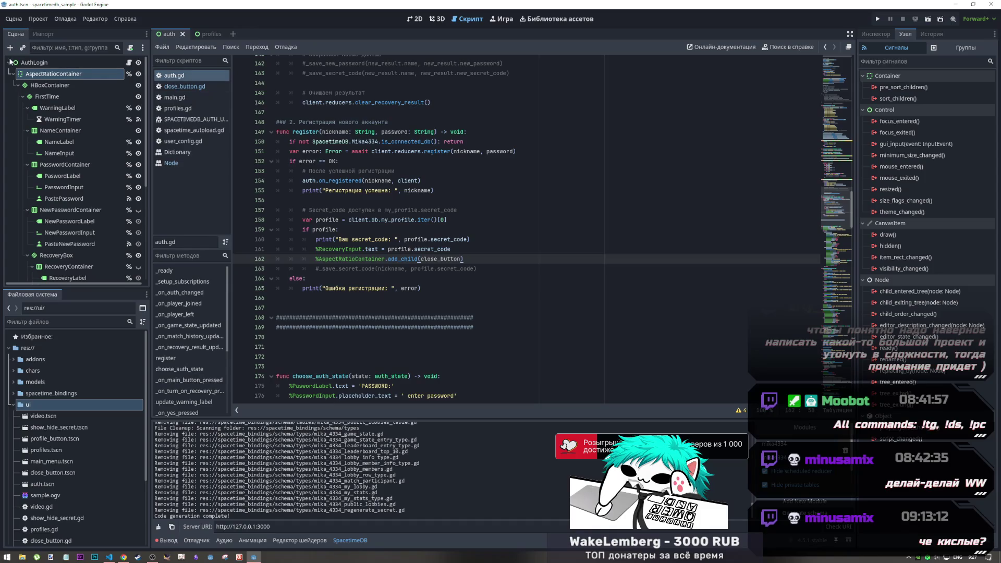
pyautogui.click(18, 85)
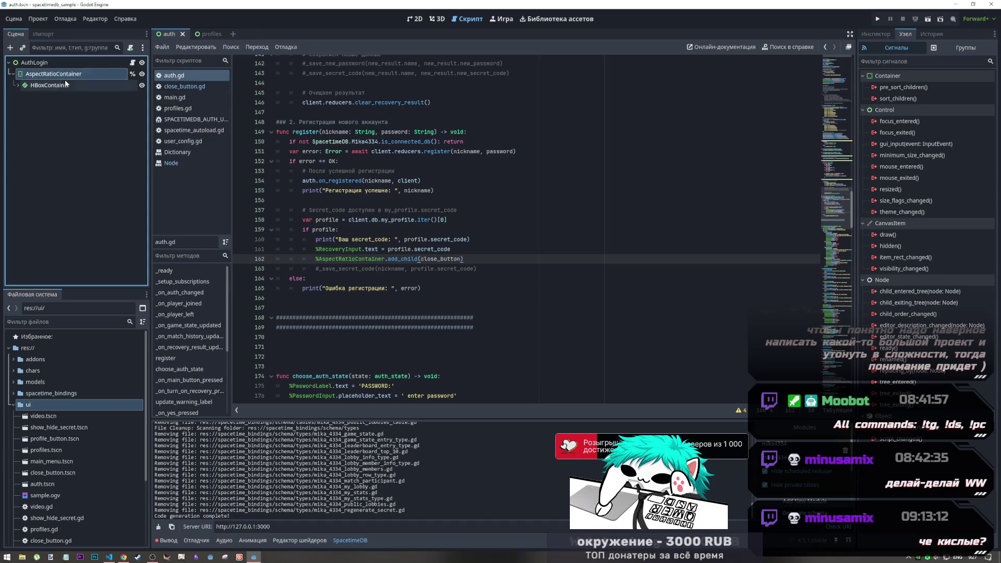
# In the 2D view, drag res://ui/close_button.tscn onto AuthLogin in the auth scene
pyautogui.click(416, 18)
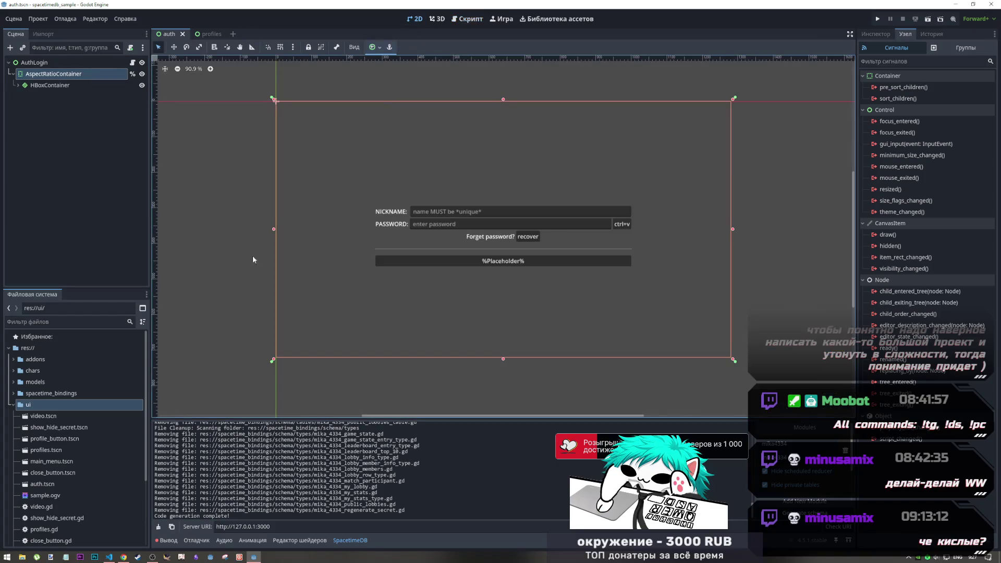
pyautogui.scroll(-3, 64, 424)
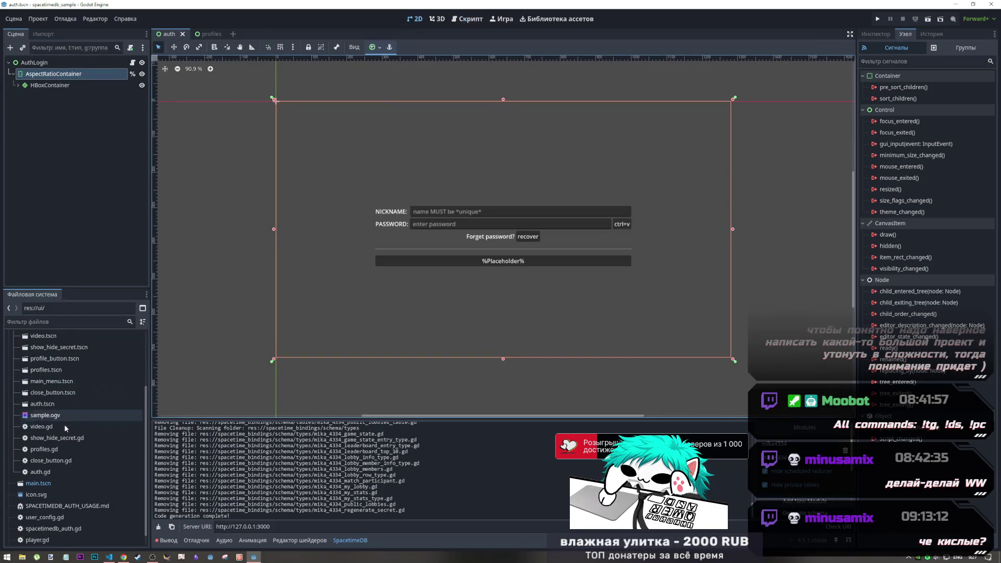
pyautogui.scroll(2, 59, 400)
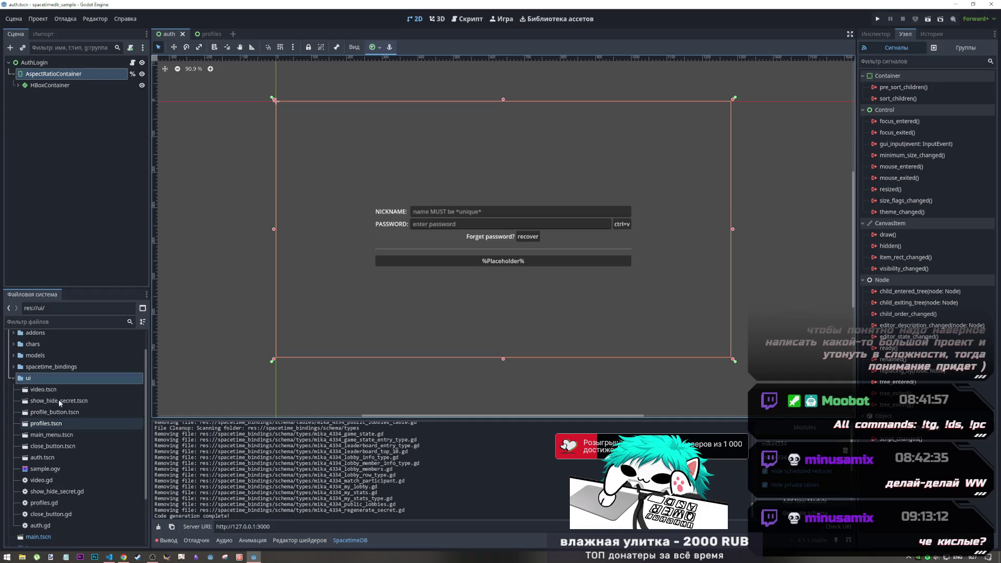
pyautogui.click(53, 446)
pyautogui.moveTo(52, 448)
pyautogui.mouseDown()
pyautogui.moveTo(83, 130)
pyautogui.moveTo(54, 77)
pyautogui.mouseUp()
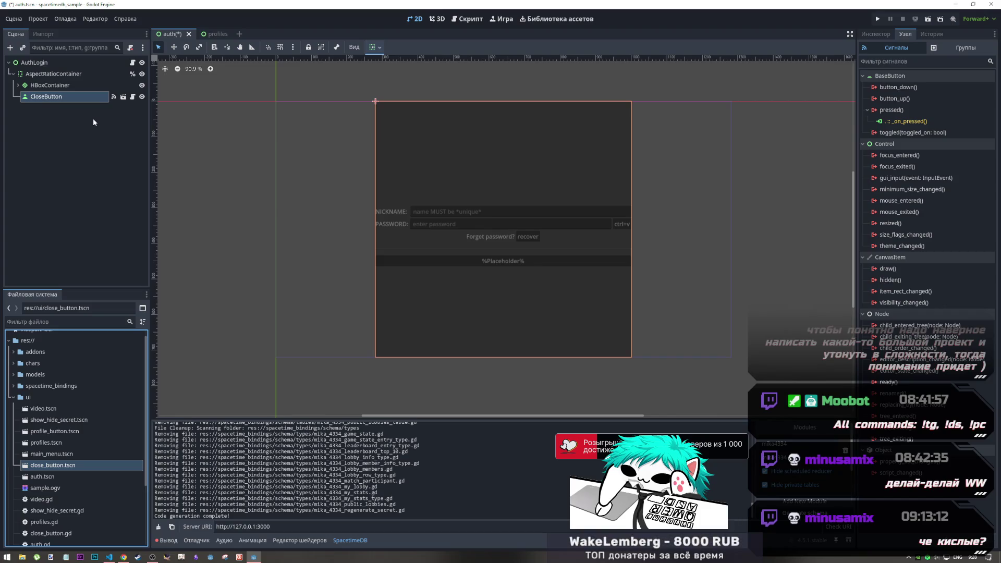
pyautogui.hotkey('ctrl', 'z')
# Open the close_button scene and set CloseButton's container sizing to horizontal end with expand
pyautogui.click(207, 35)
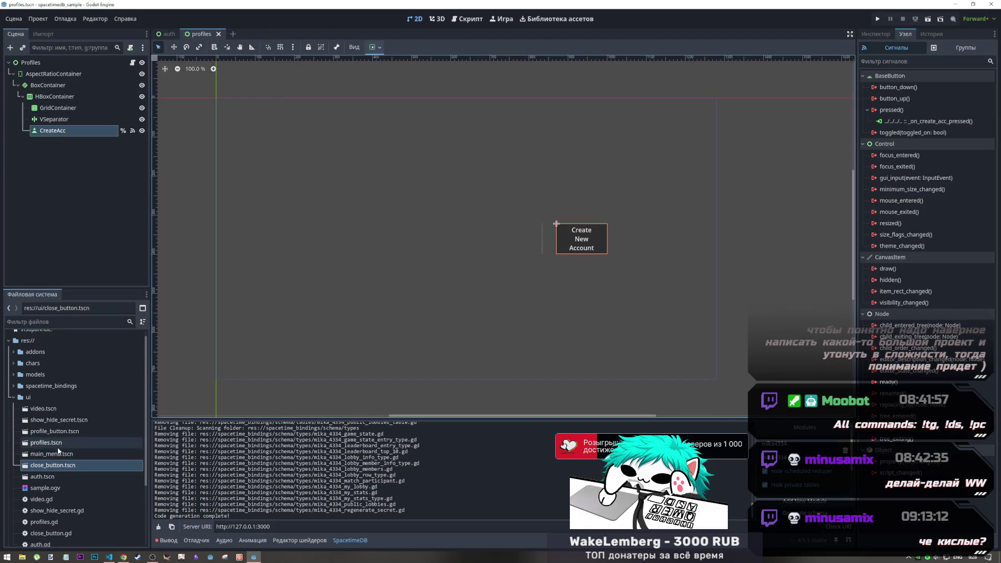
pyautogui.doubleClick(52, 466)
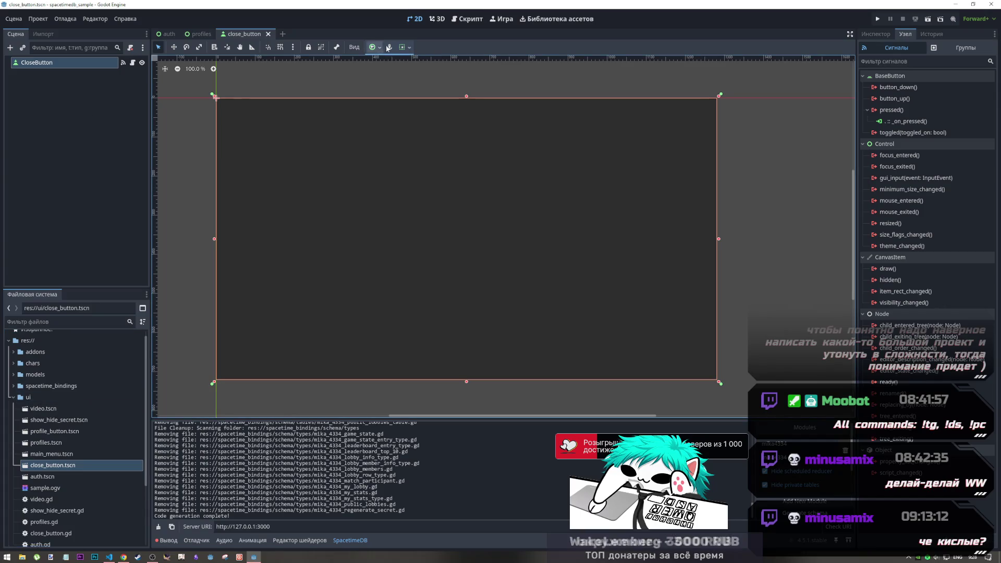
pyautogui.click(405, 47)
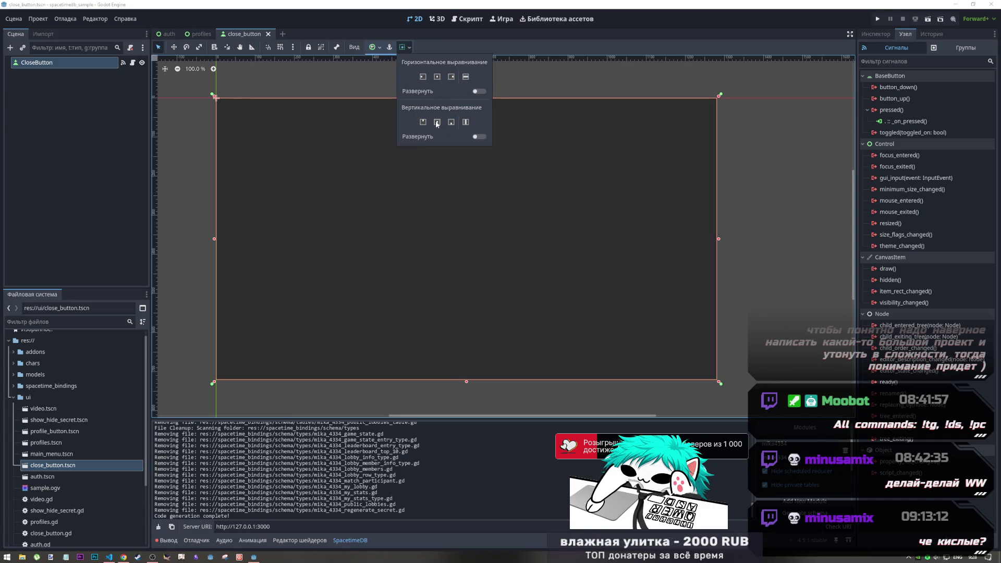
pyautogui.click(451, 78)
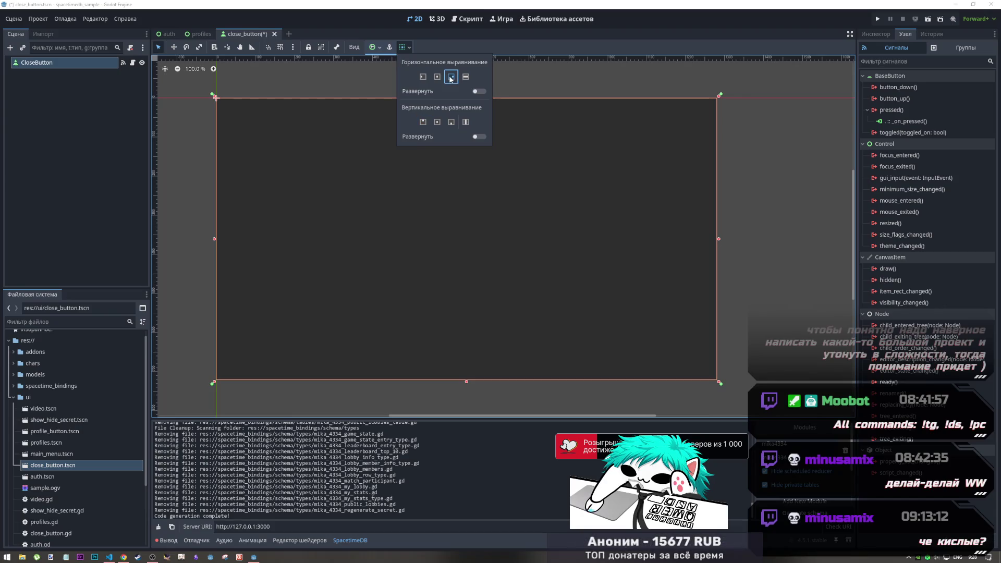
pyautogui.click(476, 93)
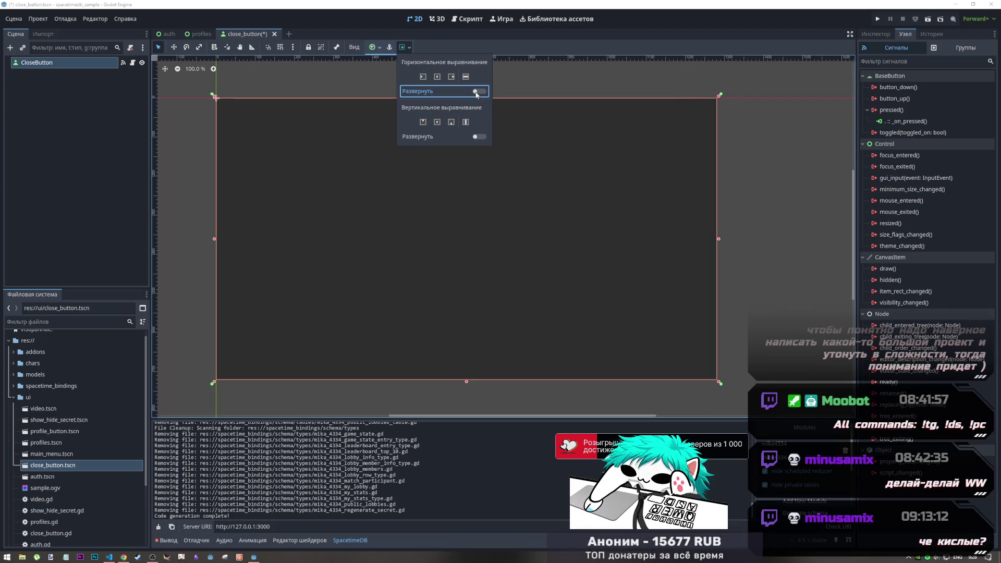
pyautogui.click(101, 61)
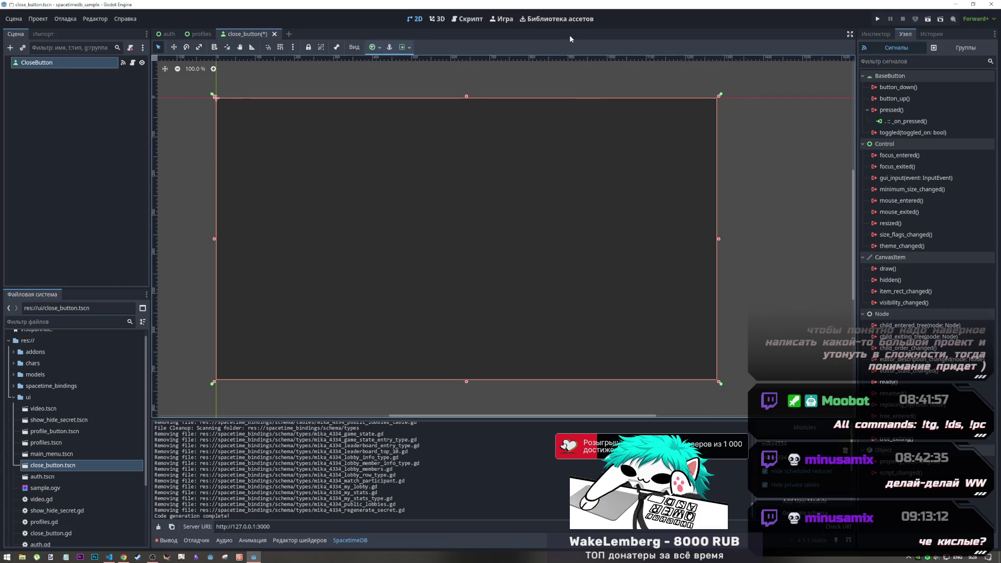
# Anchor CloseButton to the Top Right preset and save the close_button scene
pyautogui.click(405, 48)
pyautogui.click(389, 47)
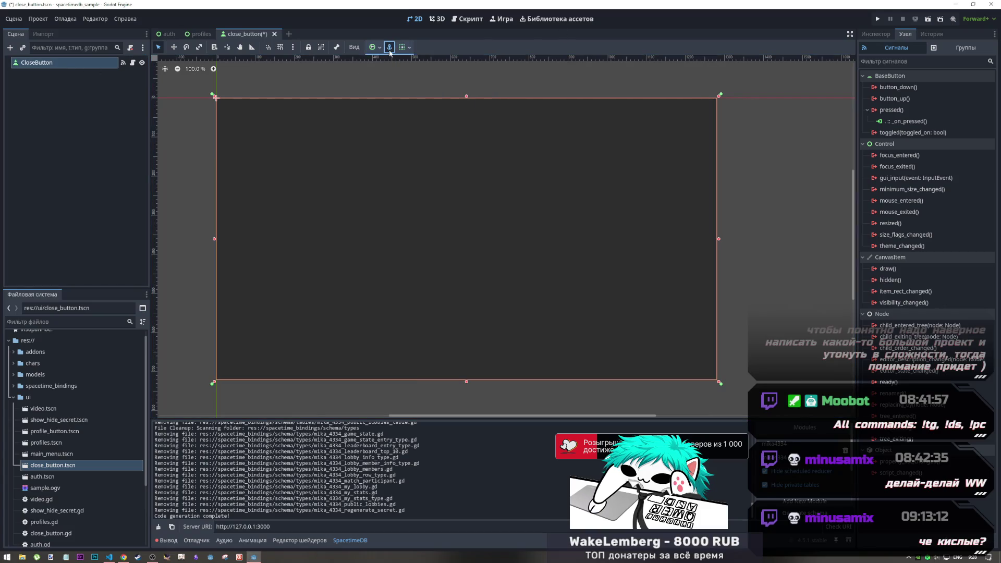
pyautogui.click(389, 47)
pyautogui.click(426, 76)
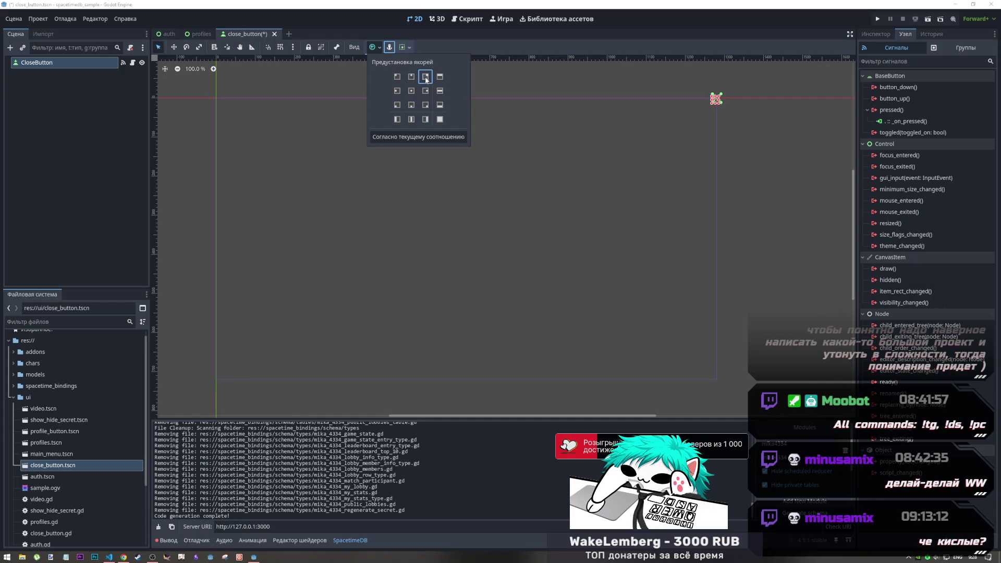
pyautogui.click(219, 175)
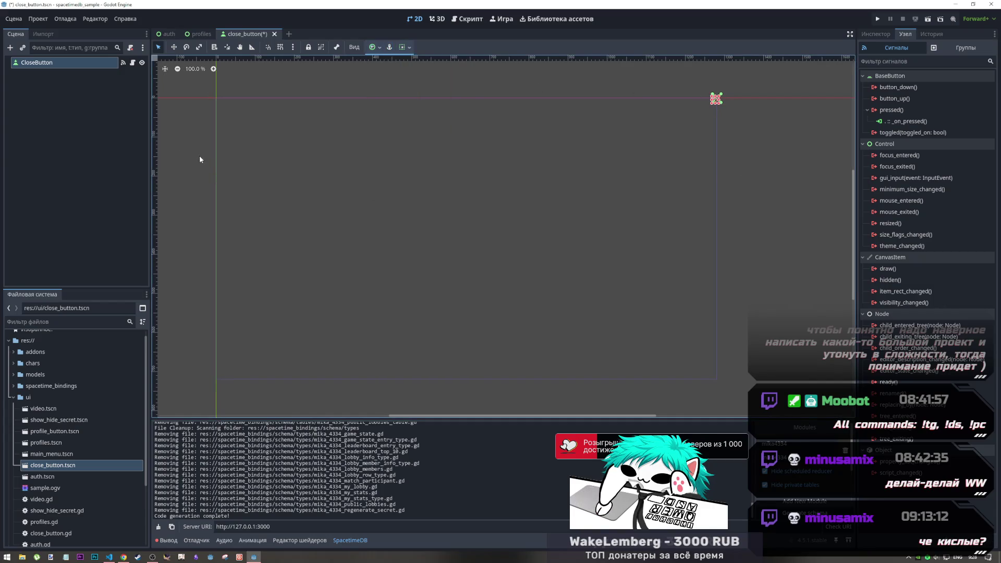
pyautogui.click(706, 188)
pyautogui.hotkey('ctrl', 's')
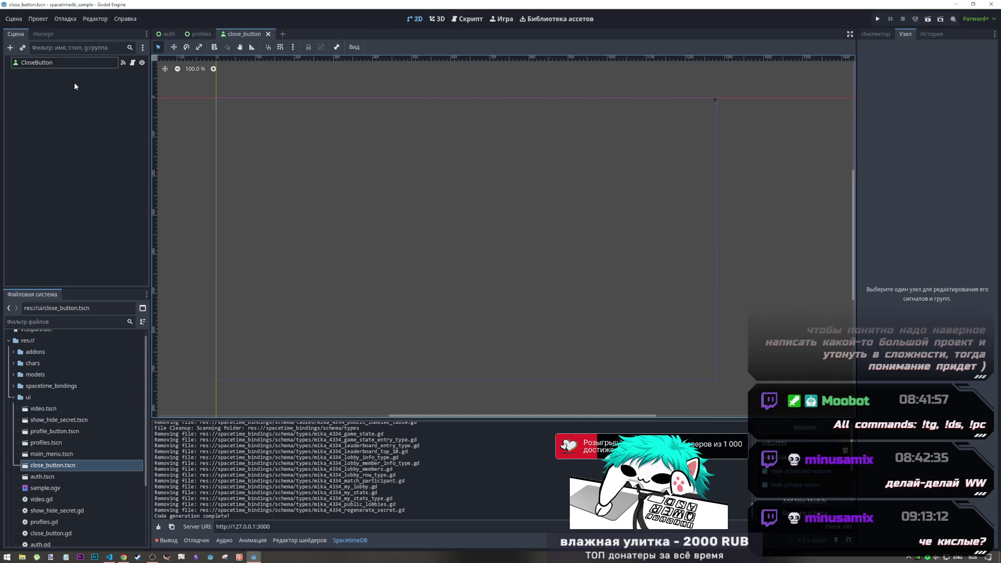
# Expand CloseButton's Layout properties and set its custom minimum width to 100, then save
pyautogui.click(37, 63)
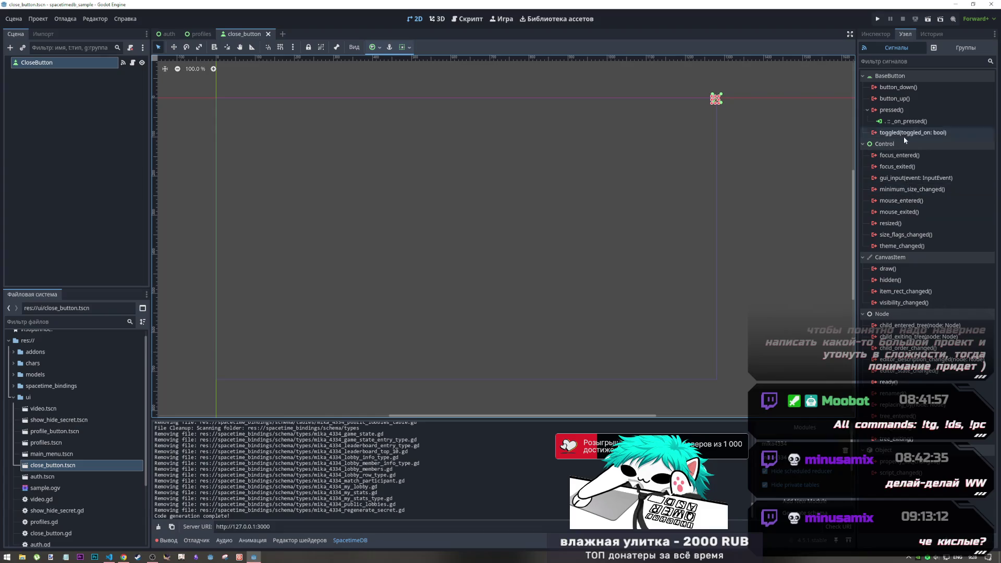
pyautogui.click(876, 34)
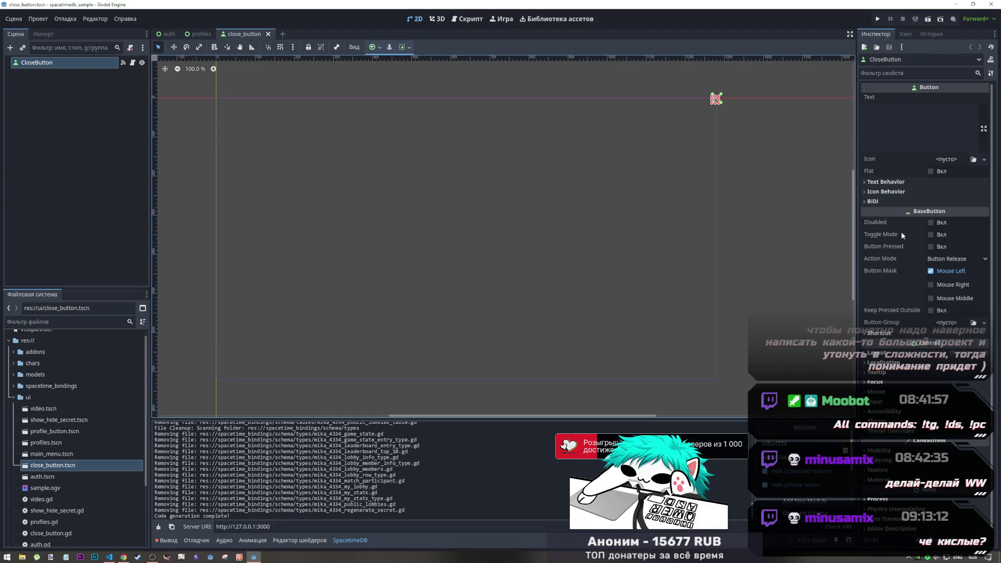
pyautogui.scroll(-1, 905, 329)
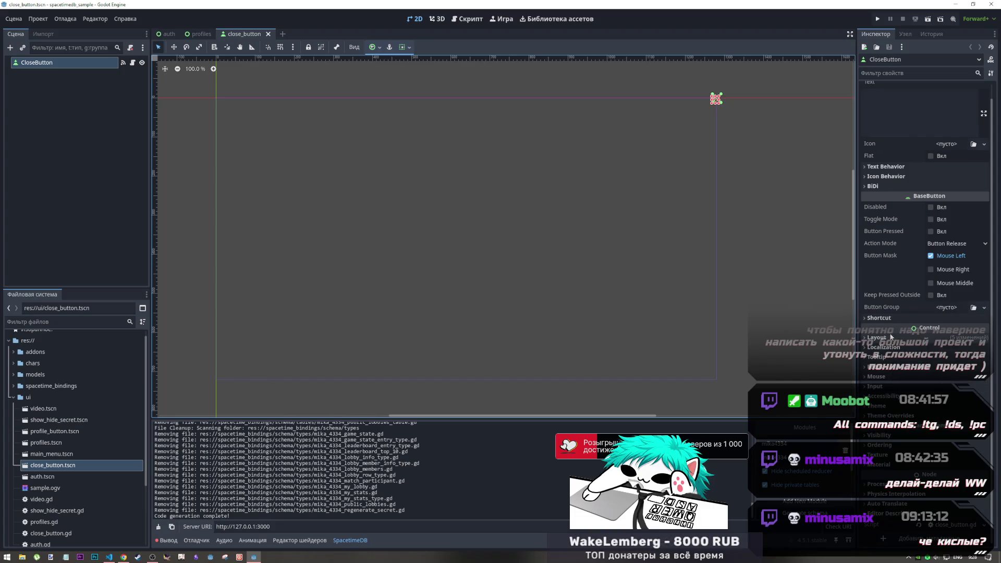
pyautogui.click(886, 337)
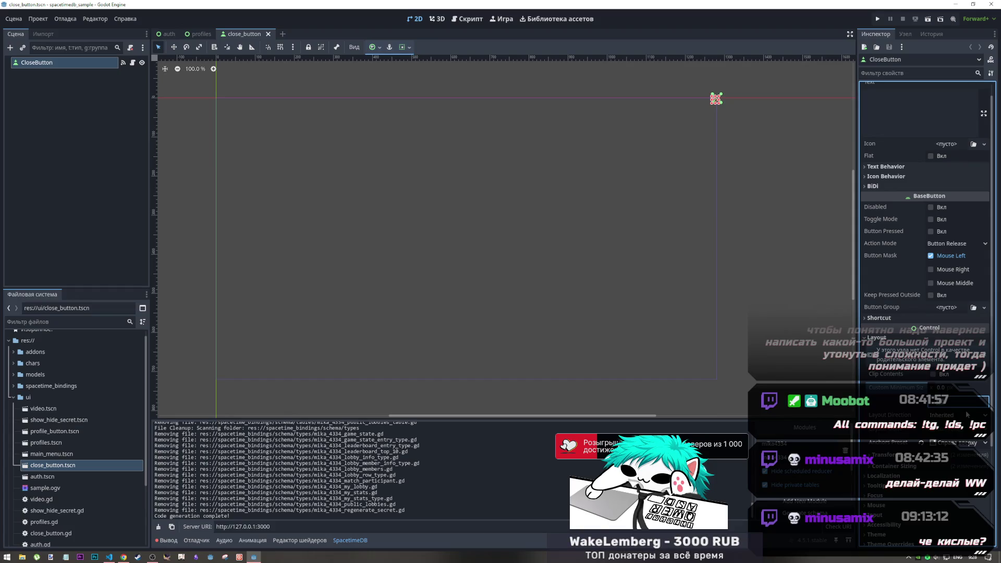
pyautogui.press('Return')
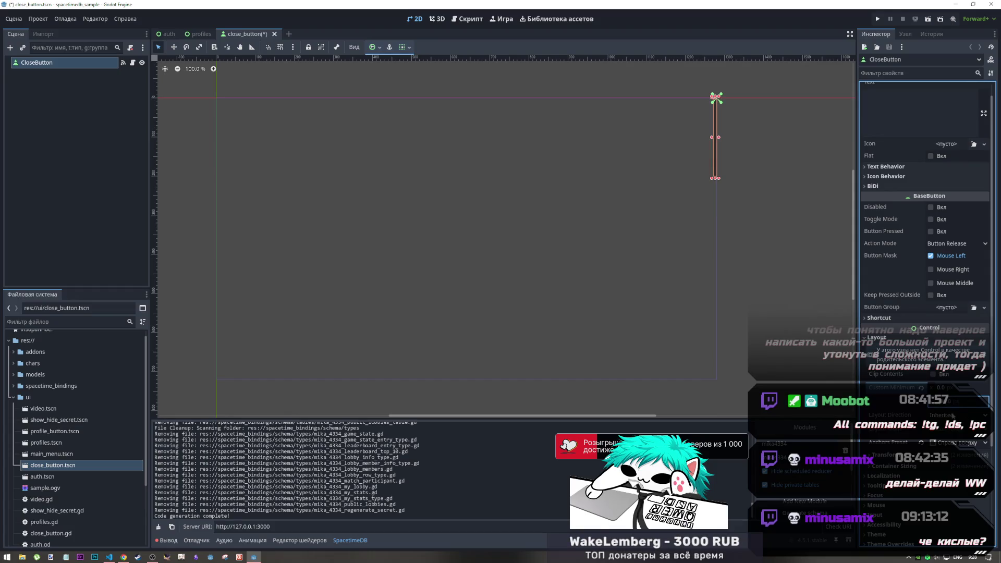
pyautogui.press('Return')
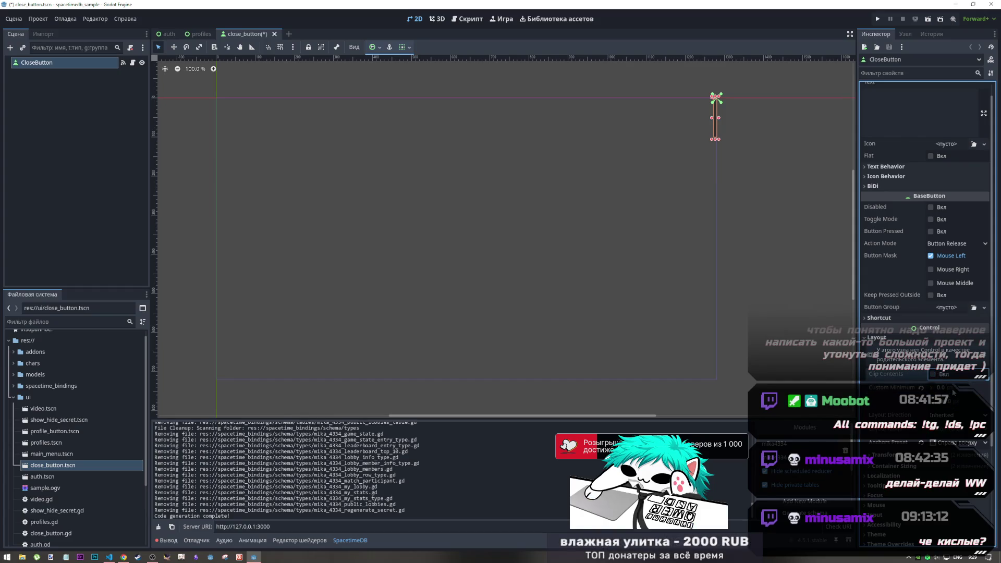
pyautogui.click(954, 388)
pyautogui.write('100')
pyautogui.press('Return')
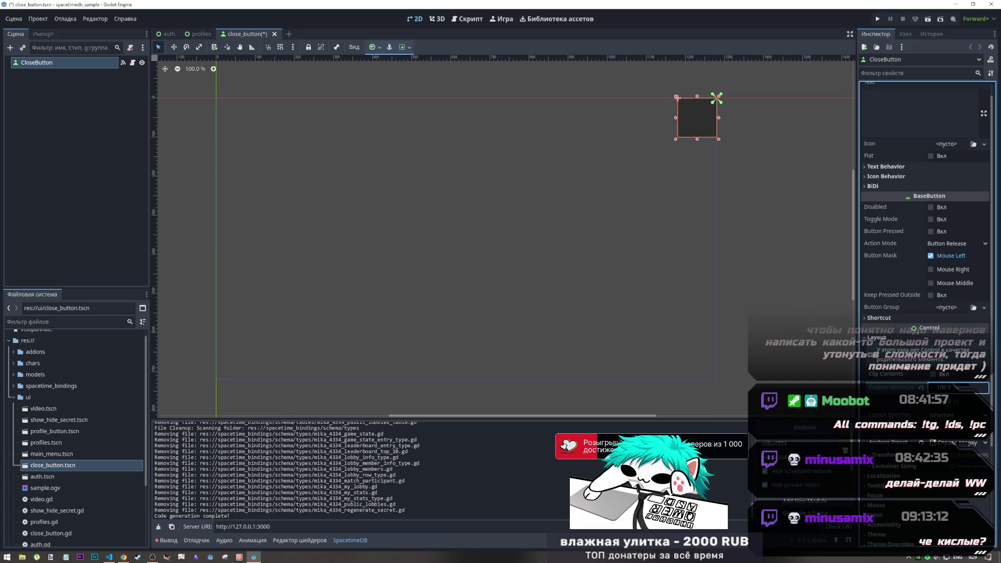
pyautogui.click(174, 172)
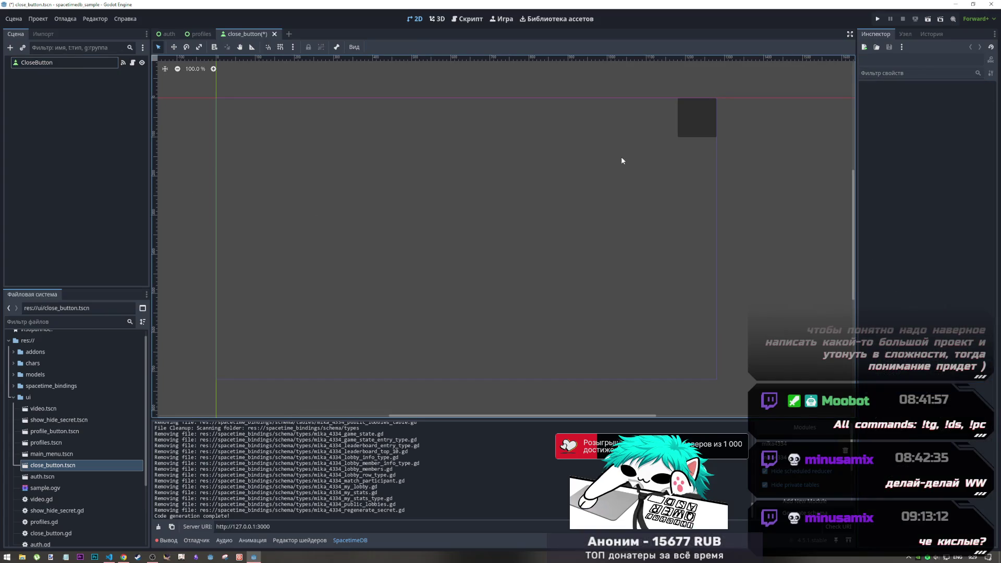
pyautogui.hotkey('ctrl', 's')
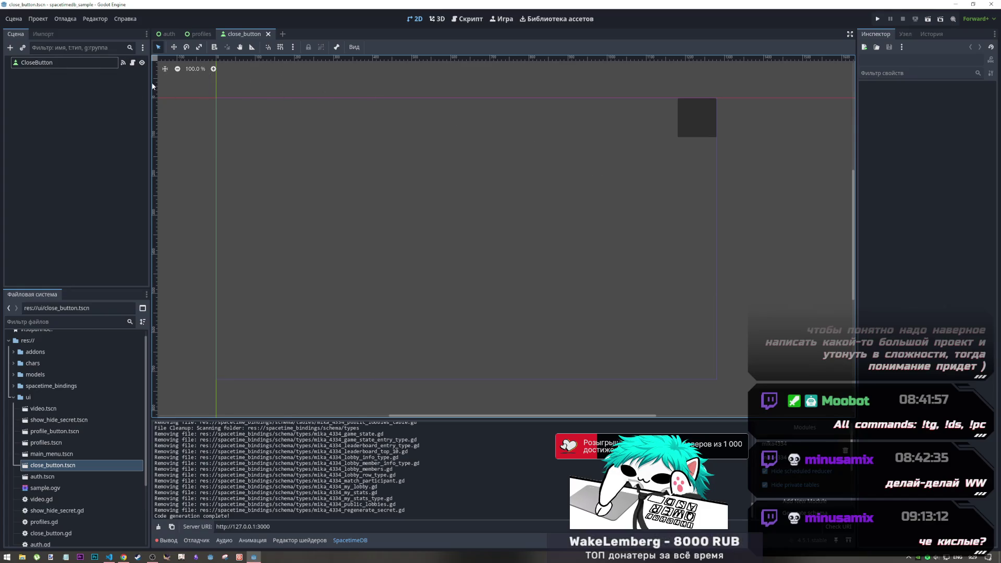
# Change CloseButton's custom minimum size to 50×50 and save
pyautogui.click(697, 121)
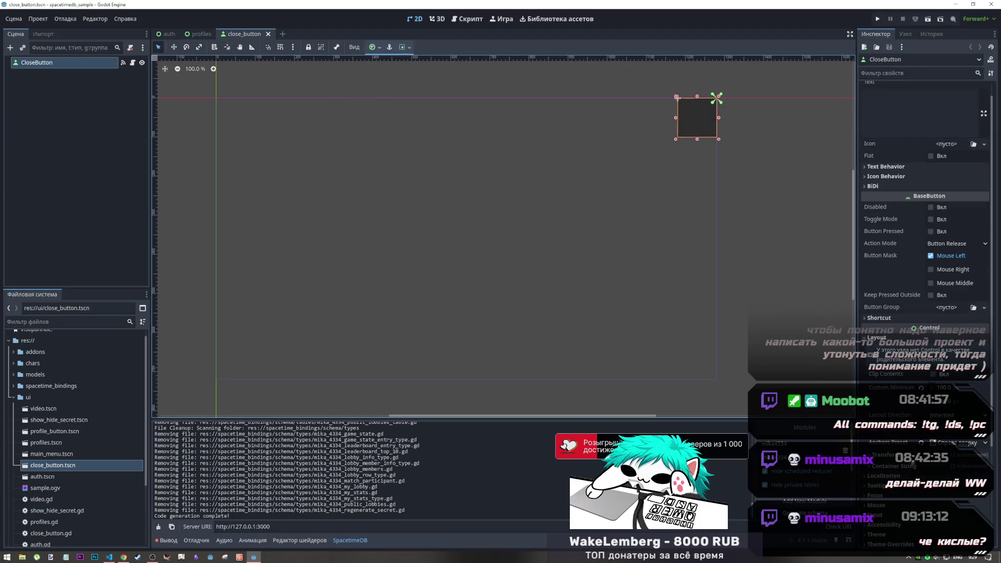
pyautogui.click(949, 388)
pyautogui.write('50')
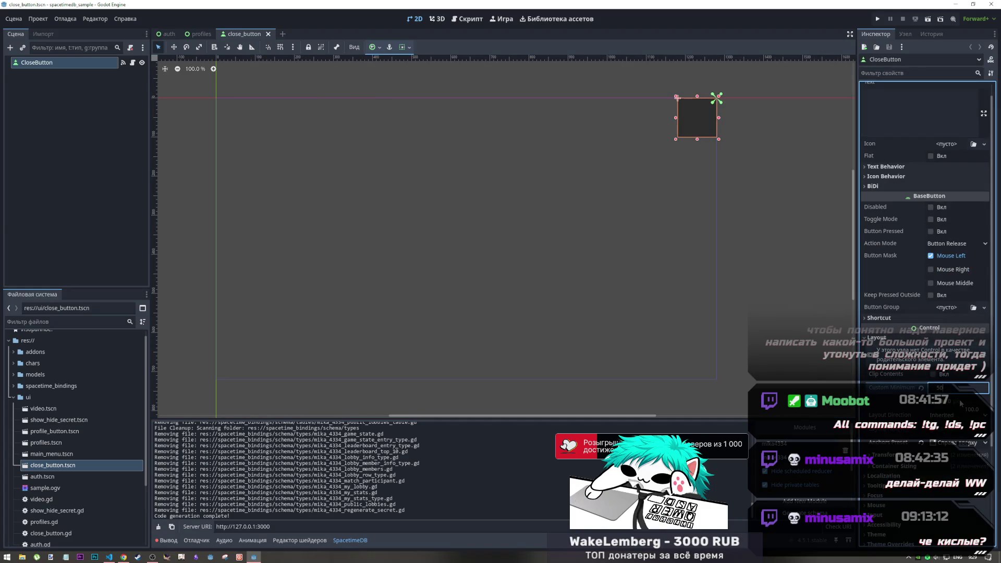
pyautogui.press('Tab')
pyautogui.write('50')
pyautogui.press('Return')
pyautogui.hotkey('ctrl', 's')
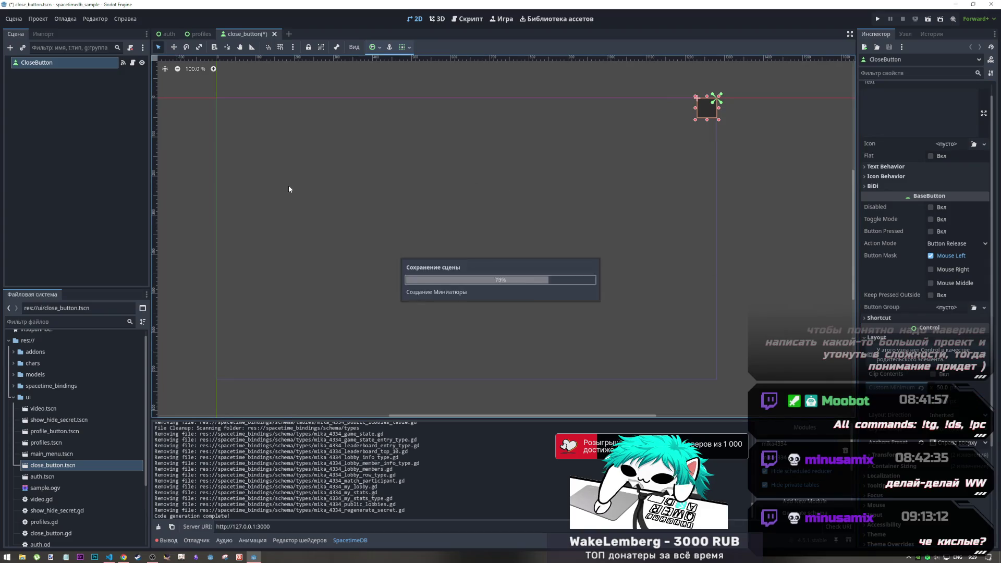
pyautogui.click(330, 150)
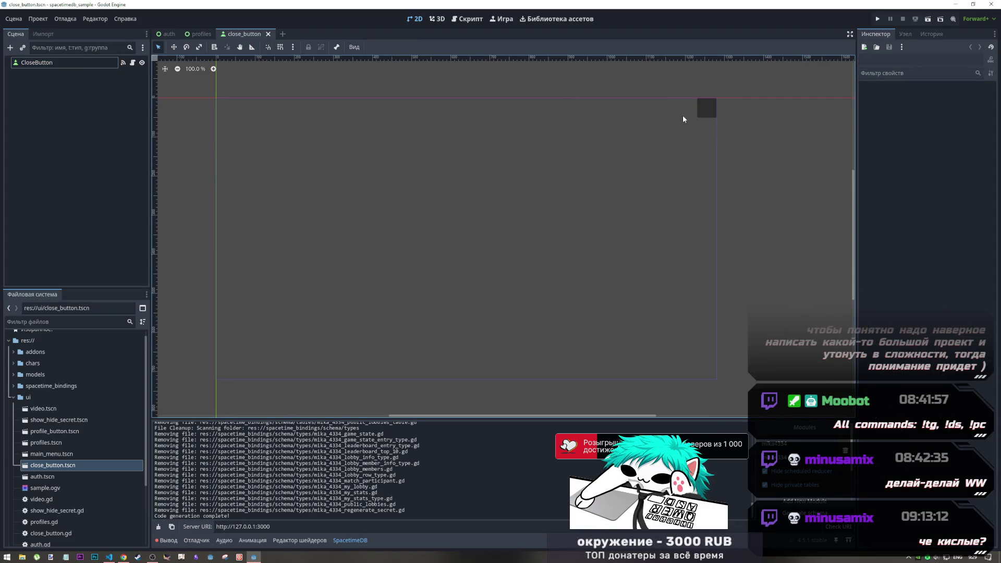
# Set the button text to 'close', save, and close the close_button scene
pyautogui.click(704, 110)
pyautogui.click(891, 100)
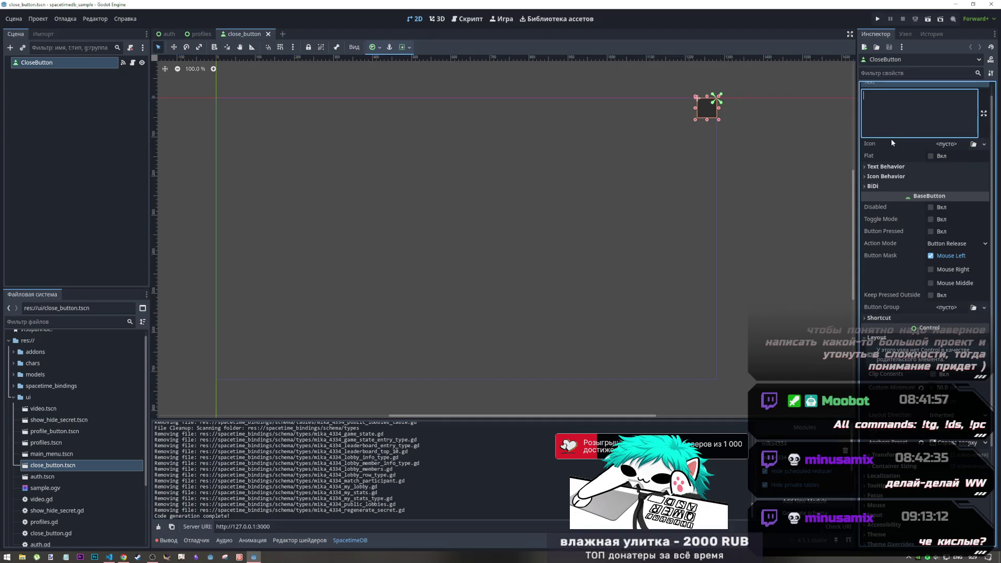
pyautogui.write('close')
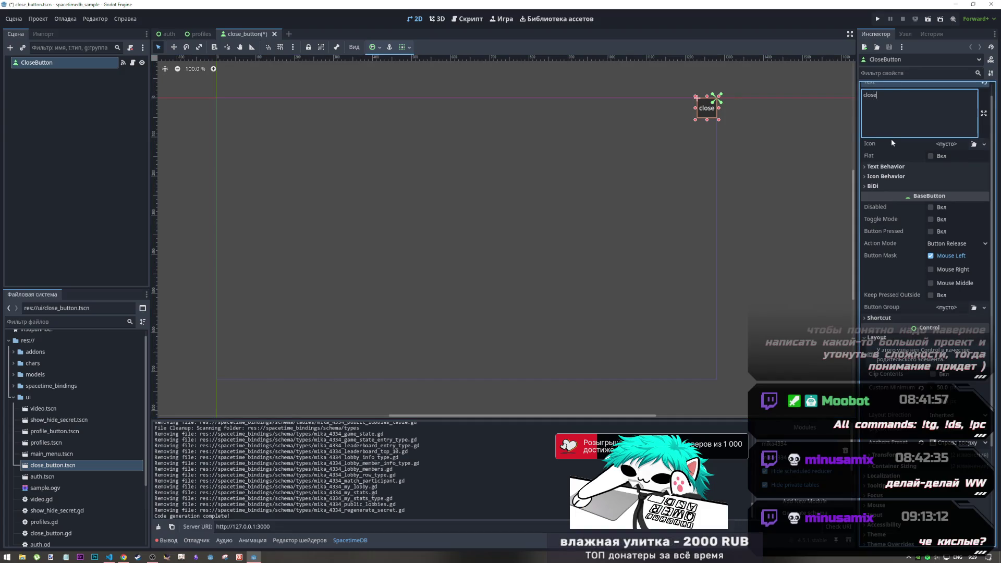
pyautogui.click(177, 130)
pyautogui.hotkey('ctrl', 's')
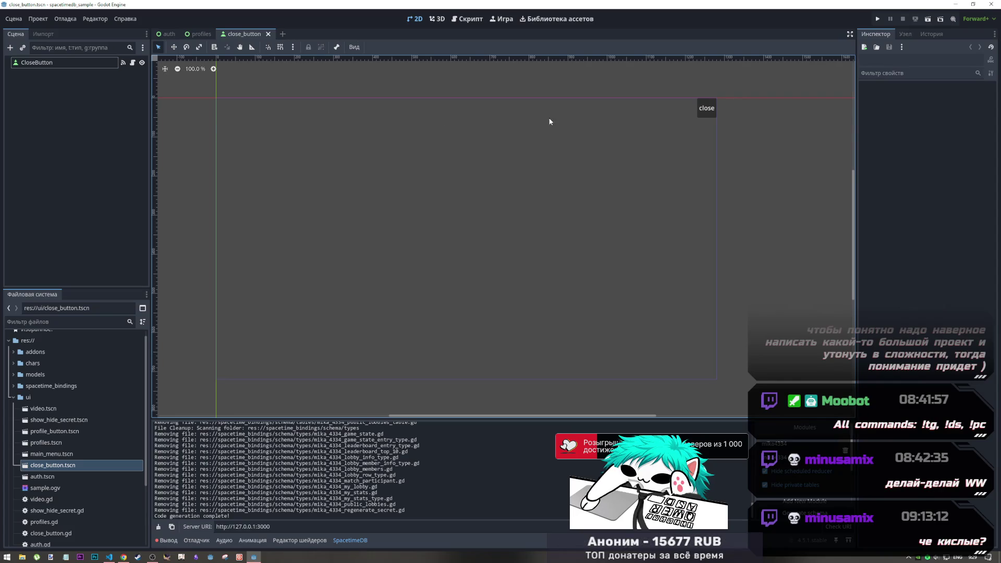
pyautogui.middleClick(238, 34)
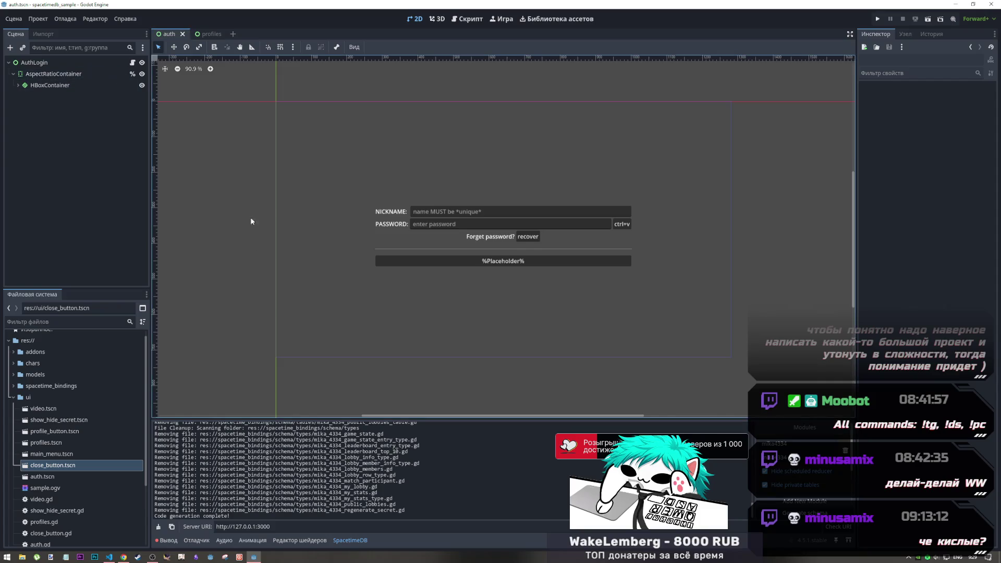
# Instance close_button.tscn into the auth scene, save, then delete that CloseButton node
pyautogui.moveTo(53, 466); pyautogui.dragTo(66, 74)
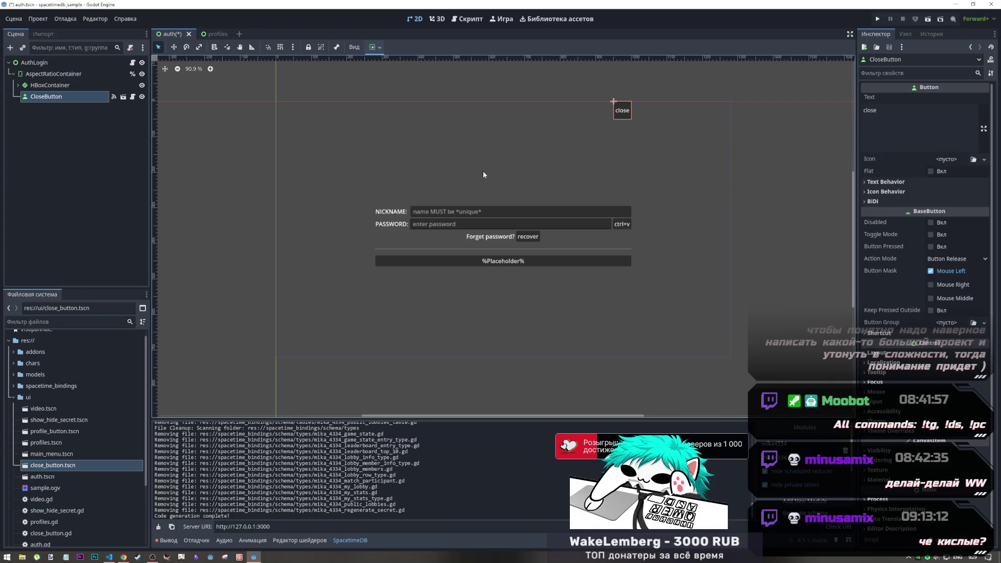
pyautogui.hotkey('ctrl', 's')
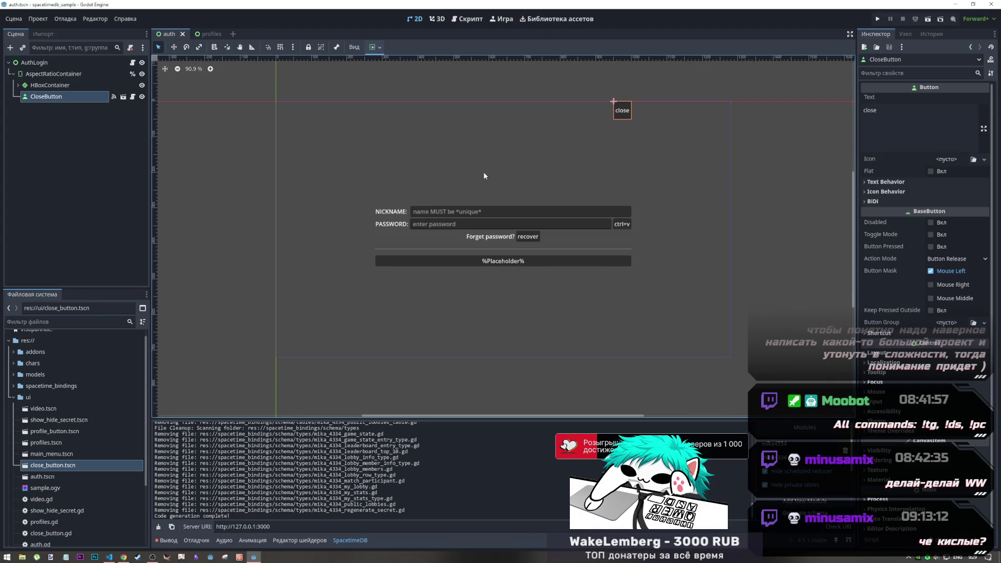
pyautogui.click(104, 116)
pyautogui.press('Delete')
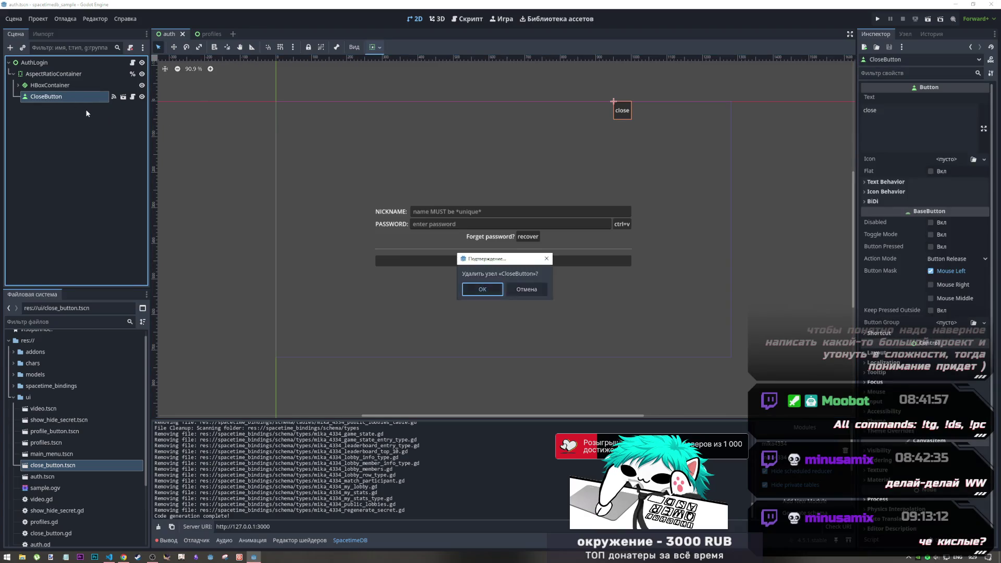
pyautogui.press('Return')
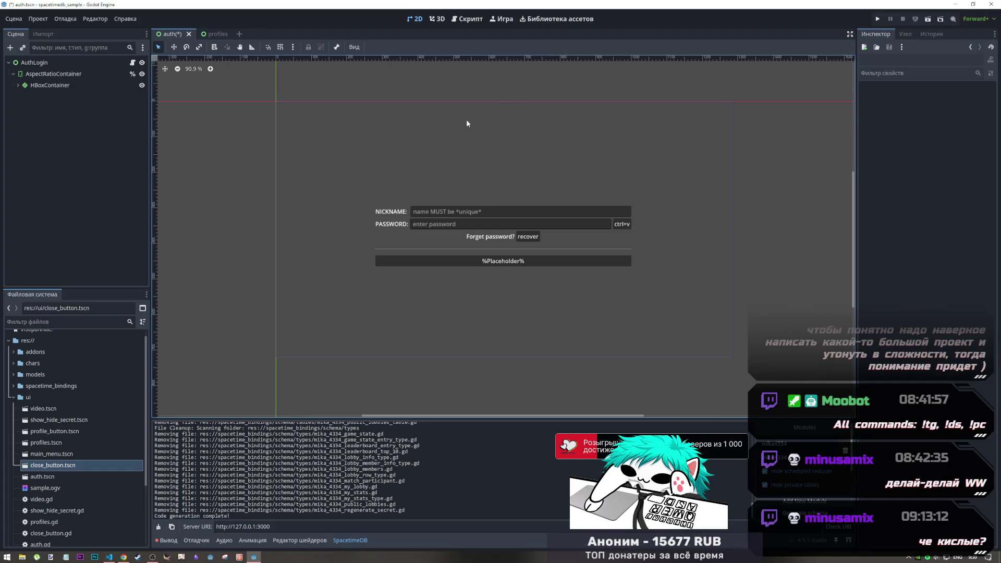
# Save, re-instance close_button.tscn under AuthLogin, and run the project with F5
pyautogui.hotkey('ctrl', 's')
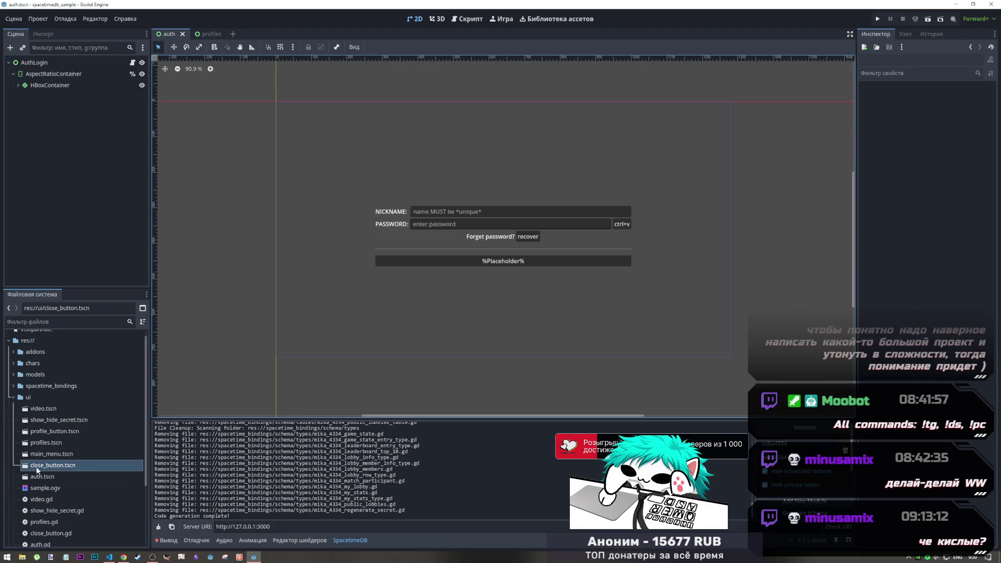
pyautogui.moveTo(37, 470); pyautogui.dragTo(47, 90)
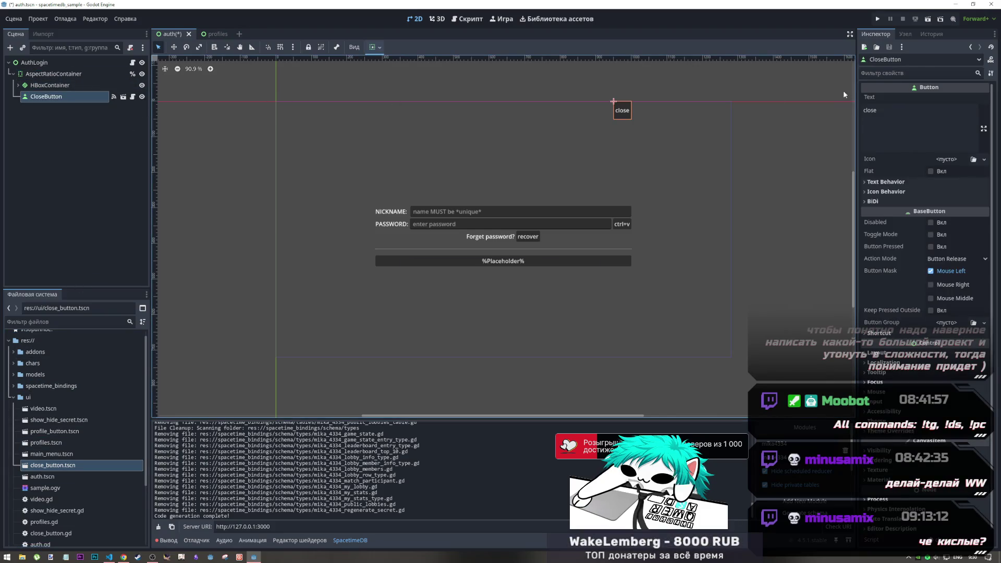
pyautogui.press('F5')
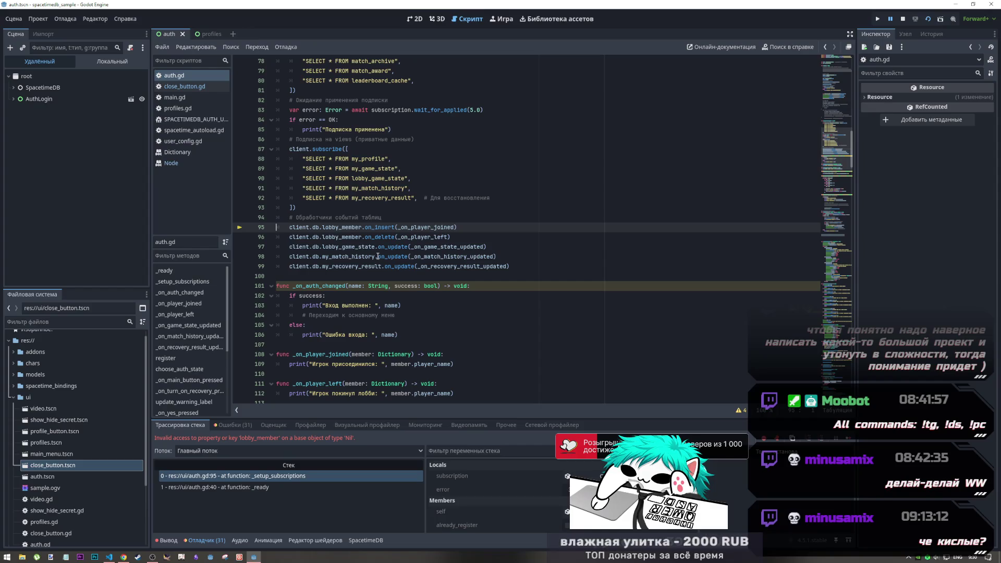
# Stop the project and follow the auth_changed reload warning into its declaration
pyautogui.click(903, 20)
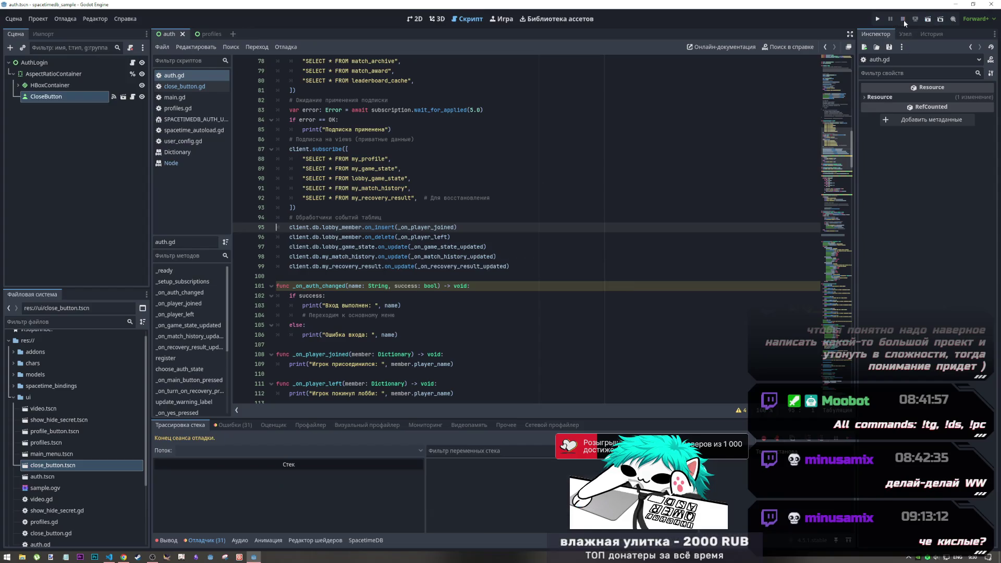
pyautogui.click(233, 425)
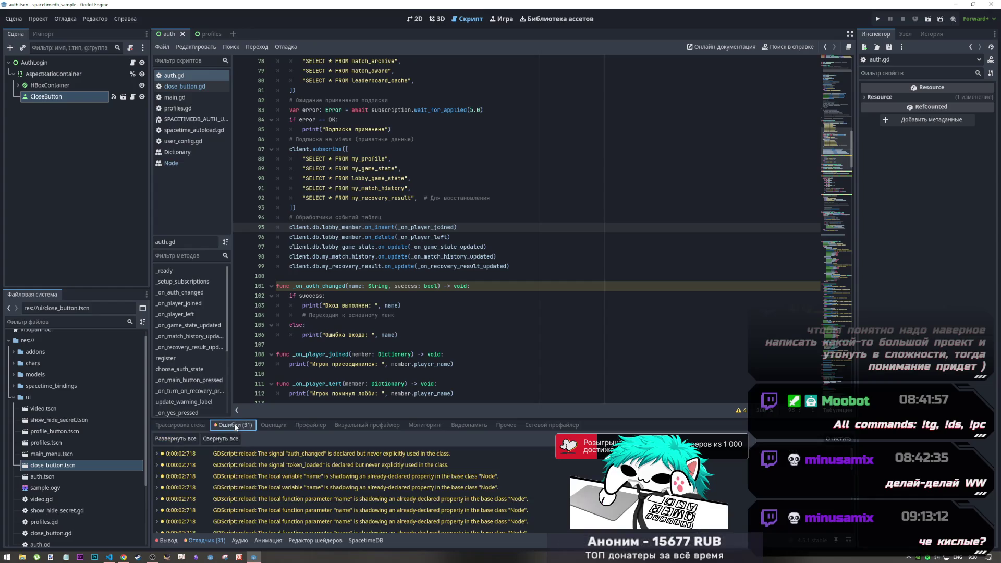
pyautogui.doubleClick(320, 454)
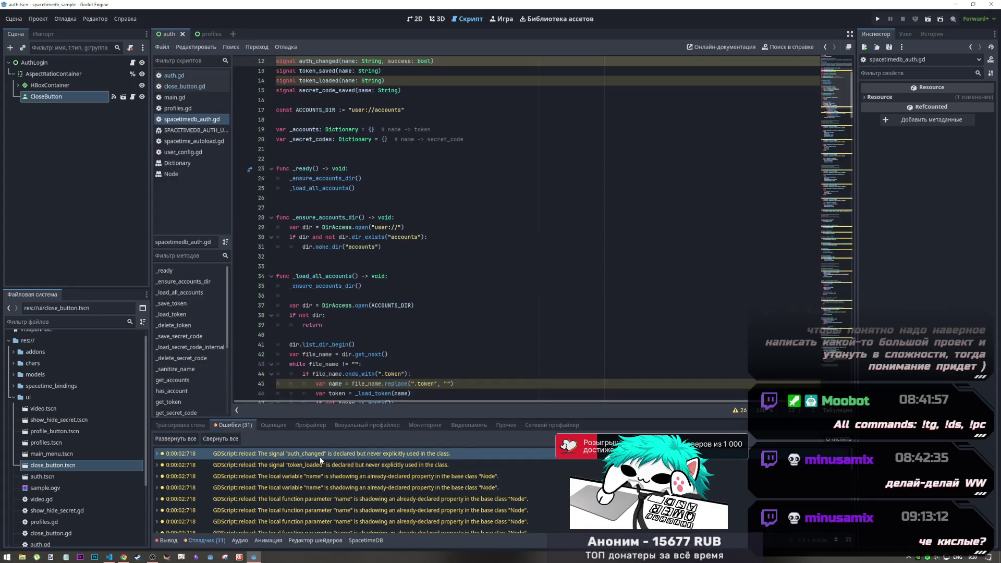
pyautogui.scroll(-12, 414, 276)
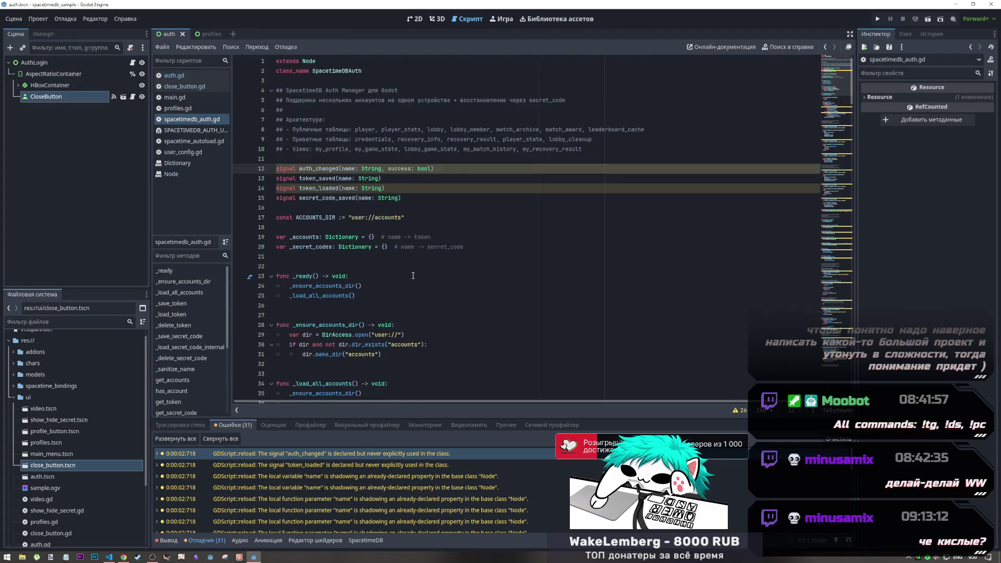
pyautogui.scroll(-20, 407, 279)
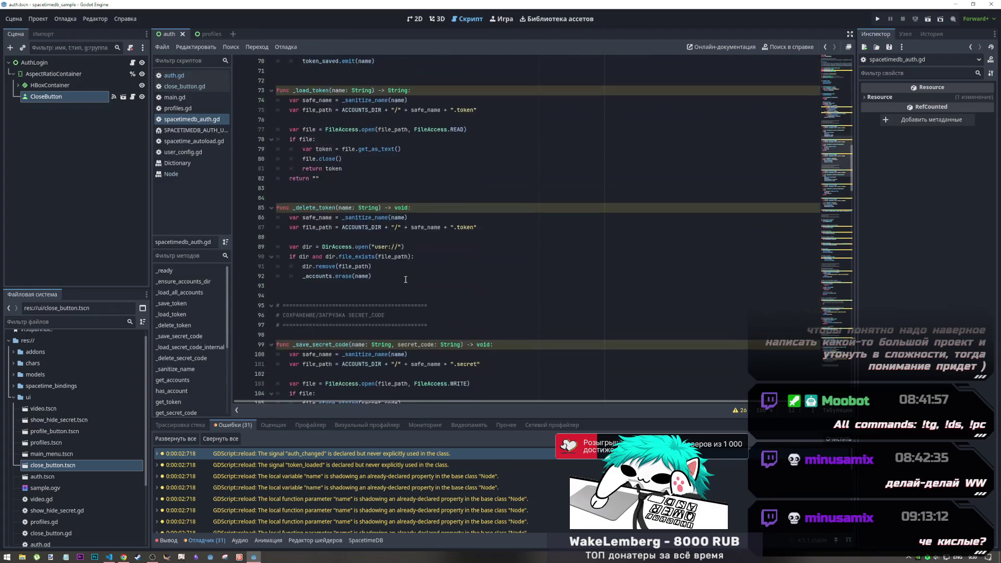
pyautogui.scroll(-19, 401, 282)
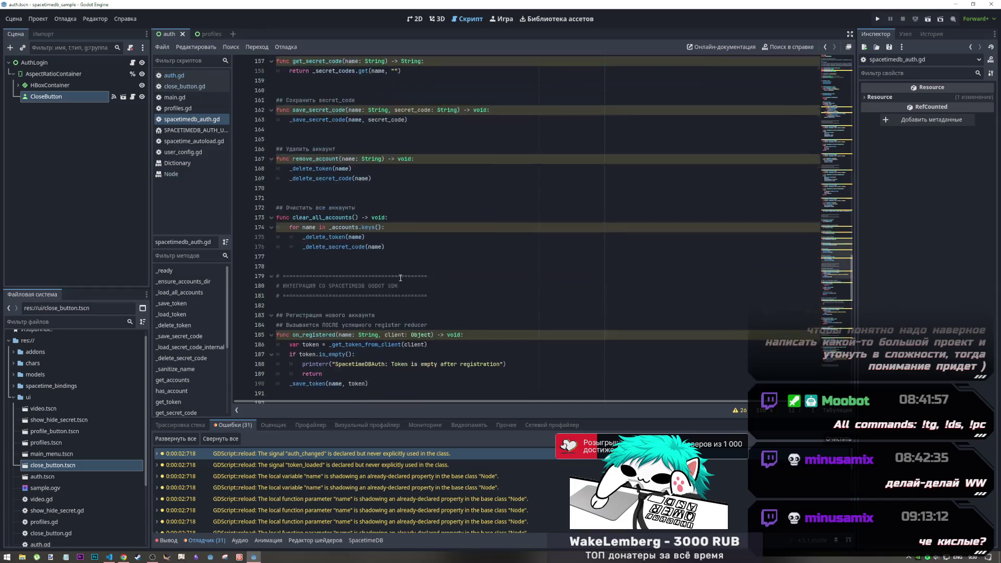
pyautogui.scroll(4, 328, 289)
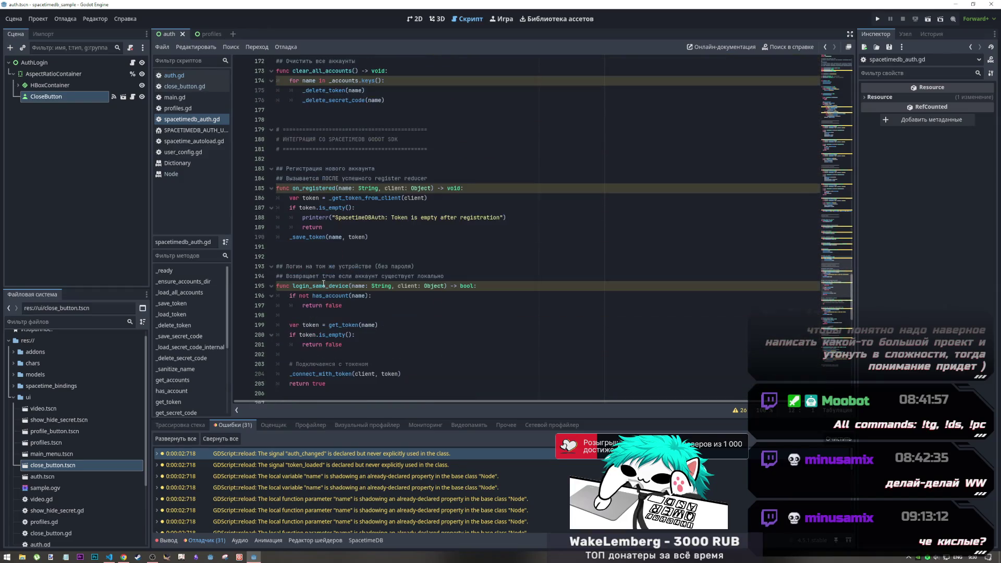
pyautogui.click(174, 75)
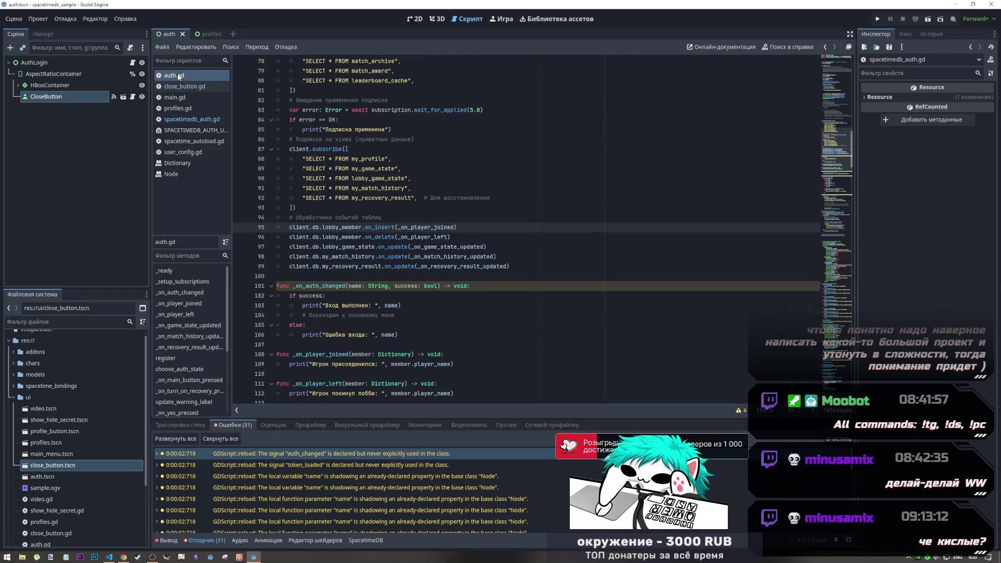
pyautogui.scroll(3, 435, 236)
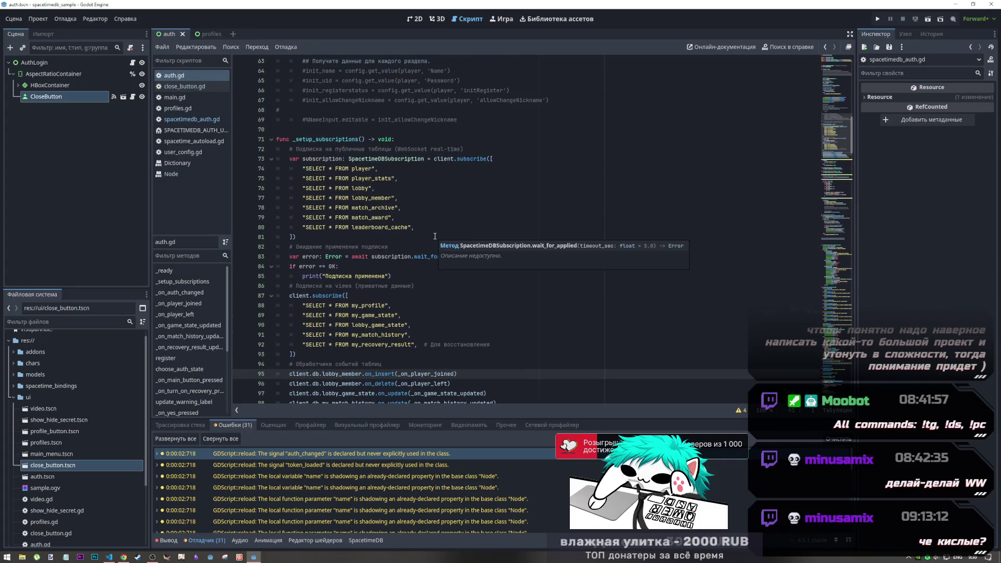
# Compare spacetimedb_auth.gd with auth.gd, then run the current scene
pyautogui.click(193, 120)
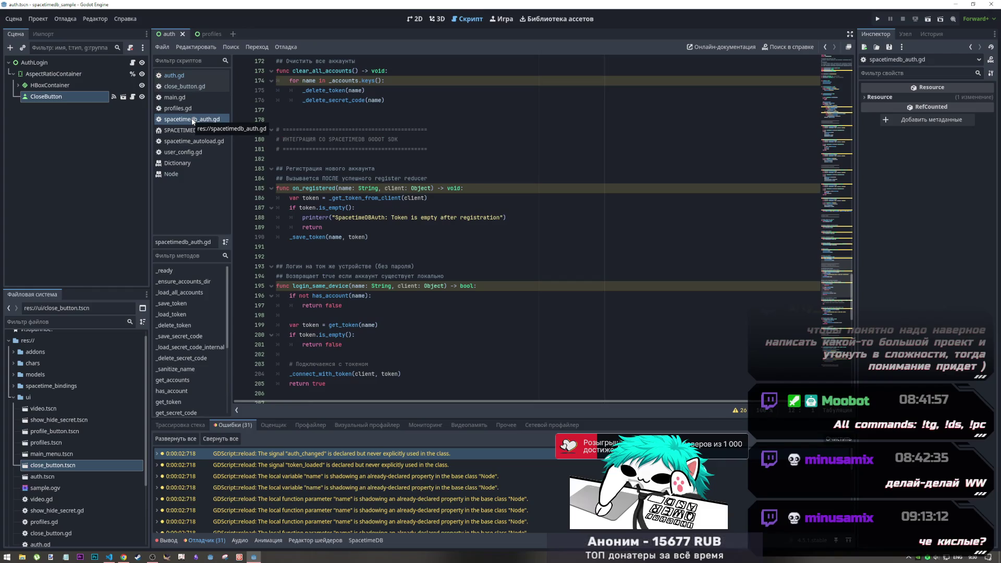
pyautogui.click(177, 86)
pyautogui.click(172, 75)
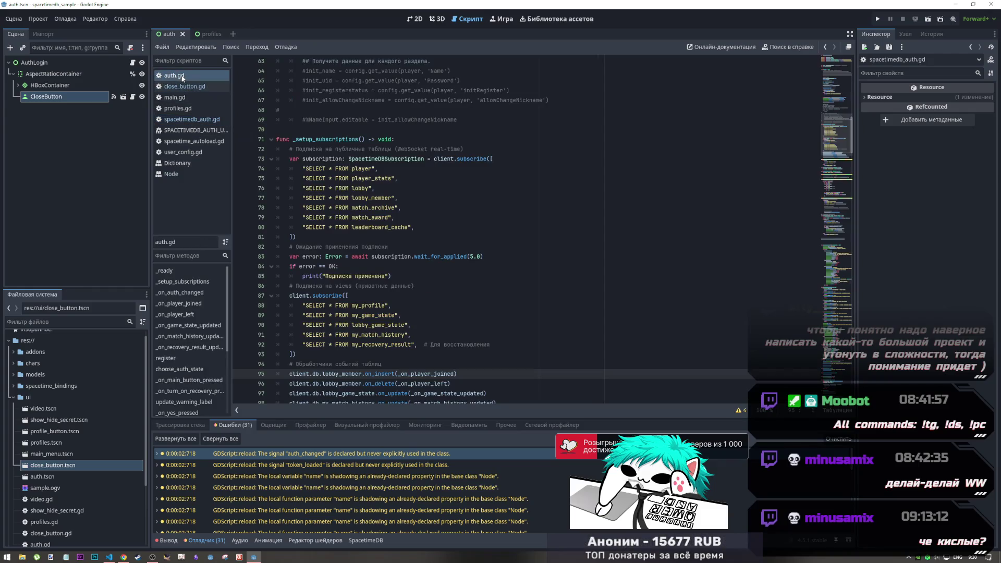
pyautogui.click(365, 237)
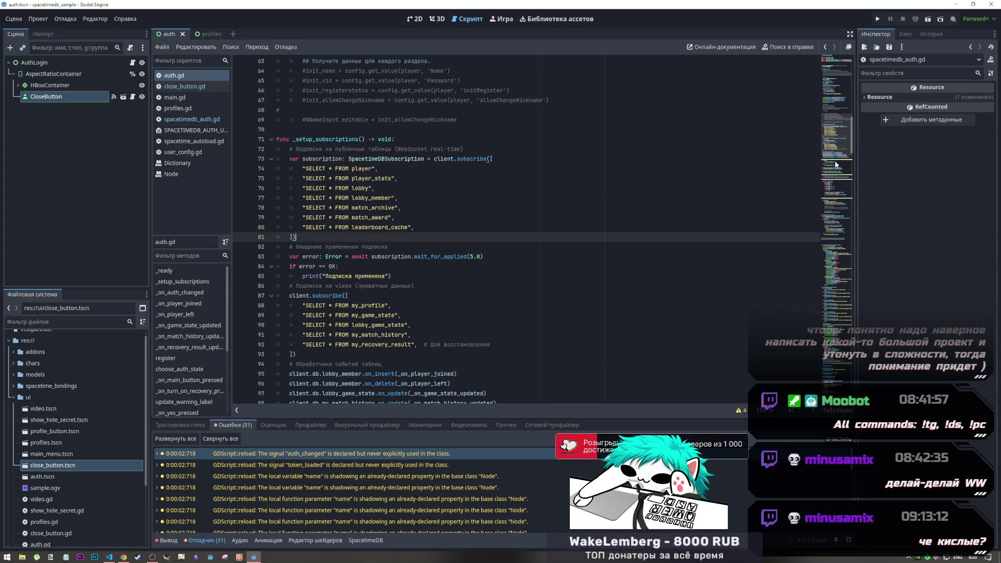
pyautogui.scroll(4, 835, 134)
pyautogui.moveTo(835, 134)
pyautogui.mouseDown()
pyautogui.moveTo(832, 89)
pyautogui.moveTo(834, 131)
pyautogui.mouseUp()
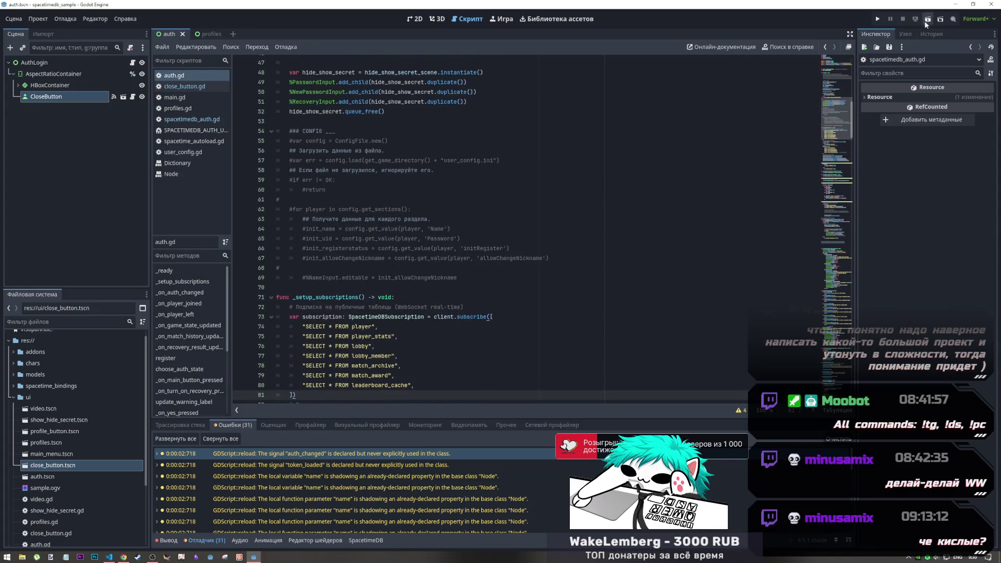
pyautogui.click(926, 21)
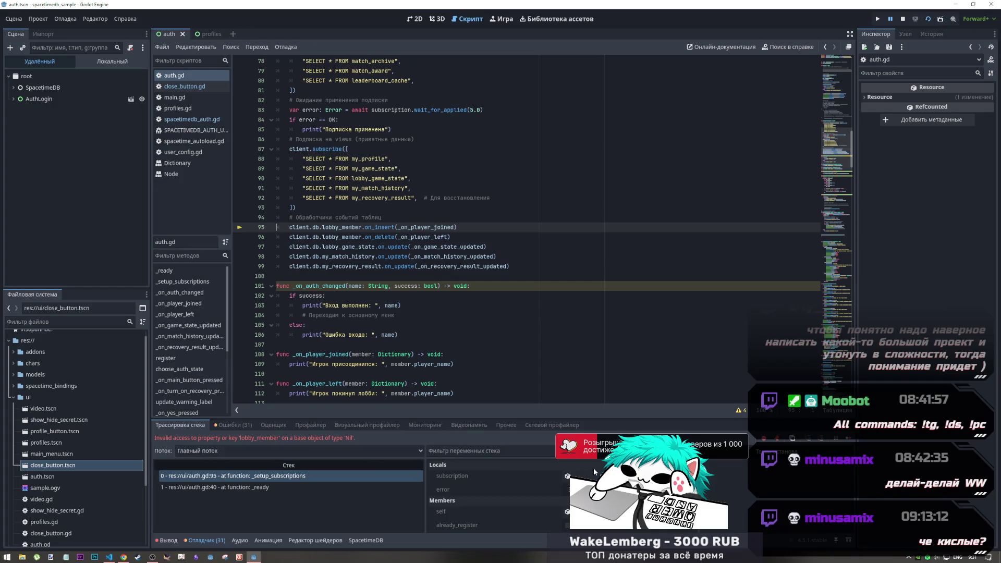
# Inspect the paused subscription variable and select the Mika4334ModuleClient class name on line 32
pyautogui.click(567, 476)
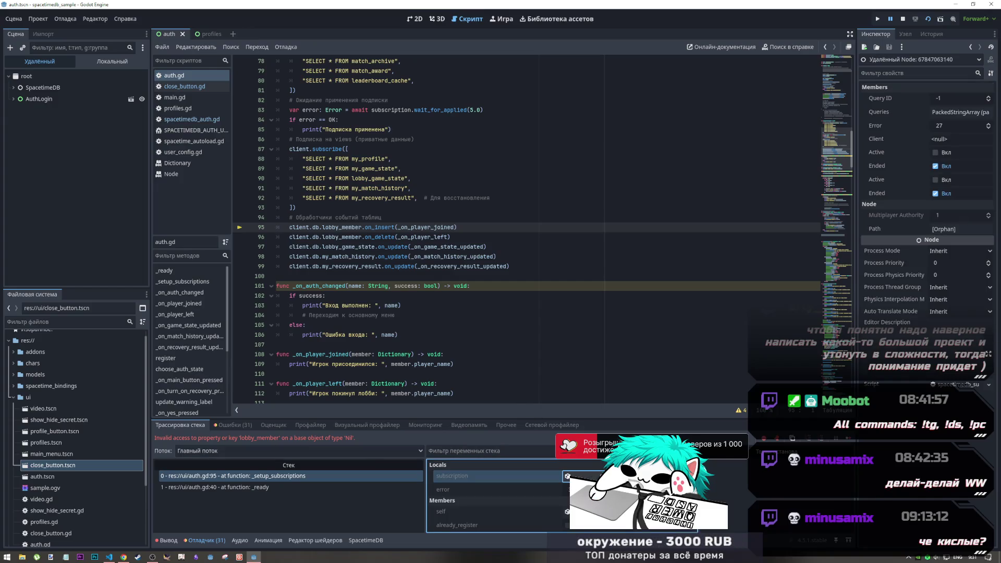
pyautogui.scroll(3, 527, 315)
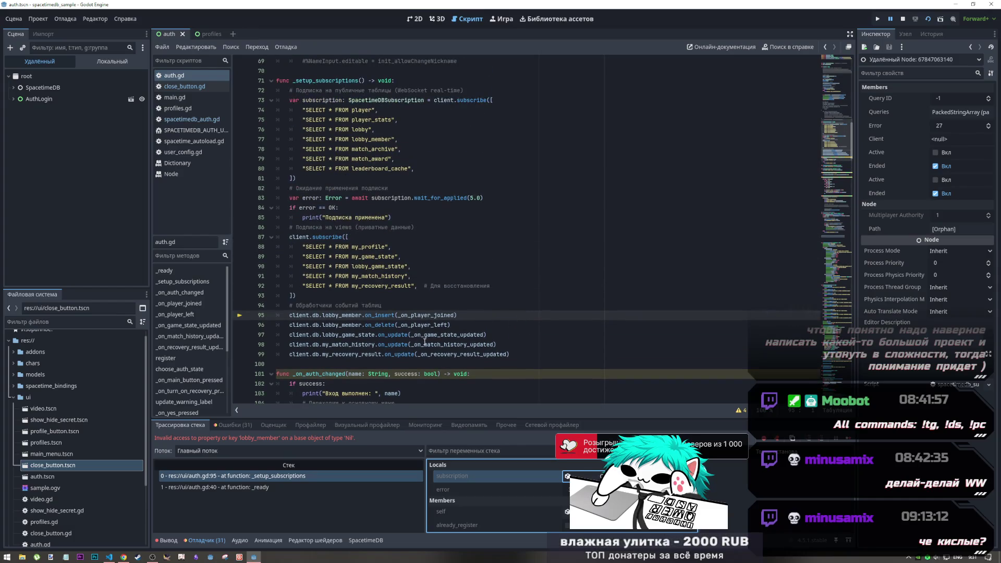
pyautogui.scroll(17, 425, 342)
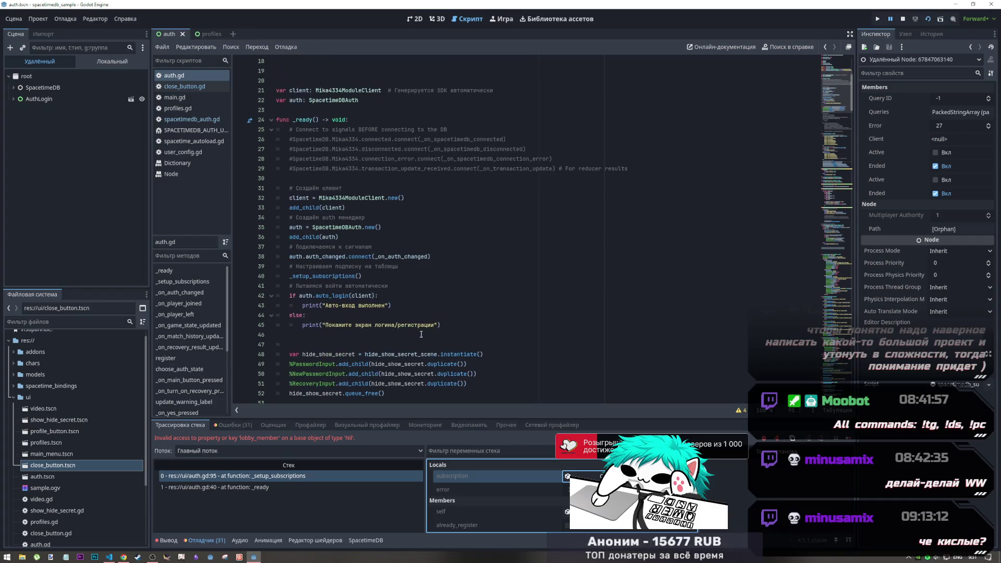
pyautogui.scroll(1, 420, 334)
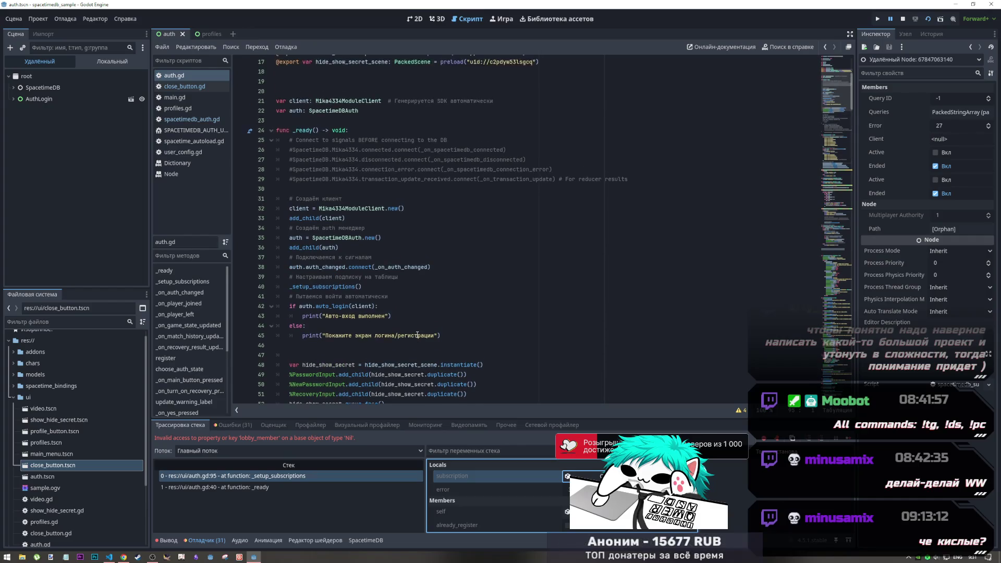
pyautogui.scroll(-11, 407, 332)
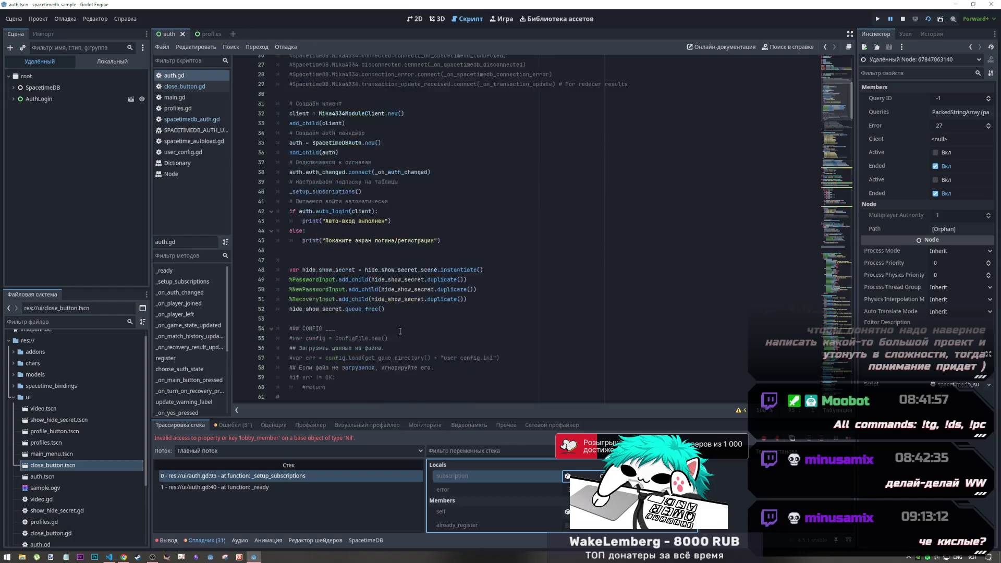
pyautogui.scroll(-11, 399, 331)
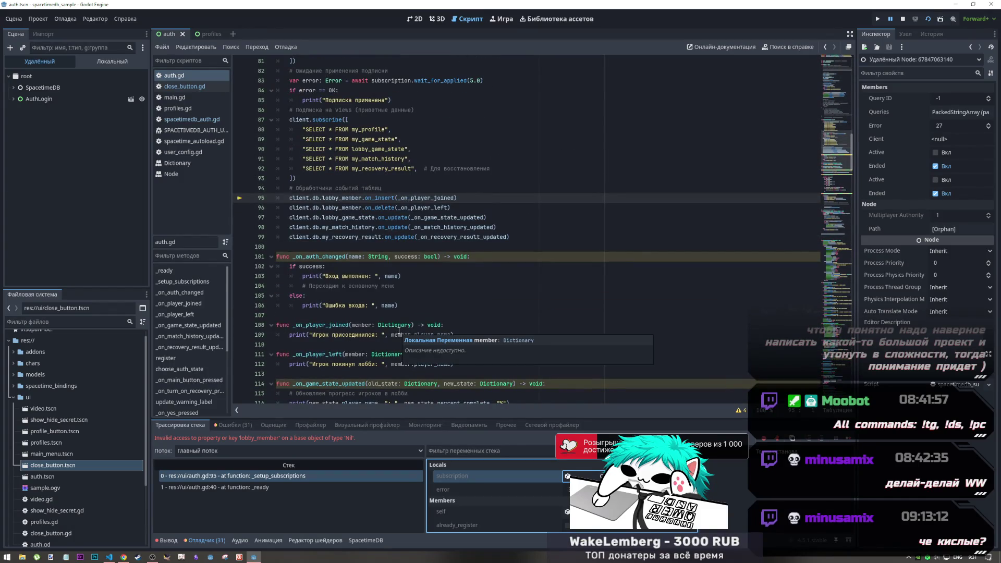
pyautogui.scroll(10, 364, 260)
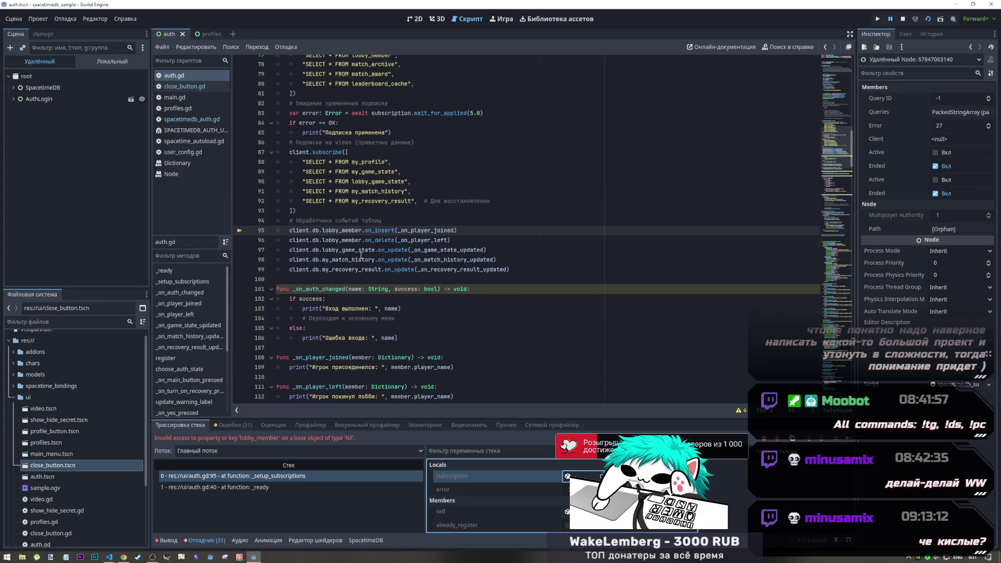
pyautogui.scroll(14, 364, 260)
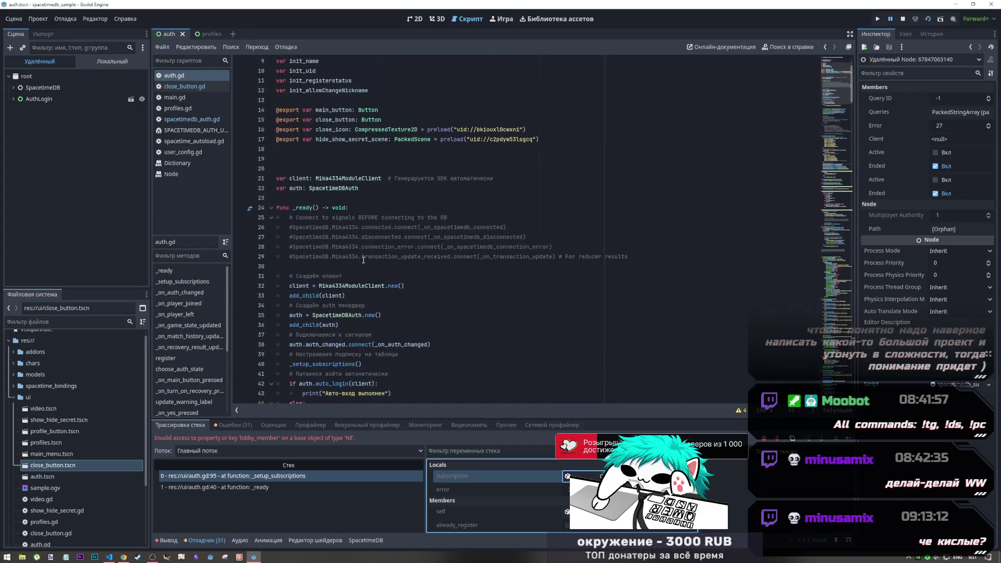
pyautogui.doubleClick(352, 285)
pyautogui.hotkey('ctrl', 'c')
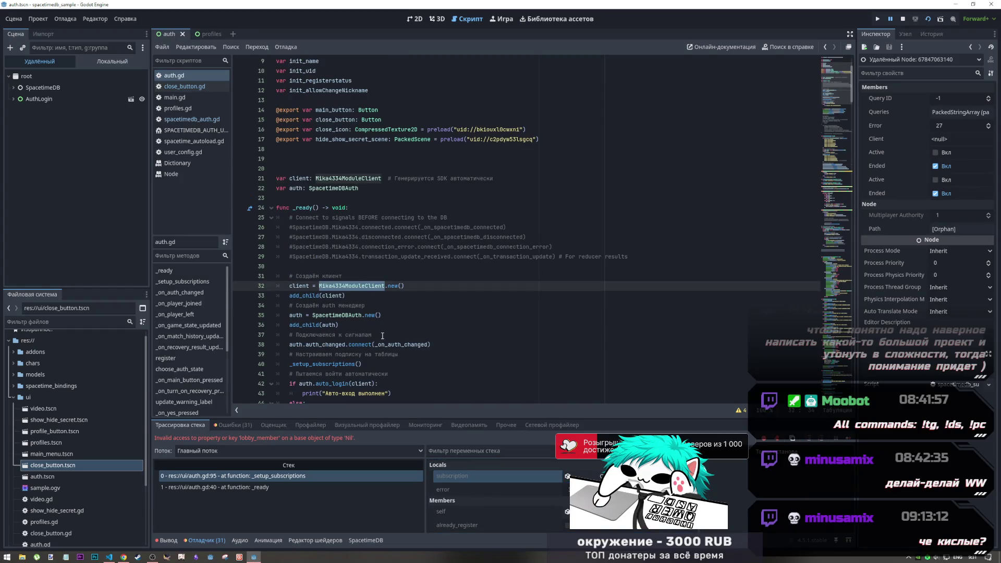
# Replace the client references on lines 95–99 with Mika4334ModuleClient, then undo it
pyautogui.scroll(-15, 382, 333)
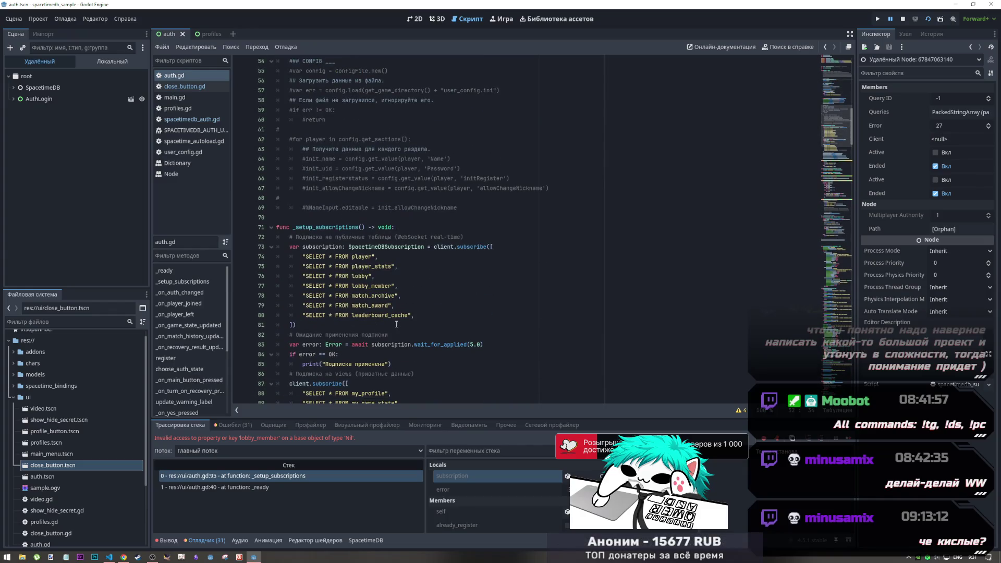
pyautogui.scroll(-5, 328, 346)
pyautogui.scroll(-2, 328, 345)
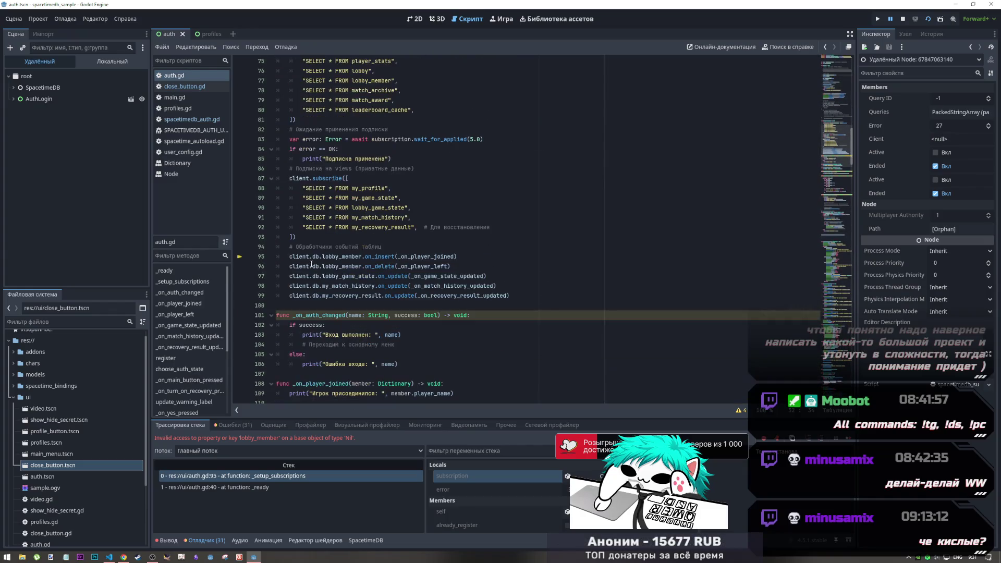
pyautogui.doubleClick(299, 256)
pyautogui.hotkey('ctrl', 'd')
pyautogui.hotkey('ctrl', 'd')
pyautogui.hotkey('ctrl', 'd')
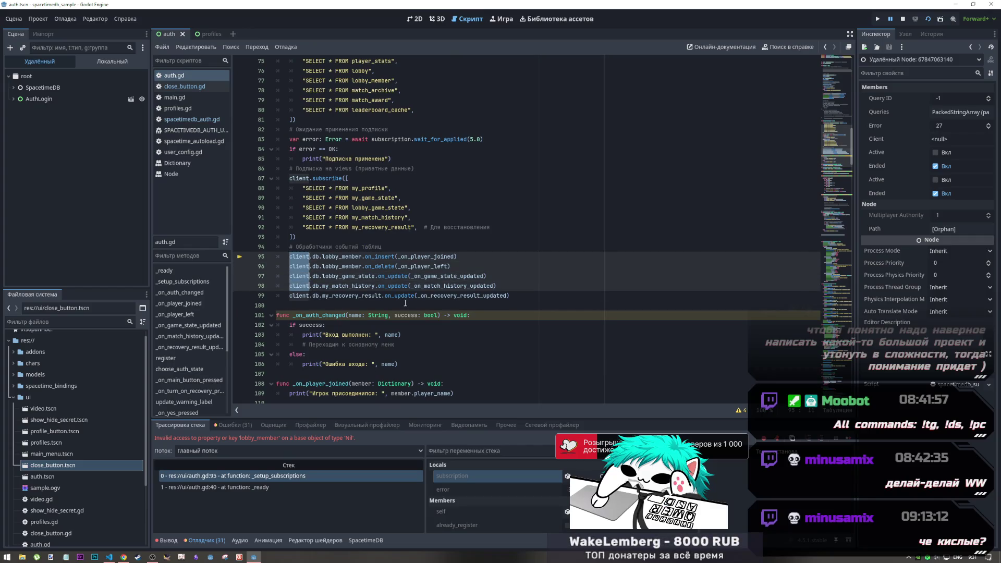
pyautogui.hotkey('ctrl', 'd')
pyautogui.hotkey('ctrl', 'v')
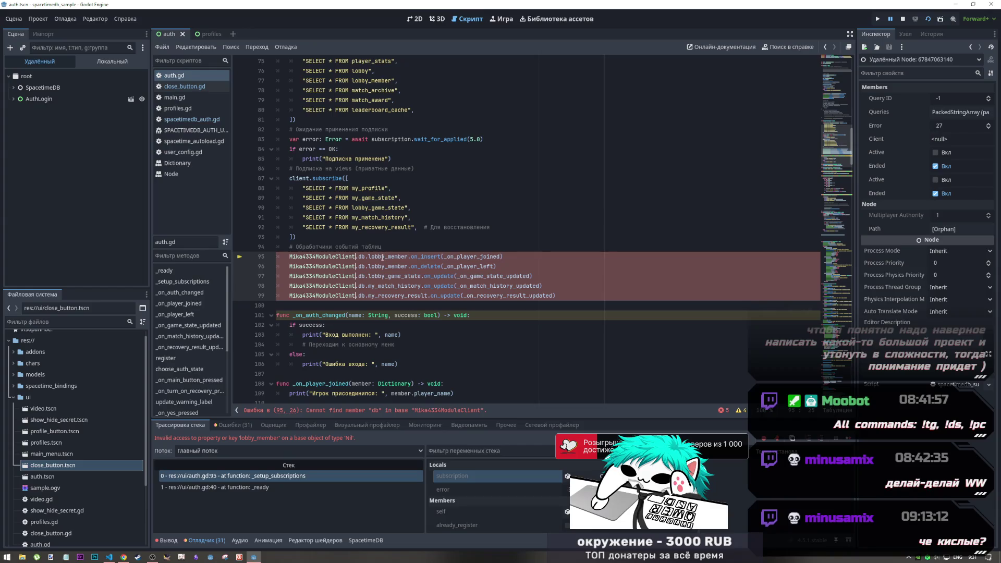
pyautogui.hotkey('ctrl', 'z')
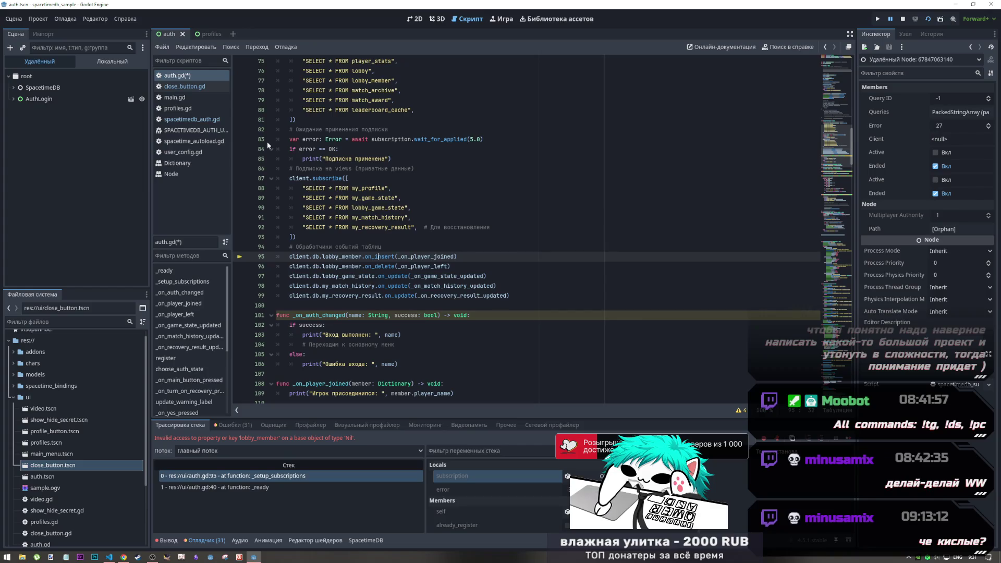
# Scroll through spacetimedb_auth.gd
pyautogui.click(192, 119)
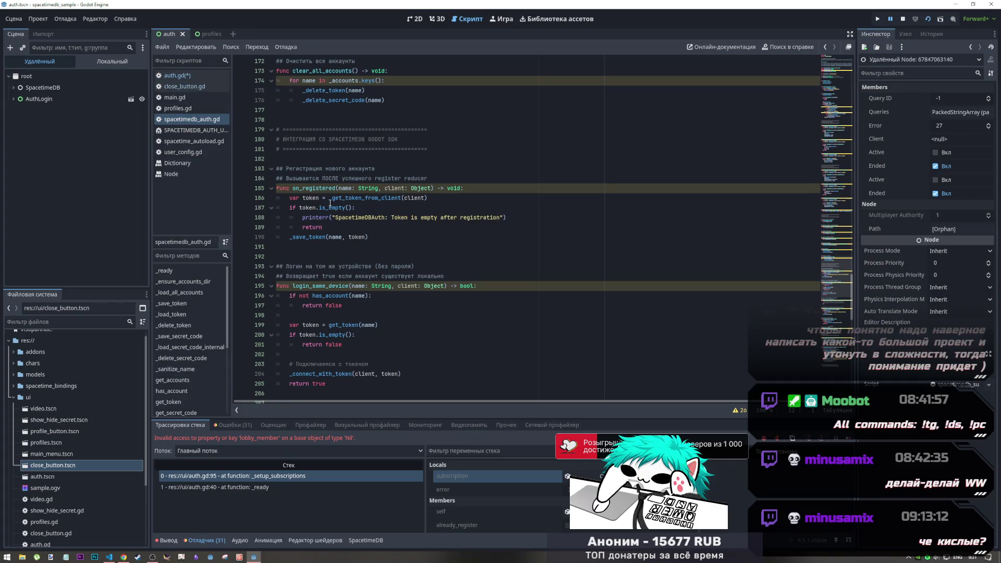
pyautogui.scroll(20, 345, 223)
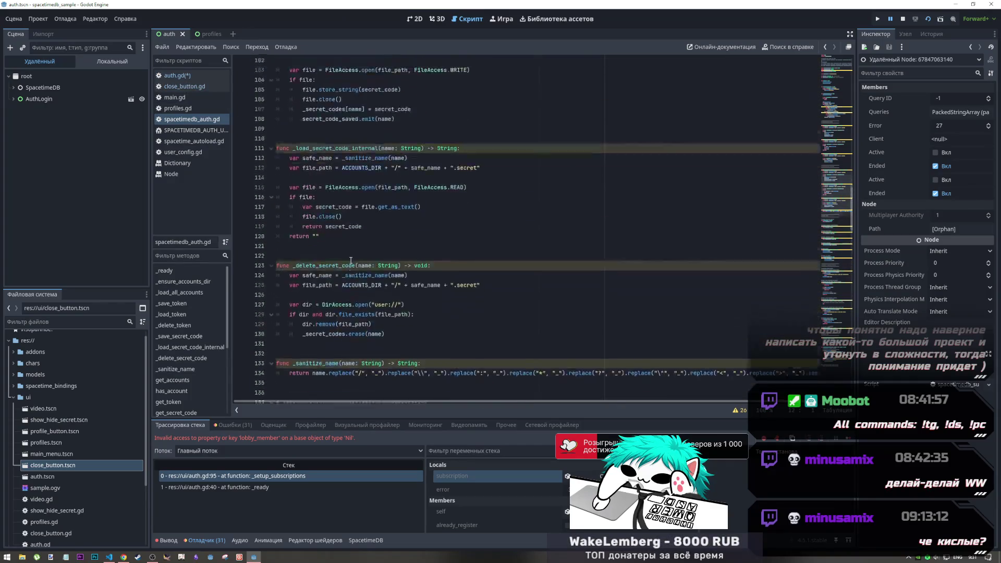
pyautogui.scroll(14, 351, 256)
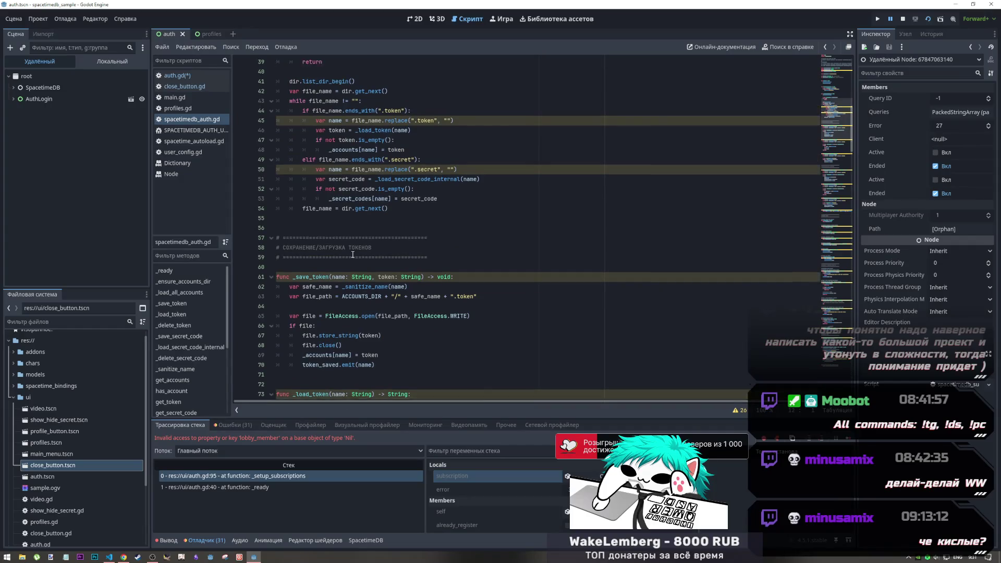
pyautogui.scroll(5, 353, 253)
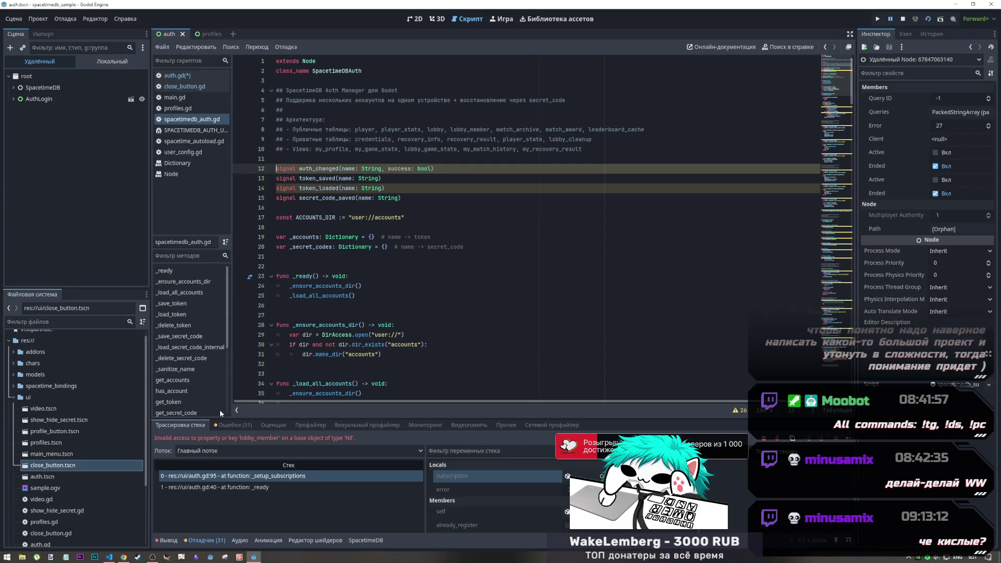
# Read main.gd's _on_spacetimedb_connected handler, then return to auth.gd's _setup_subscriptions
pyautogui.click(186, 96)
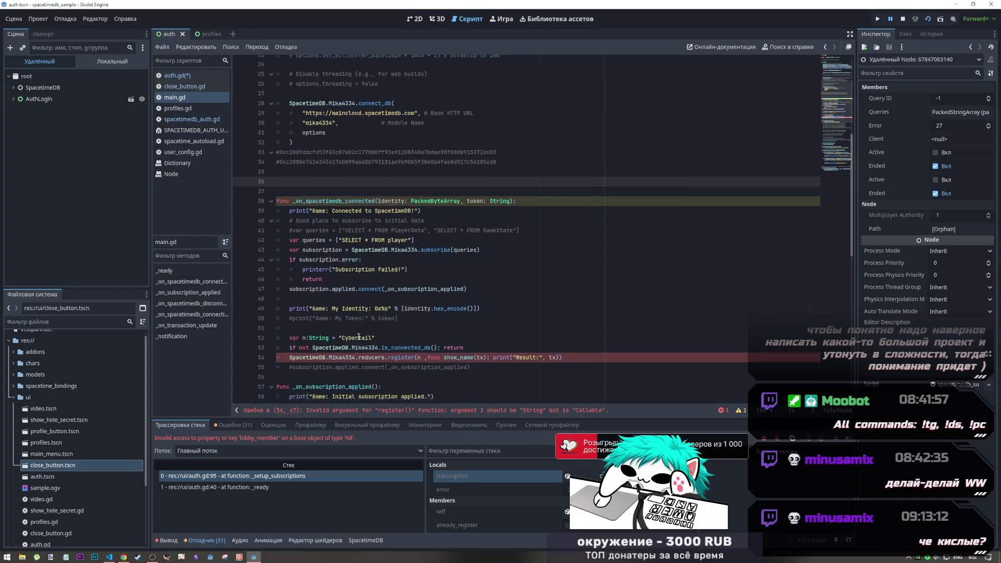
pyautogui.scroll(-1, 359, 337)
pyautogui.moveTo(358, 315); pyautogui.dragTo(288, 315)
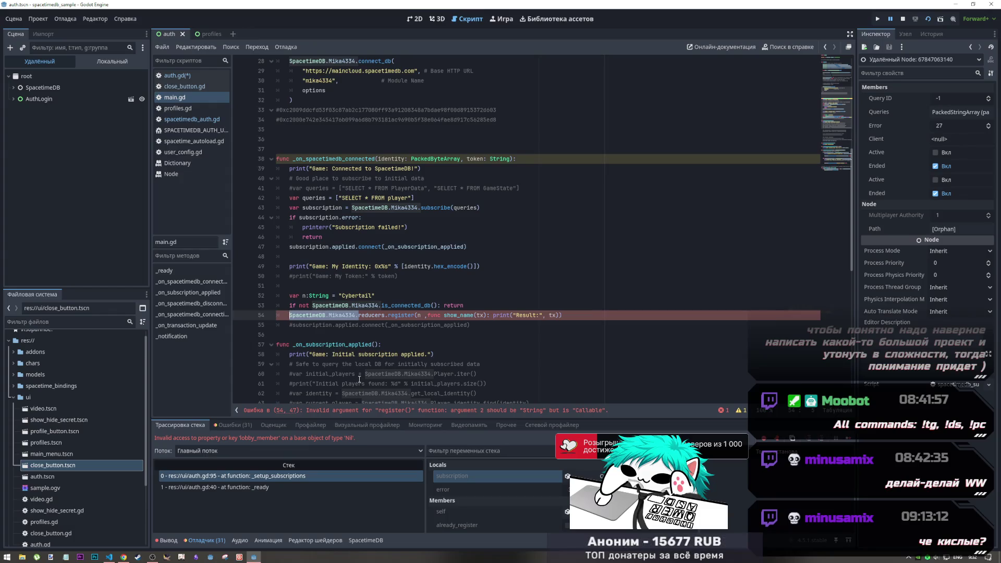
pyautogui.click(401, 310)
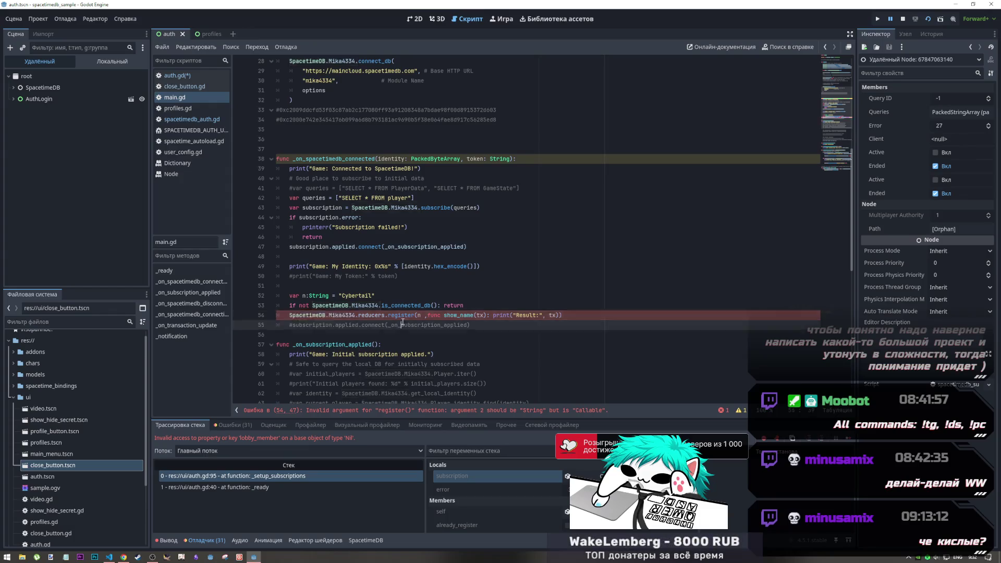
pyautogui.scroll(9, 410, 339)
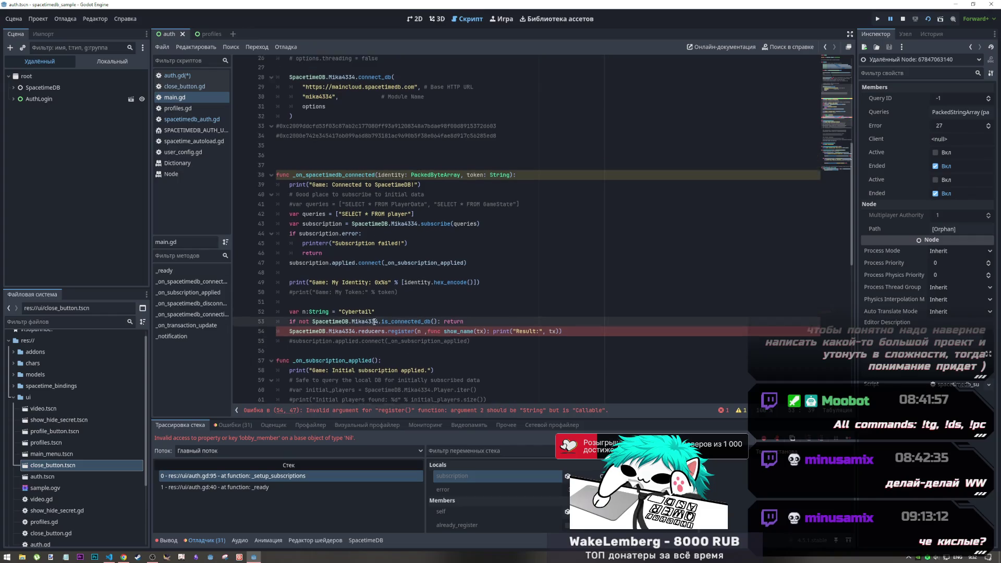
pyautogui.click(180, 76)
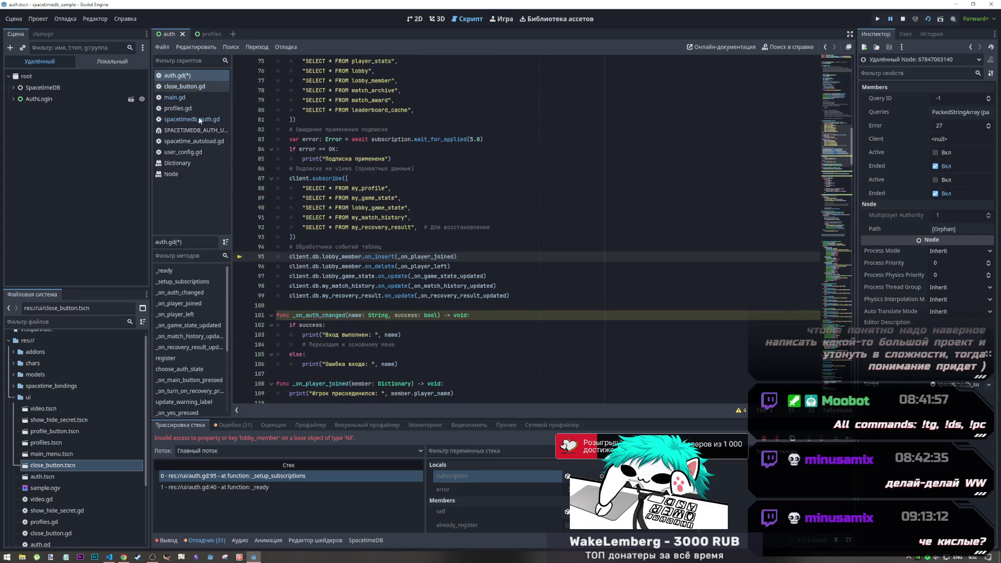
pyautogui.scroll(20, 306, 261)
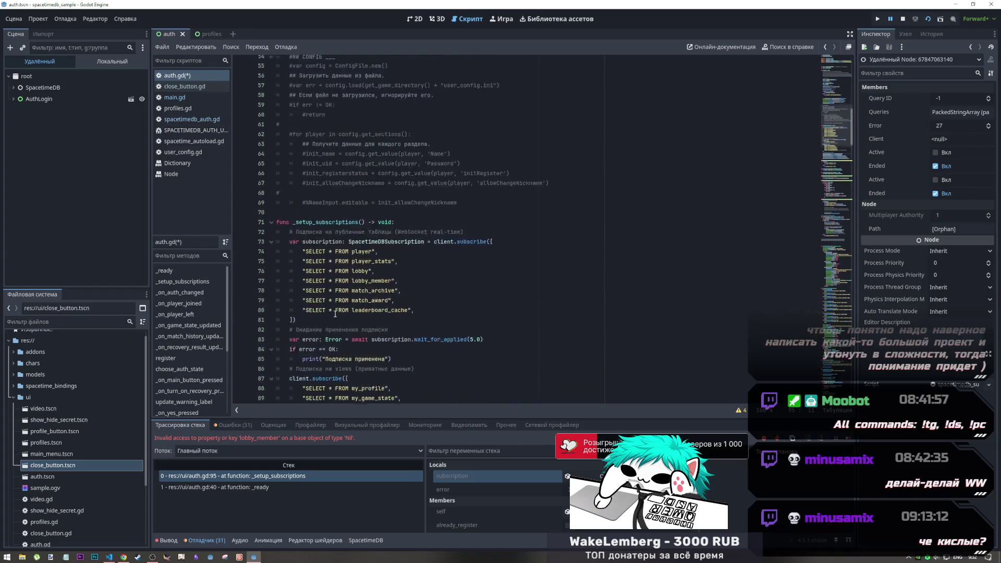
pyautogui.click(321, 285)
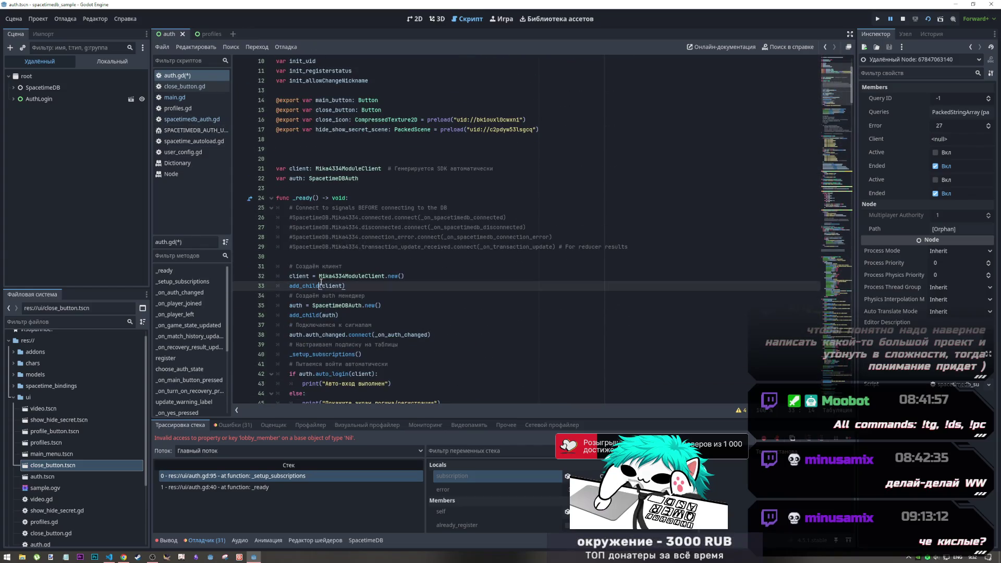
pyautogui.moveTo(356, 288)
pyautogui.mouseDown()
pyautogui.moveTo(259, 275)
pyautogui.moveTo(257, 259)
pyautogui.moveTo(290, 267)
pyautogui.mouseUp()
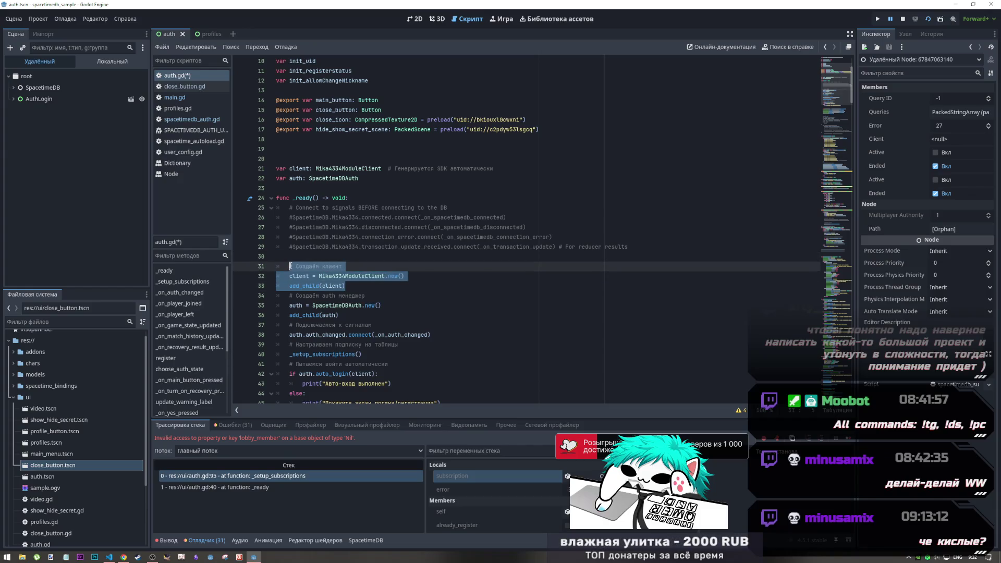
pyautogui.press('Up')
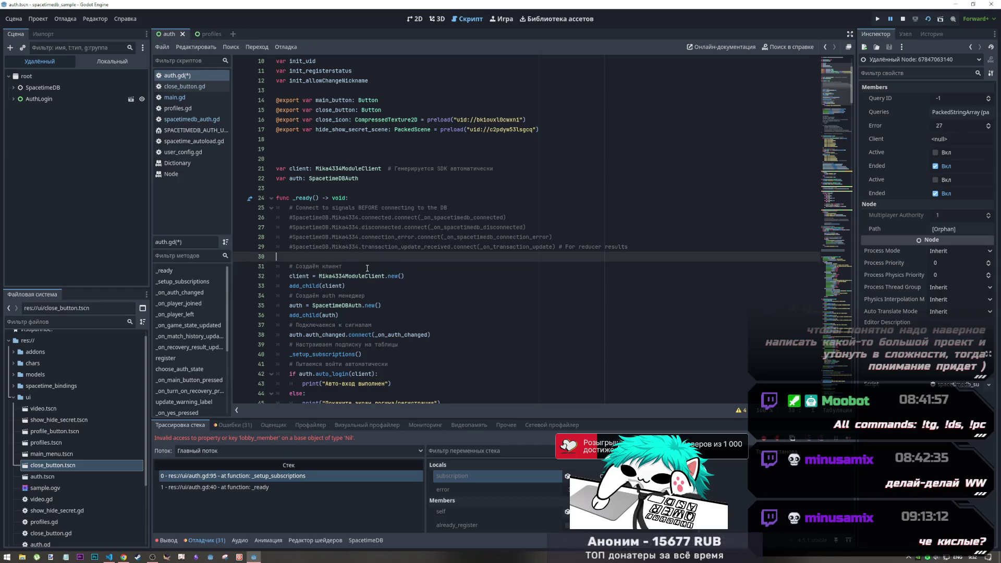
pyautogui.scroll(-12, 357, 299)
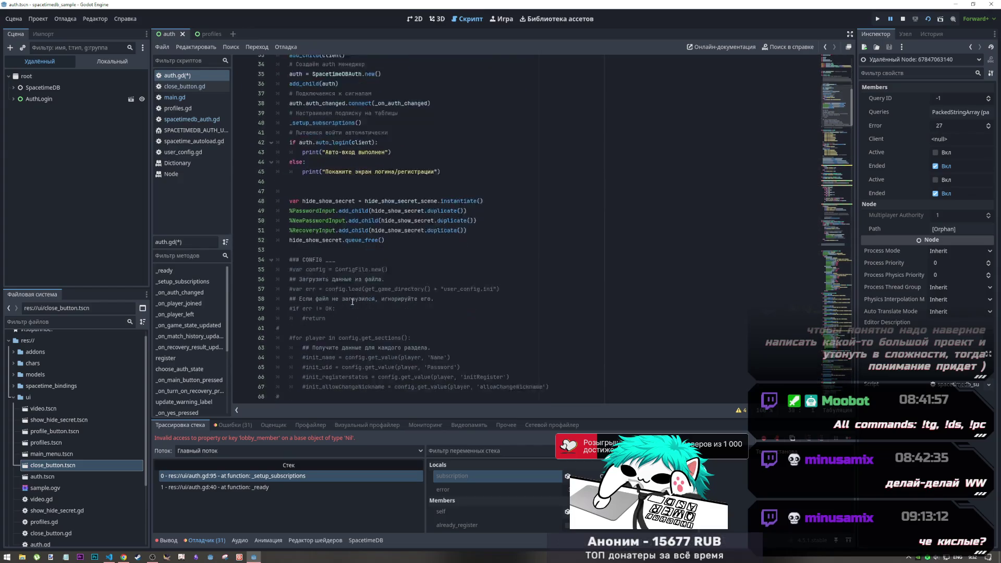
pyautogui.scroll(-5, 352, 301)
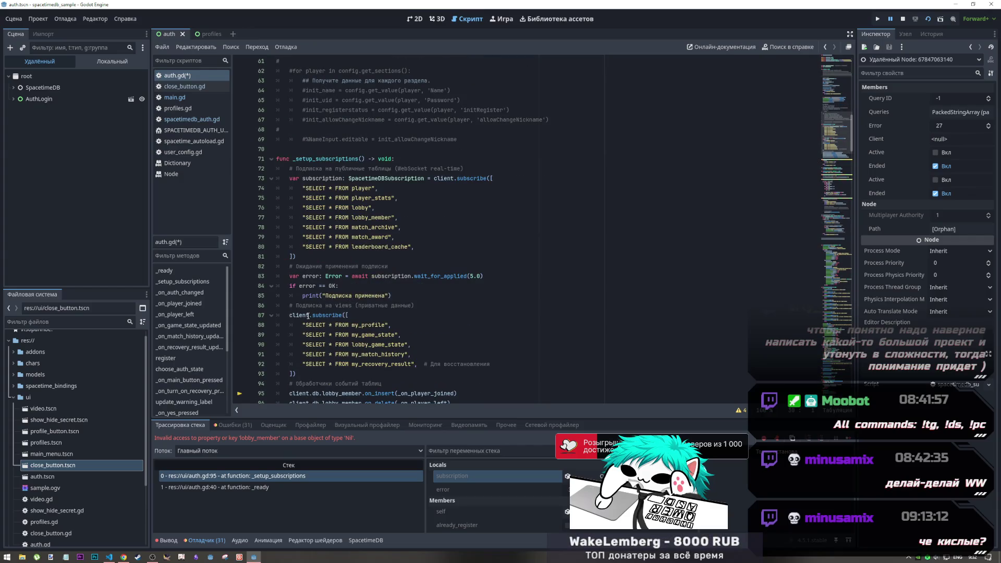
pyautogui.moveTo(310, 314)
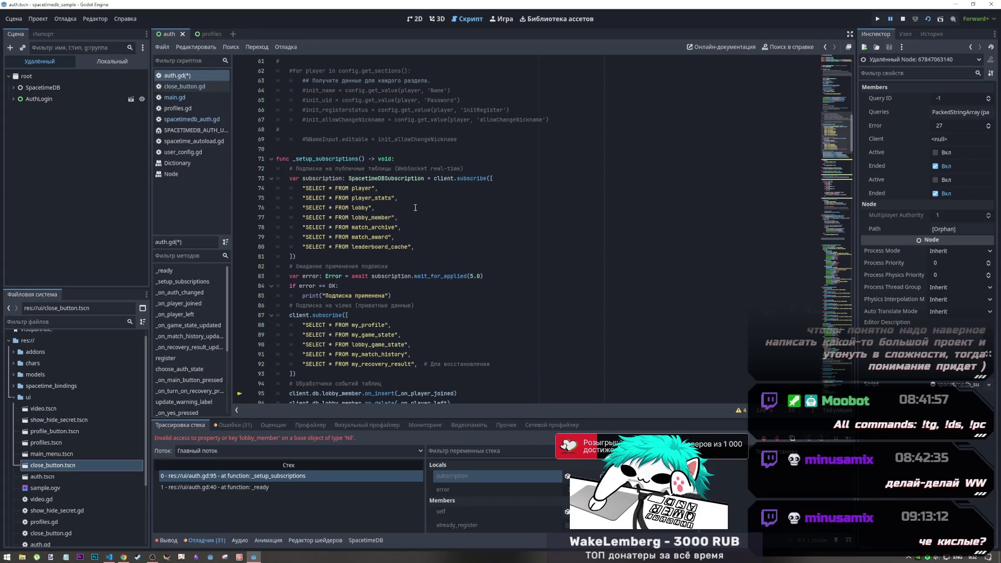
pyautogui.scroll(10, 415, 208)
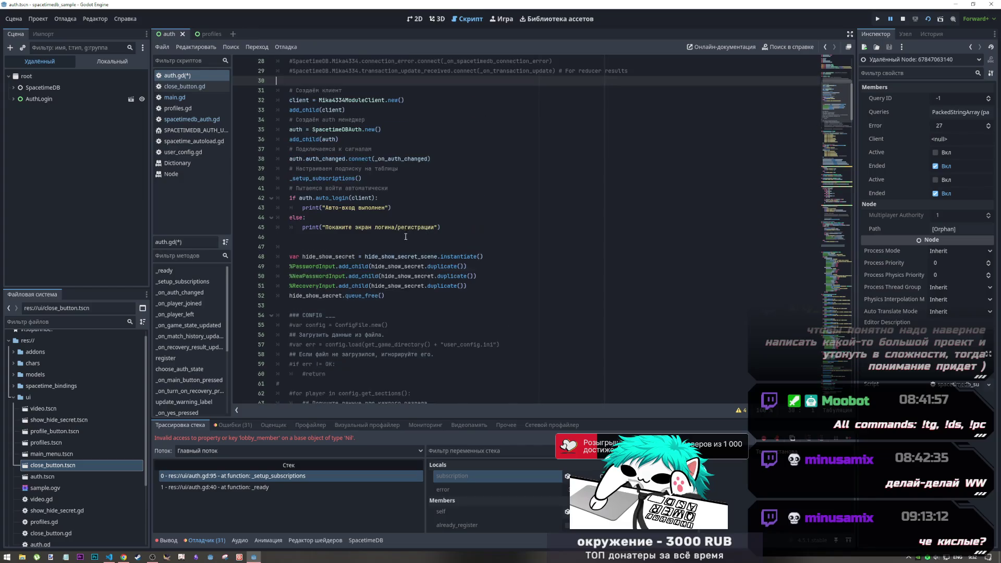
pyautogui.scroll(-5, 405, 237)
pyautogui.scroll(10, 401, 261)
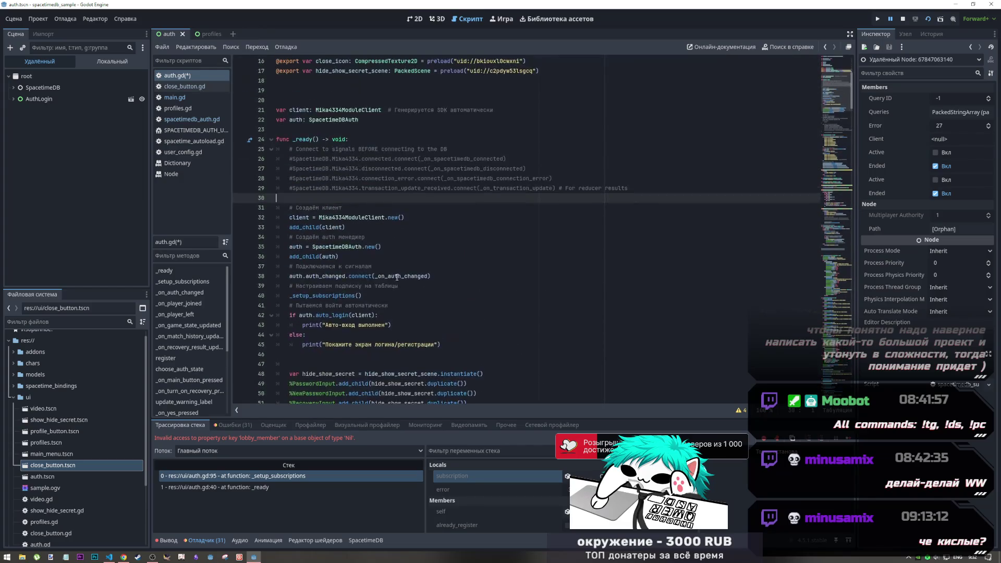
pyautogui.click(336, 228)
pyautogui.moveTo(409, 218); pyautogui.dragTo(346, 218)
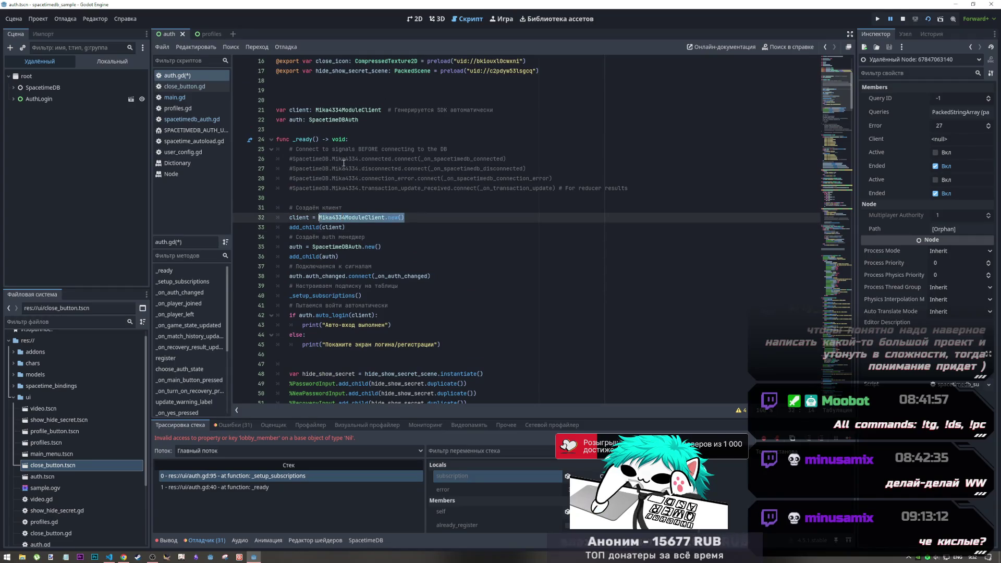
pyautogui.moveTo(359, 159); pyautogui.dragTo(294, 159)
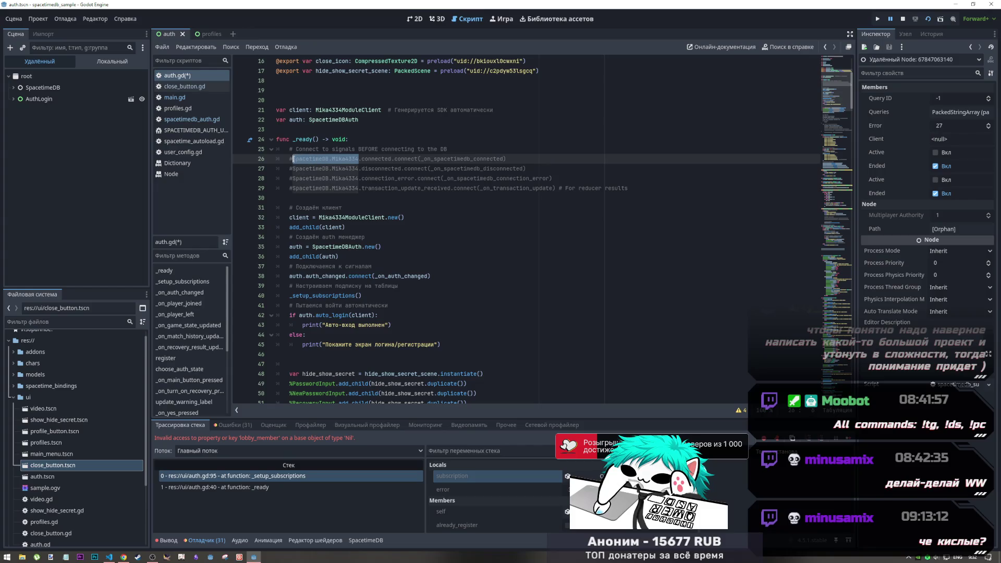
pyautogui.click(404, 216)
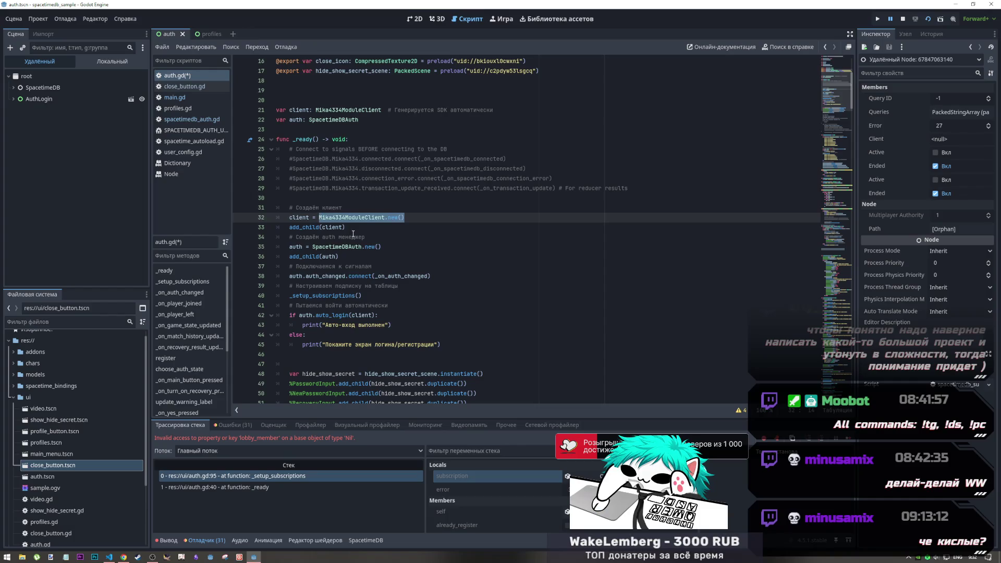
pyautogui.click(423, 215)
# Add print(client) below the client creation line in auth.gd, save, and fix the pritn typo
pyautogui.press('Return')
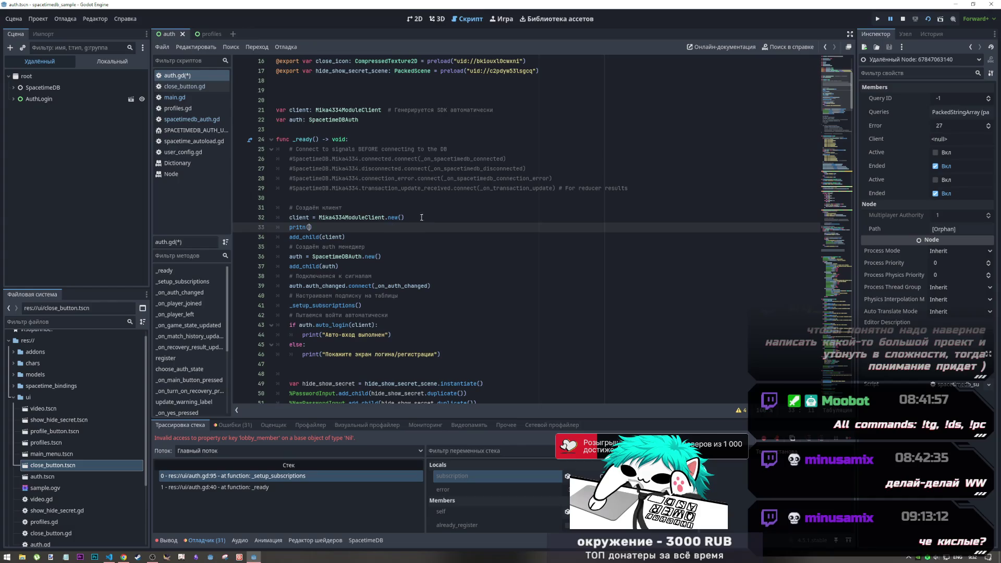
pyautogui.write('client')
pyautogui.hotkey('ctrl', 's')
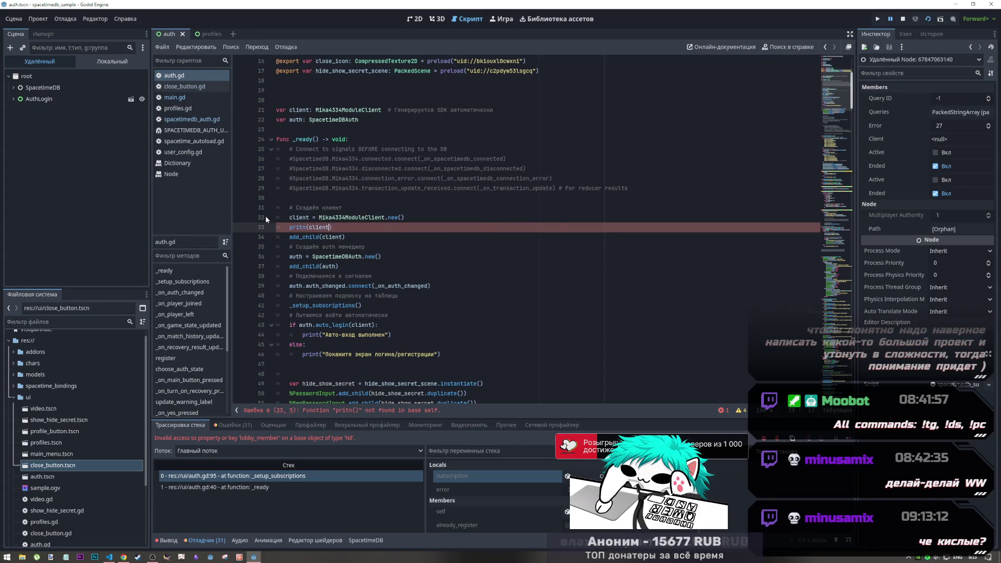
pyautogui.click(299, 227)
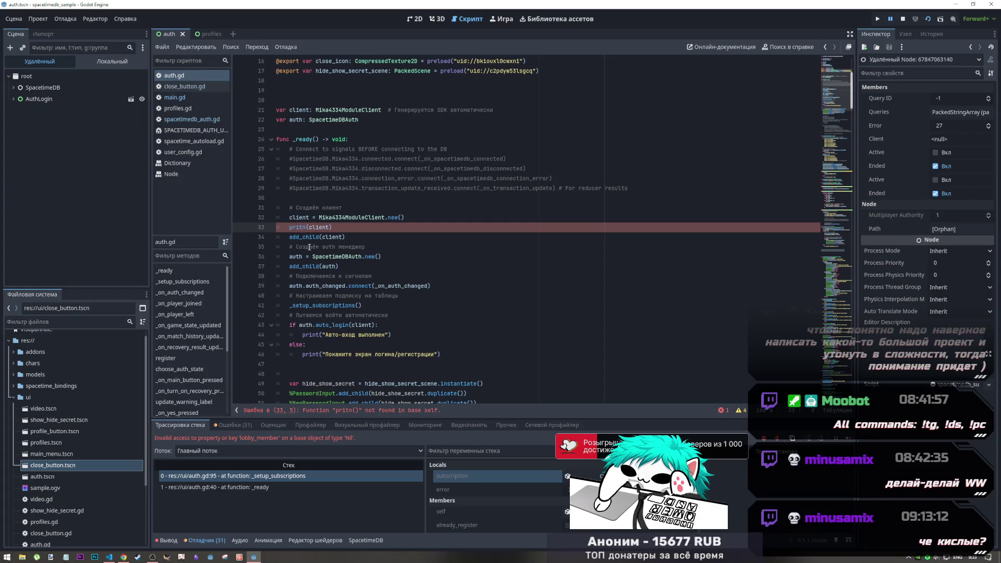
pyautogui.write('t')
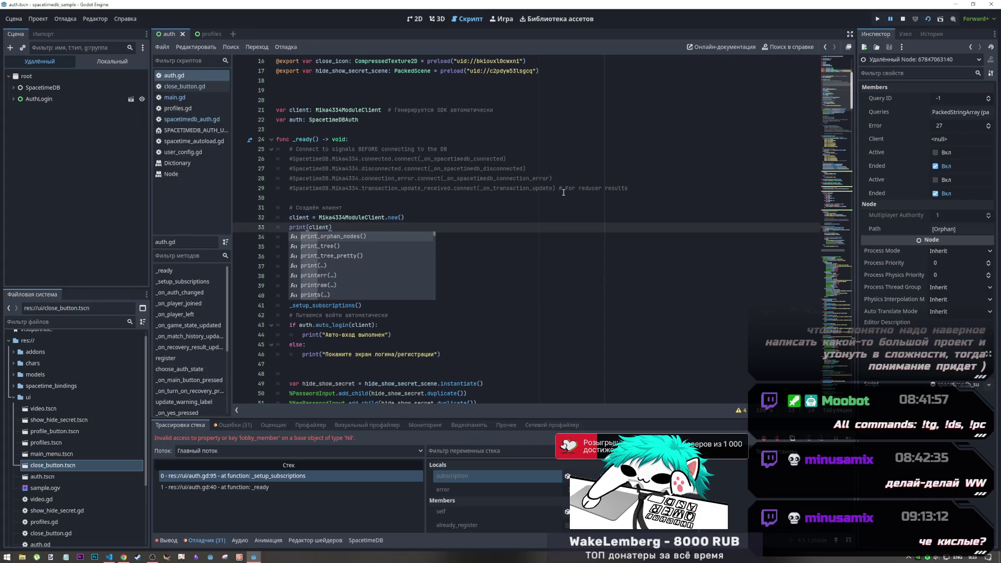
# Run the project and find the printed Mika4334Module client node in the Output panel
pyautogui.press('F5')
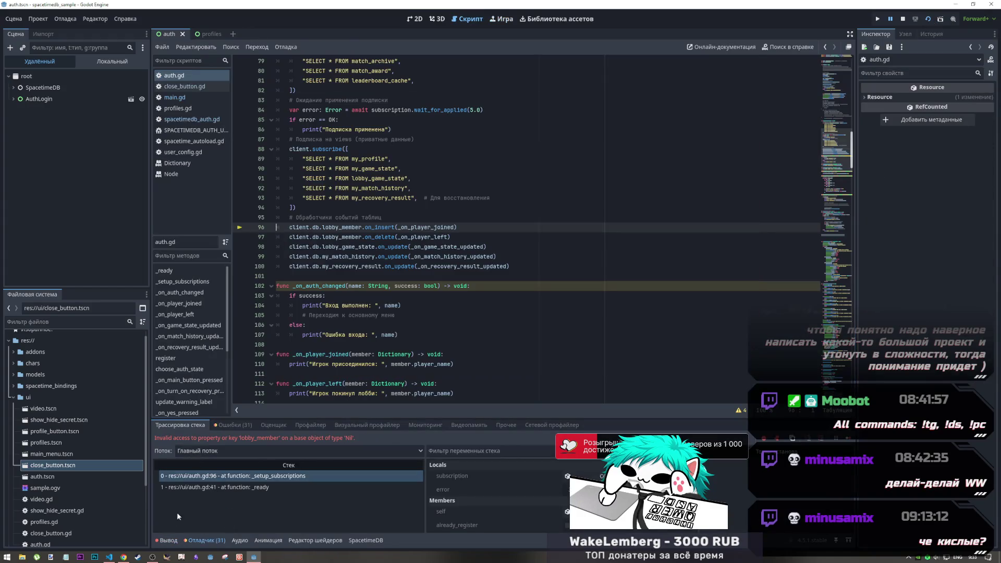
pyautogui.click(174, 541)
pyautogui.moveTo(256, 448); pyautogui.dragTo(153, 447)
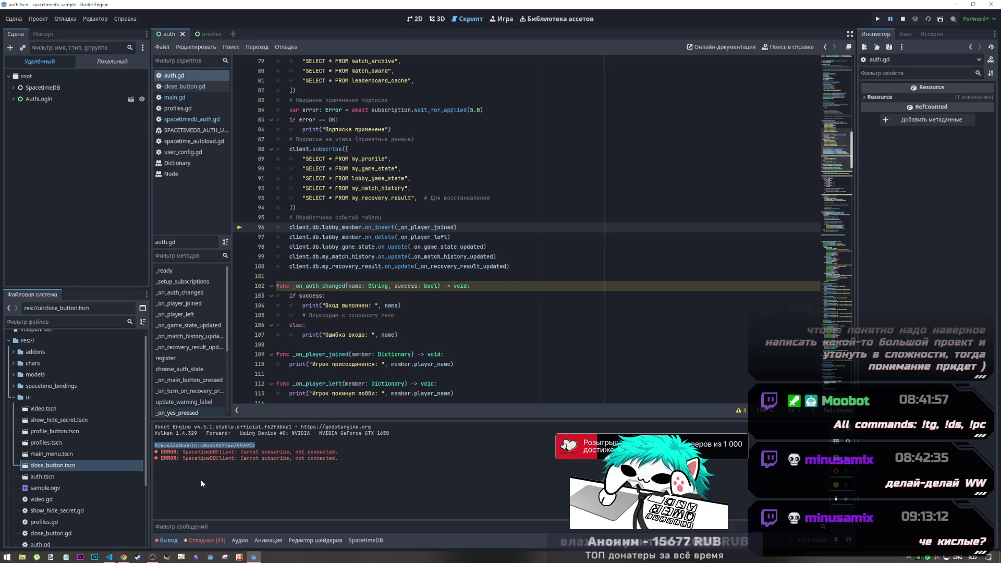
pyautogui.scroll(15, 393, 374)
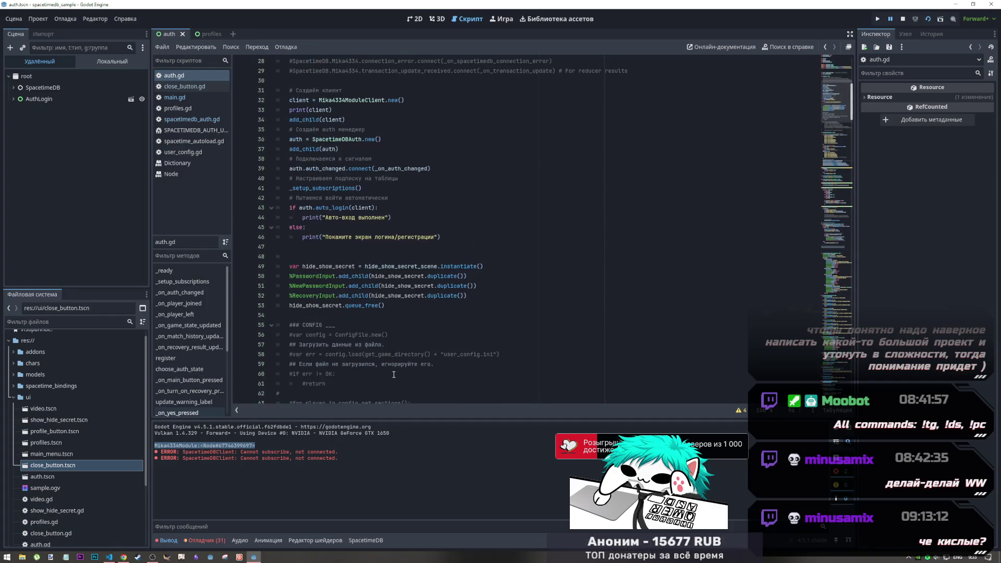
# Trial-delete the Mika4334 prefix and Client from line 32's class name, then undo both
pyautogui.scroll(5, 394, 375)
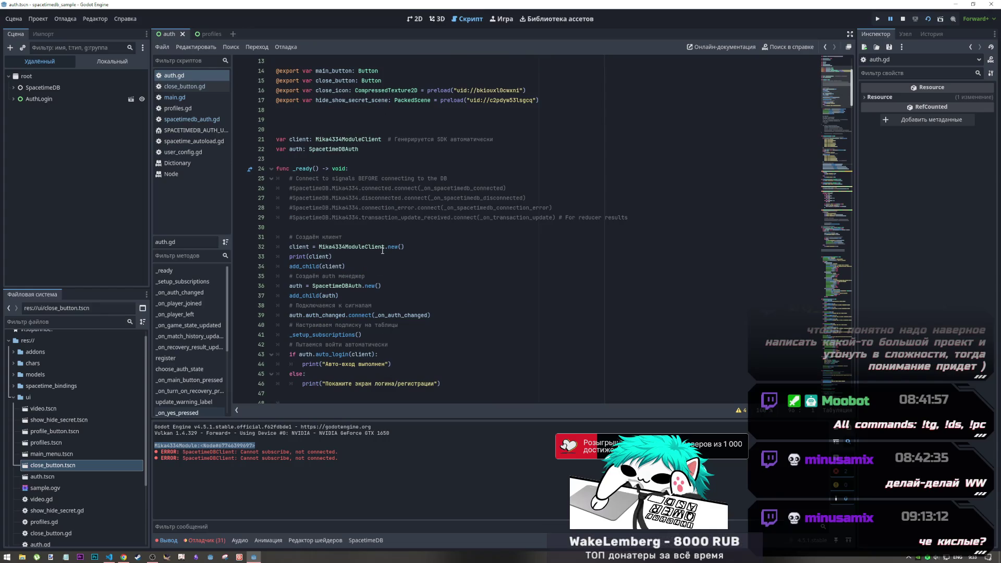
pyautogui.click(343, 247)
pyautogui.hotkey('ctrl', 'shift', 'Left')
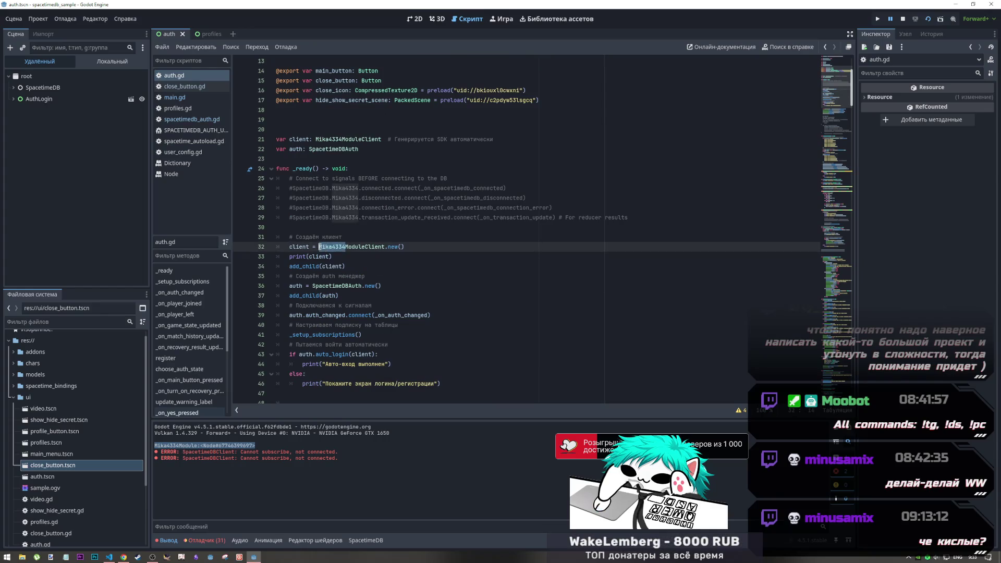
pyautogui.press('BackSpace')
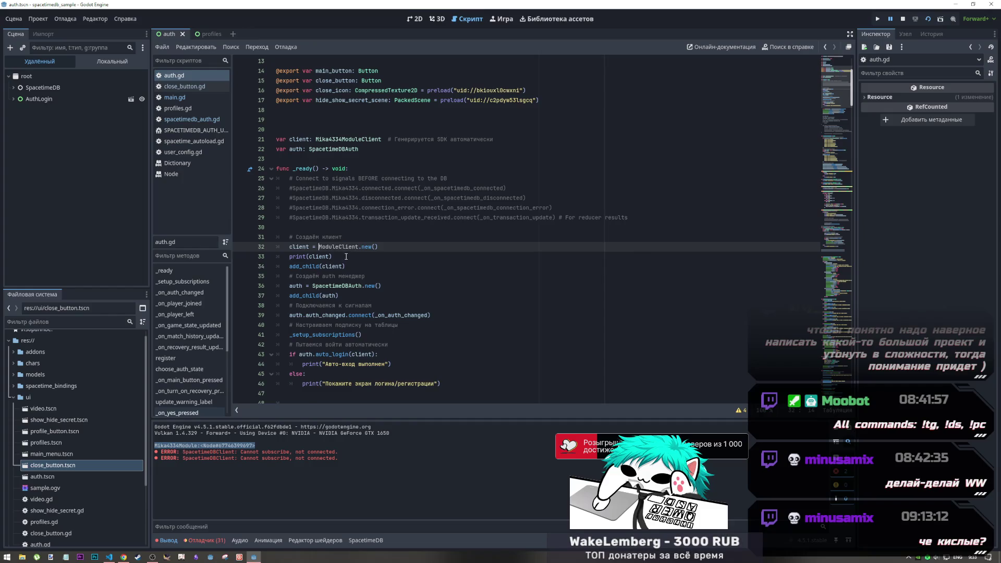
pyautogui.hotkey('ctrl', 'z')
pyautogui.press('BackSpace')
pyautogui.moveTo(361, 248); pyautogui.dragTo(340, 248)
pyautogui.press('BackSpace')
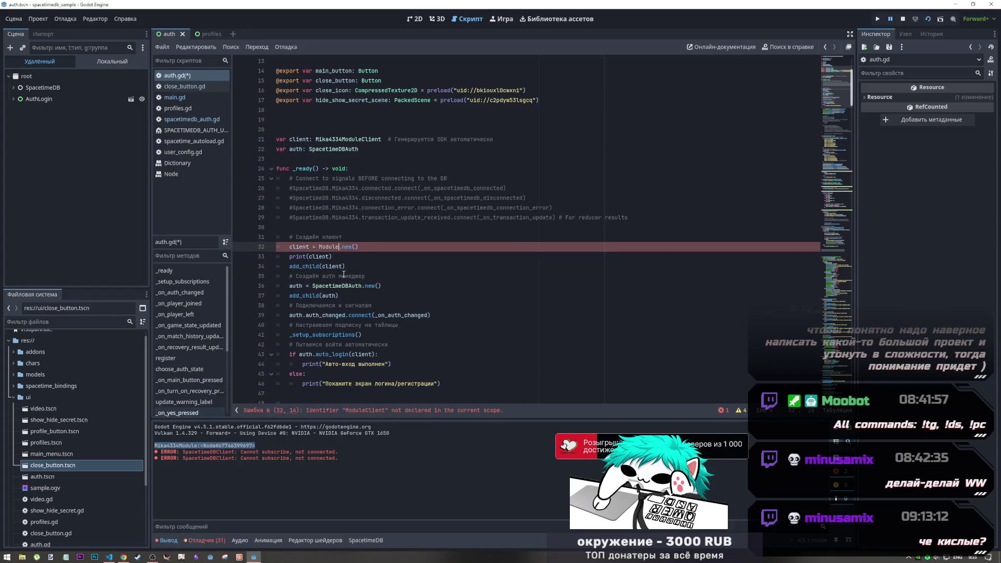
pyautogui.hotkey('ctrl', 'z')
pyautogui.hotkey('ctrl', 'z')
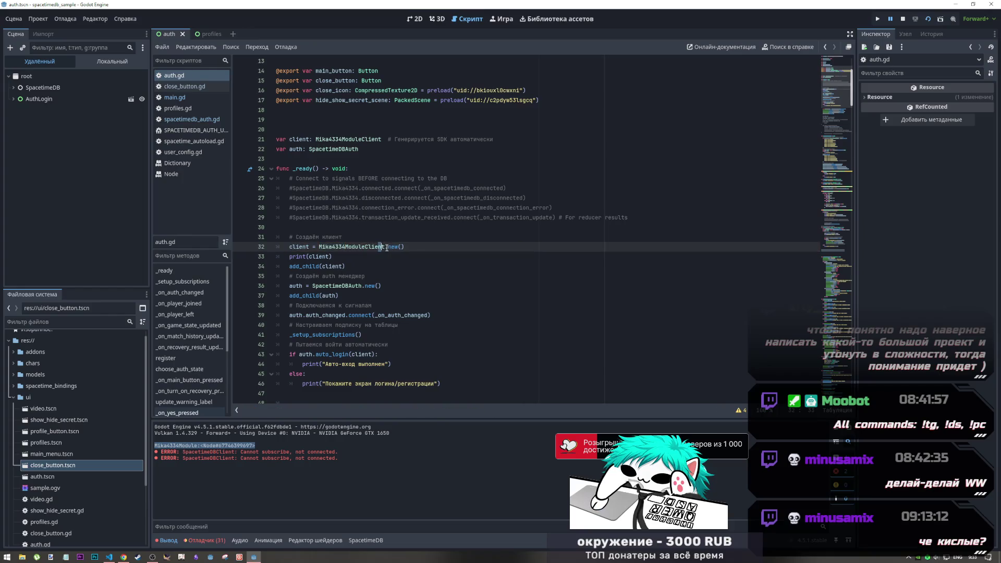
# Undo another deletion of Client on line 32 and show the debugger stack trace for the 'lobby_member' error
pyautogui.moveTo(371, 246); pyautogui.dragTo(366, 247)
pyautogui.press('BackSpace')
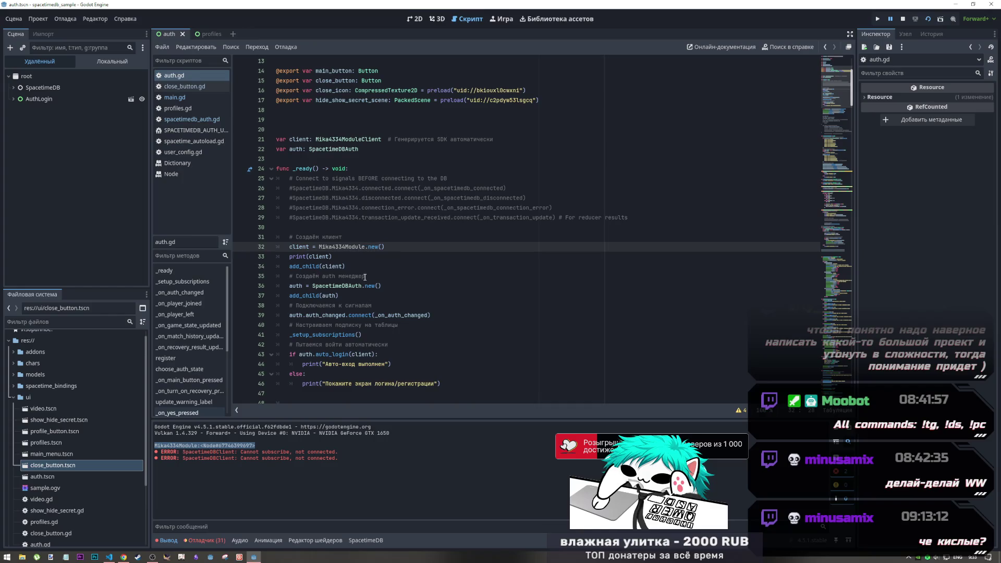
pyautogui.hotkey('ctrl', 'z')
pyautogui.click(324, 258)
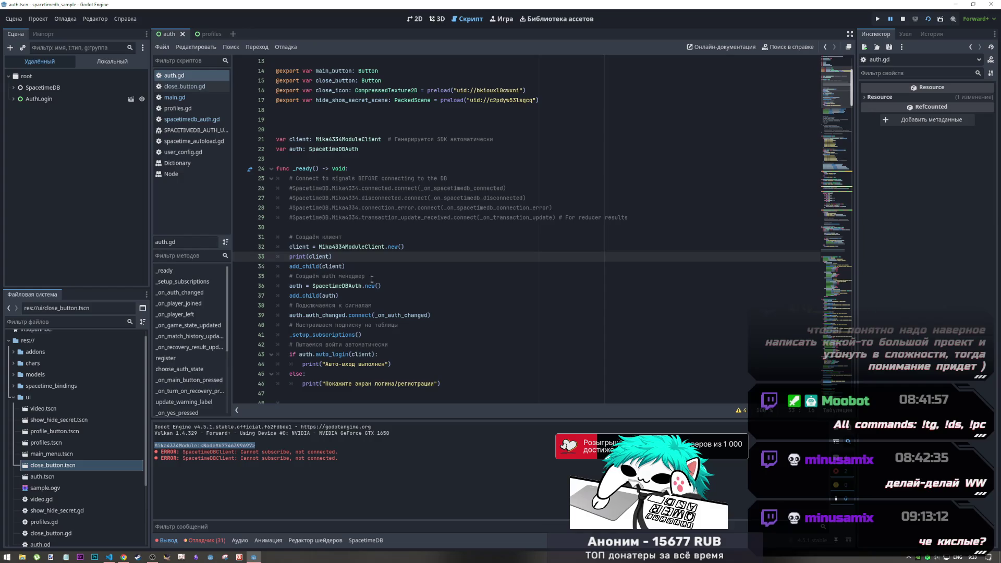
pyautogui.click(206, 540)
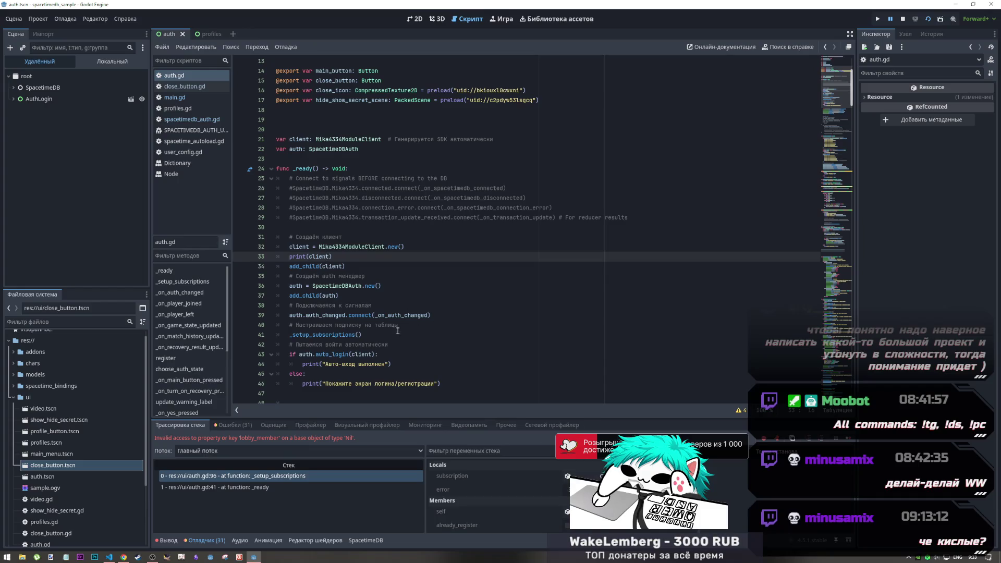
# Review the client.subscribe call in auth.gd's _setup_subscriptions
pyautogui.scroll(-13, 332, 319)
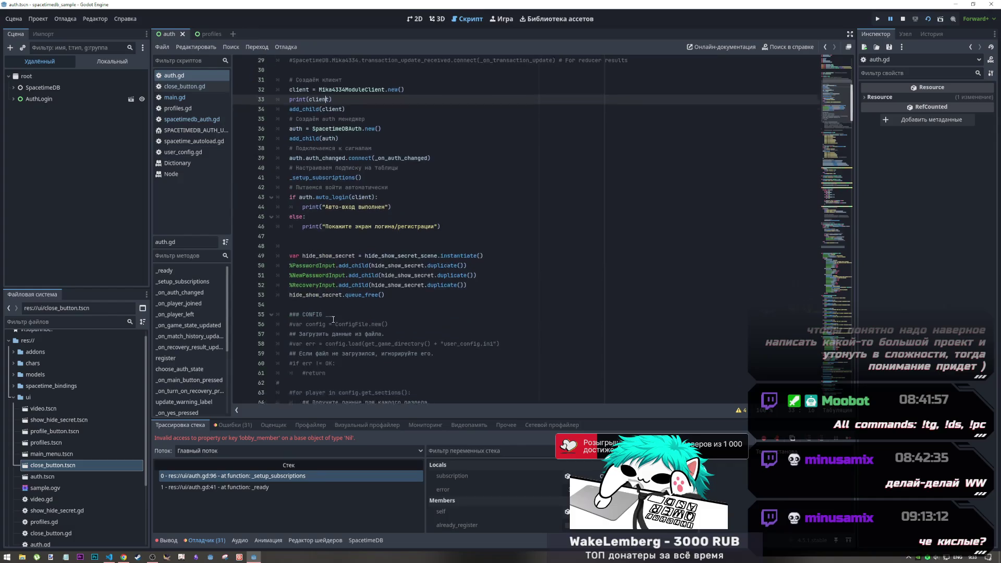
pyautogui.click(461, 275)
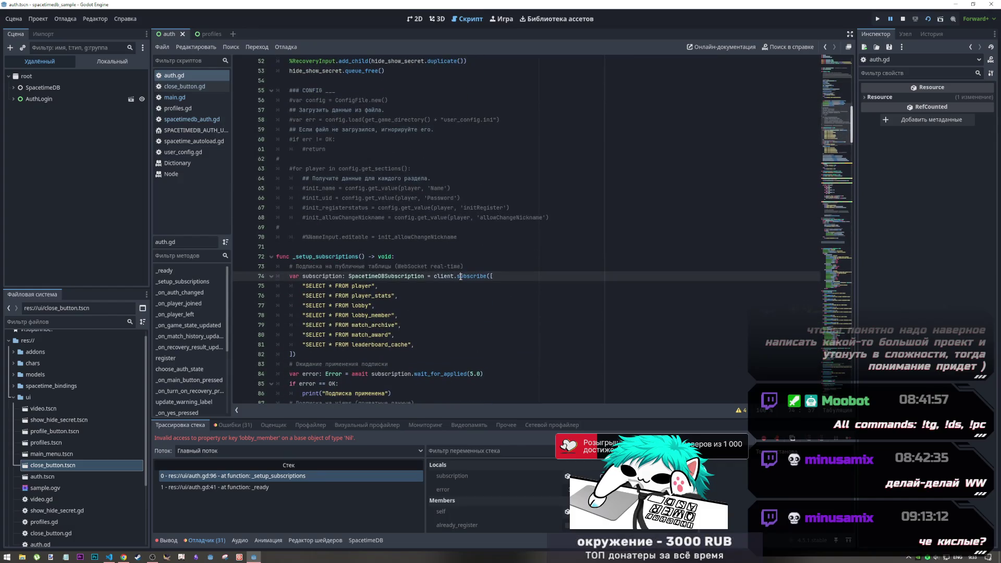
pyautogui.scroll(5, 452, 282)
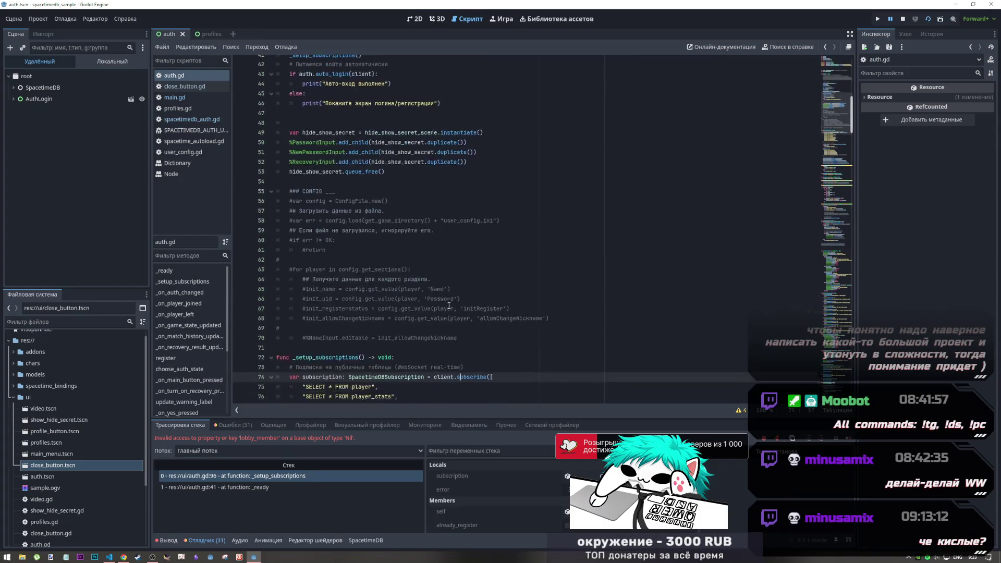
pyautogui.scroll(-5, 365, 282)
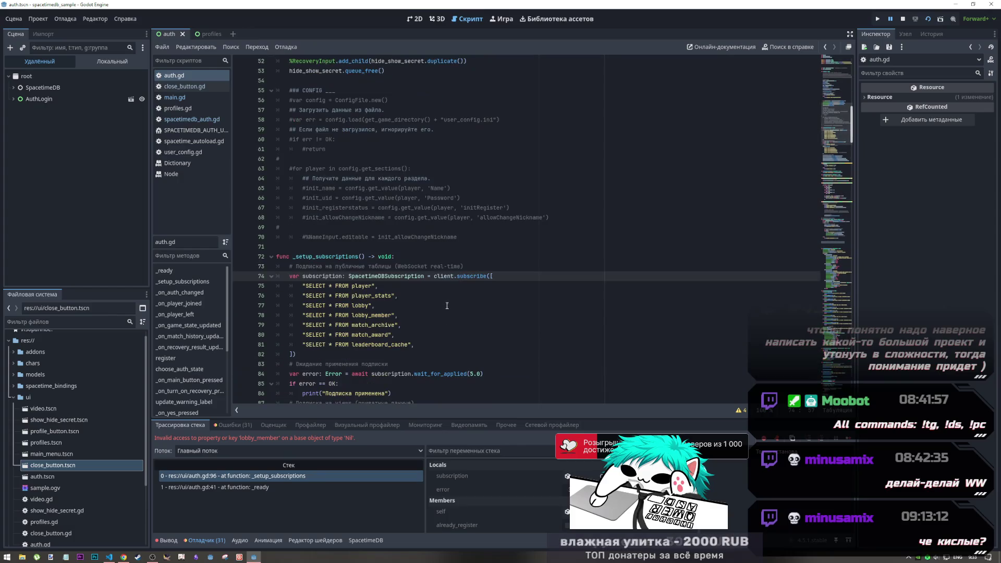
# Open spacetimedb_auth.gd and scroll down through its code
pyautogui.click(207, 118)
pyautogui.scroll(-7, 400, 353)
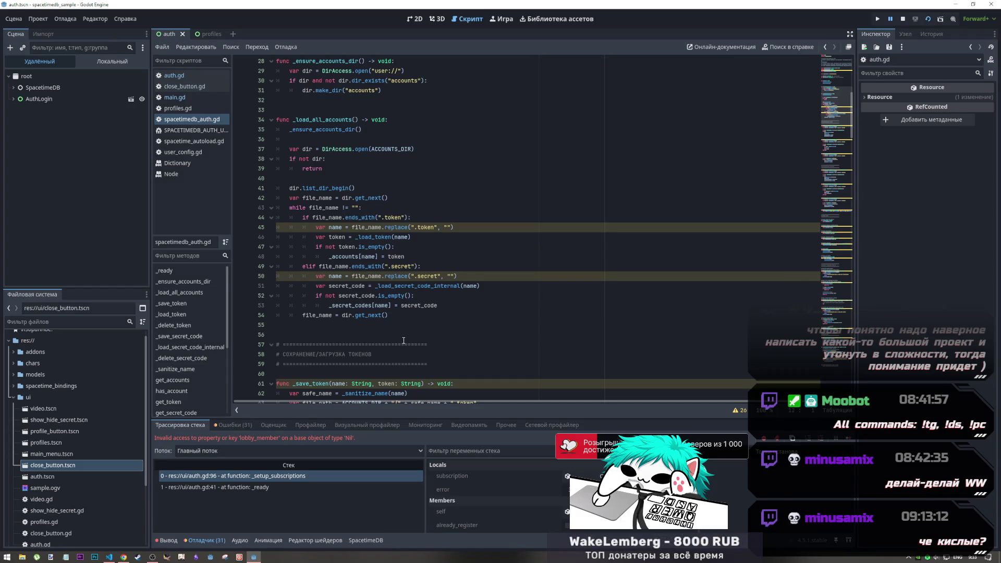
pyautogui.scroll(-8, 396, 330)
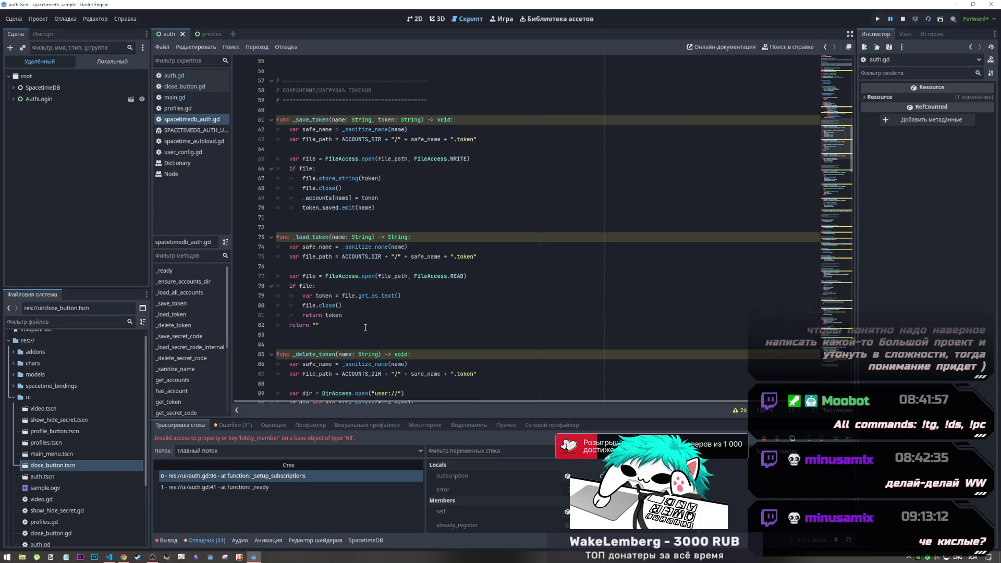
pyautogui.scroll(-12, 365, 327)
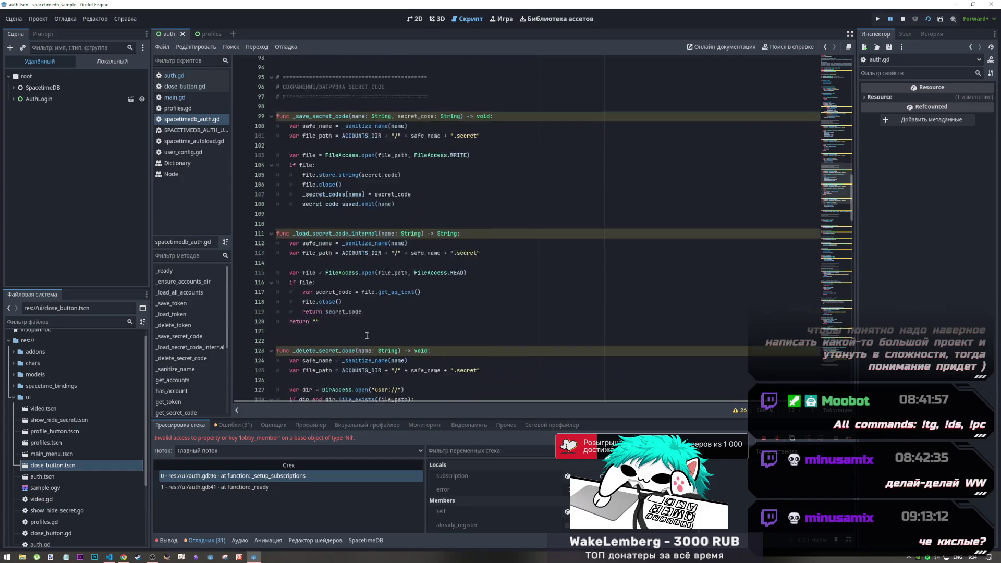
pyautogui.scroll(-15, 366, 336)
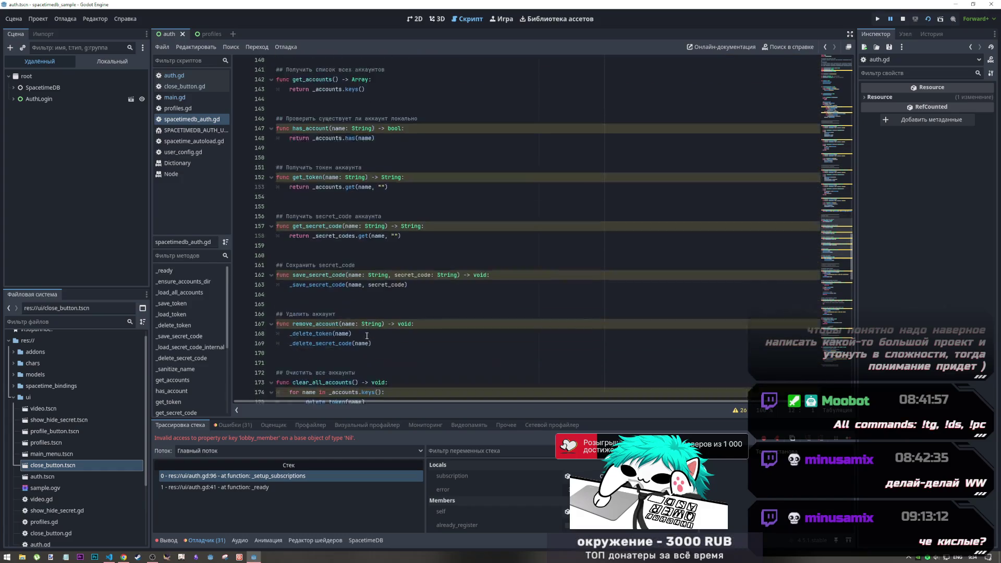
pyautogui.scroll(-10, 367, 336)
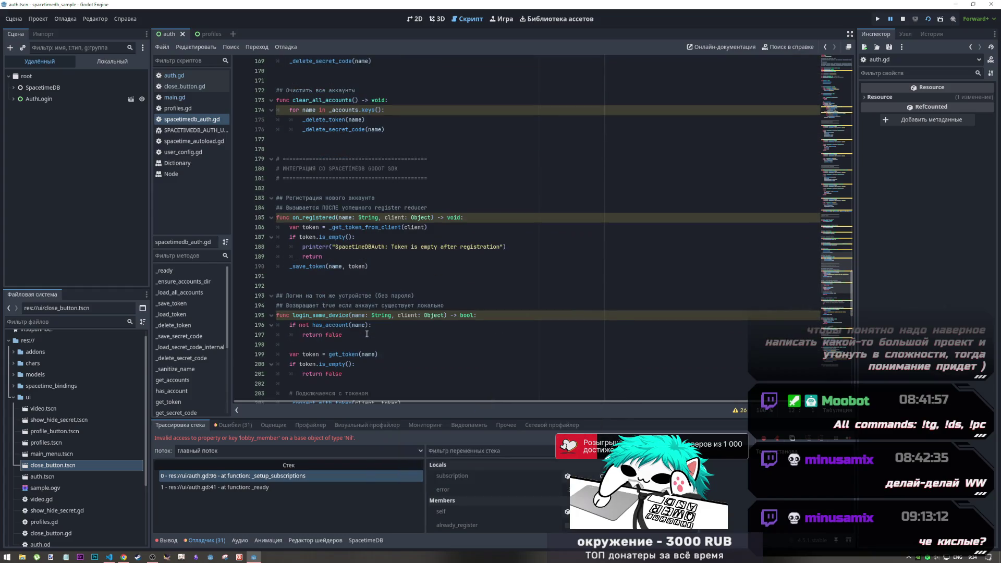
pyautogui.scroll(-5, 367, 334)
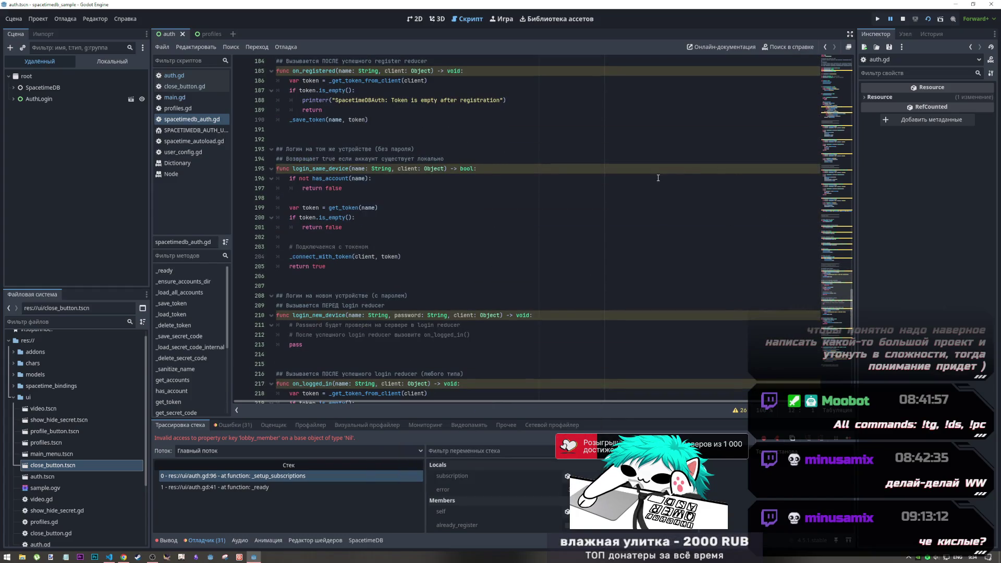
# Search spacetimedb_auth.gd for 'setup_su', which finds no matches
pyautogui.hotkey('ctrl', 'f')
pyautogui.write('setup')
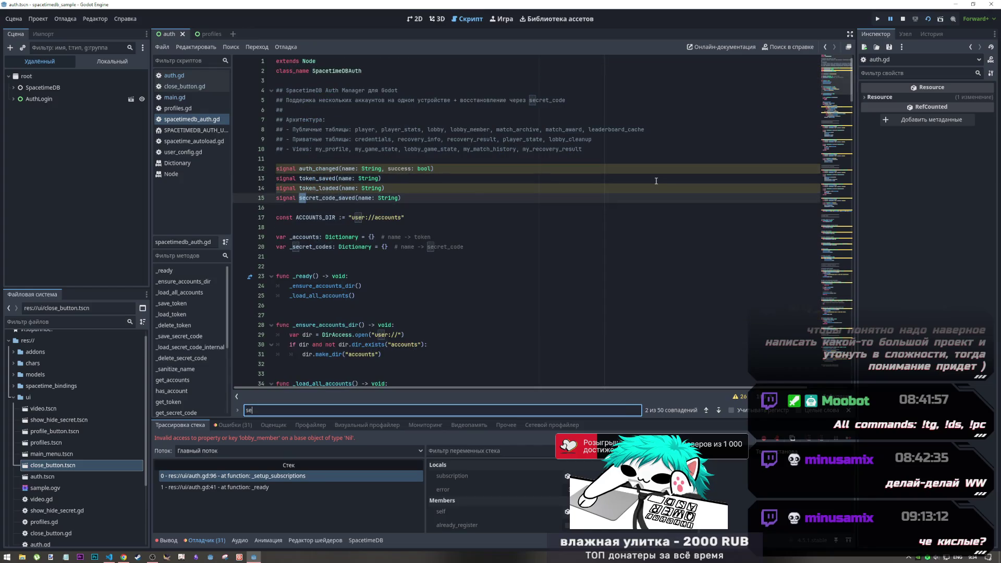
pyautogui.write('_sub')
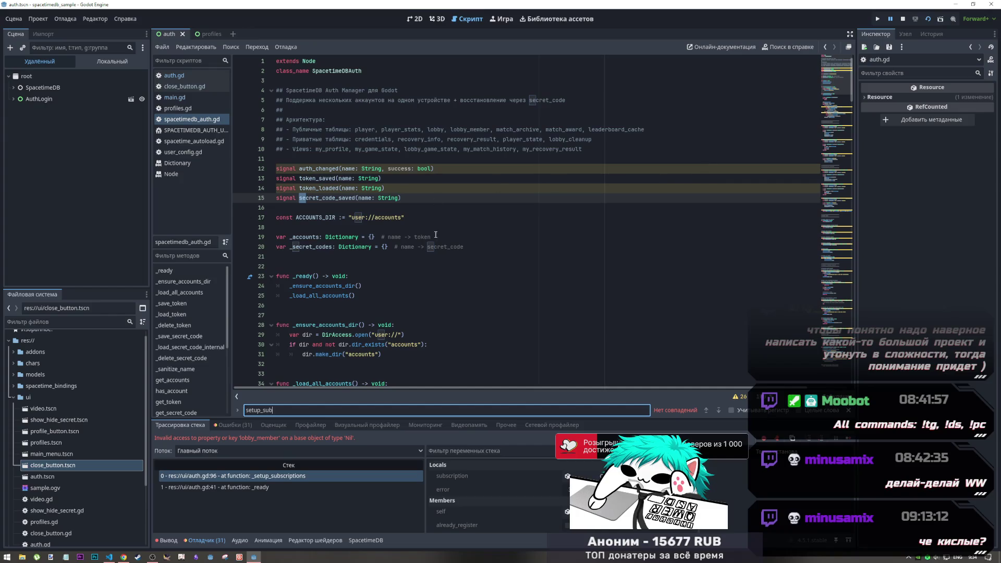
pyautogui.scroll(-6, 425, 247)
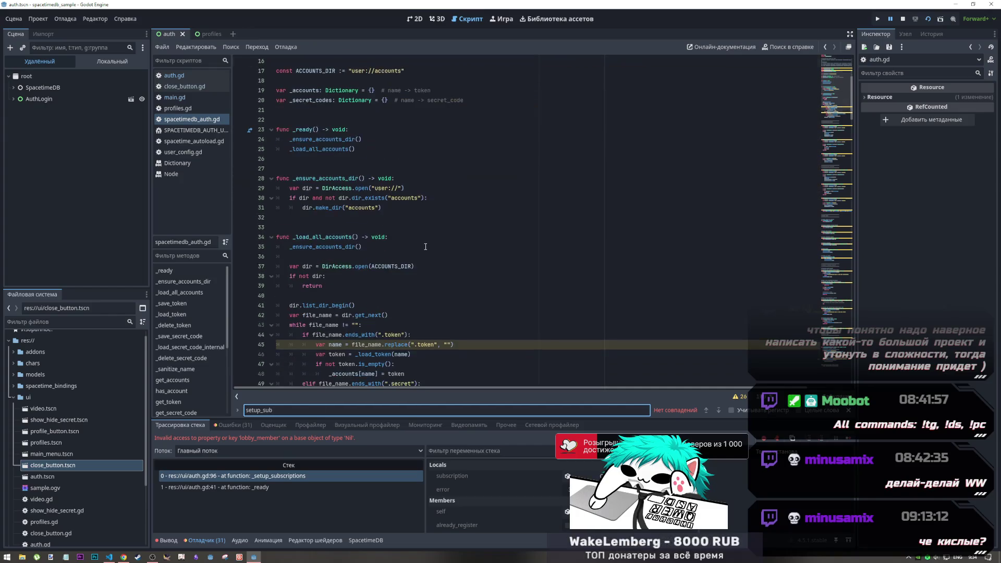
pyautogui.scroll(6, 425, 246)
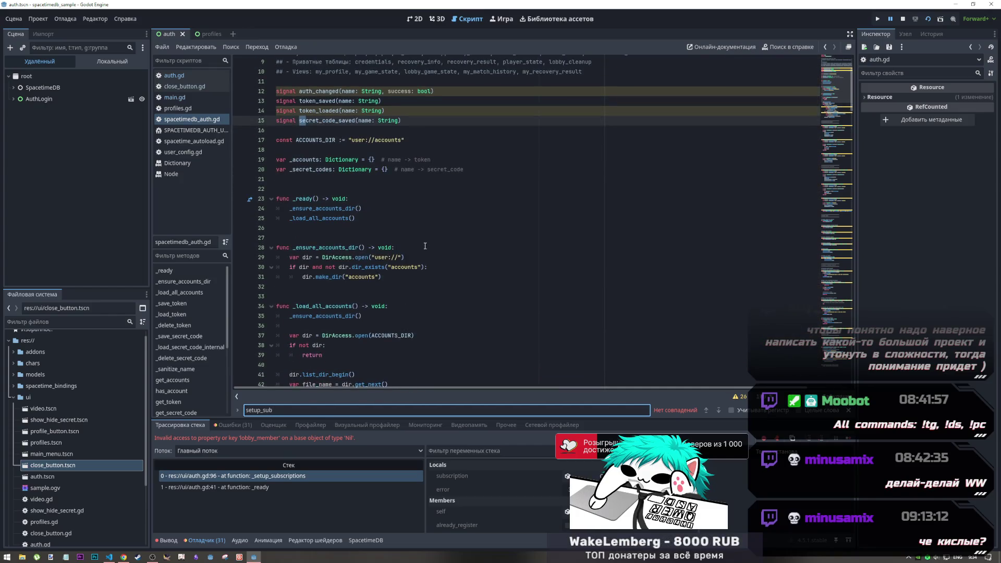
pyautogui.click(340, 188)
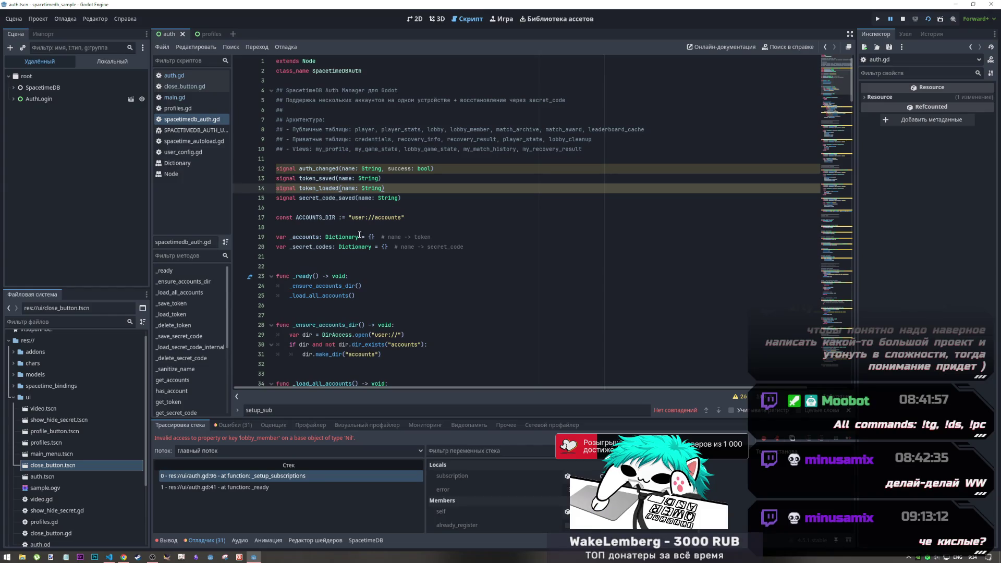
pyautogui.scroll(-7, 337, 230)
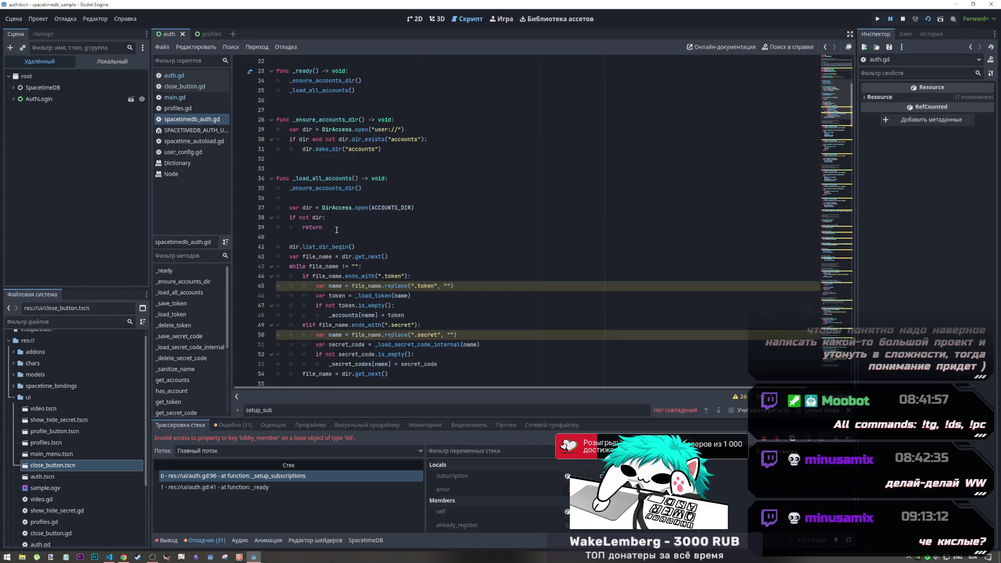
pyautogui.scroll(-6, 337, 230)
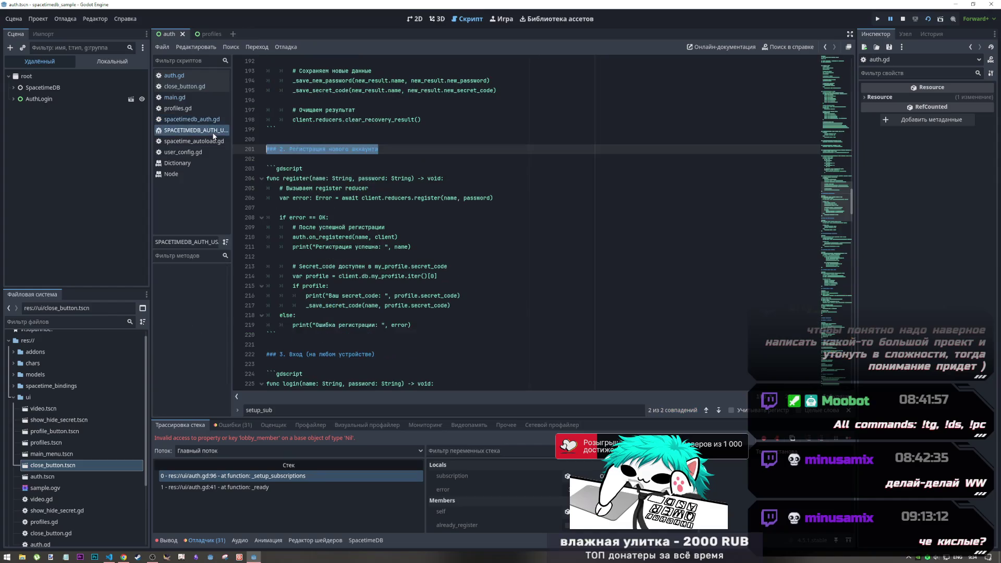
# Open the SPACETIMEDB_AUTH_USAGE guide and step back to its setup_sub matches
pyautogui.click(218, 131)
pyautogui.scroll(-3, 330, 189)
pyautogui.scroll(4, 329, 189)
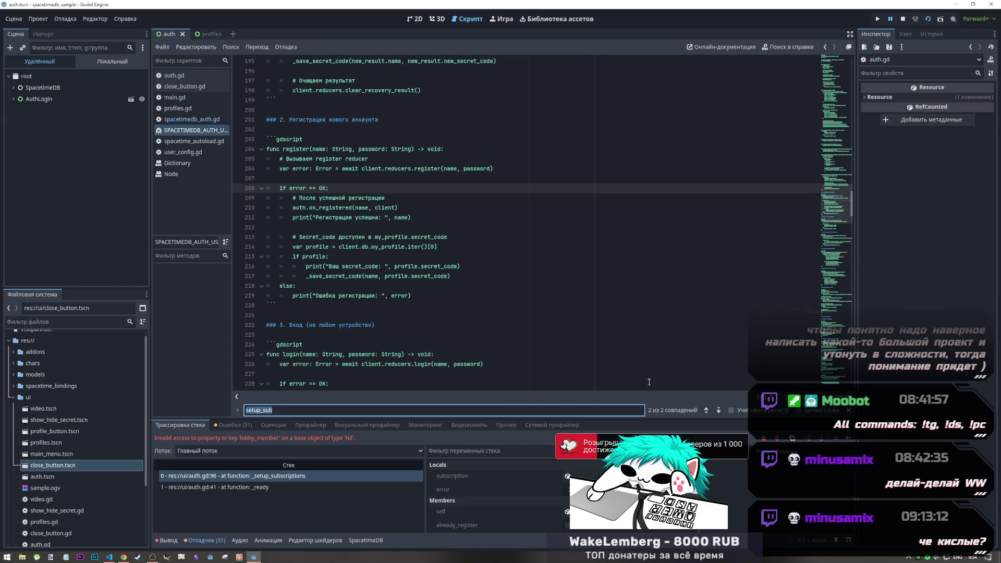
pyautogui.click(707, 410)
pyautogui.click(707, 410)
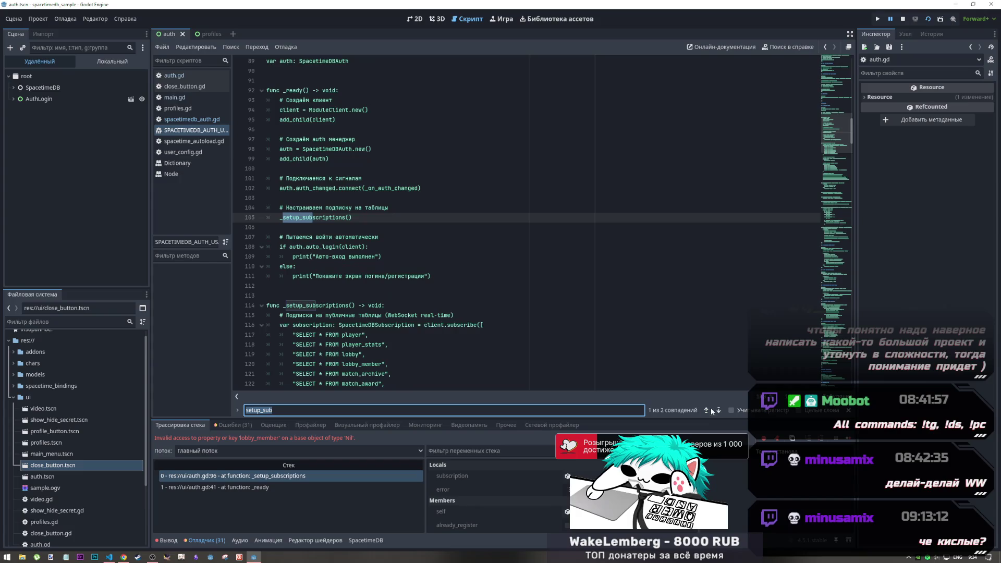
pyautogui.click(707, 410)
# Inspect the guide's _setup_subscriptions example and its client subscribe call
pyautogui.click(433, 255)
pyautogui.moveTo(268, 208); pyautogui.dragTo(383, 237)
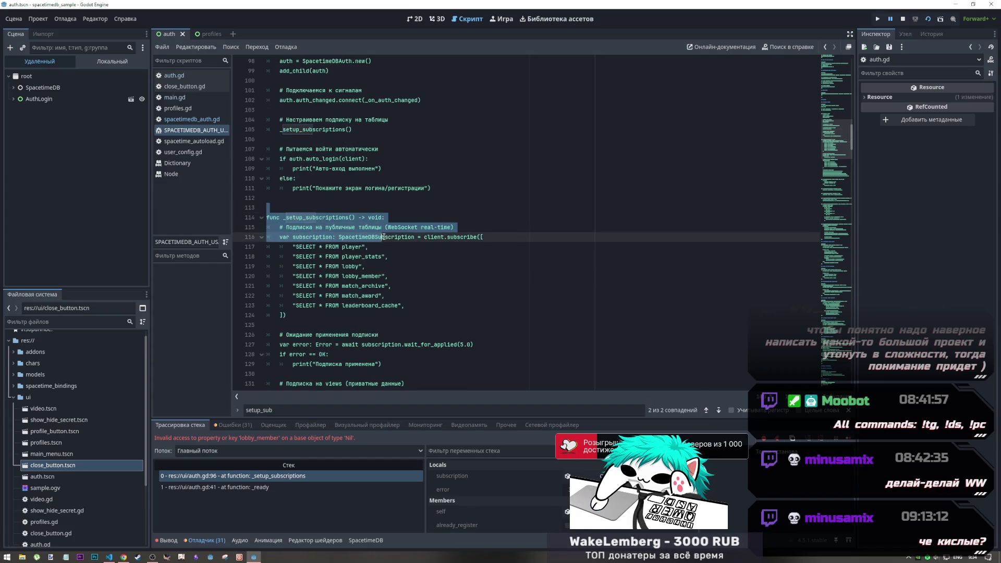
pyautogui.click(393, 260)
pyautogui.doubleClick(427, 237)
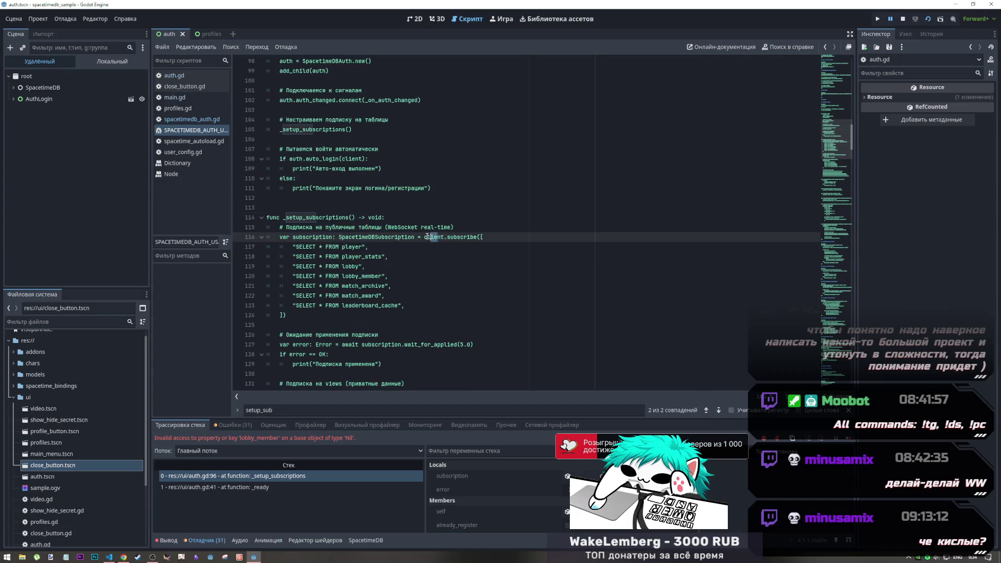
pyautogui.click(361, 199)
pyautogui.scroll(4, 358, 209)
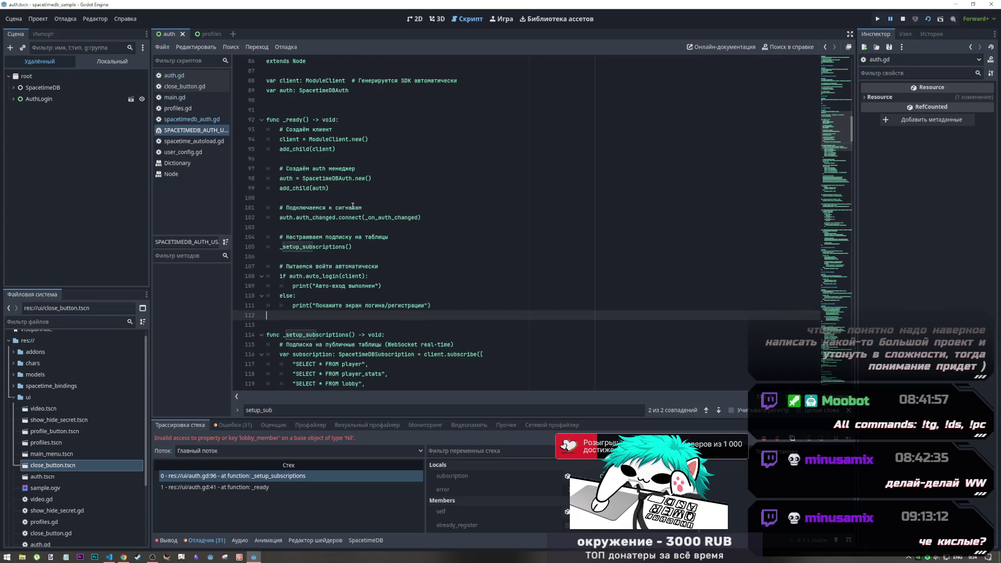
pyautogui.scroll(-1, 353, 207)
pyautogui.scroll(1, 353, 213)
# Select ModuleClient.new() on line 94 of the guide, then briefly switch windows and back
pyautogui.click(332, 169)
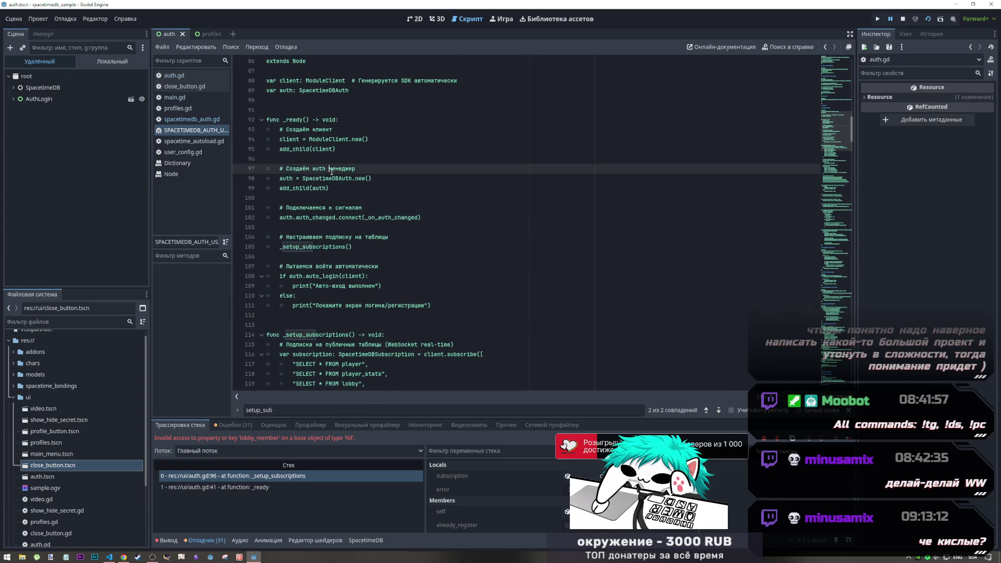
pyautogui.moveTo(370, 142); pyautogui.dragTo(306, 141)
pyautogui.hotkey('alt', 'Tab')
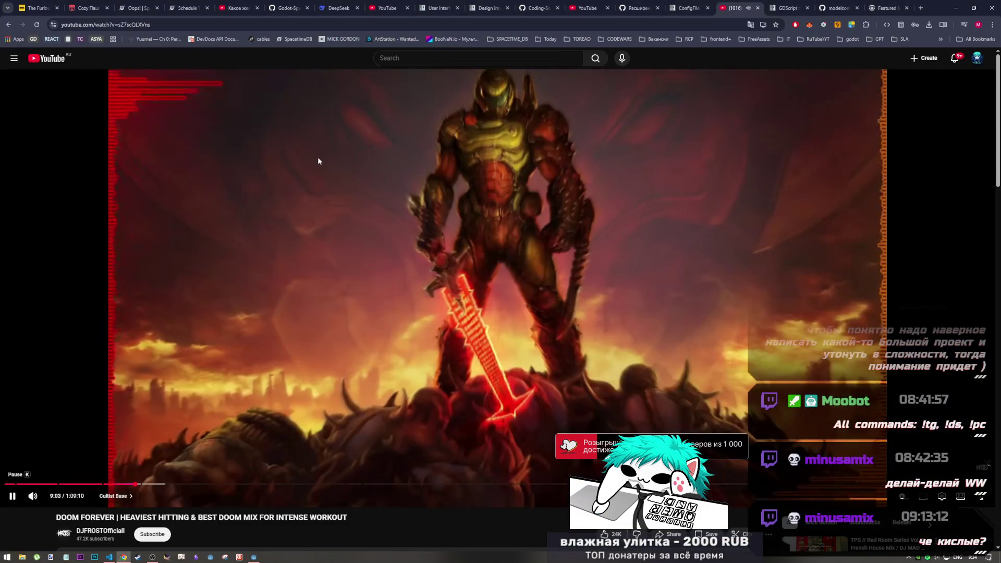
pyautogui.hotkey('alt', 'Tab')
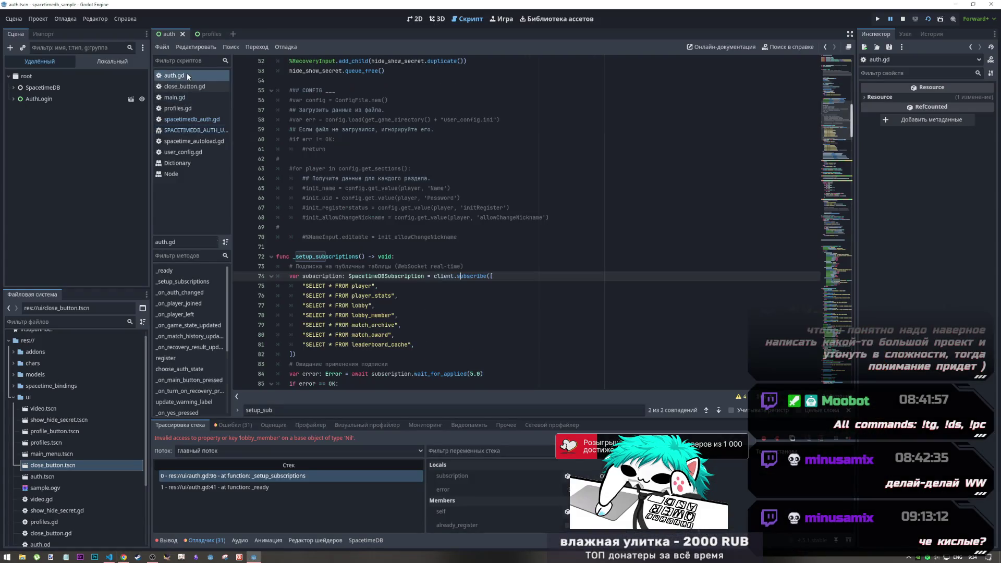
# Examine main.gd's SpacetimeDB.Mika4334.subscribe call on line 43, then return to auth.gd
pyautogui.click(174, 97)
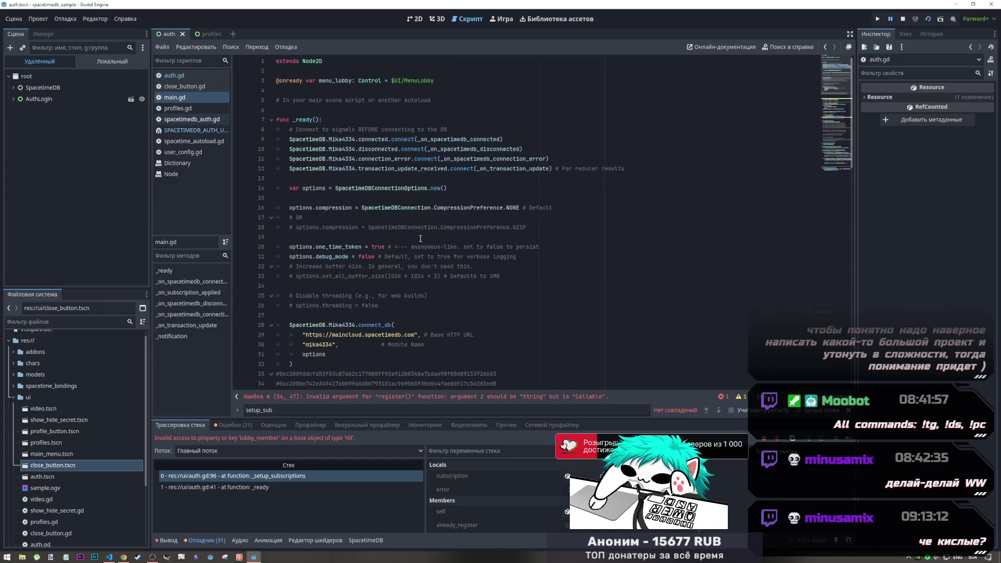
pyautogui.scroll(-7, 418, 244)
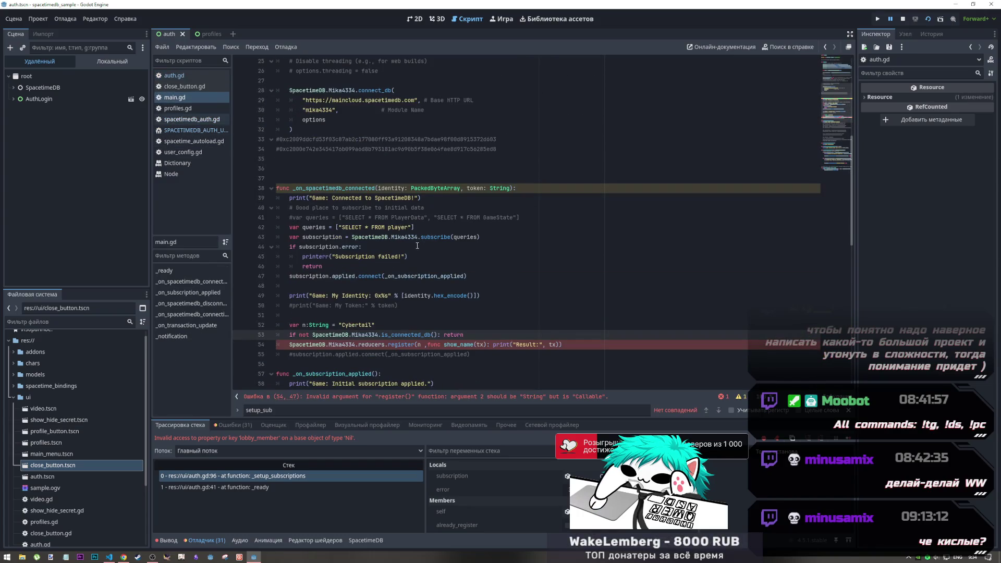
pyautogui.moveTo(321, 238); pyautogui.dragTo(392, 239)
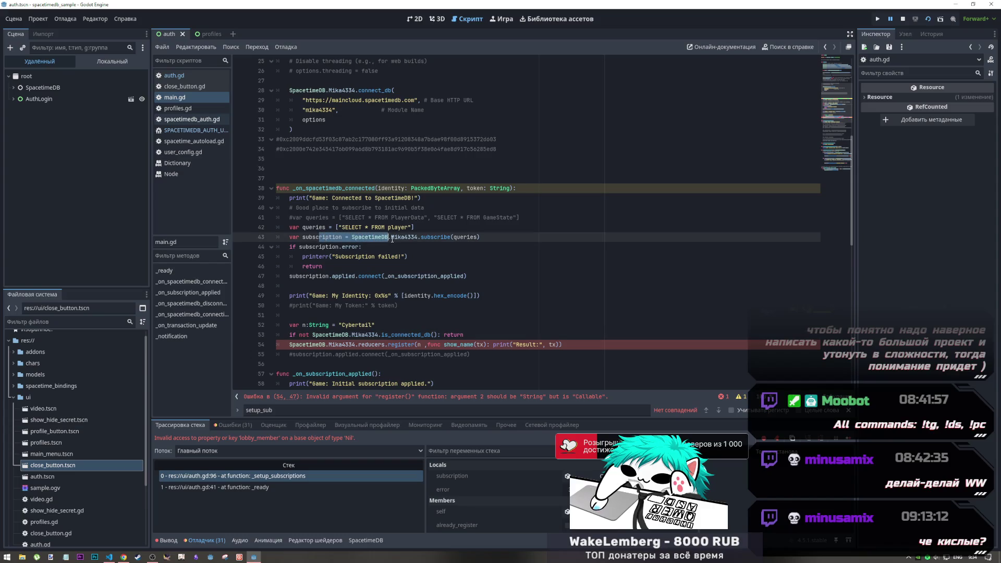
pyautogui.click(318, 227)
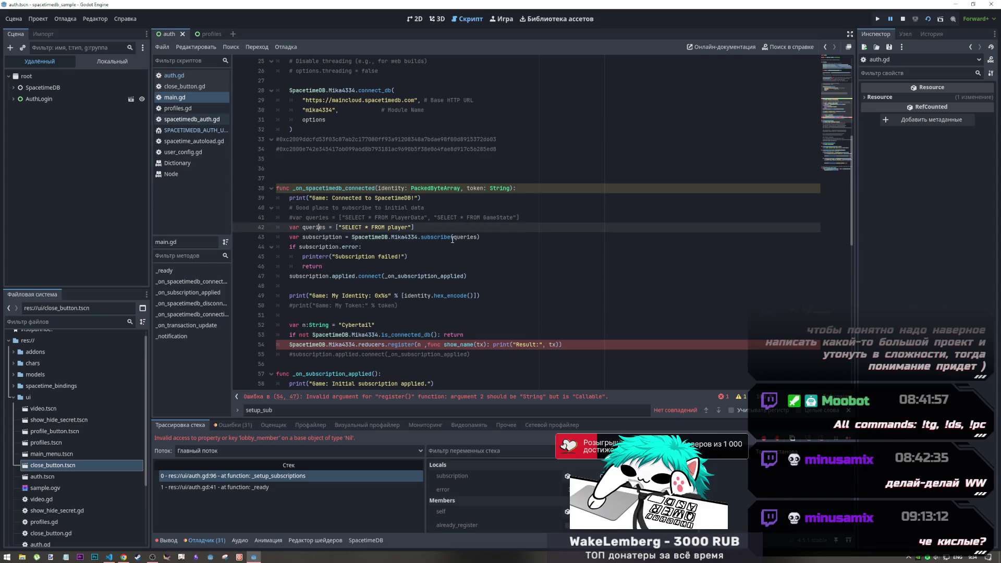
pyautogui.moveTo(452, 237); pyautogui.dragTo(379, 237)
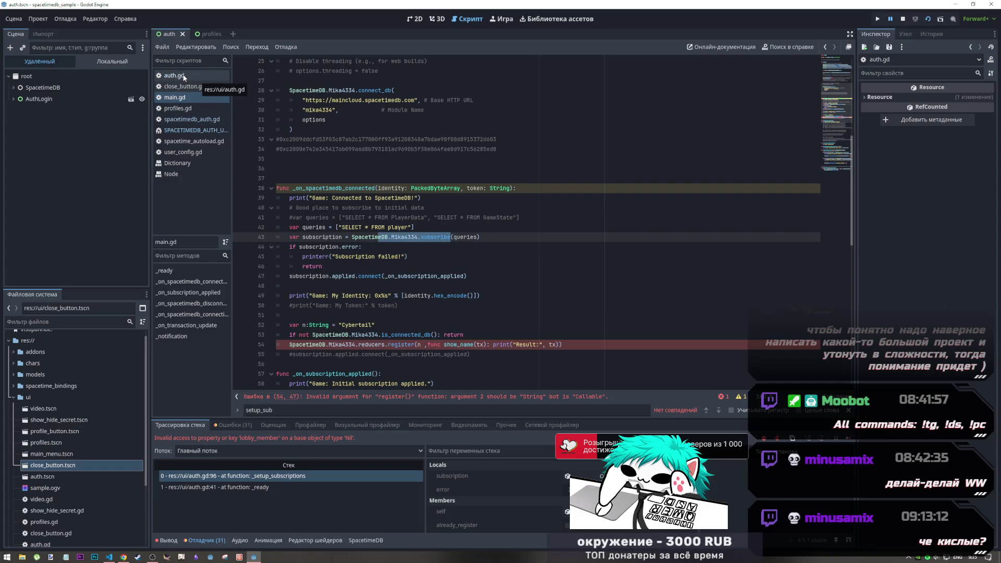
pyautogui.moveTo(418, 238); pyautogui.dragTo(373, 239)
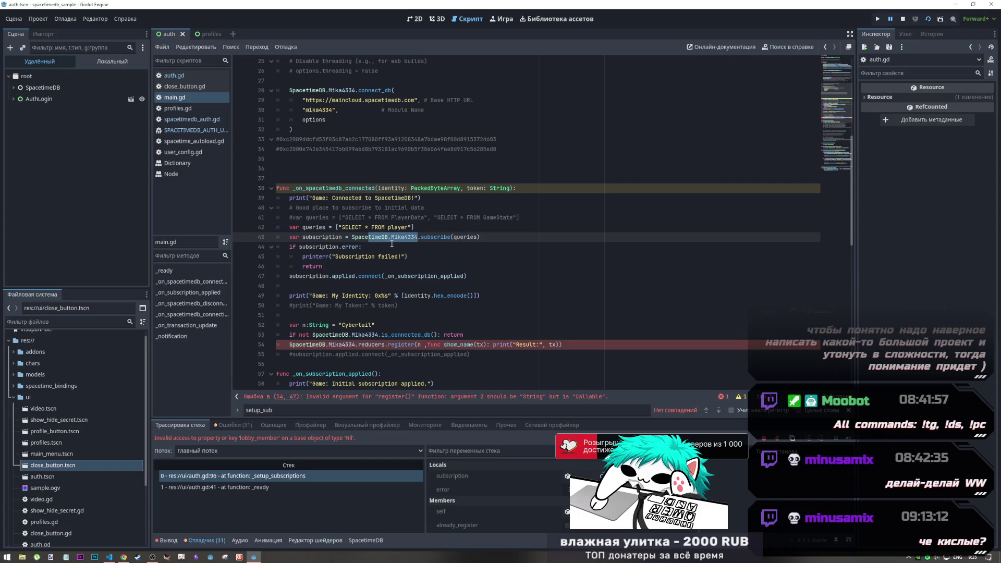
pyautogui.click(188, 77)
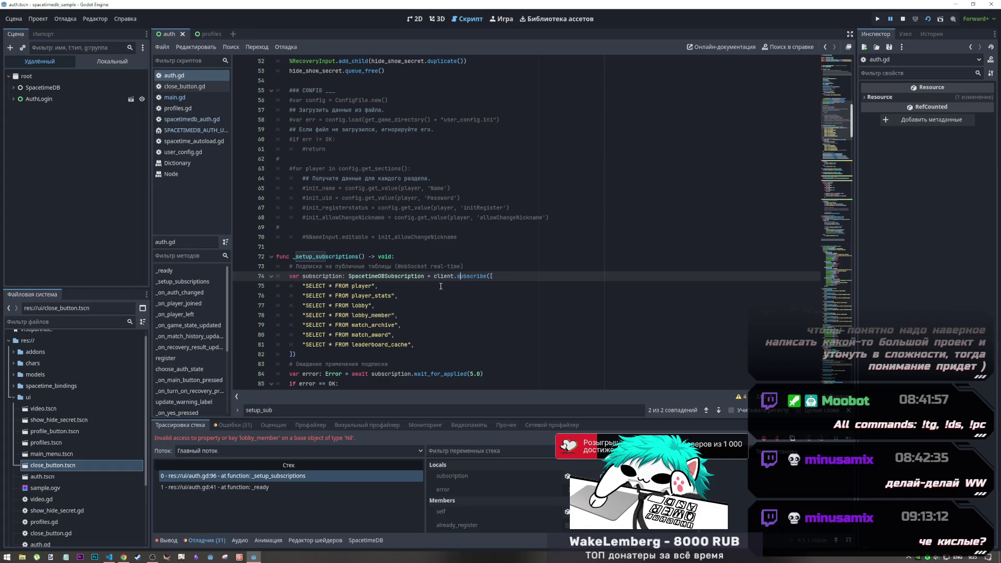
# Locate the client creation on line 32 of auth.gd's _ready
pyautogui.scroll(8, 441, 286)
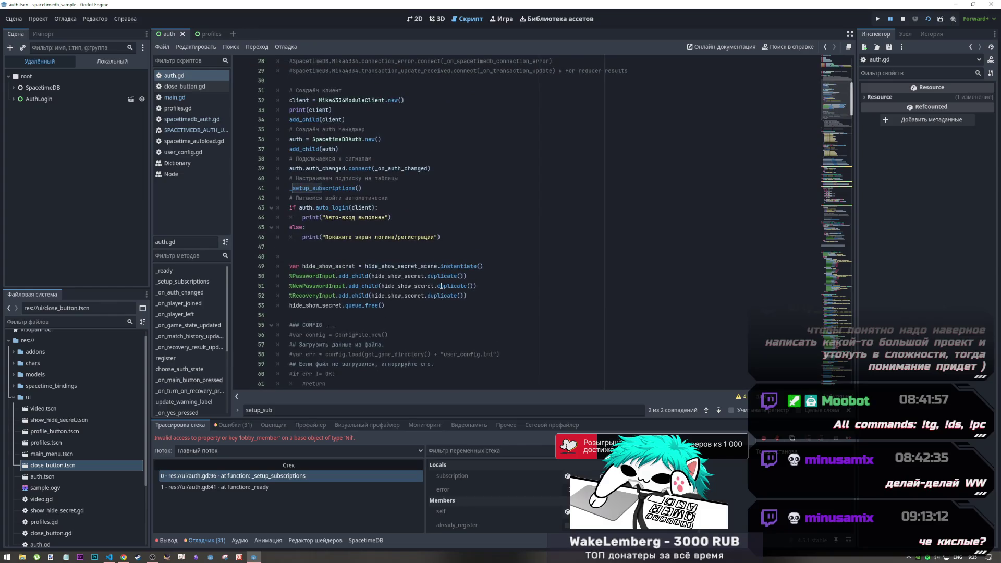
pyautogui.scroll(1, 440, 286)
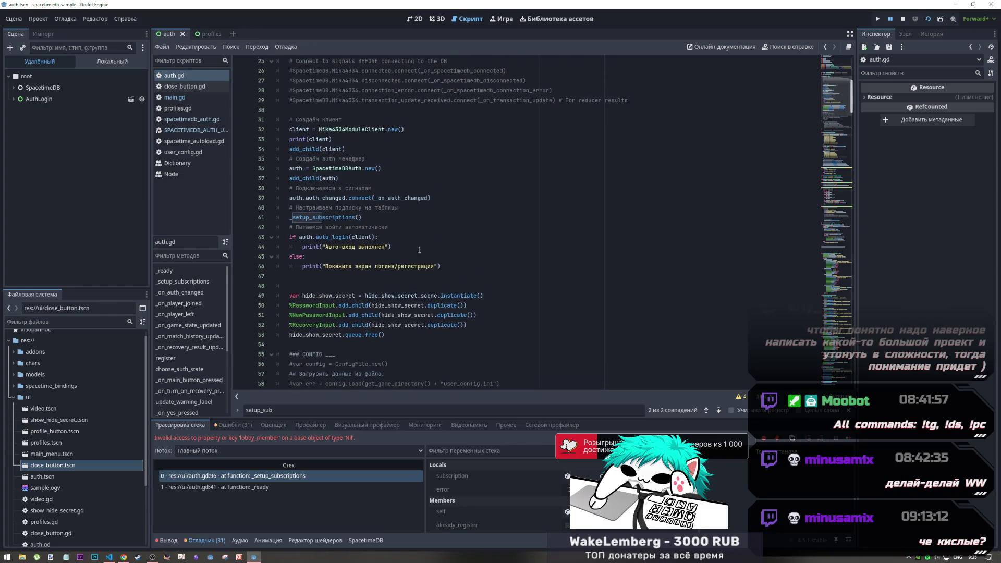
pyautogui.scroll(-9, 354, 137)
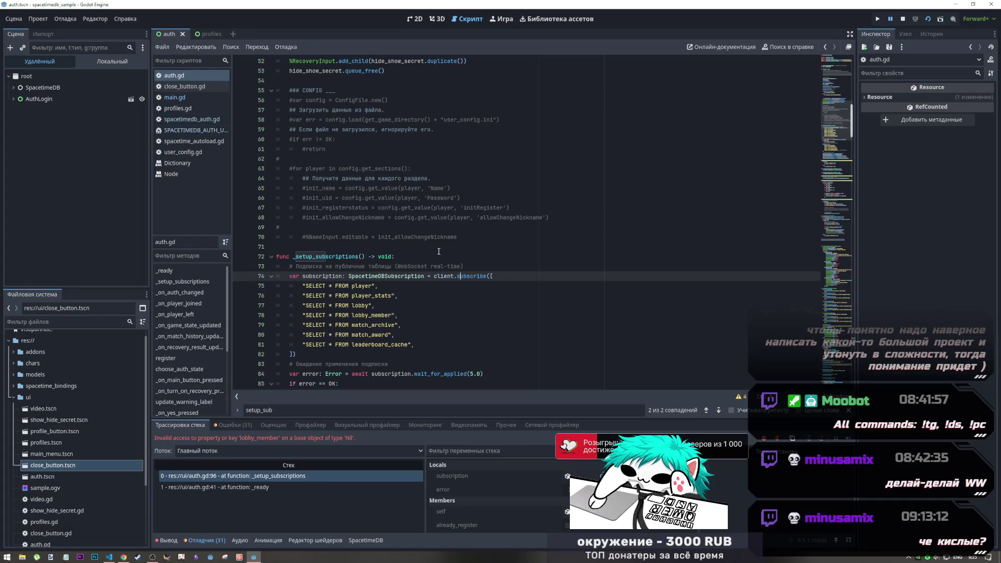
pyautogui.scroll(10, 448, 280)
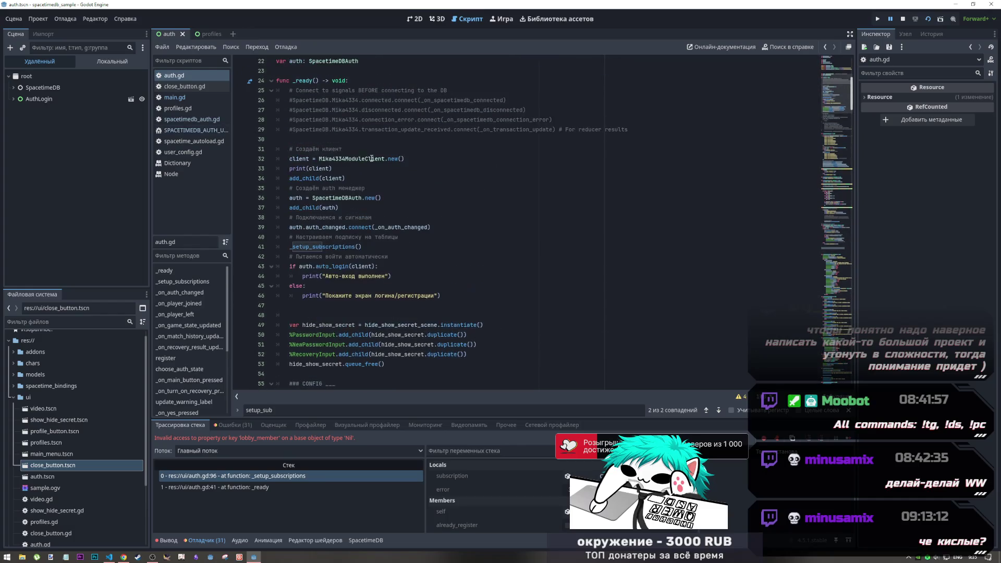
pyautogui.click(353, 153)
pyautogui.press('Down')
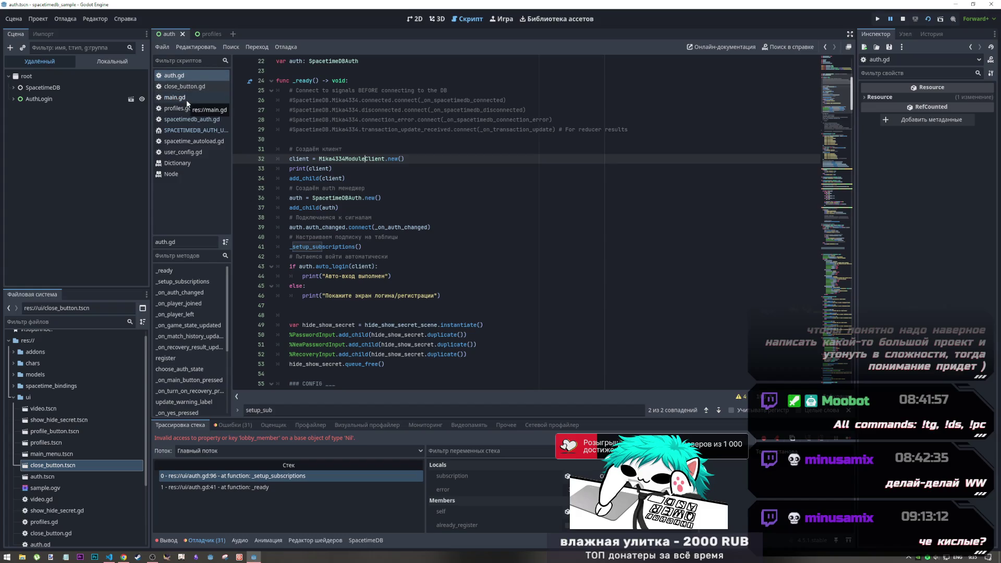
# Take SpacetimeDB.Mika4334 from main.gd line 43 and select Mika4334ModuleClient on auth.gd line 32
pyautogui.click(187, 101)
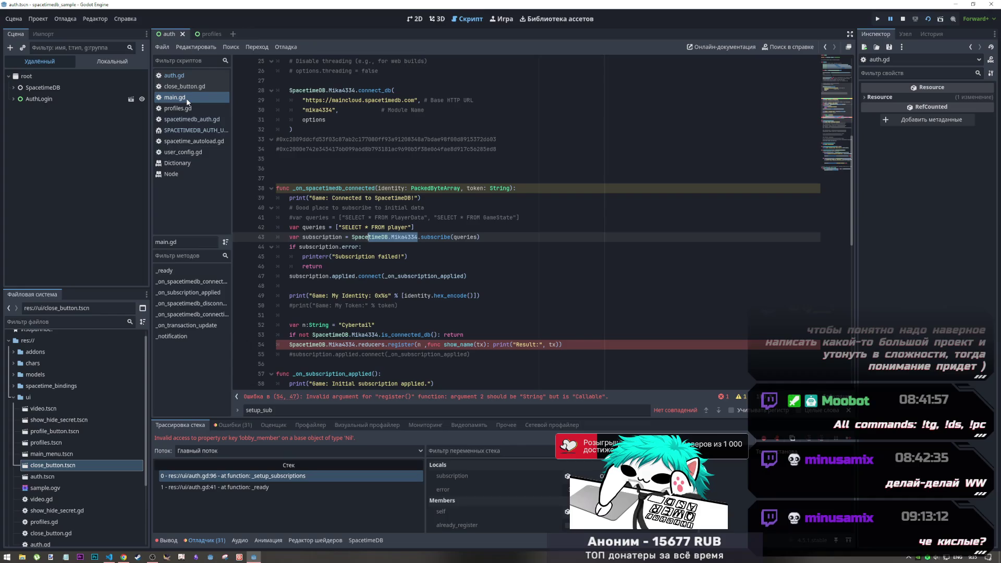
pyautogui.moveTo(418, 237); pyautogui.dragTo(351, 237)
pyautogui.hotkey('ctrl', 'c')
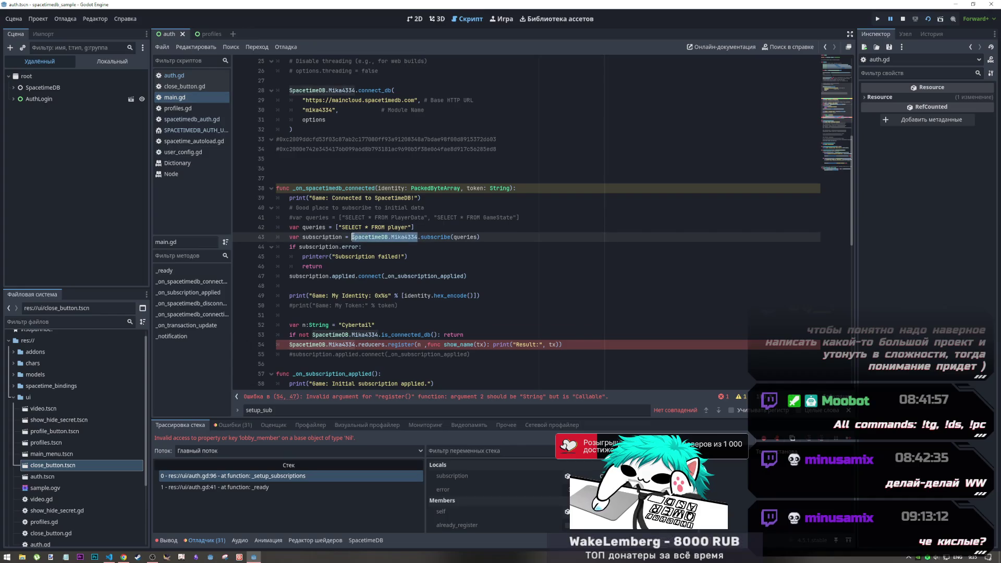
pyautogui.click(174, 75)
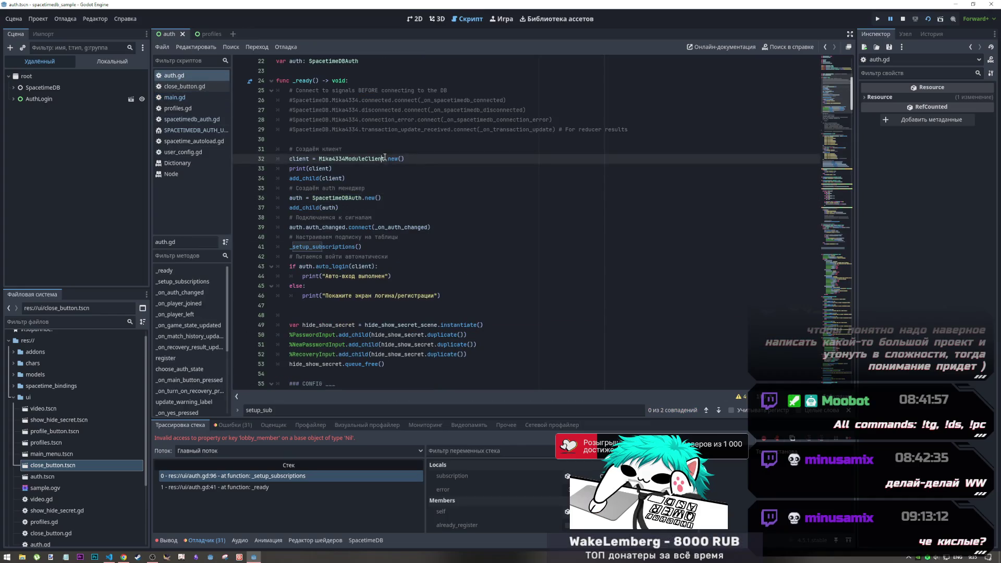
pyautogui.moveTo(385, 159); pyautogui.dragTo(311, 158)
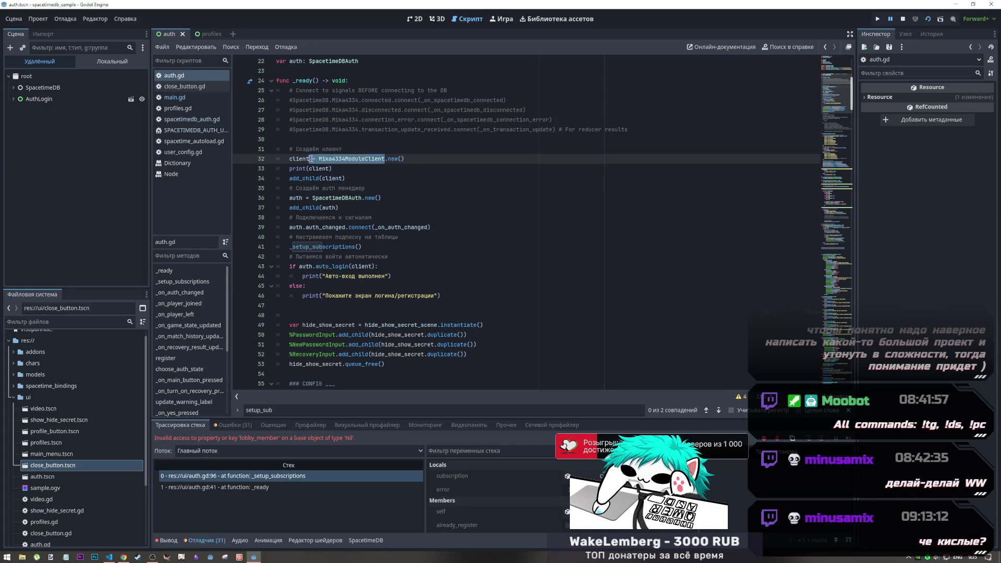
# Replace Mika4334ModuleClient on line 32 with SpacetimeDB.Mika4334 and save auth.gd
pyautogui.hotkey('ctrl', 'v')
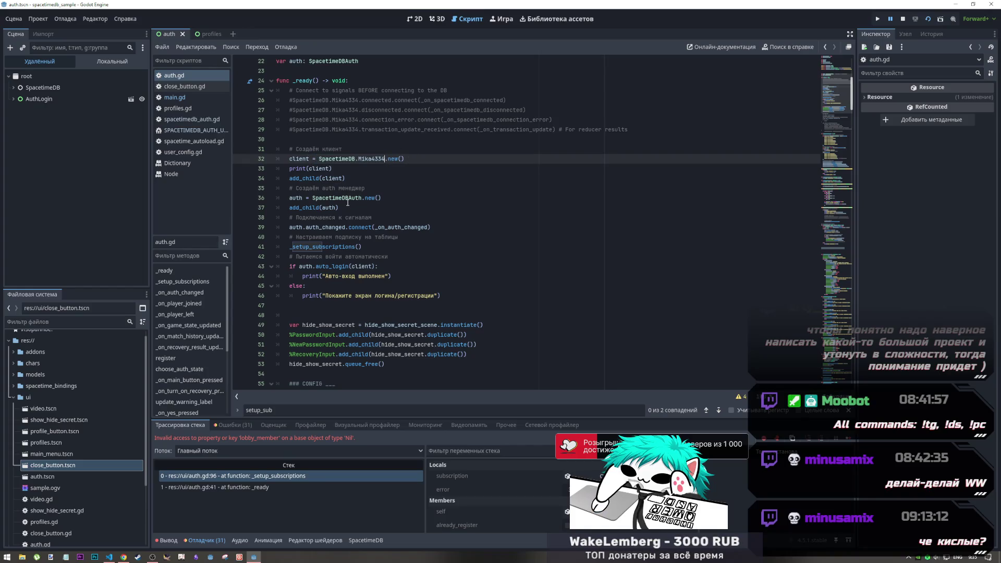
pyautogui.click(392, 159)
pyautogui.hotkey('ctrl', 'space')
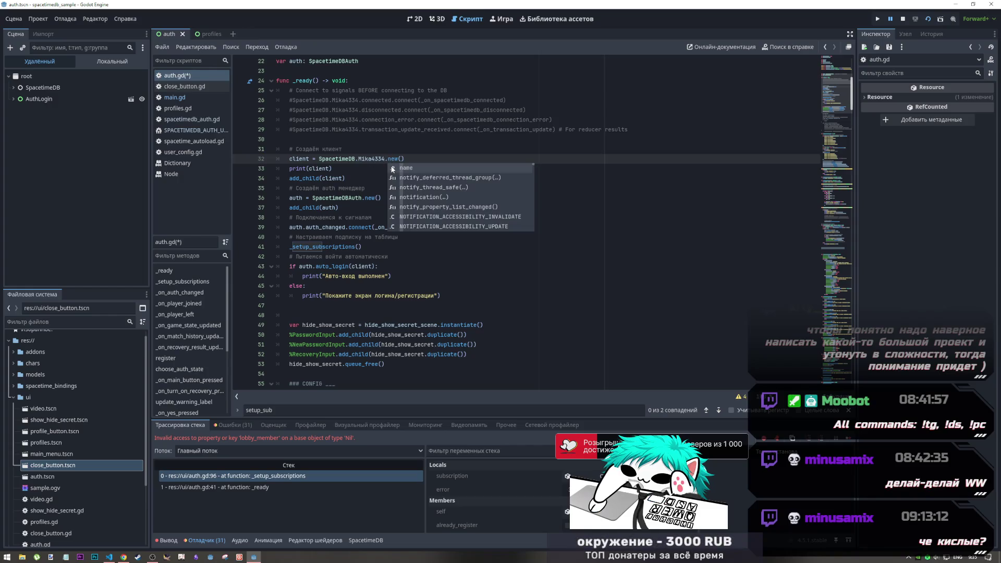
pyautogui.hotkey('ctrl', 's')
# Run the game, which halts on the nonexistent 'new' error, and expand the remote SpacetimeDB node
pyautogui.scroll(-5, 569, 272)
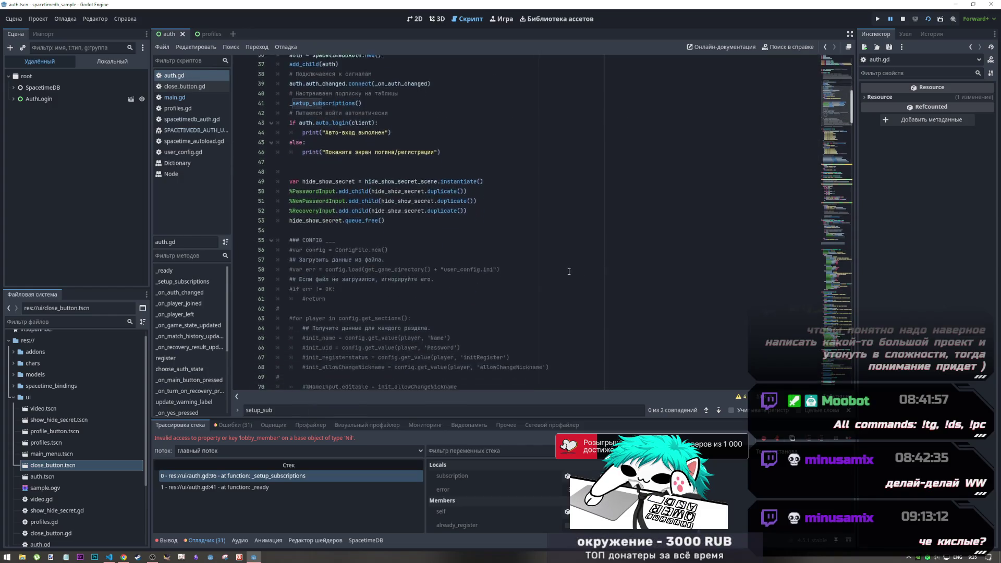
pyautogui.scroll(-2, 569, 271)
pyautogui.press('F5')
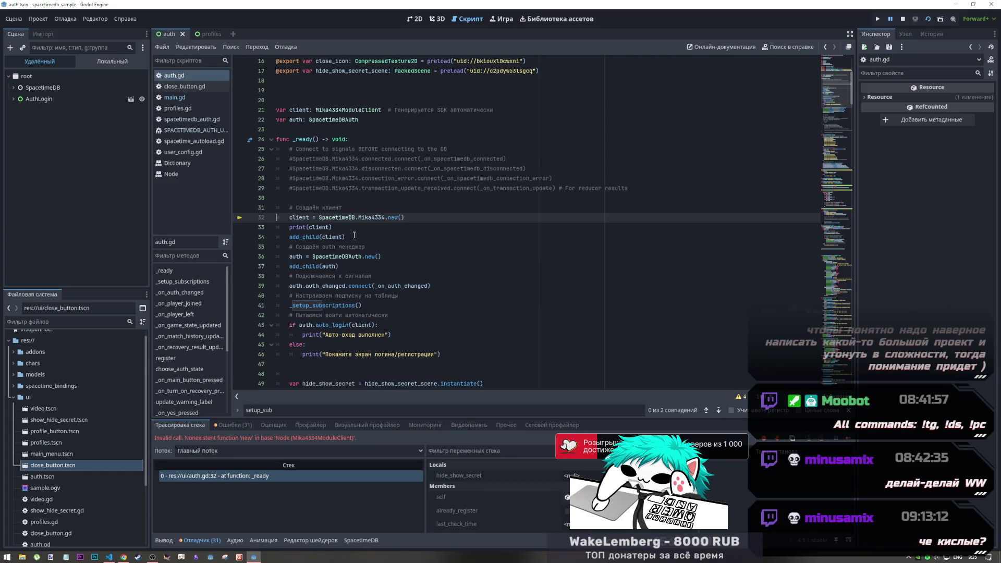
pyautogui.click(14, 87)
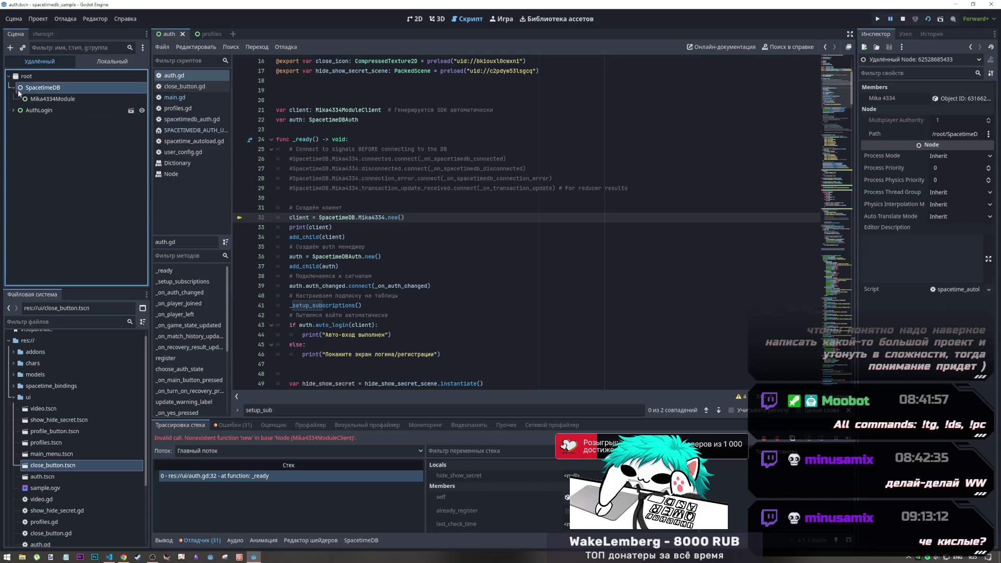
# Inspect the live Mika4334Module and SpacetimeDB nodes, then open the Mika4334ModuleClient class script
pyautogui.click(42, 99)
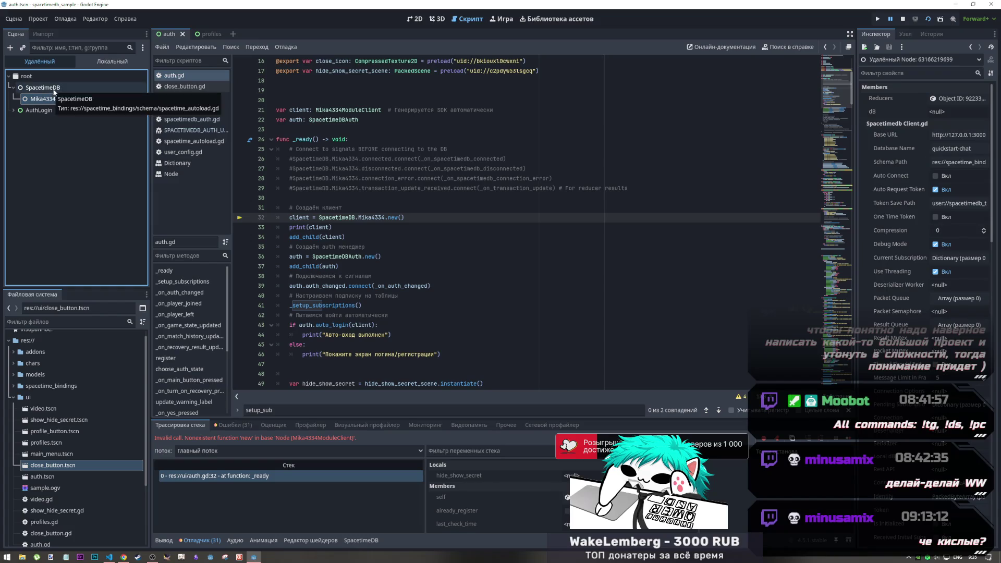
pyautogui.click(53, 92)
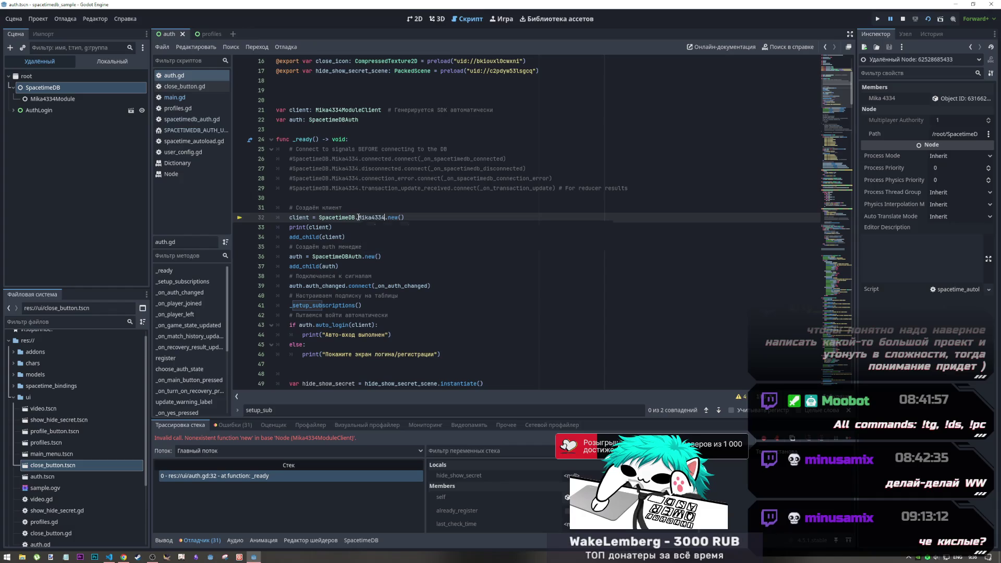
pyautogui.doubleClick(360, 110)
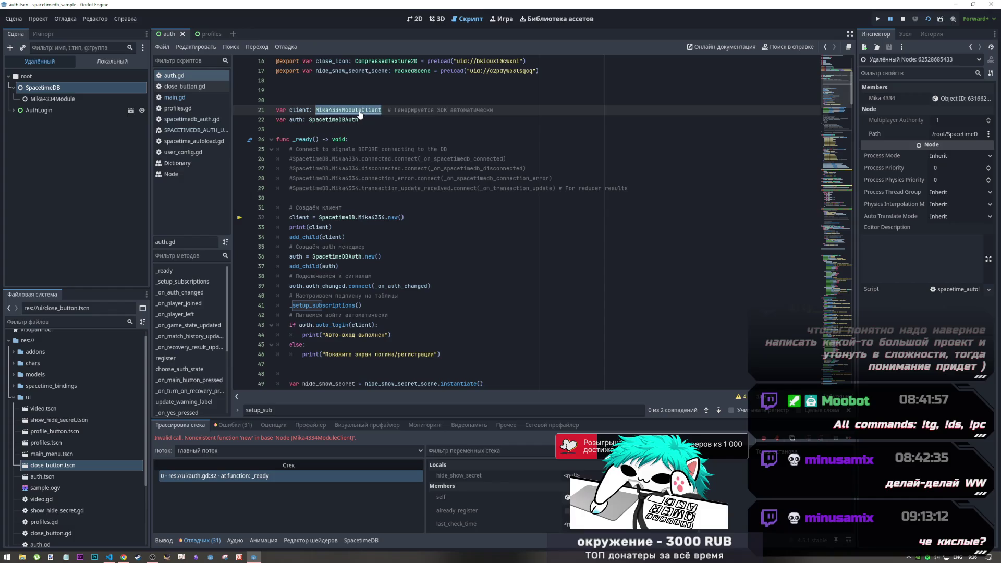
pyautogui.keyDown('ctrl'); pyautogui.click(358, 111); pyautogui.keyUp('ctrl')
pyautogui.scroll(-2, 396, 211)
pyautogui.scroll(-5, 395, 210)
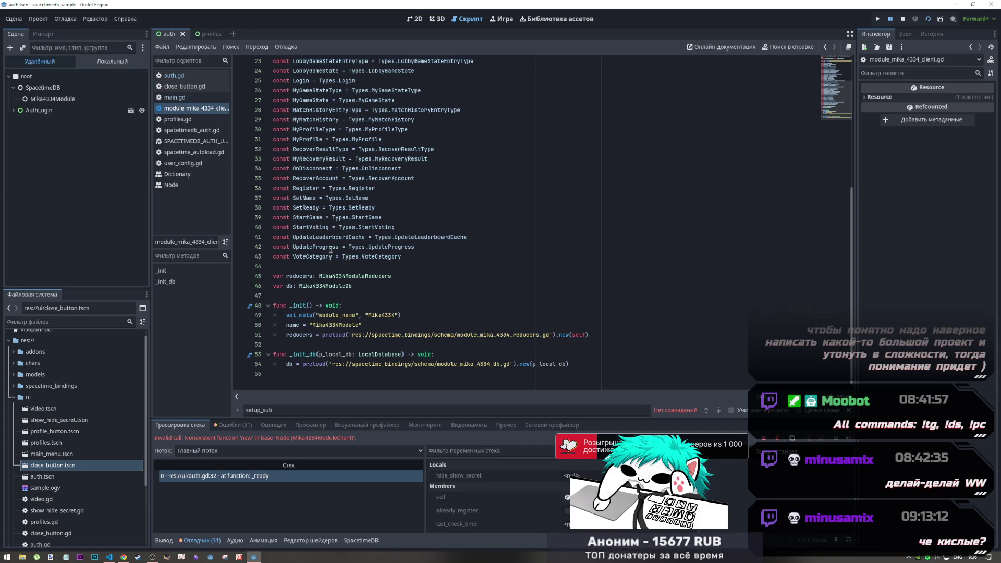
# Close module_mika_4334_client.gd, select SpacetimeDBSubscription on auth.gd line 74, and open spacetimedb_auth.gd
pyautogui.middleClick(199, 109)
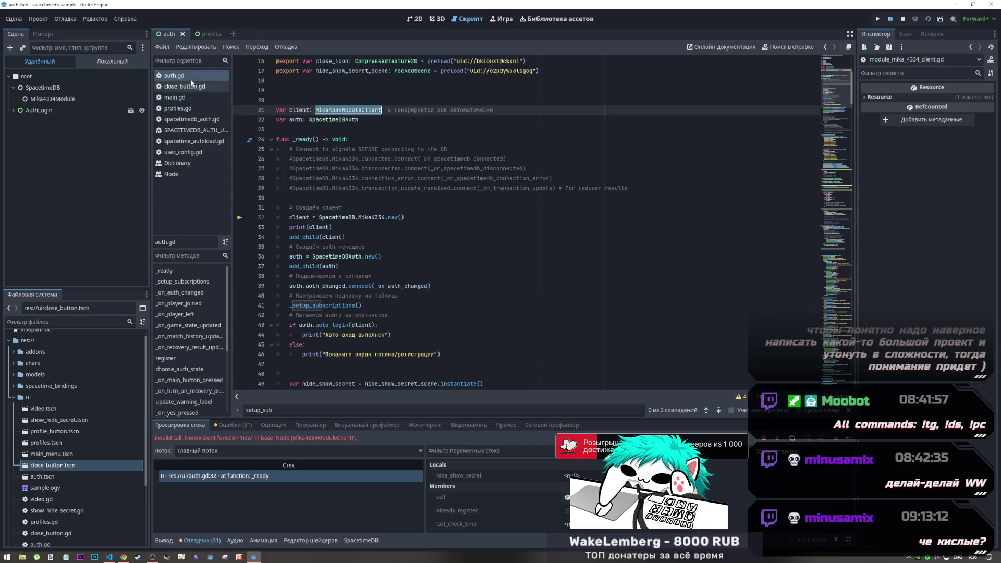
pyautogui.scroll(-13, 374, 234)
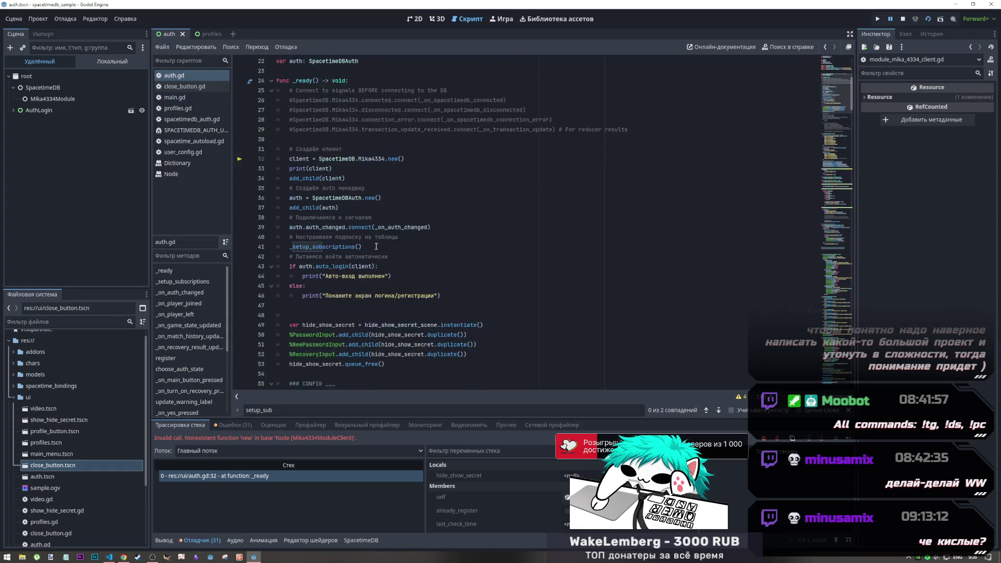
pyautogui.scroll(-1, 399, 253)
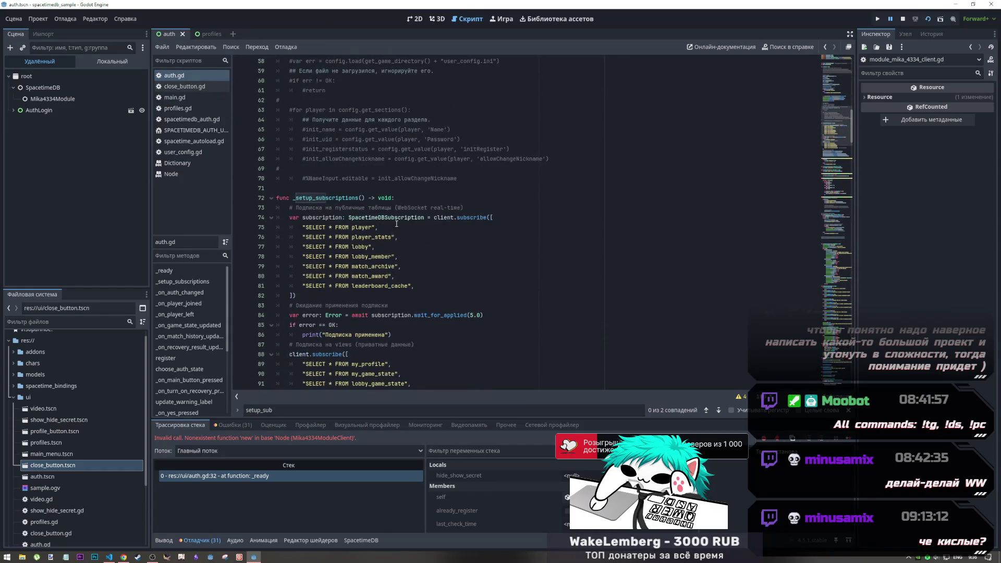
pyautogui.doubleClick(398, 218)
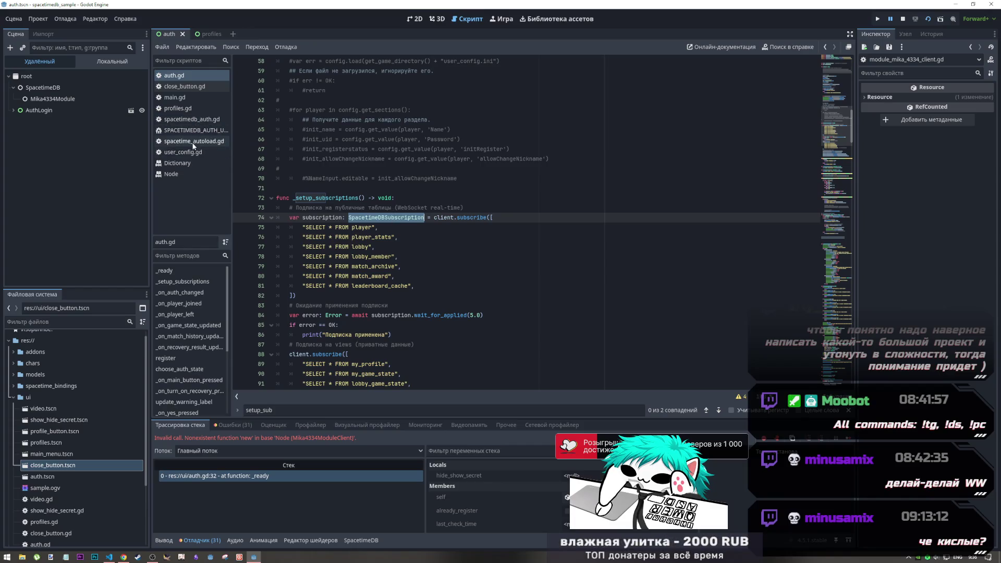
pyautogui.click(195, 121)
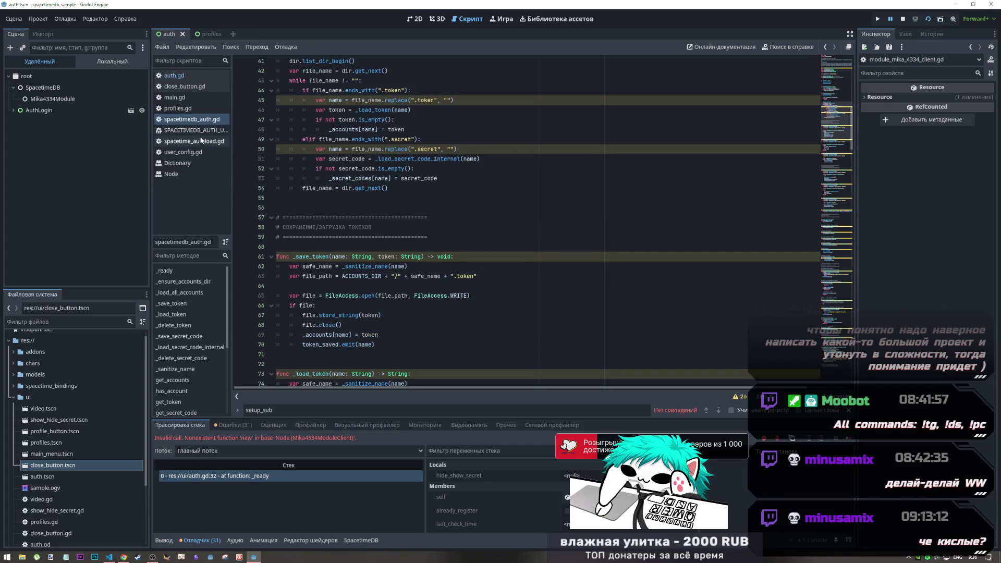
# Compare spacetimedb_auth.gd and main.gd, then return to auth.gd's _setup_subscriptions
pyautogui.click(201, 131)
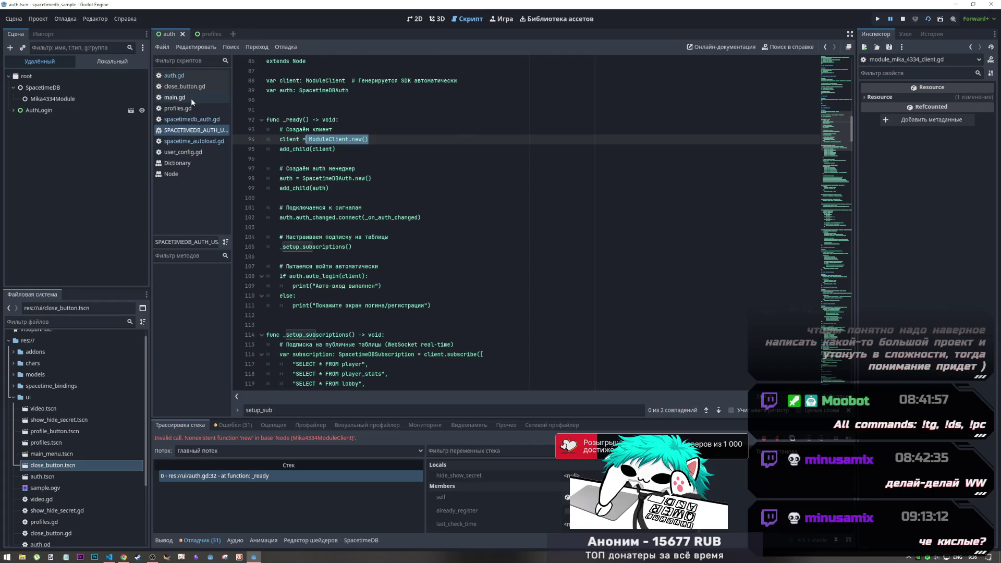
pyautogui.click(191, 98)
pyautogui.scroll(-2, 396, 238)
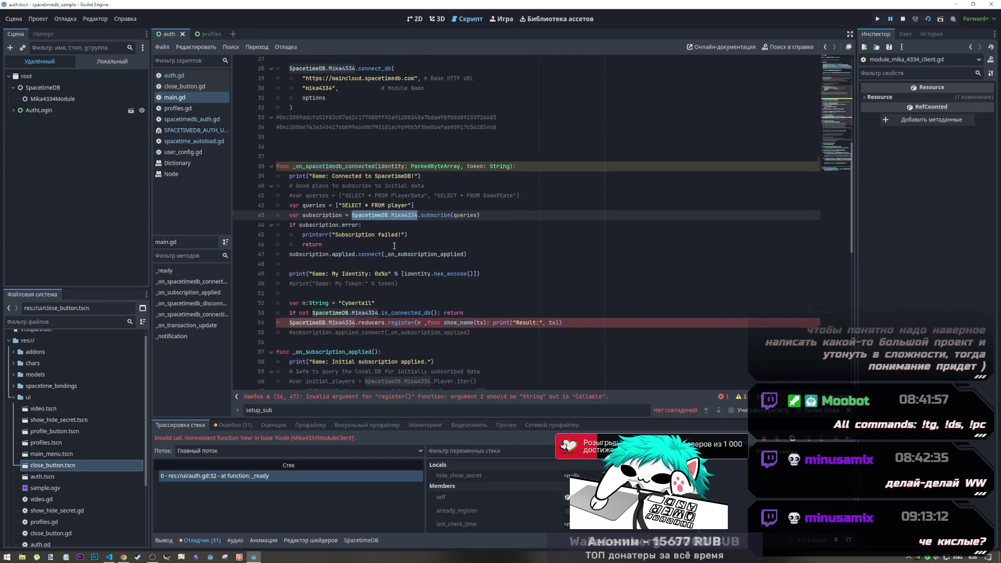
pyautogui.scroll(5, 394, 242)
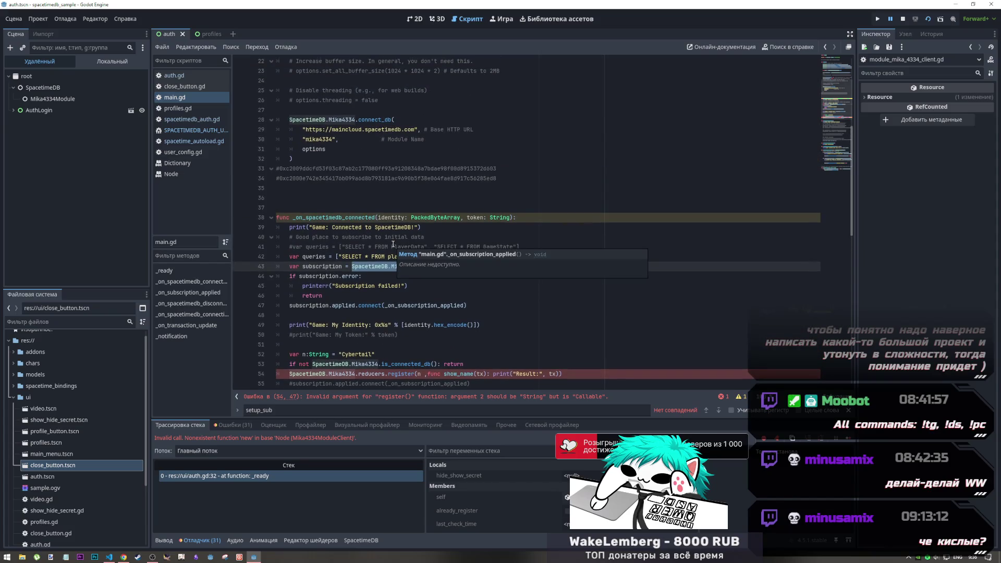
pyautogui.scroll(2, 393, 244)
pyautogui.scroll(2, 394, 244)
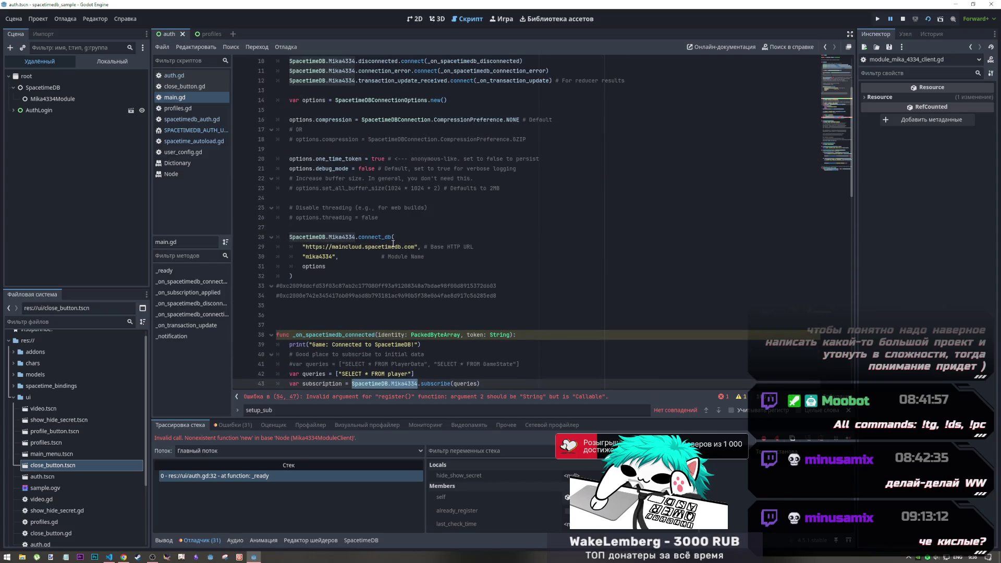
pyautogui.scroll(-2, 392, 244)
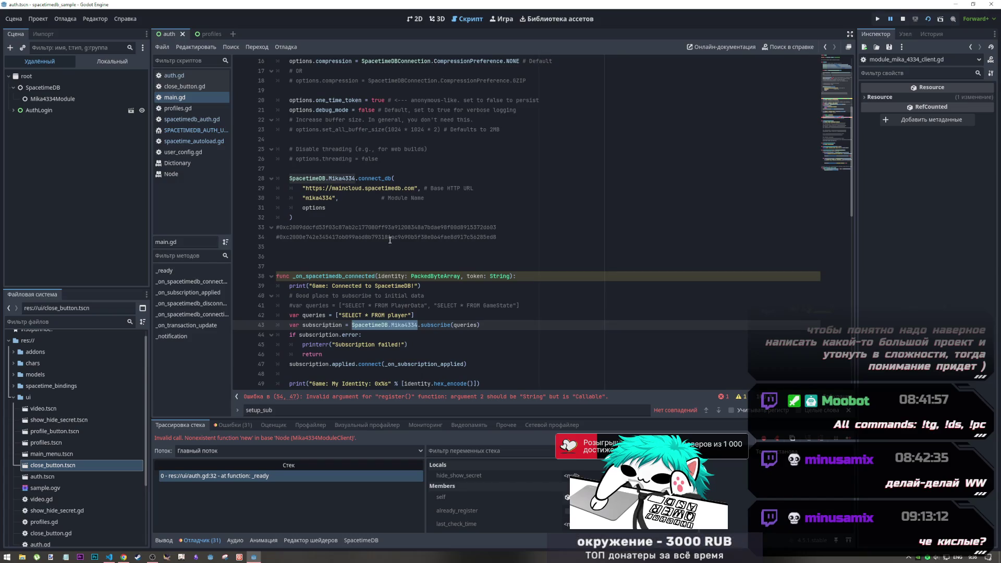
pyautogui.click(184, 77)
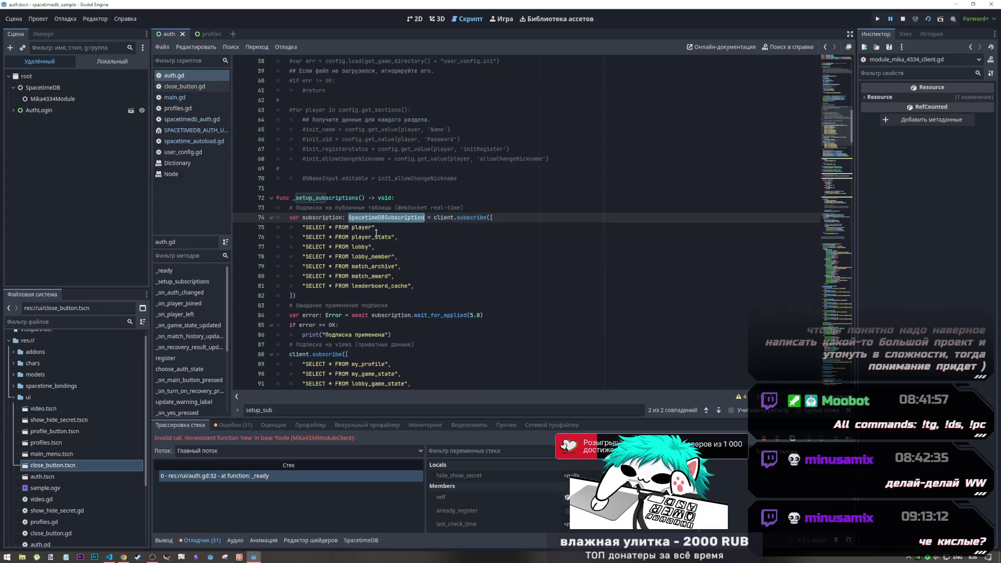
pyautogui.scroll(-1, 377, 234)
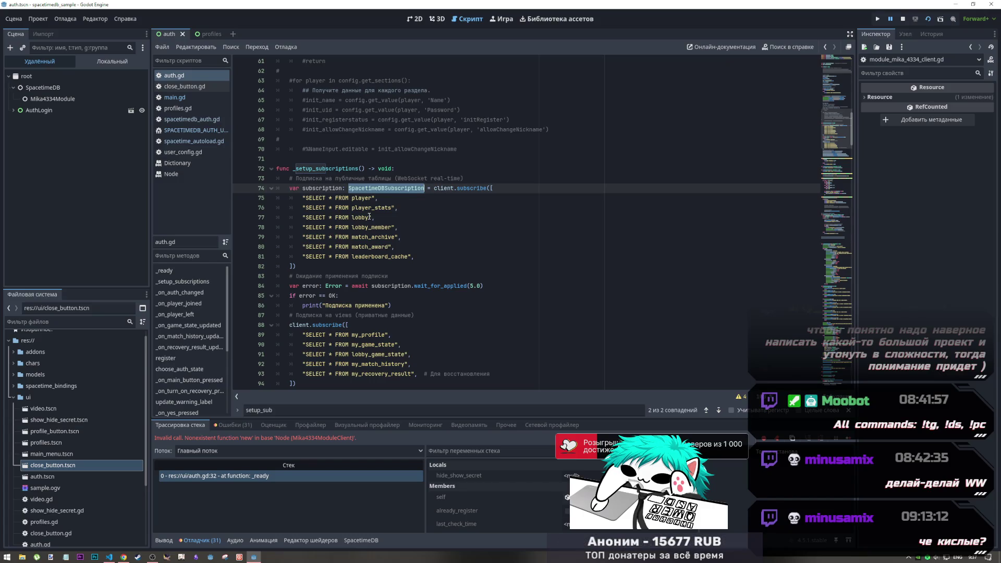
pyautogui.scroll(10, 354, 240)
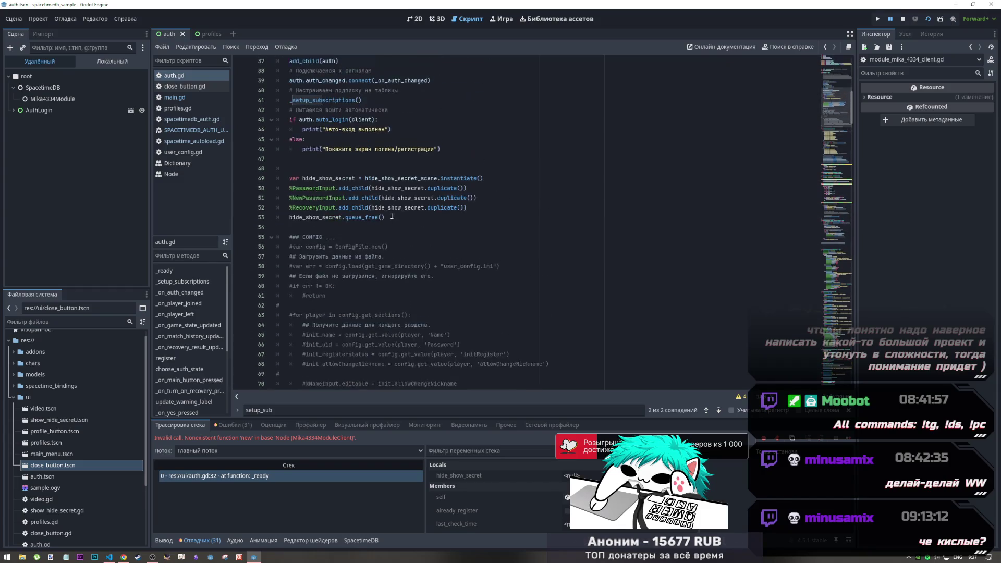
pyautogui.scroll(1, 338, 206)
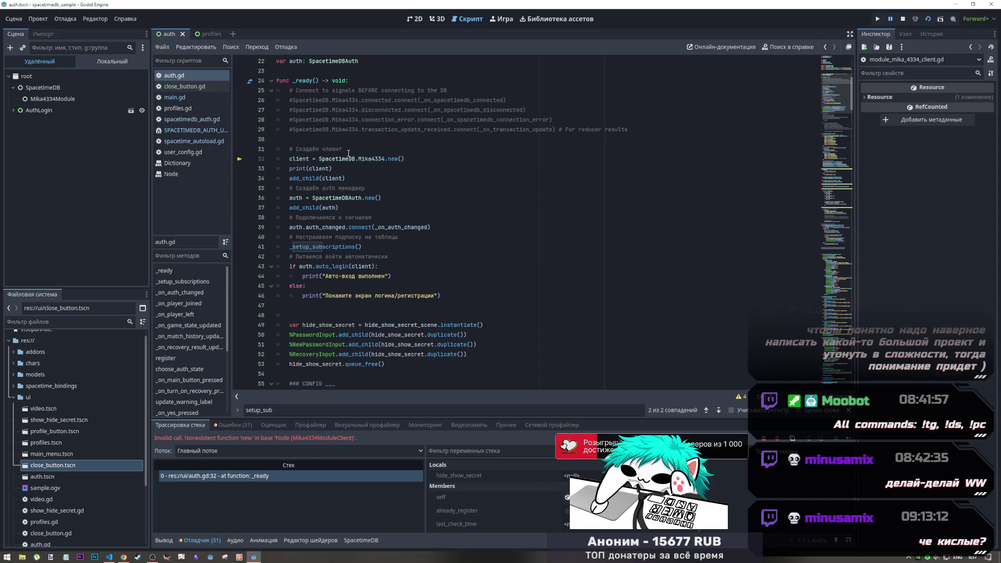
pyautogui.scroll(3, 373, 177)
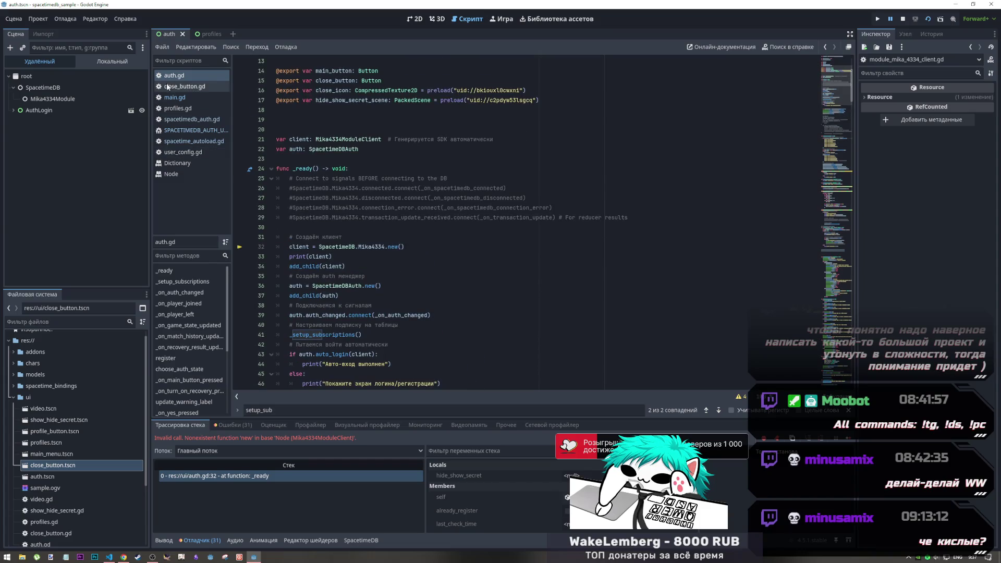
# Make line 32 of auth.gd assign Mika4334ModuleClient without .new(), then save the script
pyautogui.click(359, 140)
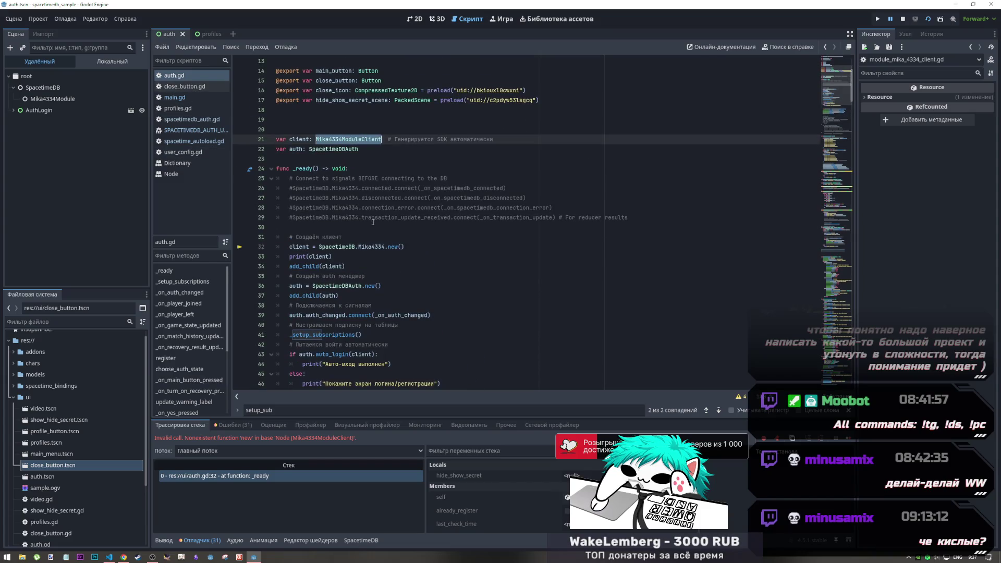
pyautogui.click(385, 247)
pyautogui.moveTo(385, 247); pyautogui.dragTo(319, 246)
pyautogui.write('Mika4334ModuleClient')
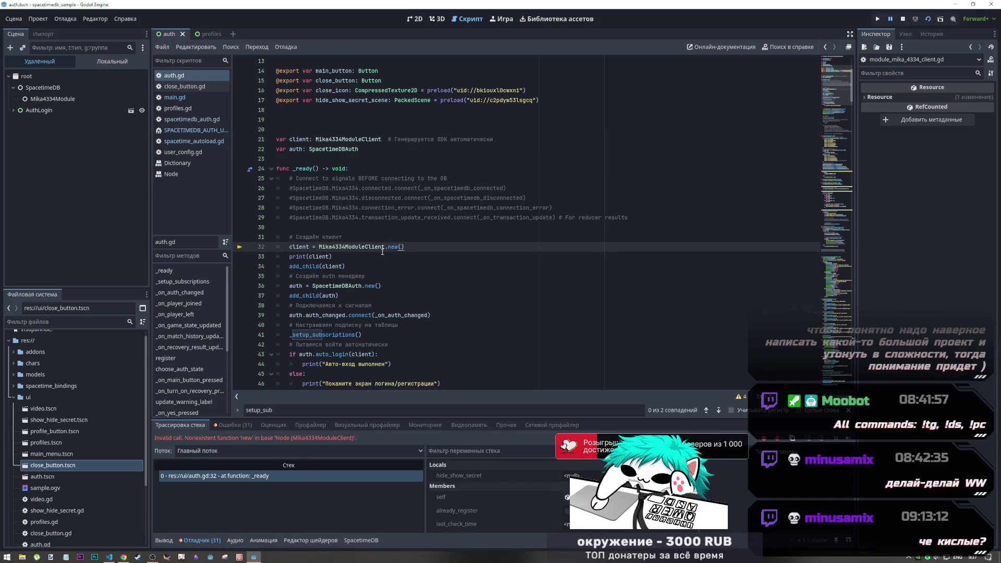
pyautogui.scroll(-4, 400, 254)
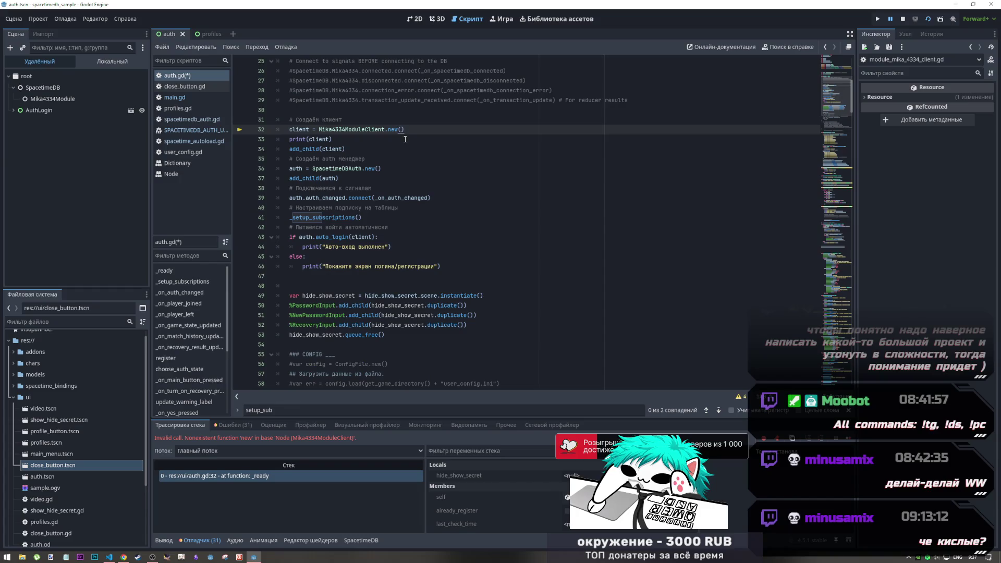
pyautogui.moveTo(408, 131); pyautogui.dragTo(388, 129)
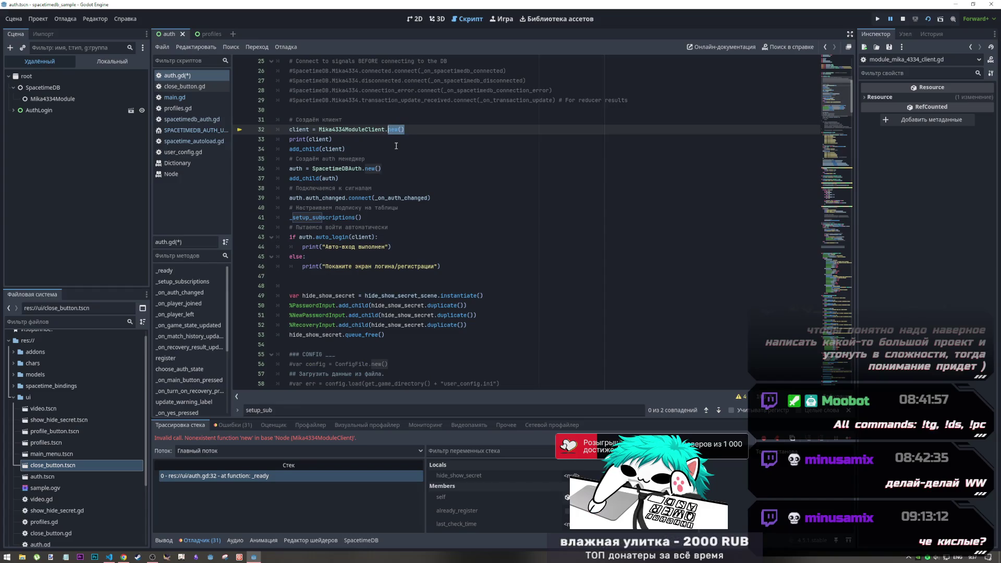
pyautogui.press('BackSpace')
pyautogui.hotkey('ctrl', 's')
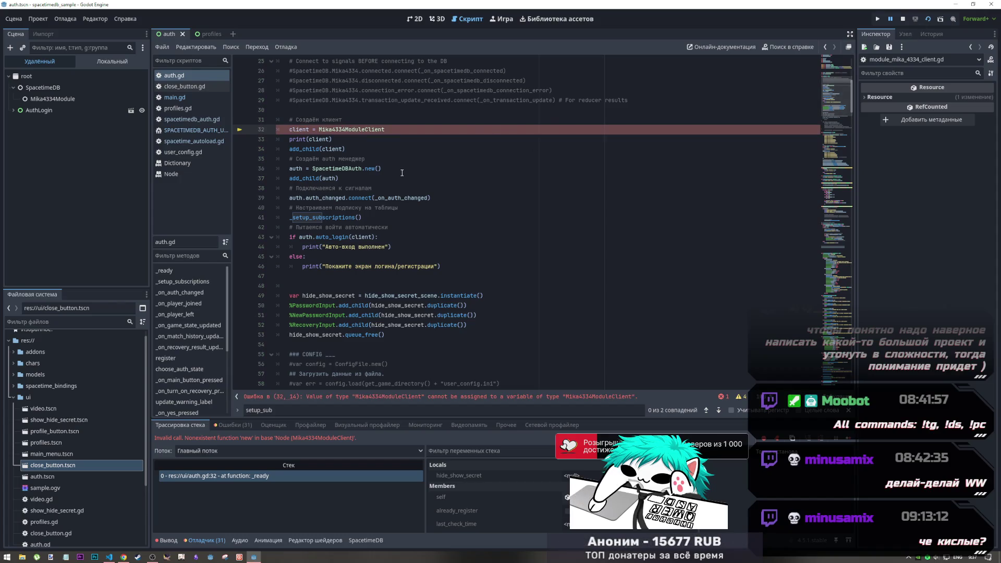
# Delete Mika4334ModuleClient on line 32, then remove lines 30–47 and the leftover empty line
pyautogui.scroll(3, 321, 168)
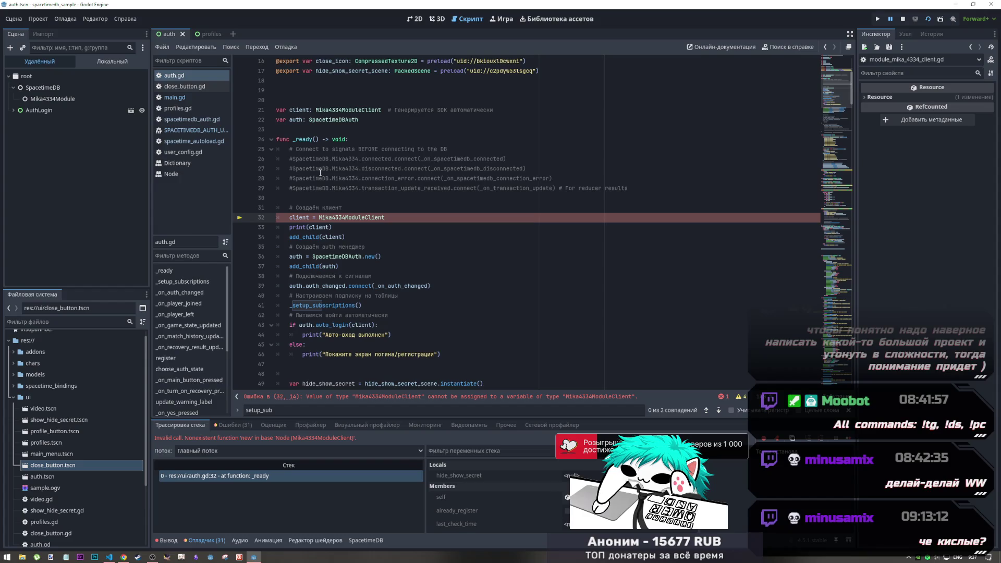
pyautogui.moveTo(399, 220); pyautogui.dragTo(269, 219)
pyautogui.press('BackSpace')
pyautogui.scroll(-4, 353, 248)
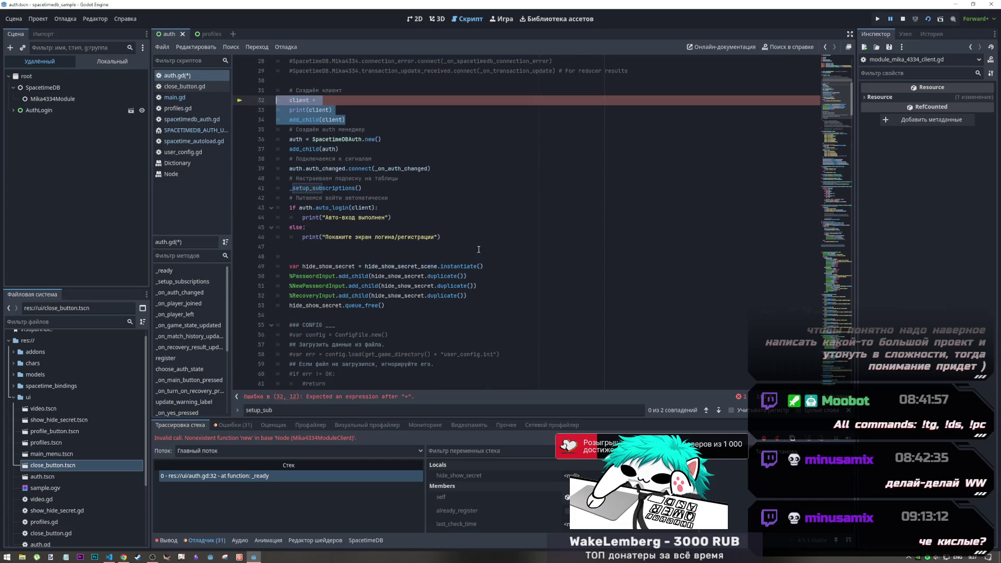
pyautogui.moveTo(479, 250)
pyautogui.mouseDown()
pyautogui.moveTo(365, 131)
pyautogui.moveTo(285, 80)
pyautogui.mouseUp()
pyautogui.press('BackSpace')
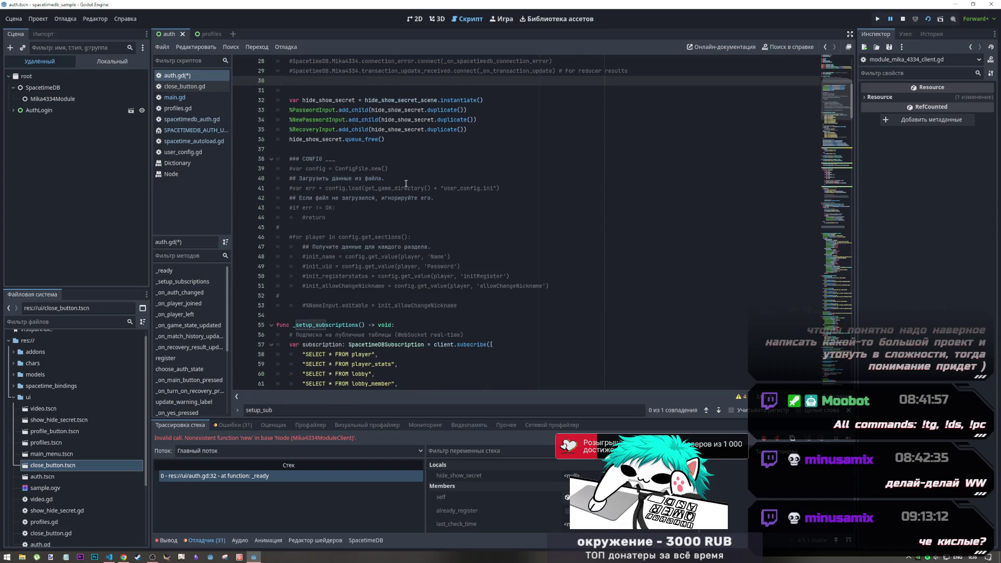
pyautogui.press('BackSpace')
pyautogui.scroll(-4, 406, 183)
# Replace client on the subscribe line with Mika4334ModuleClient and add a dot after it
pyautogui.click(350, 217)
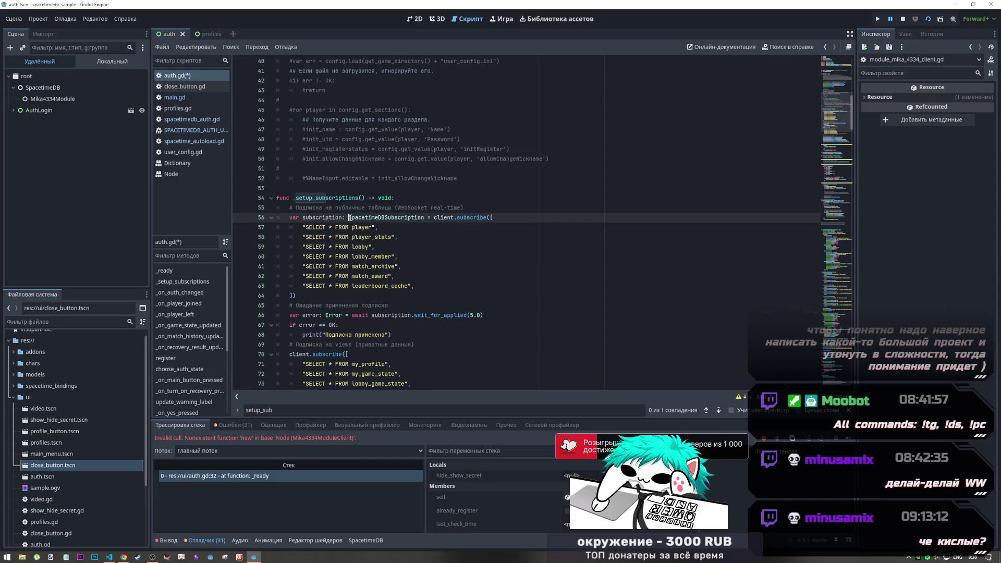
pyautogui.doubleClick(444, 217)
pyautogui.write('Mika4334ModuleClient')
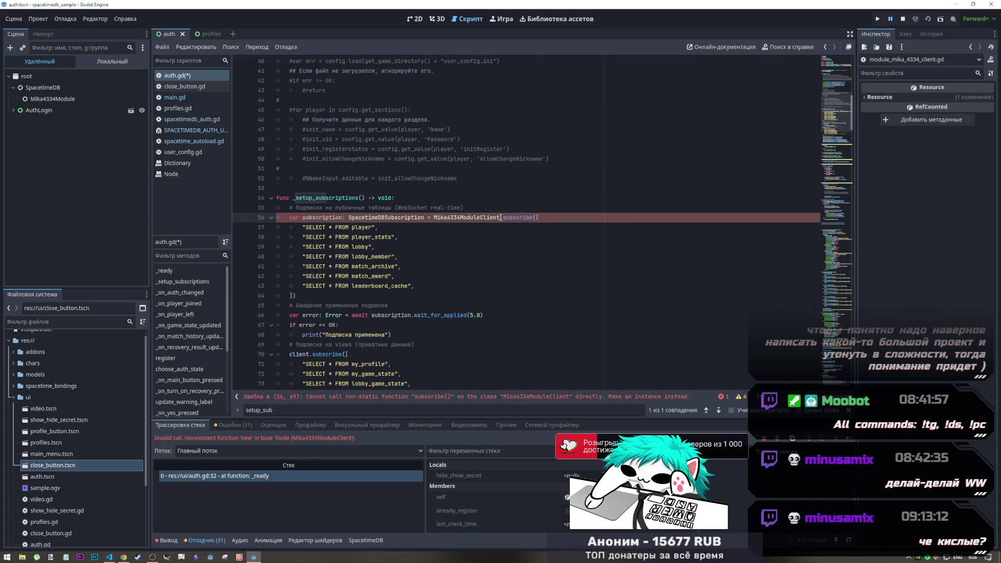
pyautogui.moveTo(499, 217); pyautogui.dragTo(481, 217)
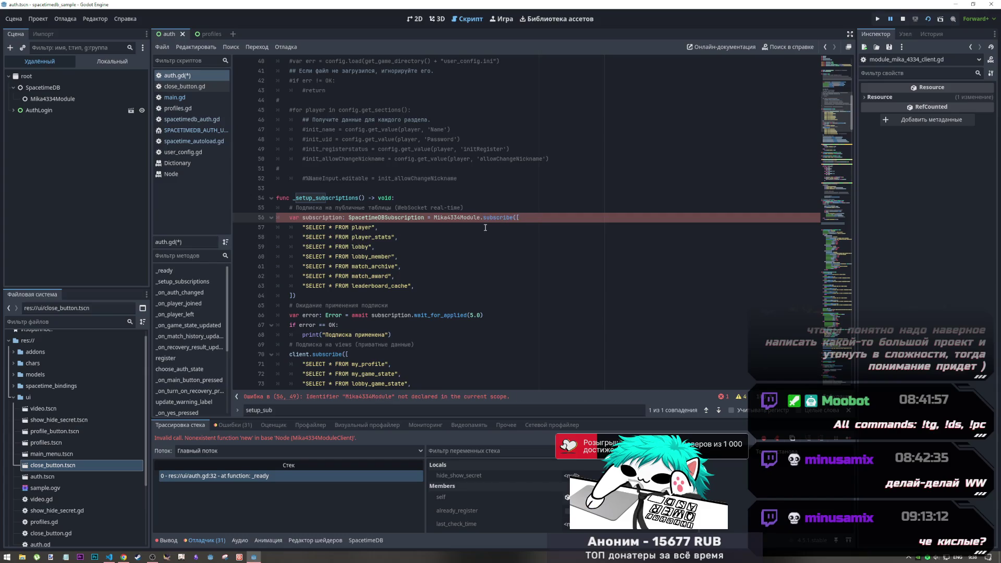
pyautogui.moveTo(461, 218); pyautogui.dragTo(434, 218)
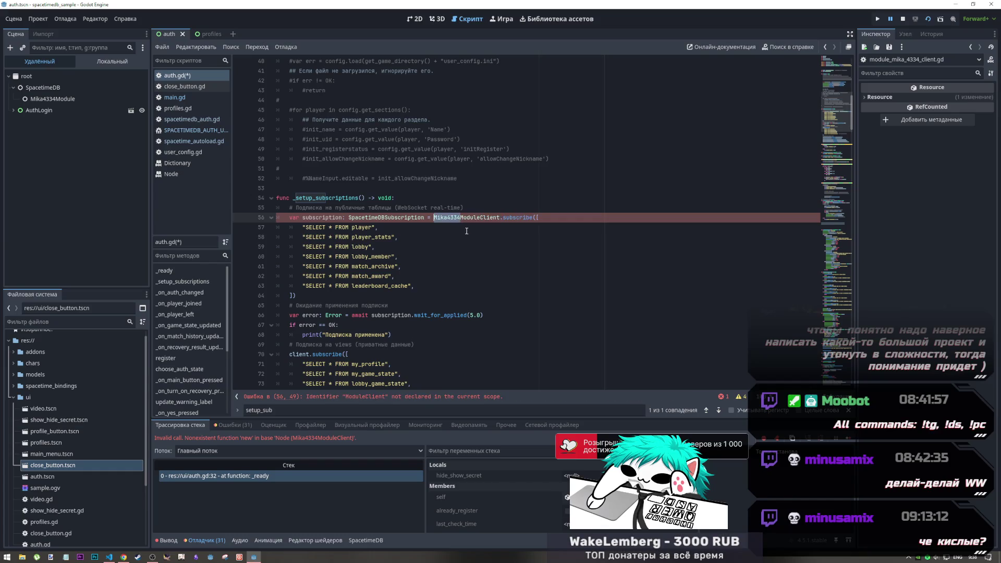
pyautogui.hotkey('ctrl', 'Right')
pyautogui.write('.')
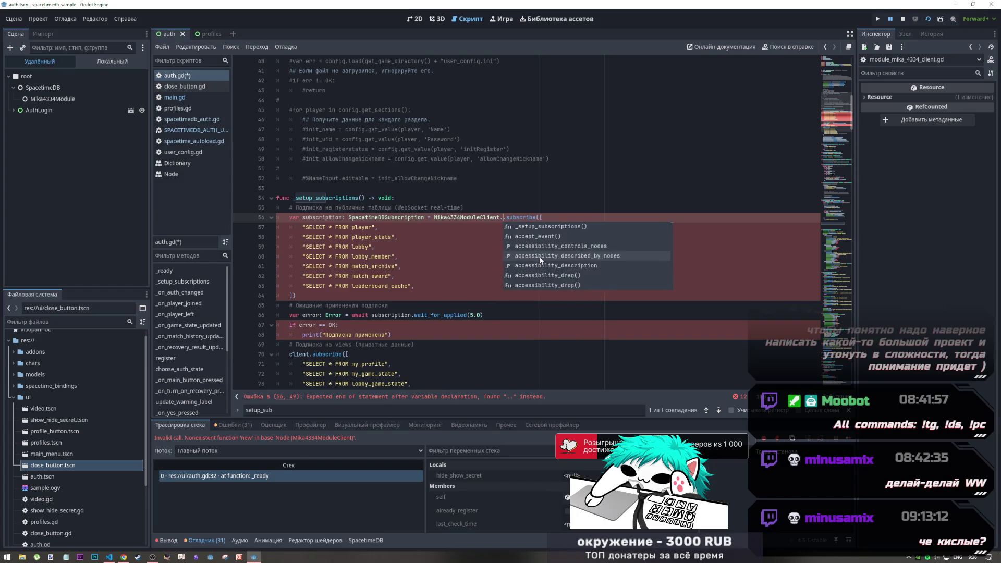
# Complete the call as Mika4334ModuleClient.client.subscribe and compare it with main.gd's subscribe call
pyautogui.scroll(-10, 537, 255)
pyautogui.scroll(5, 550, 270)
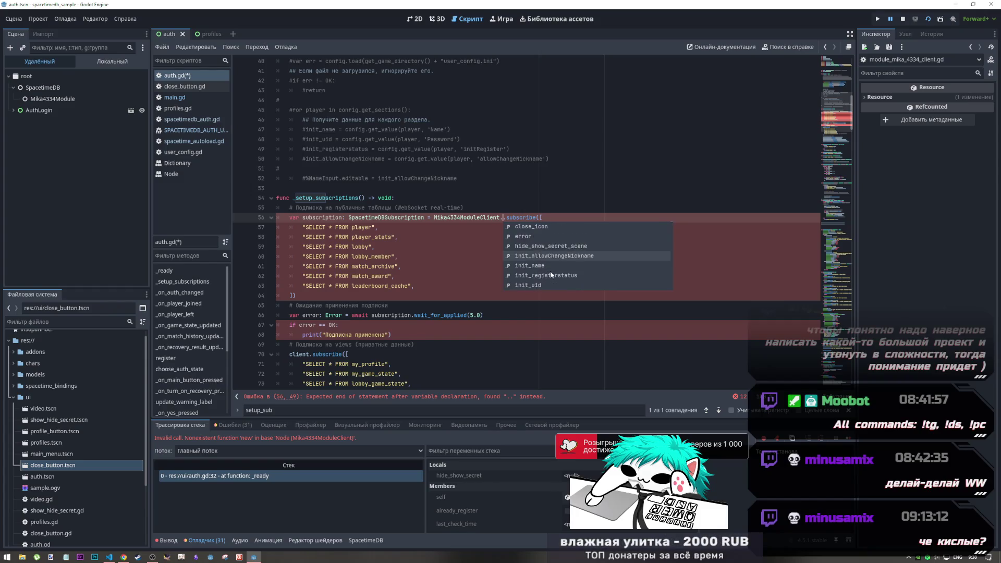
pyautogui.scroll(-1, 550, 269)
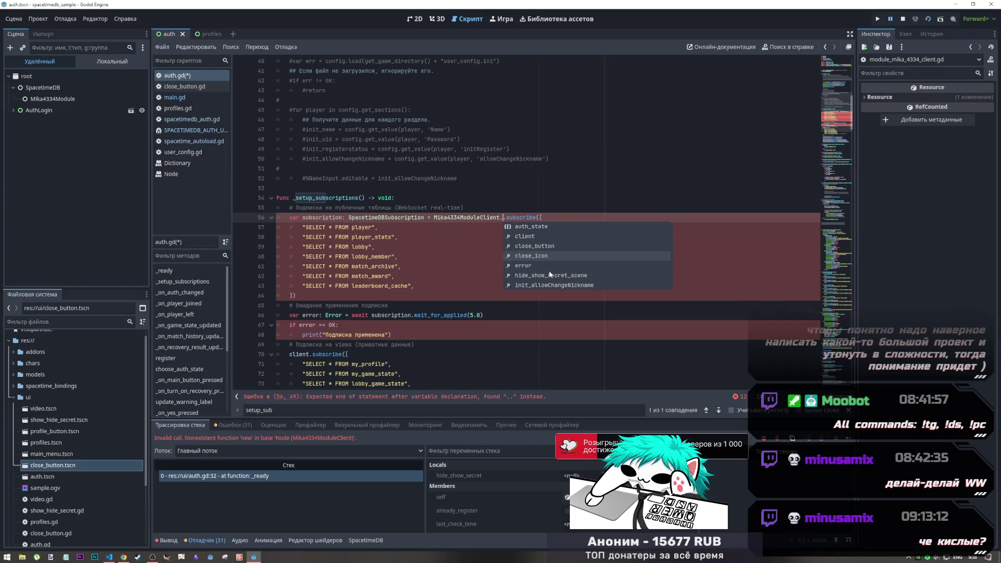
pyautogui.scroll(2, 550, 272)
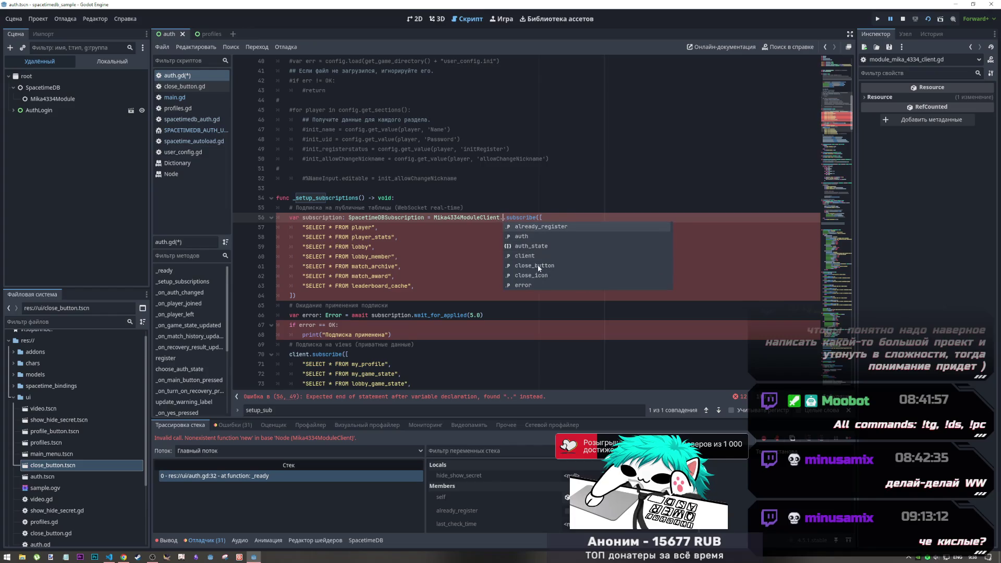
pyautogui.doubleClick(530, 255)
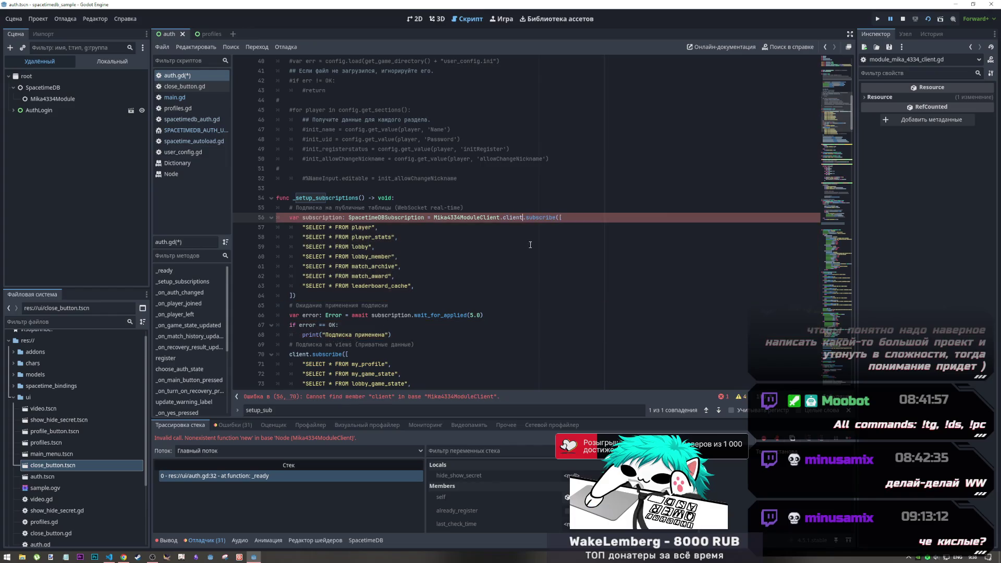
pyautogui.moveTo(523, 218); pyautogui.dragTo(437, 218)
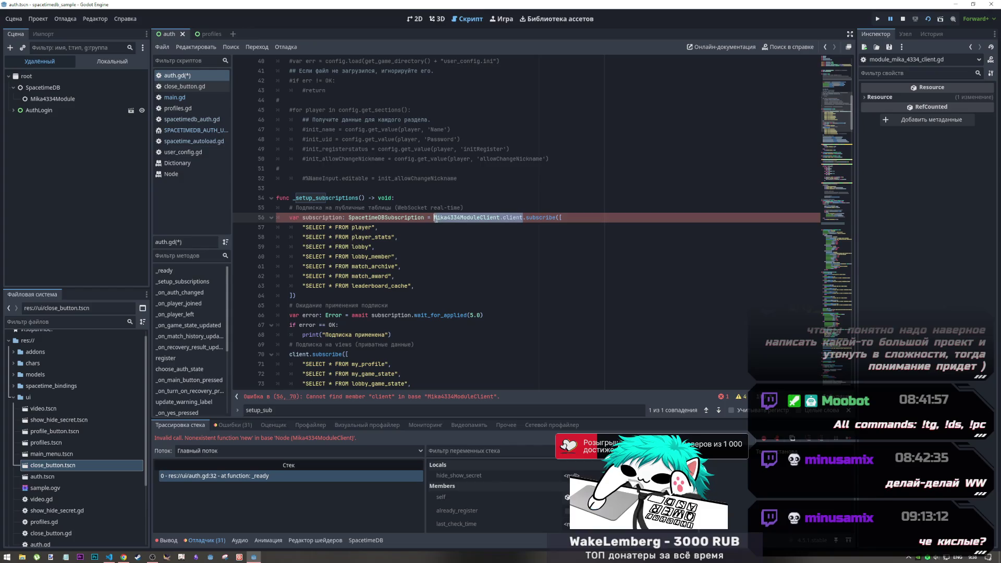
pyautogui.click(221, 98)
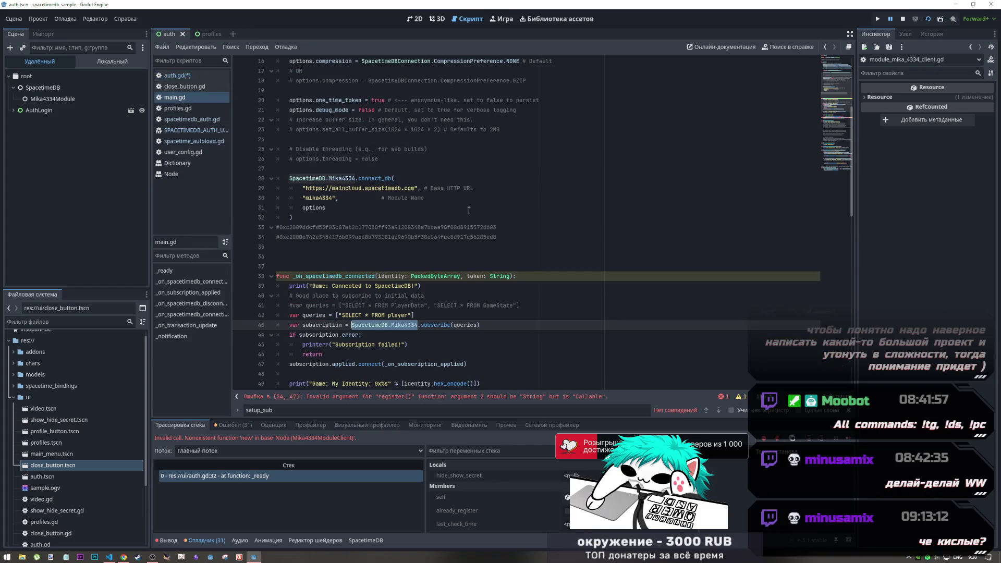
# Paste main.gd's SpacetimeDB.Mika4334. prefix onto auth.gd's subscribe line, removing the doubled dot
pyautogui.scroll(-1, 469, 210)
pyautogui.press('Right')
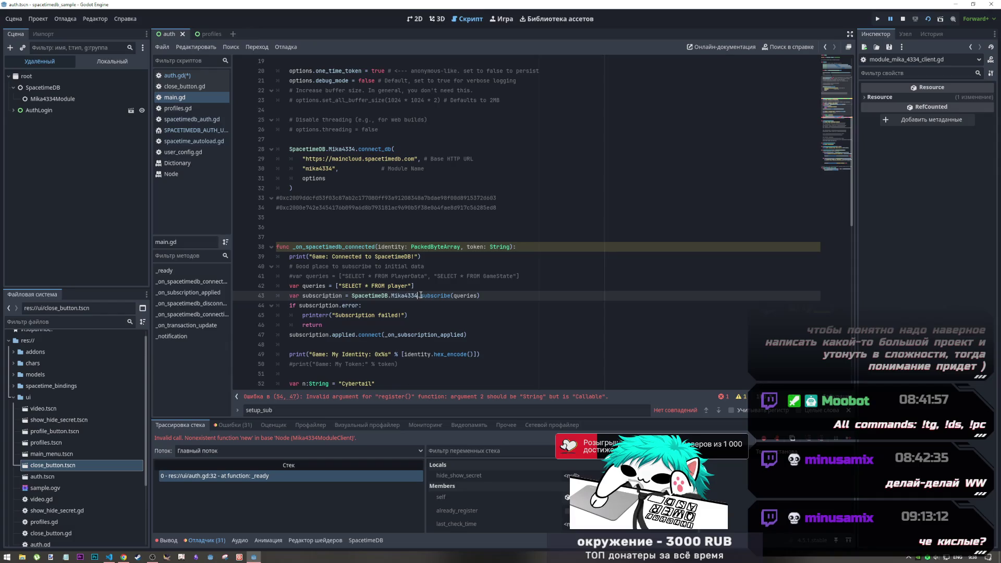
pyautogui.moveTo(420, 296); pyautogui.dragTo(352, 295)
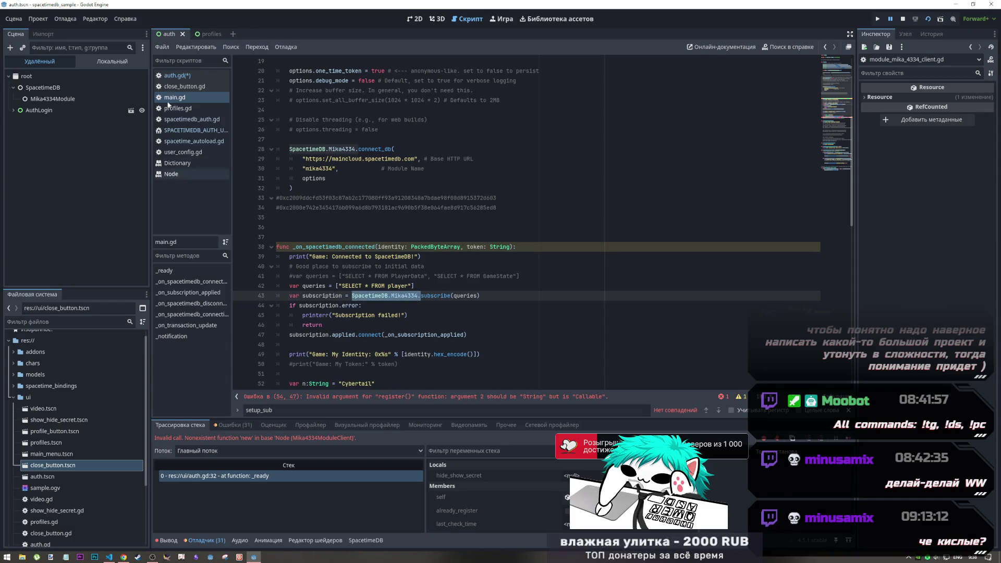
pyautogui.hotkey('ctrl', 'c')
pyautogui.click(177, 76)
pyautogui.hotkey('ctrl', 'v')
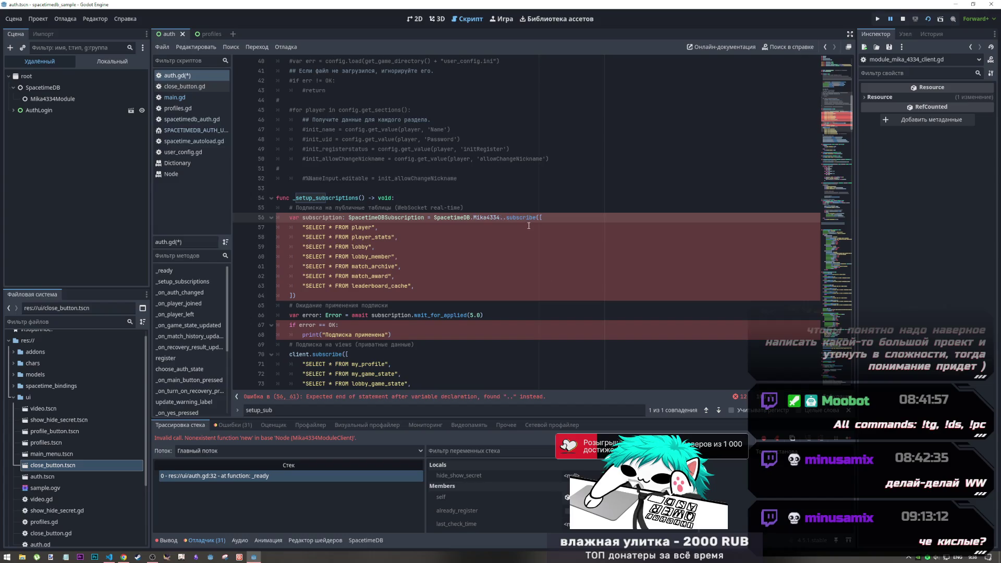
pyautogui.press('BackSpace')
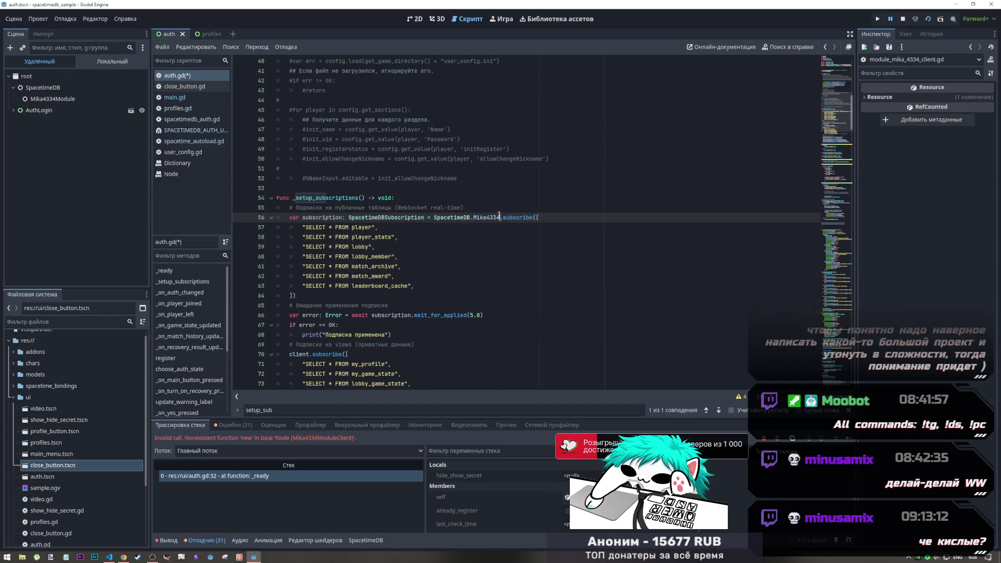
# Replace client with SpacetimeDB.Mika4334 in the private views subscribe call on line 70
pyautogui.scroll(-2, 499, 216)
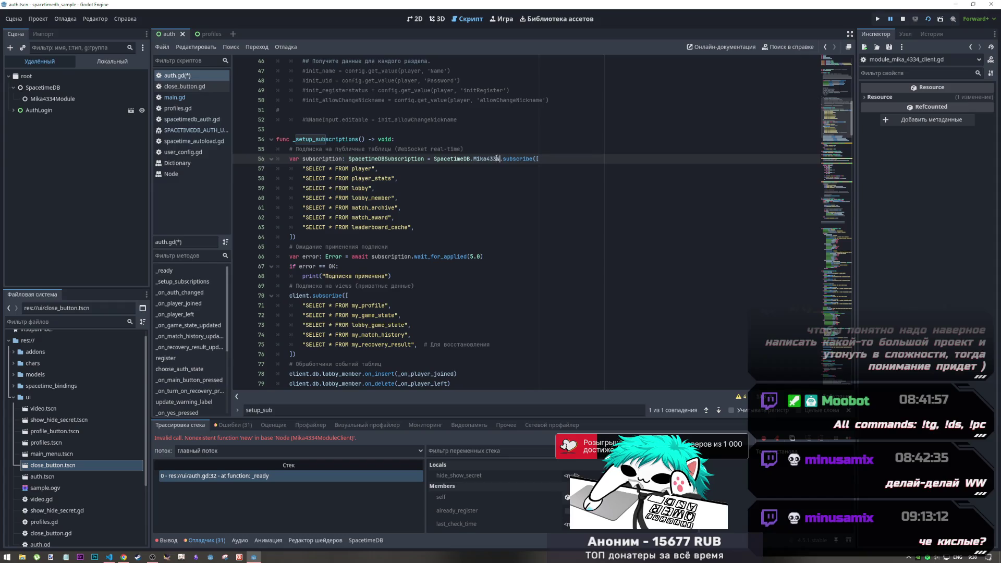
pyautogui.moveTo(499, 159); pyautogui.dragTo(435, 159)
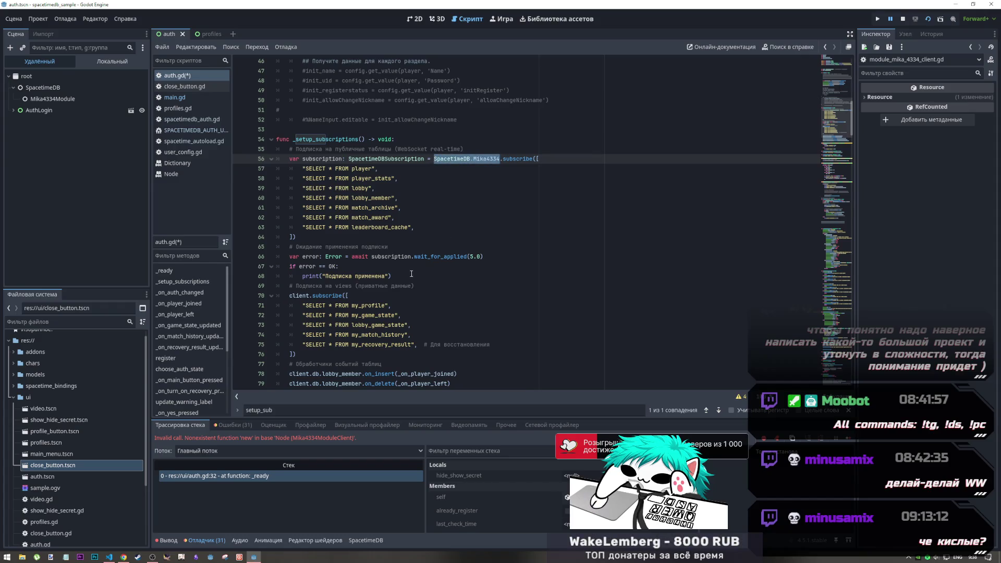
pyautogui.scroll(-1, 443, 273)
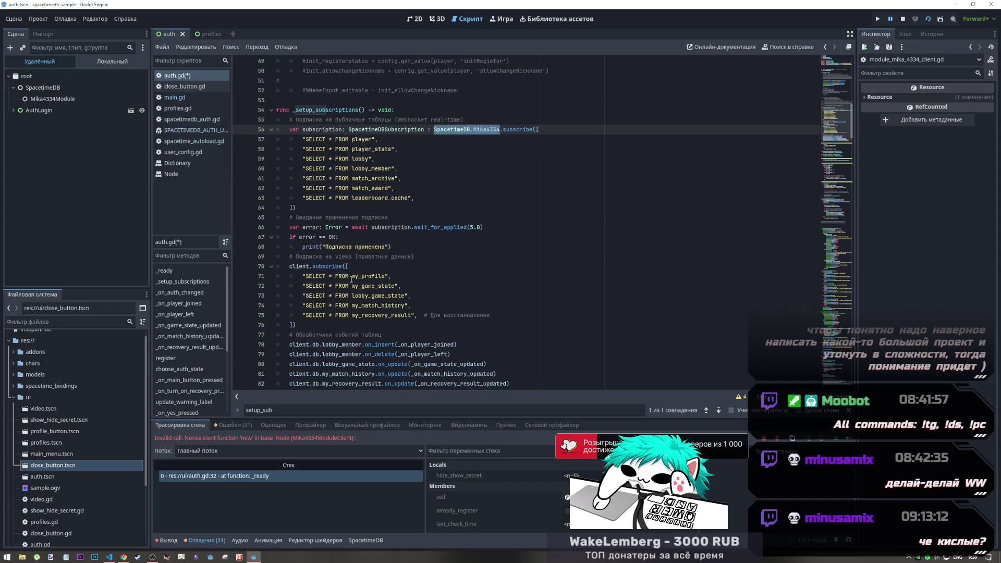
pyautogui.click(309, 266)
pyautogui.doubleClick(294, 266)
pyautogui.hotkey('ctrl', 'v')
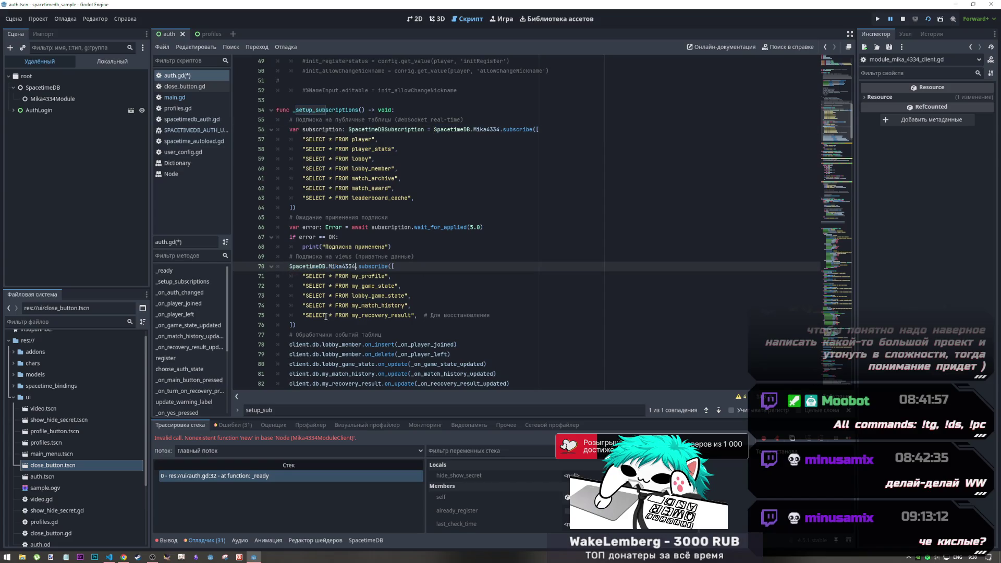
pyautogui.scroll(-3, 316, 282)
pyautogui.moveTo(311, 257); pyautogui.dragTo(290, 257)
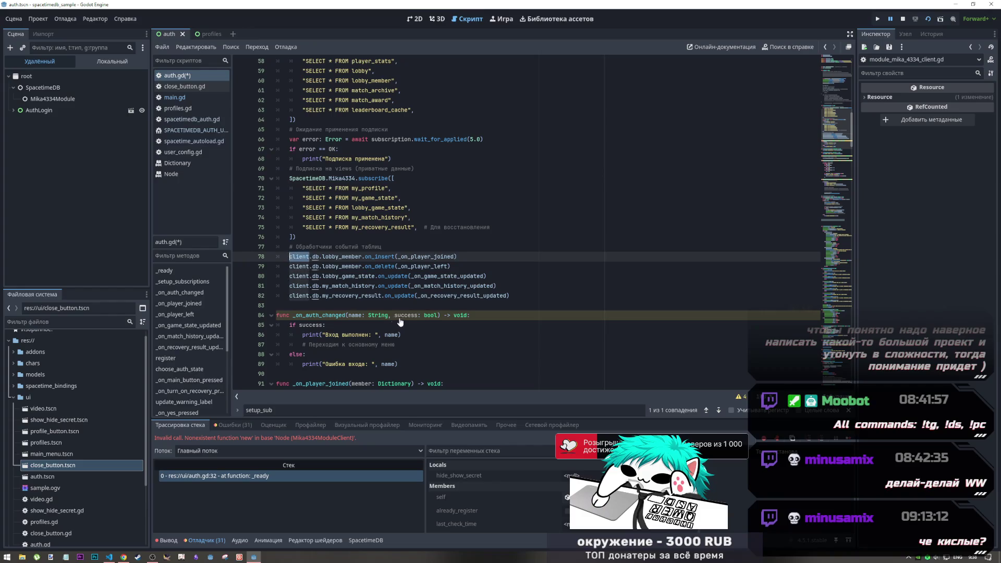
# Change client.db to SpacetimeDB.Mika4334.db in the handlers on lines 78–82, then save auth.gd
pyautogui.hotkey('ctrl', 'f')
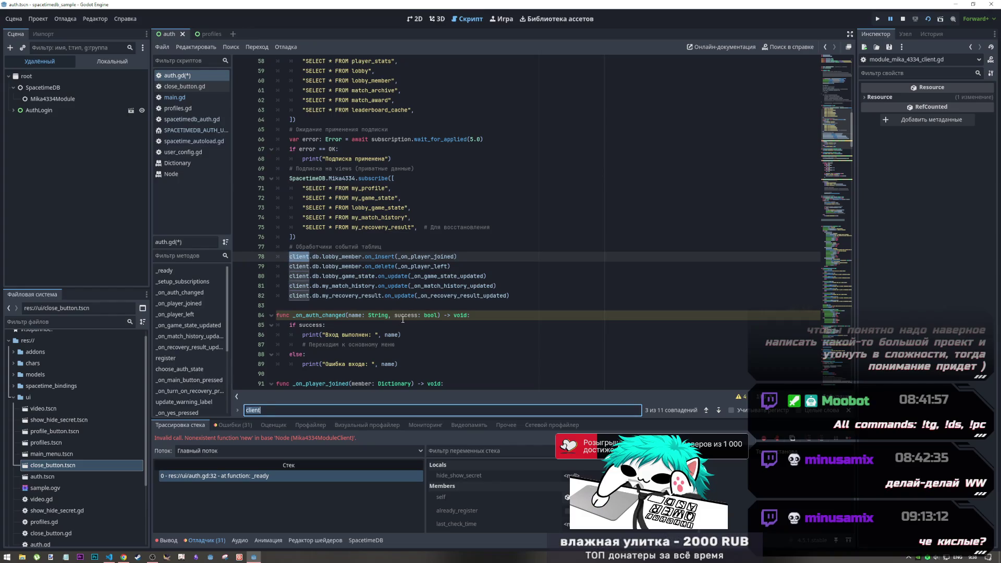
pyautogui.click(333, 266)
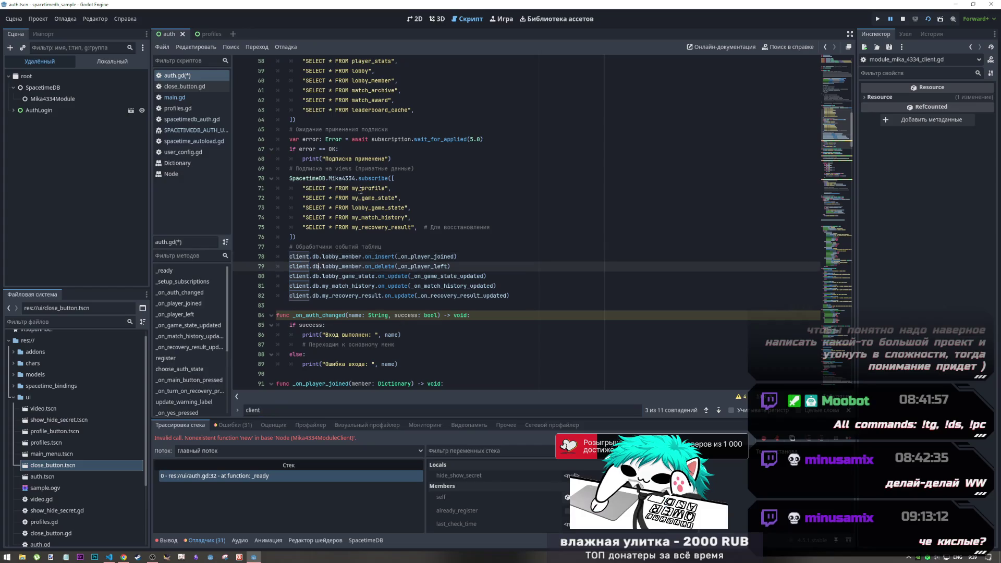
pyautogui.scroll(2, 329, 207)
pyautogui.moveTo(356, 238); pyautogui.dragTo(290, 238)
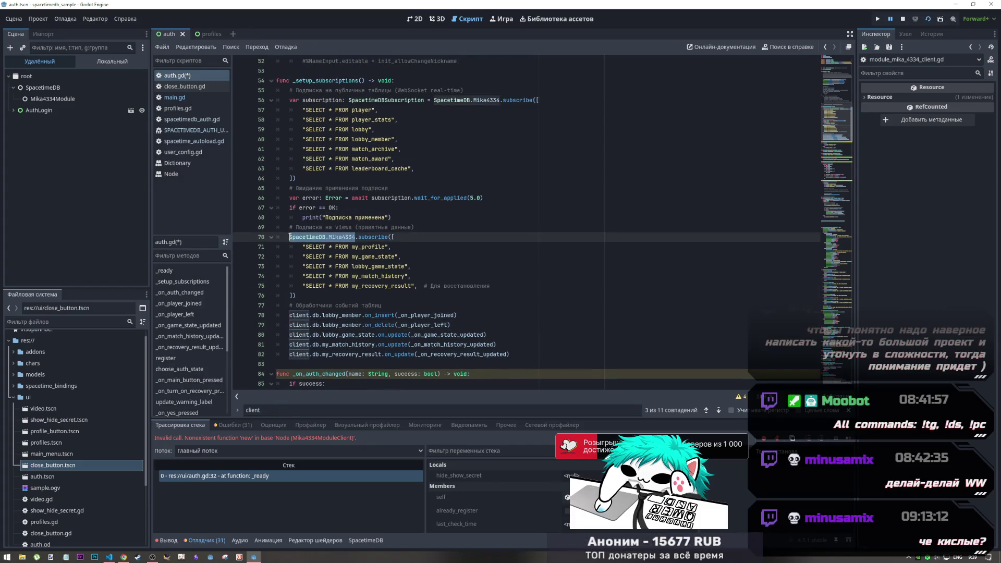
pyautogui.click(300, 316)
pyautogui.hotkey('ctrl', 'd')
pyautogui.hotkey('ctrl', 'd')
pyautogui.hotkey('ctrl', 'd')
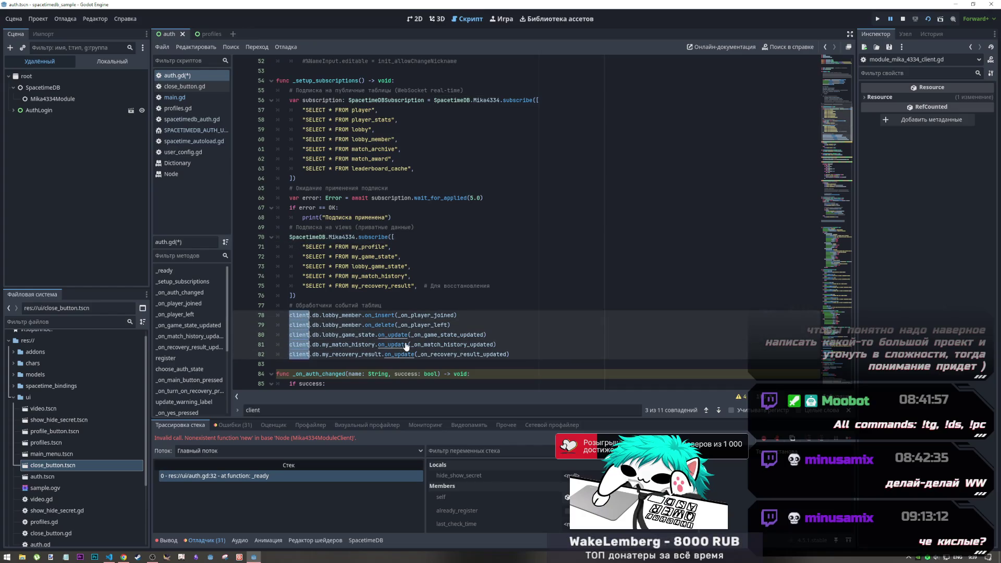
pyautogui.hotkey('ctrl', 'v')
pyautogui.hotkey('ctrl', 's')
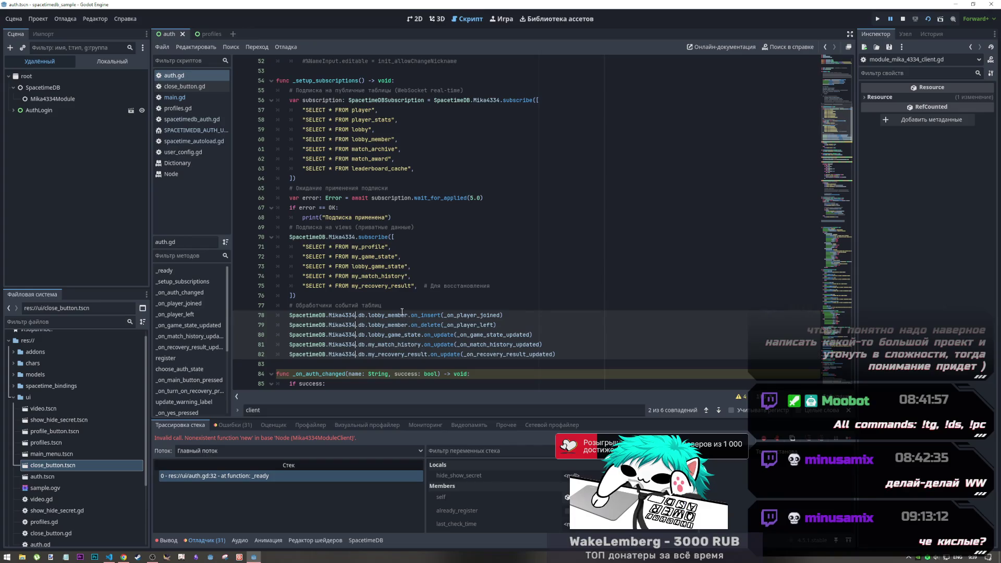
pyautogui.moveTo(402, 312)
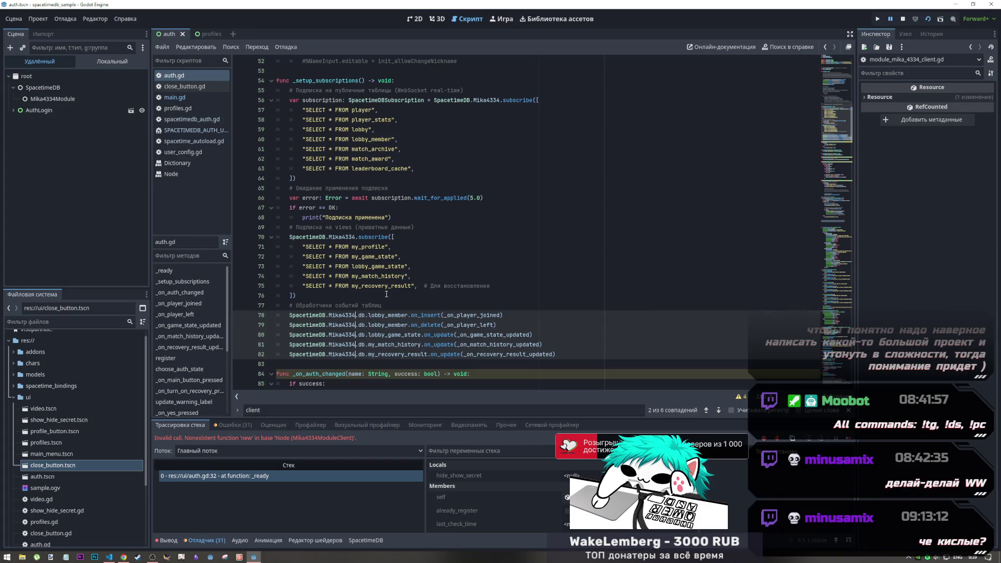
pyautogui.scroll(7, 414, 278)
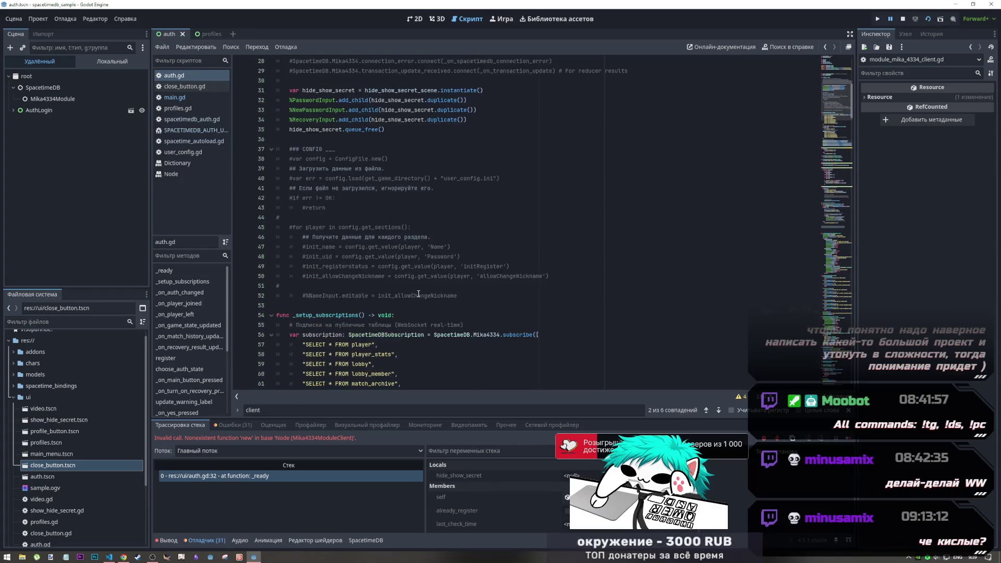
# Uncomment the SpacetimeDB.Mika4334.connected signal connection on line 26 of _ready
pyautogui.scroll(3, 415, 300)
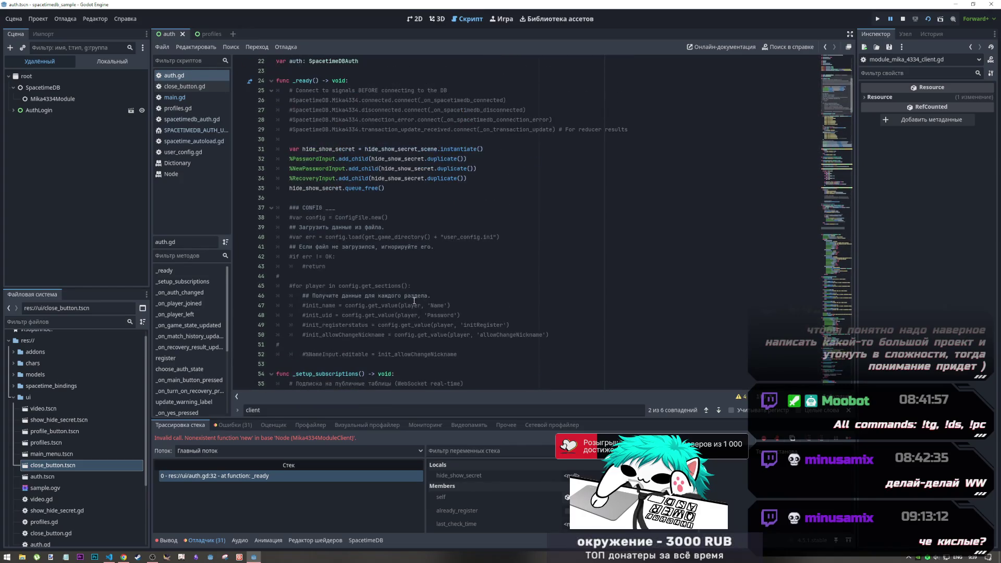
pyautogui.click(478, 100)
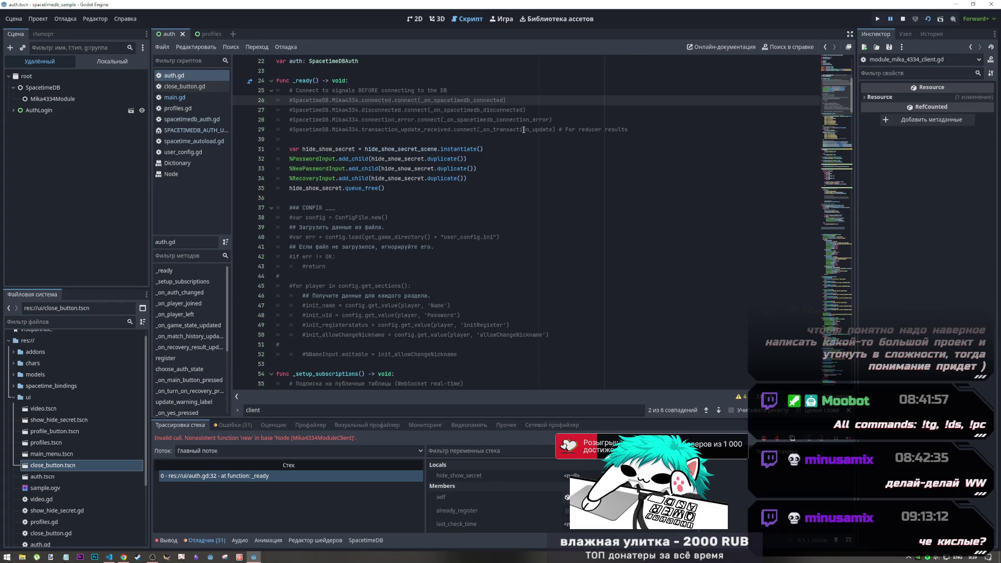
pyautogui.hotkey('ctrl', 'k')
pyautogui.scroll(-1, 522, 144)
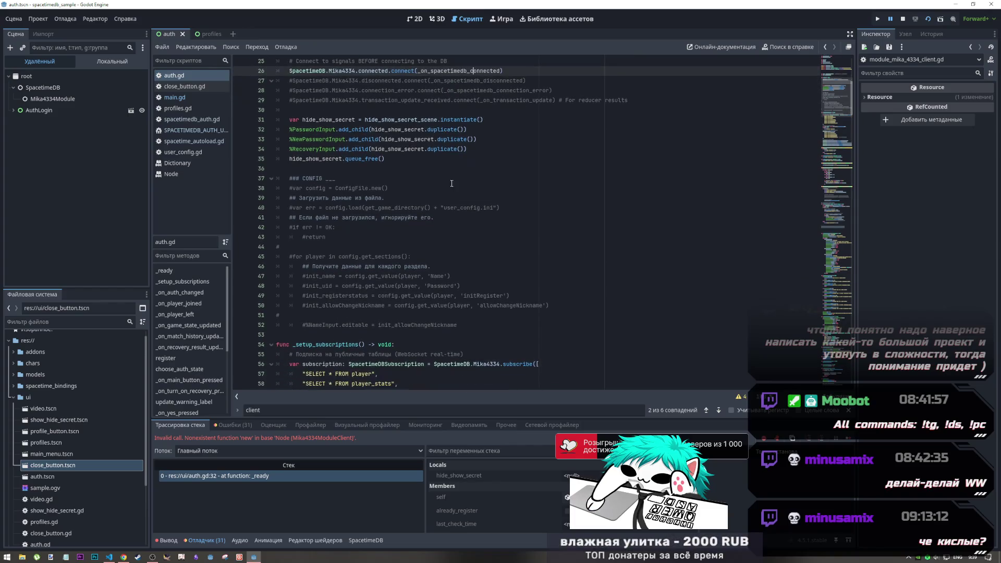
pyautogui.scroll(2, 448, 130)
# Rename the _setup_subscriptions function on line 54 to _on_spacetimedb_connected
pyautogui.doubleClick(448, 129)
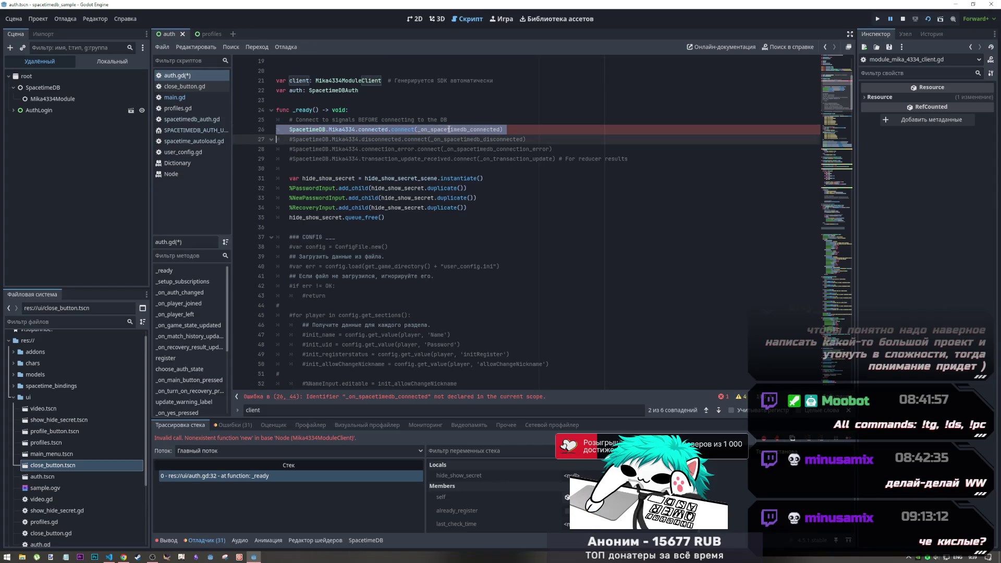
pyautogui.hotkey('ctrl', 'c')
pyautogui.scroll(-4, 451, 198)
pyautogui.doubleClick(334, 286)
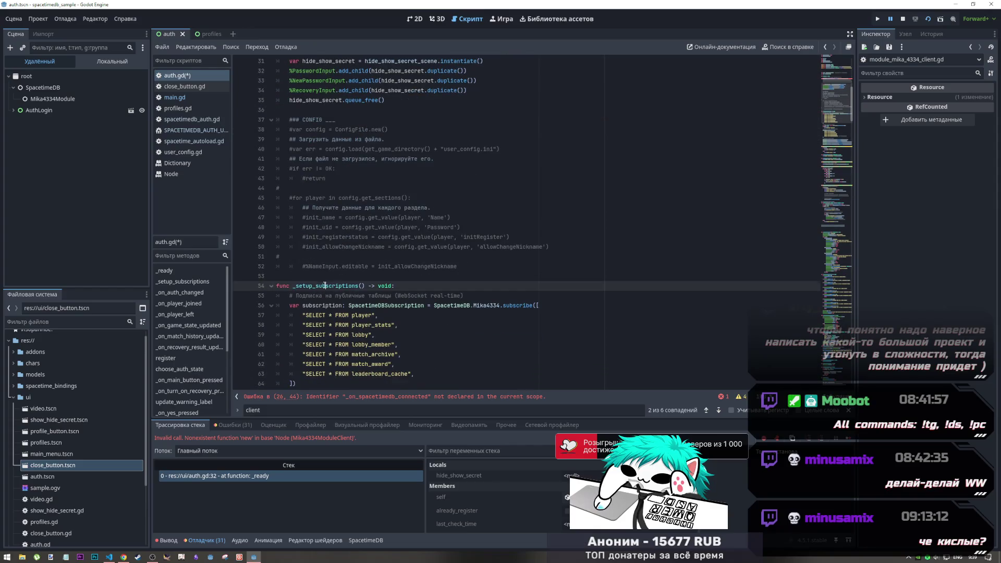
pyautogui.hotkey('ctrl', 'v')
# Open main.gd to view its matching connected handler for reference
pyautogui.scroll(-4, 401, 290)
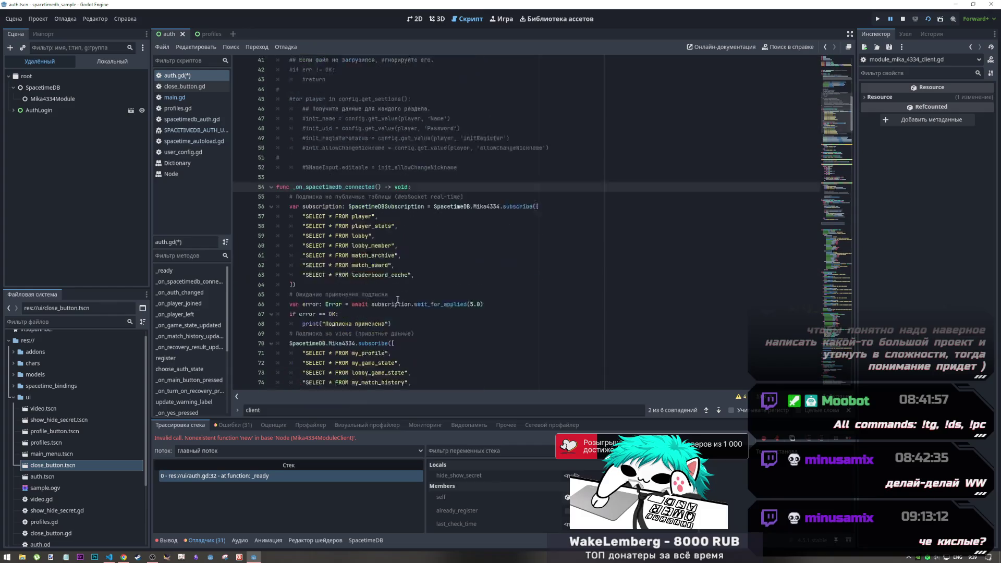
pyautogui.moveTo(351, 217)
pyautogui.mouseDown()
pyautogui.moveTo(381, 232)
pyautogui.moveTo(365, 270)
pyautogui.mouseUp()
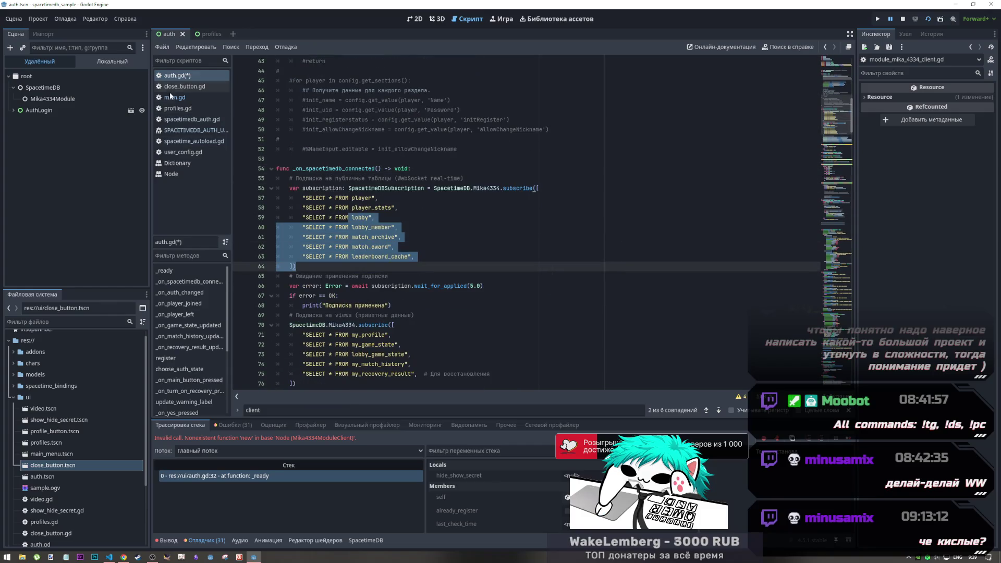
pyautogui.click(175, 97)
pyautogui.scroll(-1, 400, 253)
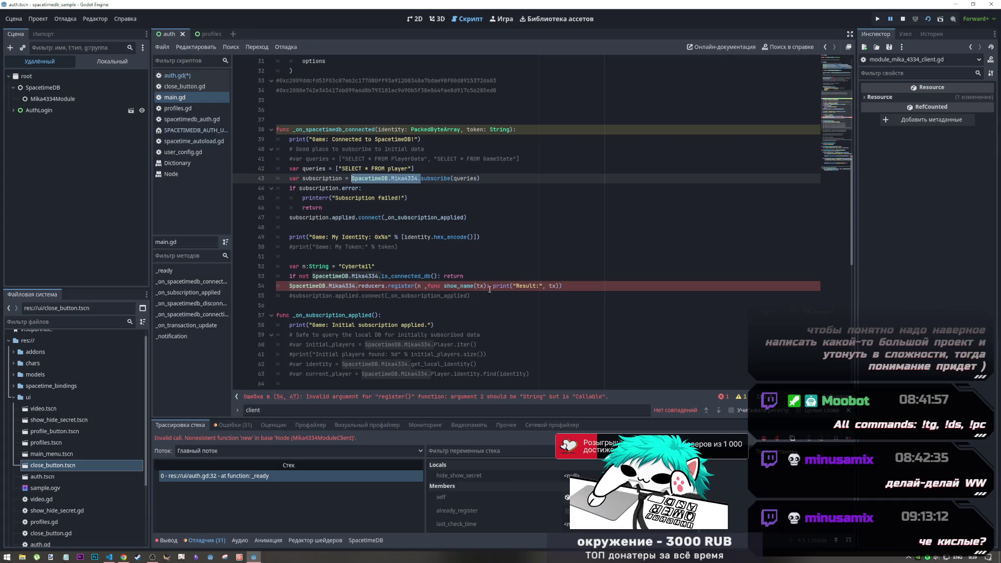
# Return to auth.gd, save it, and review the script before jumping back to the top
pyautogui.click(177, 75)
pyautogui.scroll(-1, 415, 291)
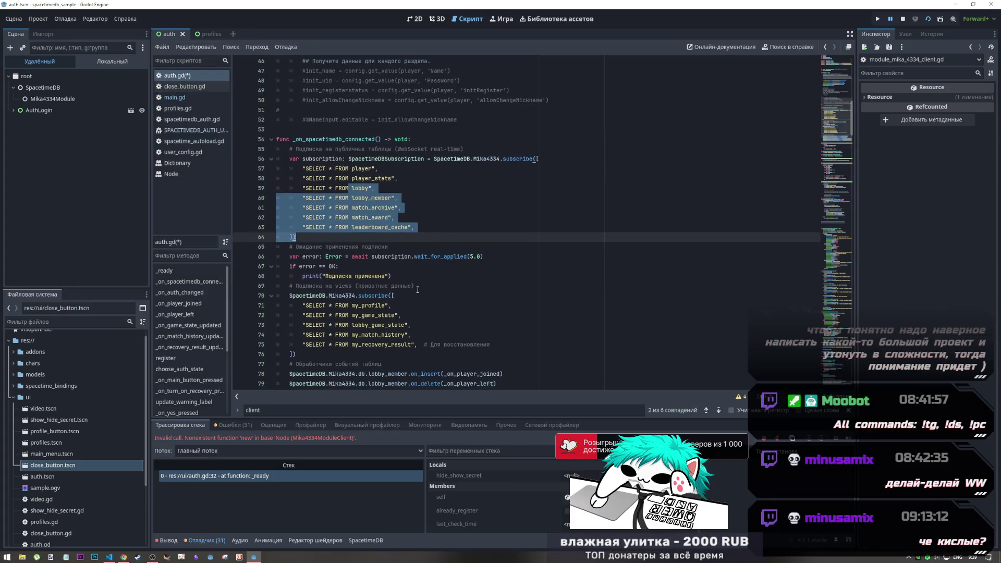
pyautogui.hotkey('ctrl', 's')
pyautogui.scroll(-15, 415, 291)
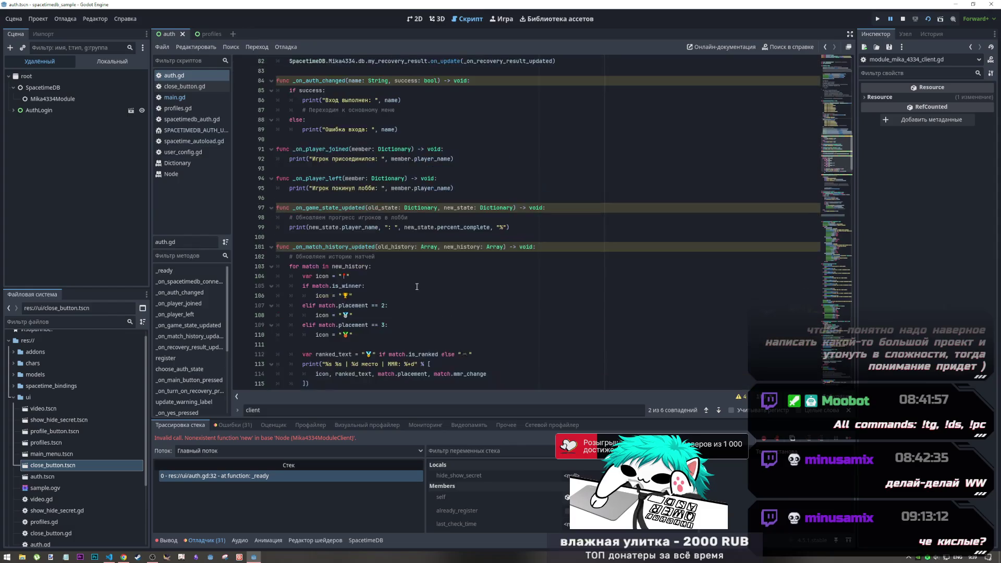
pyautogui.scroll(-20, 418, 278)
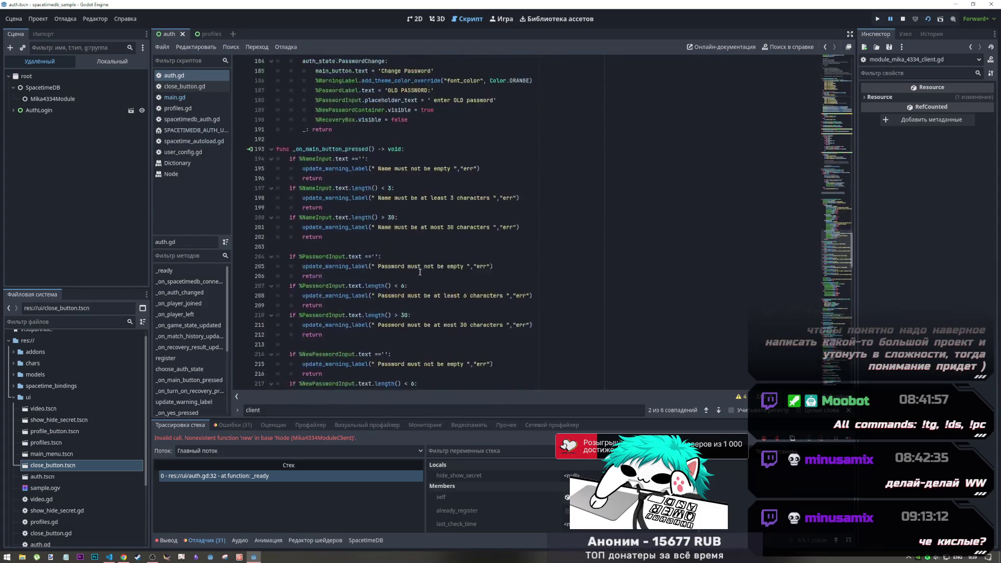
pyautogui.scroll(-10, 420, 272)
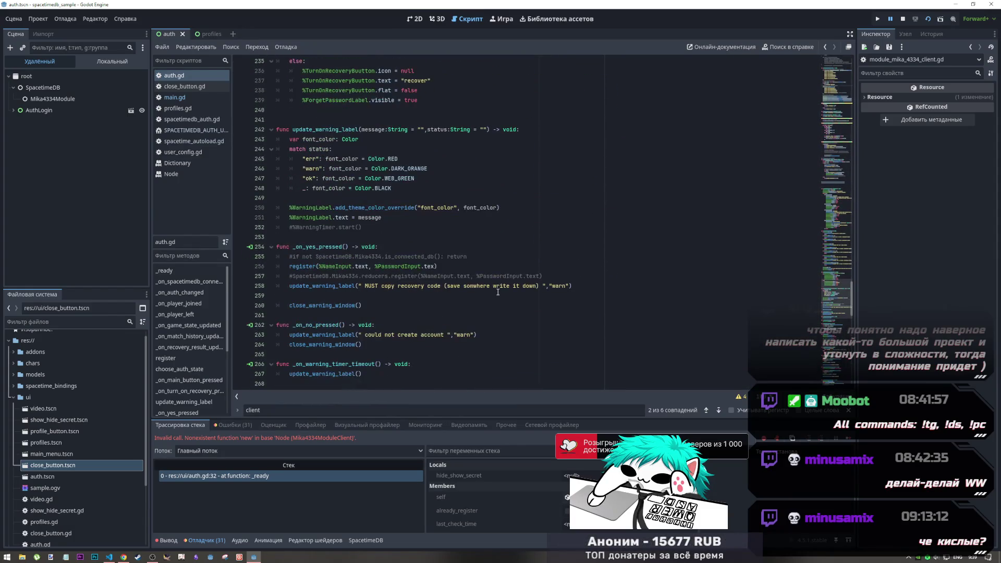
pyautogui.scroll(-17, 556, 302)
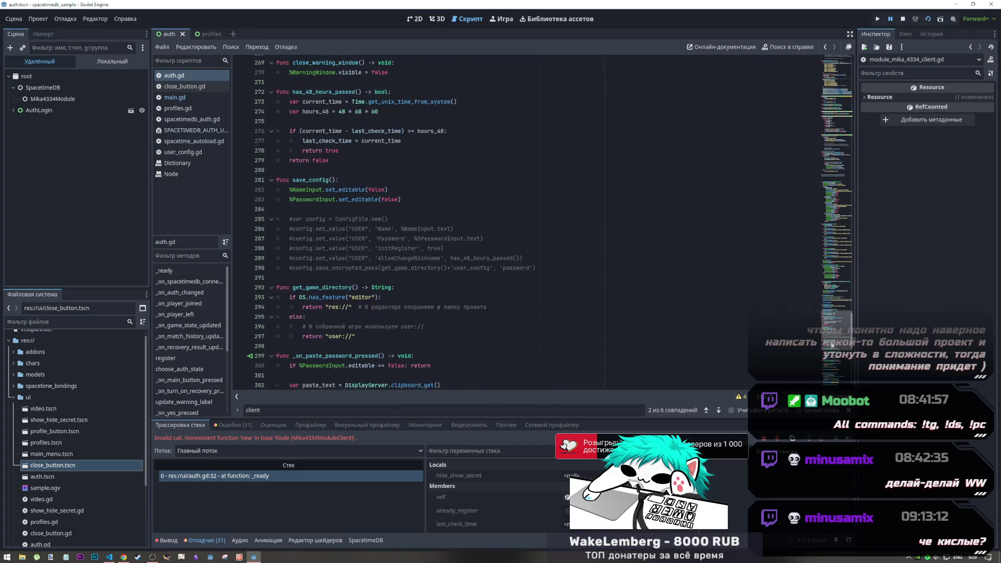
pyautogui.moveTo(836, 371); pyautogui.dragTo(816, 61)
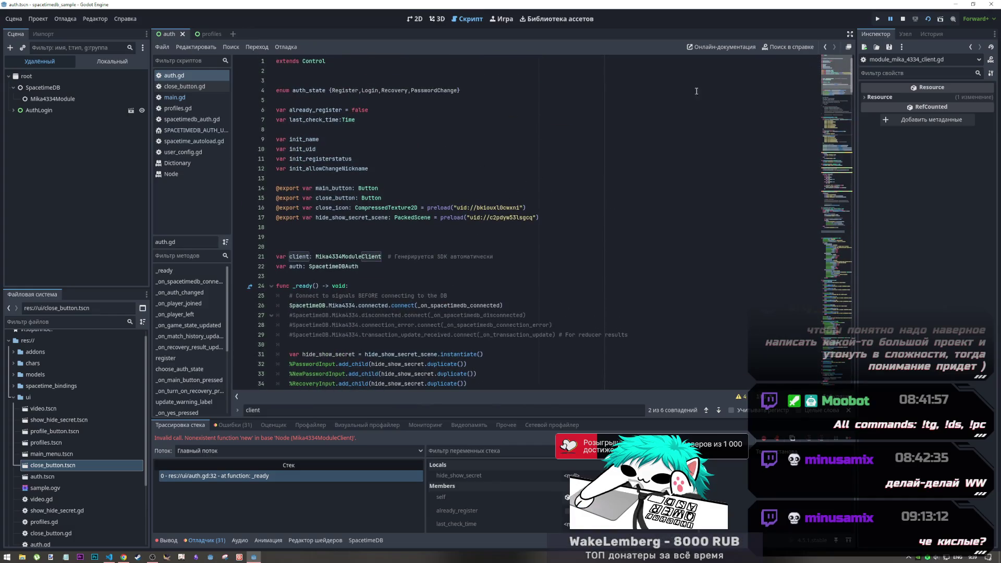
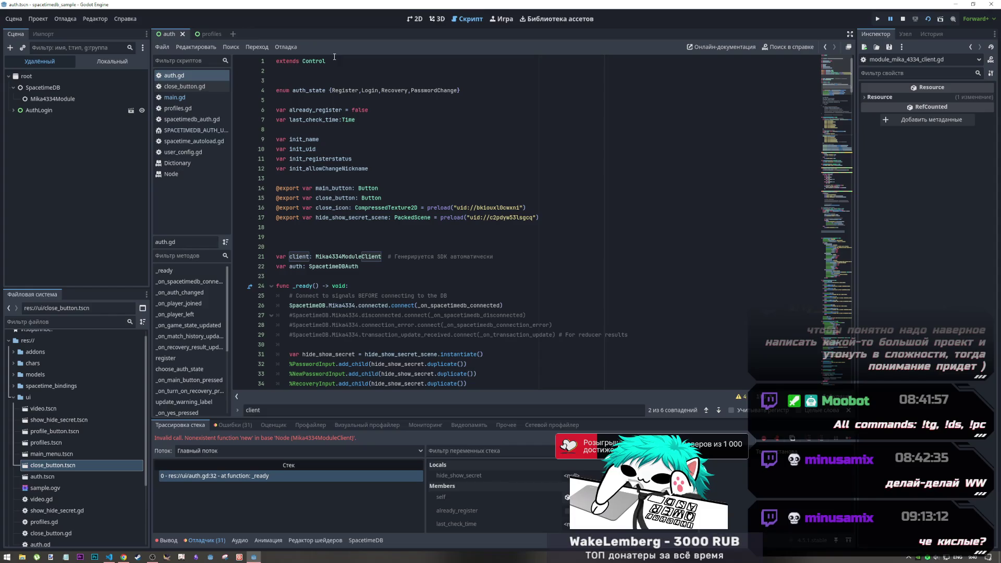
# Run the game, enter nickname 1 on the login screen and submit it, then stop the game
pyautogui.scroll(-5, 461, 296)
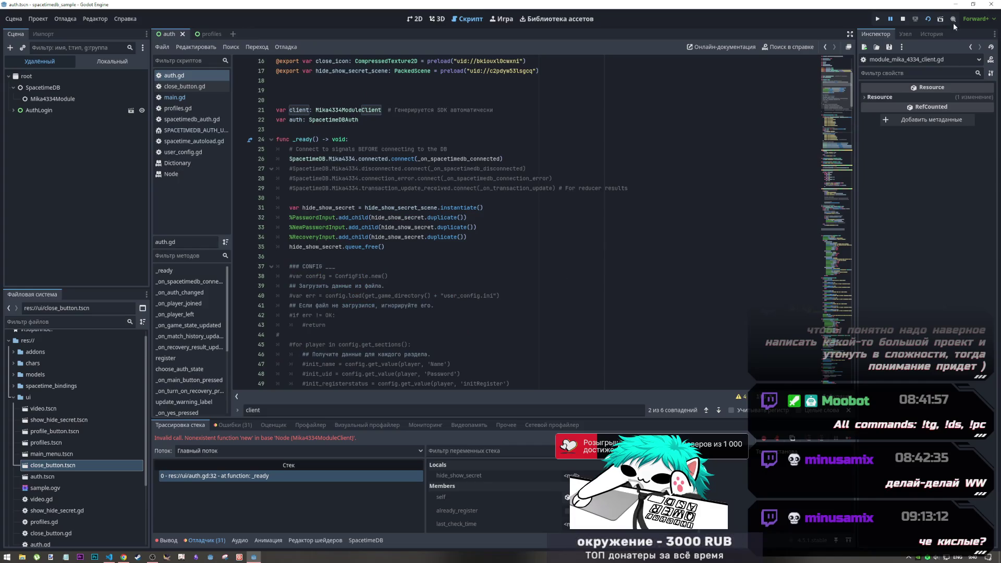
pyautogui.press('F5')
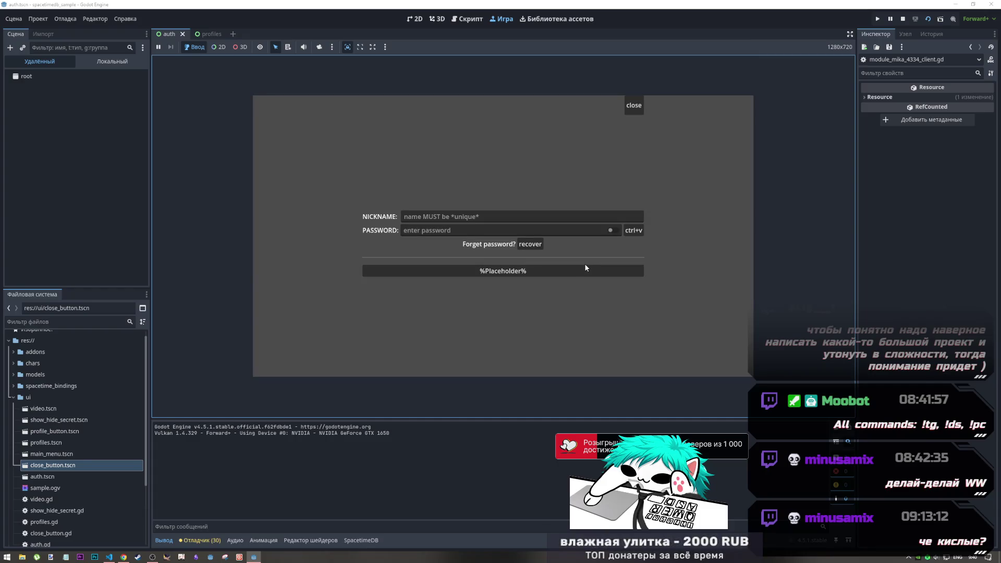
pyautogui.click(586, 215)
pyautogui.write('1')
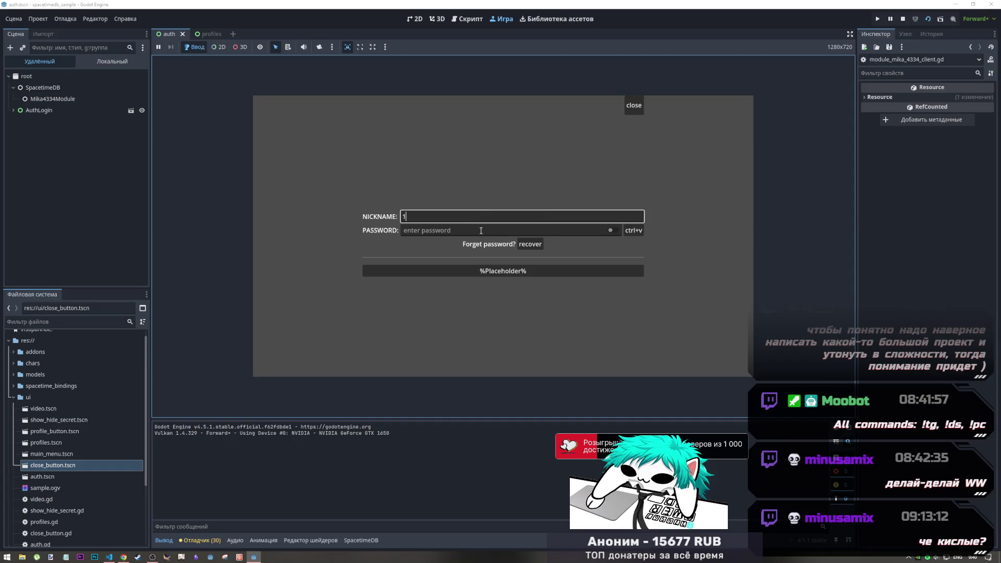
pyautogui.click(525, 272)
pyautogui.click(903, 19)
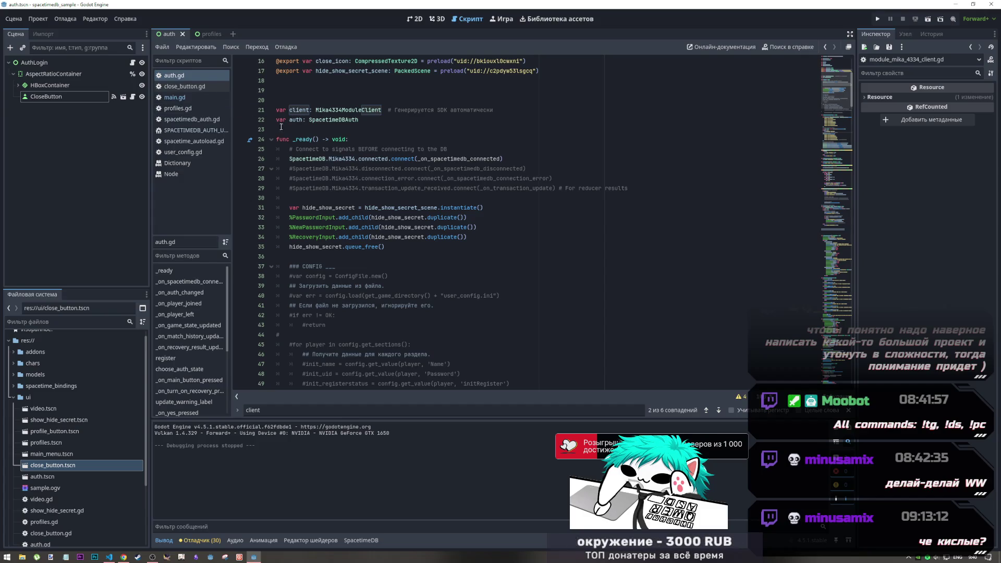
# In the profiles scene, select the choose_auth_state Register call on line 10 of profiles.gd
pyautogui.scroll(4, 334, 160)
pyautogui.scroll(1, 334, 160)
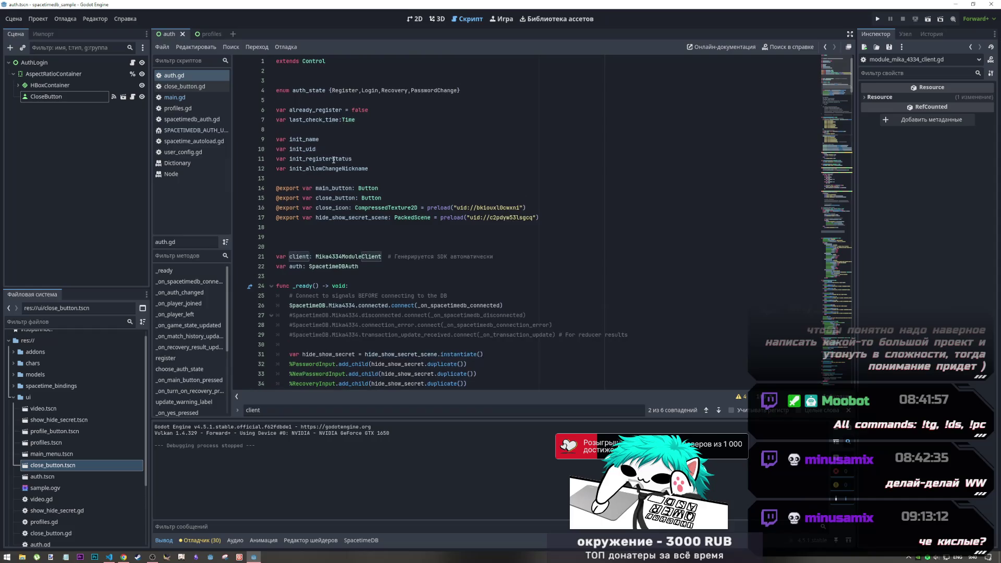
pyautogui.scroll(-6, 333, 160)
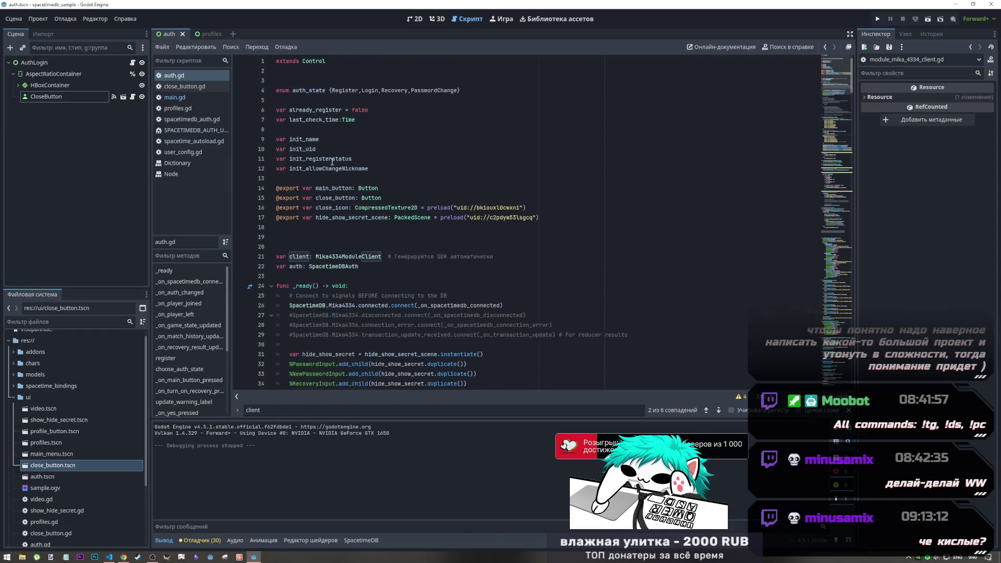
pyautogui.scroll(-4, 331, 159)
pyautogui.scroll(2, 332, 161)
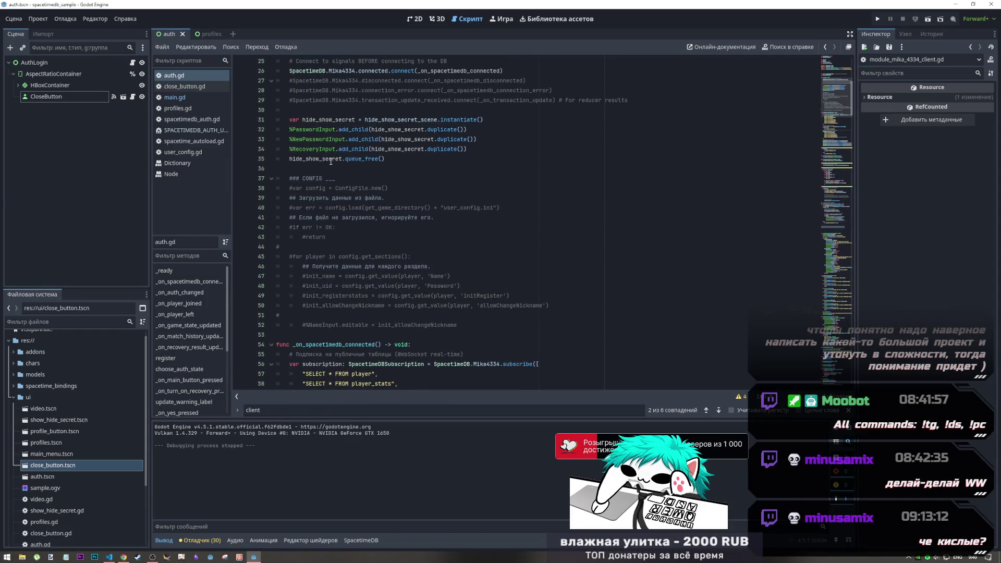
pyautogui.scroll(-6, 330, 162)
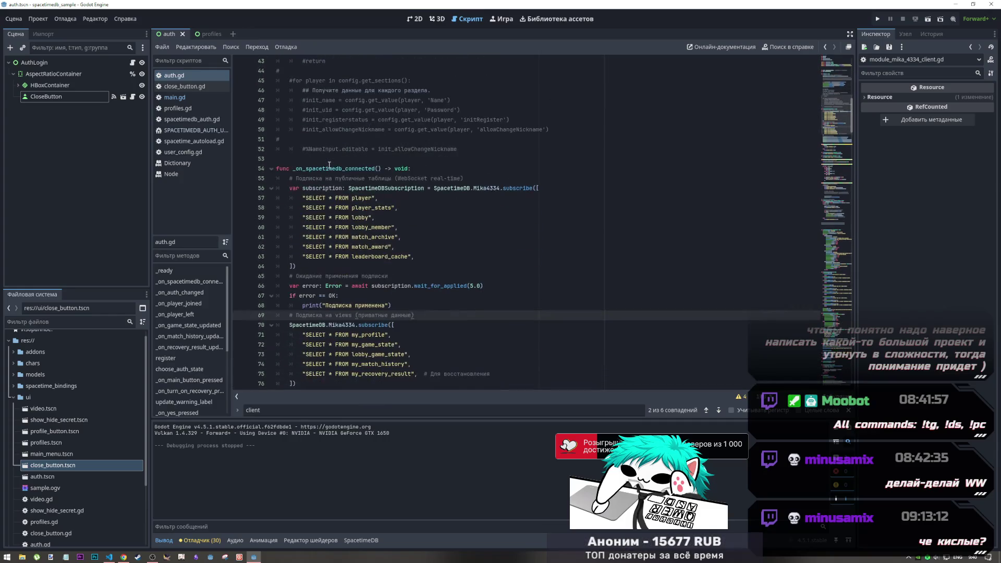
pyautogui.click(202, 34)
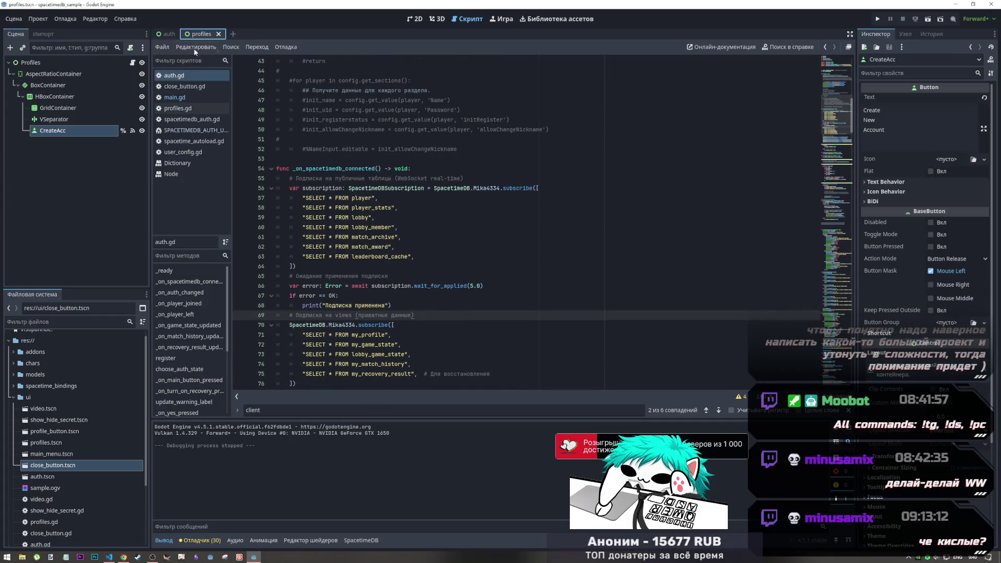
pyautogui.click(132, 63)
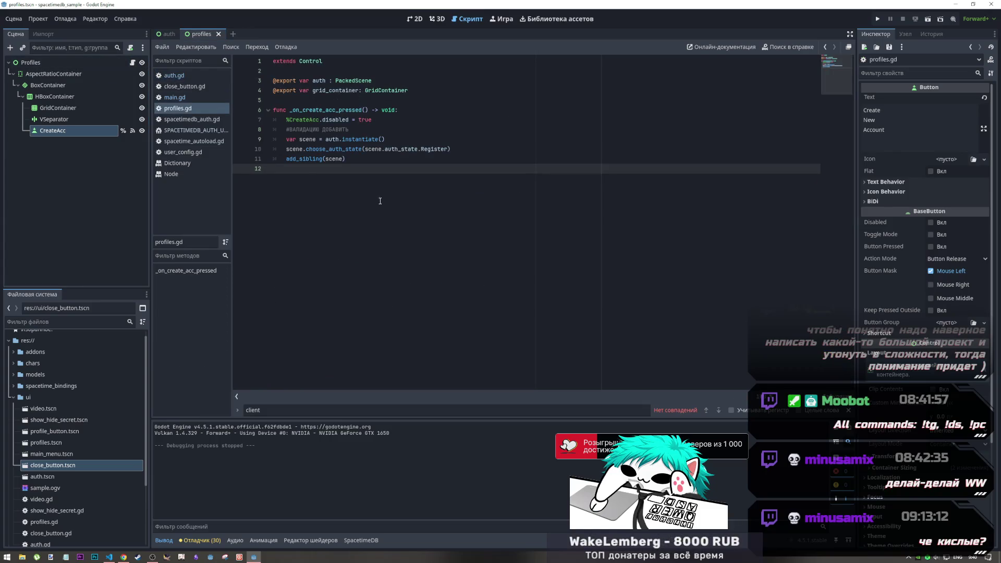
pyautogui.click(366, 149)
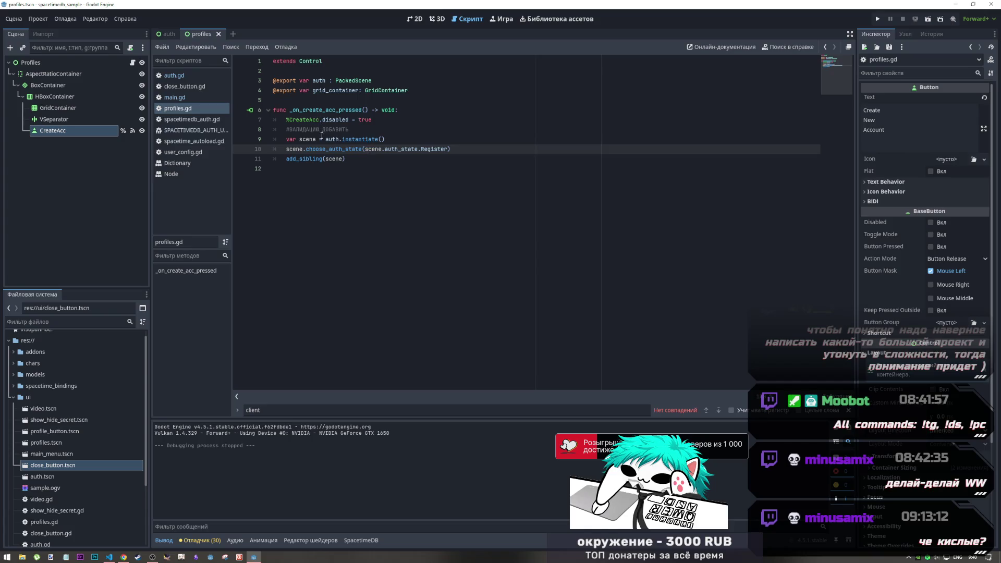
pyautogui.moveTo(307, 150); pyautogui.dragTo(453, 150)
pyautogui.hotkey('ctrl', 'c')
# Return to auth.gd and place the caret at the top of the _ready function
pyautogui.click(175, 77)
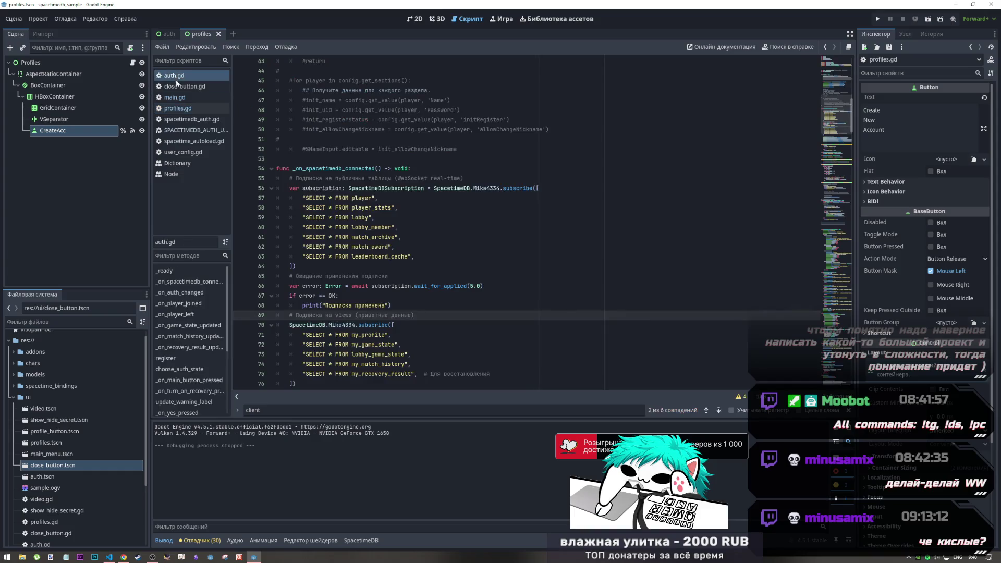
pyautogui.scroll(7, 366, 199)
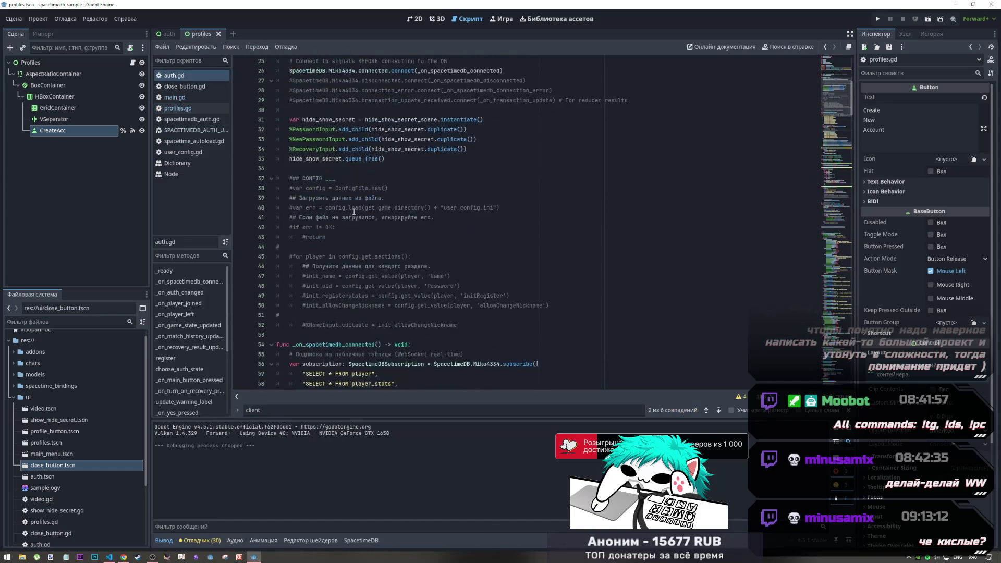
pyautogui.scroll(5, 354, 211)
pyautogui.scroll(-5, 326, 312)
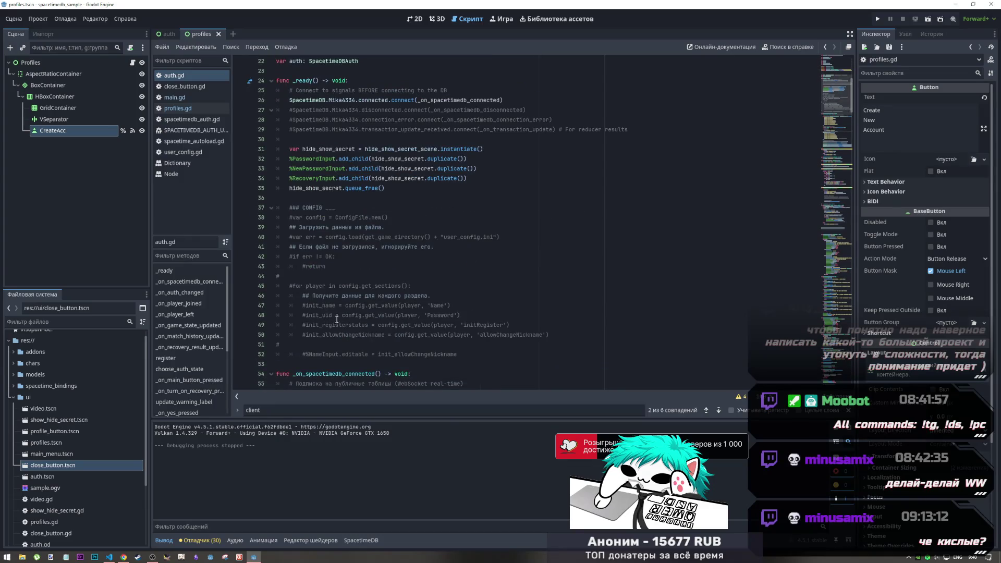
pyautogui.moveTo(428, 334); pyautogui.dragTo(405, 335)
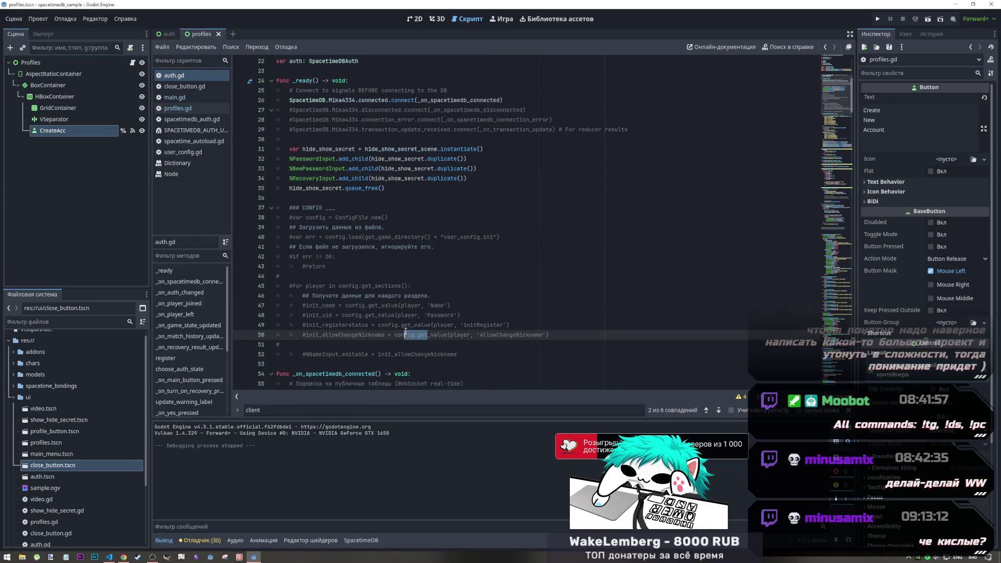
pyautogui.click(326, 267)
pyautogui.scroll(2, 284, 197)
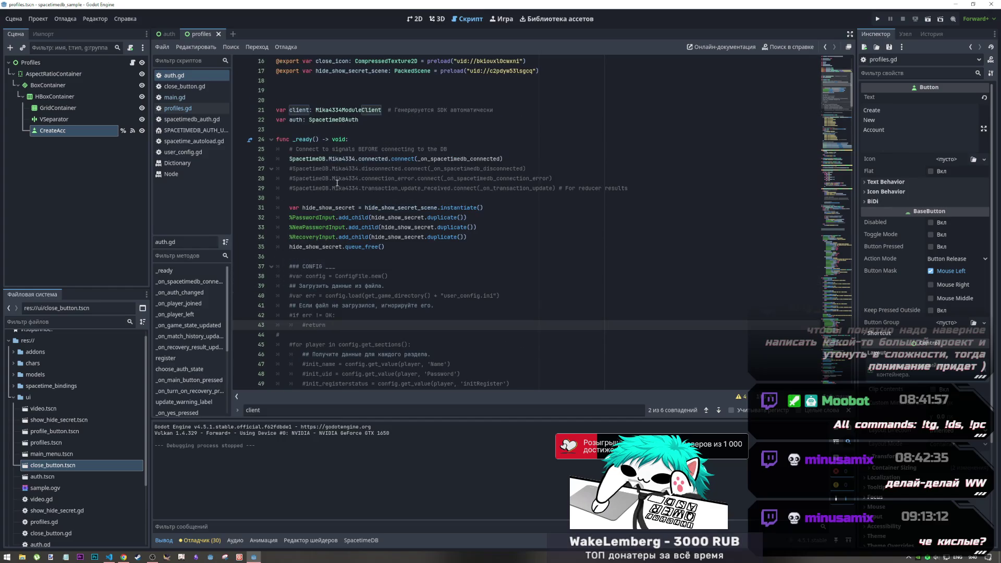
pyautogui.click(364, 141)
# Paste the choose_auth_state call into _ready, delete its 'scene.' prefix, and check the function definition
pyautogui.press('Return')
pyautogui.hotkey('ctrl', 'v')
pyautogui.scroll(1, 411, 181)
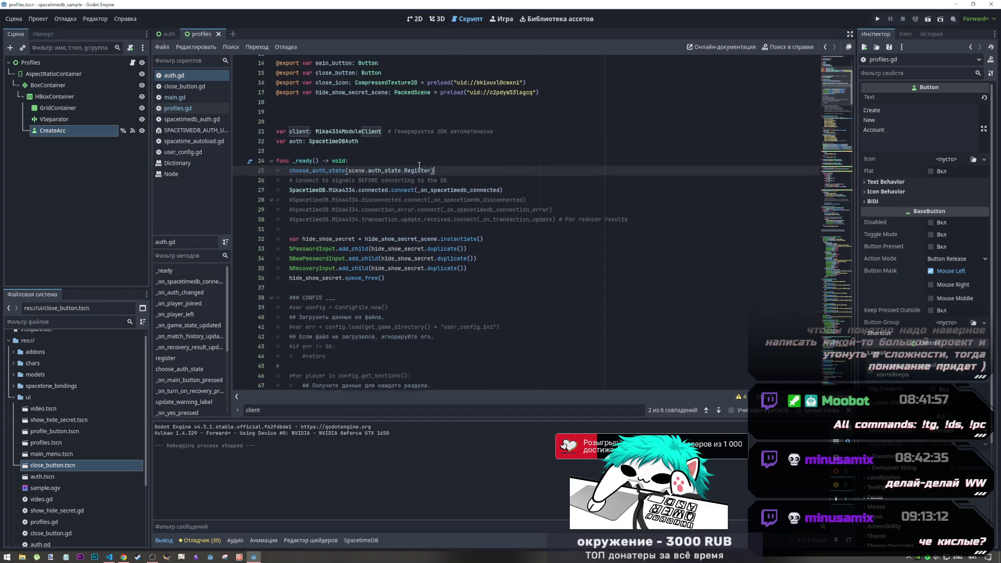
pyautogui.moveTo(366, 178); pyautogui.dragTo(343, 179)
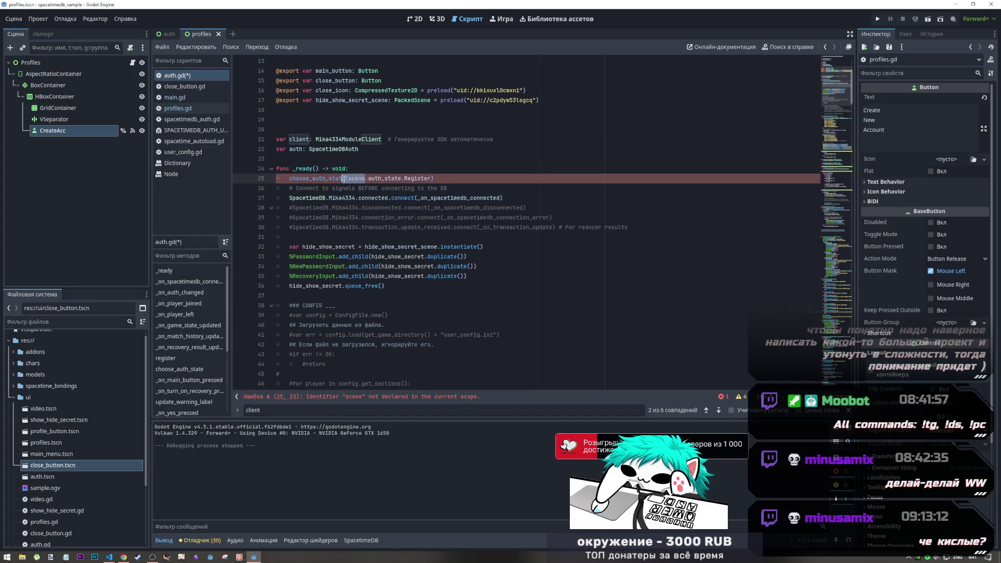
pyautogui.press('Delete')
pyautogui.press('Delete')
pyautogui.click(415, 179)
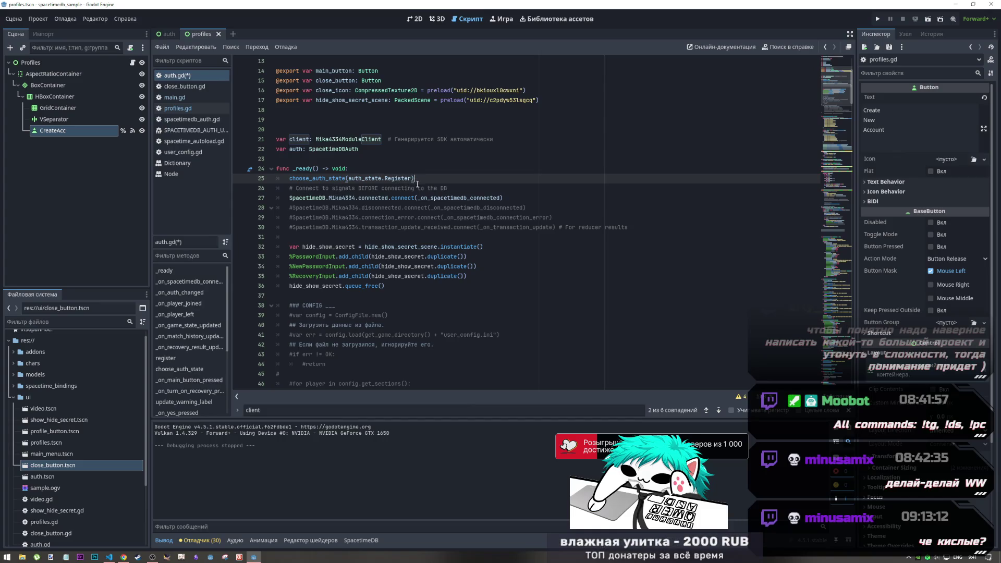
pyautogui.keyDown('ctrl'); pyautogui.click(329, 178); pyautogui.keyUp('ctrl')
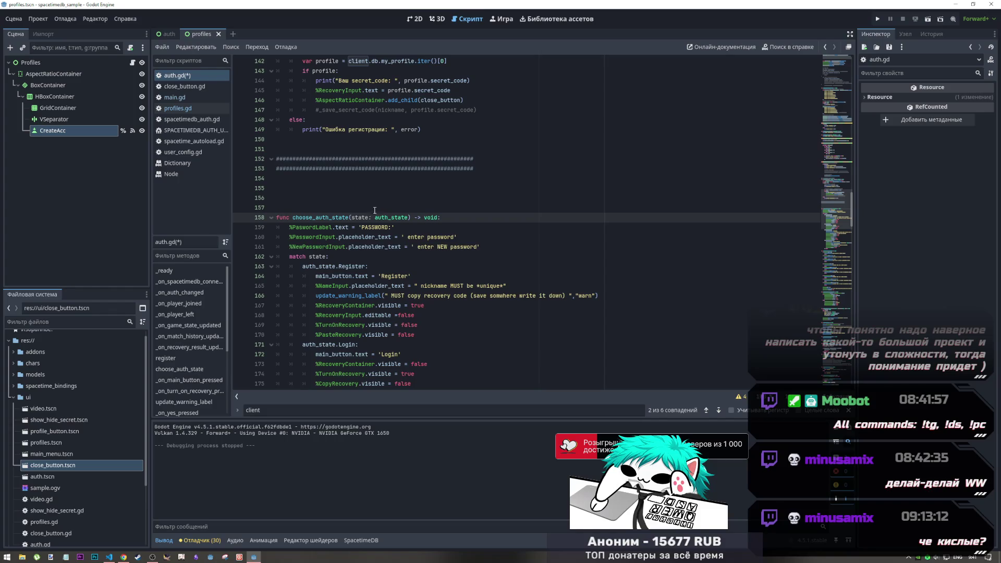
pyautogui.click(826, 47)
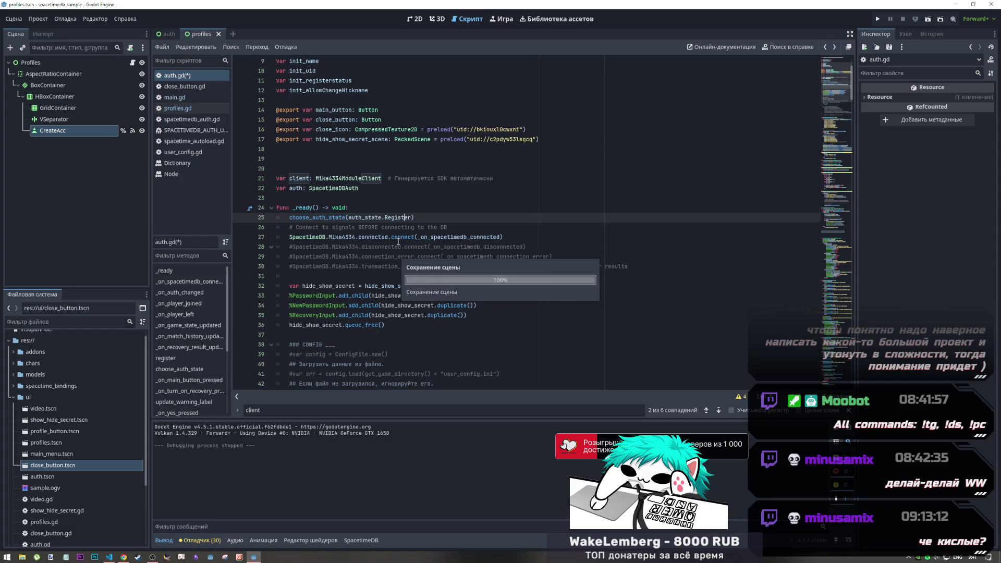
# Save auth.gd and run the current profiles scene
pyautogui.hotkey('ctrl', 's')
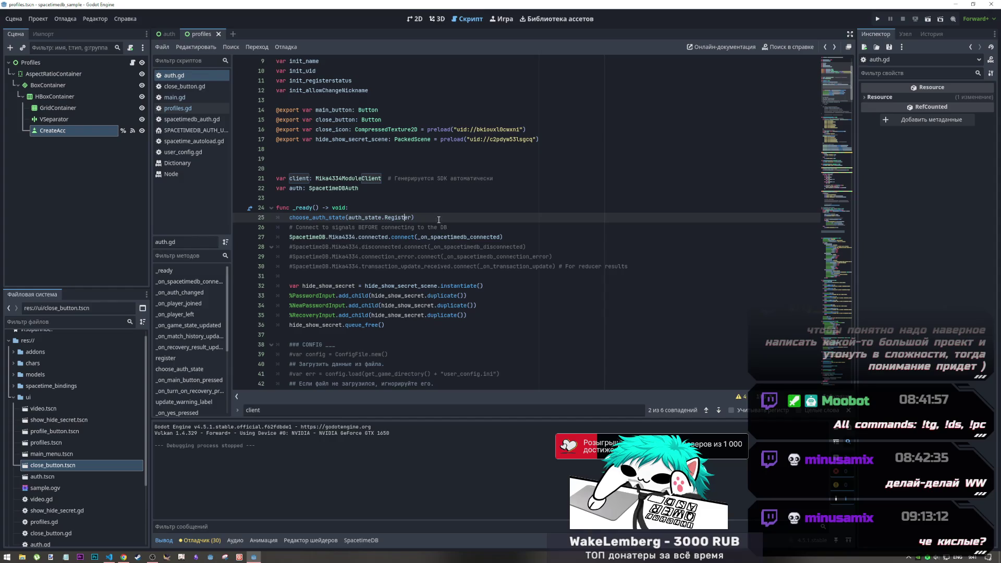
pyautogui.press('Return')
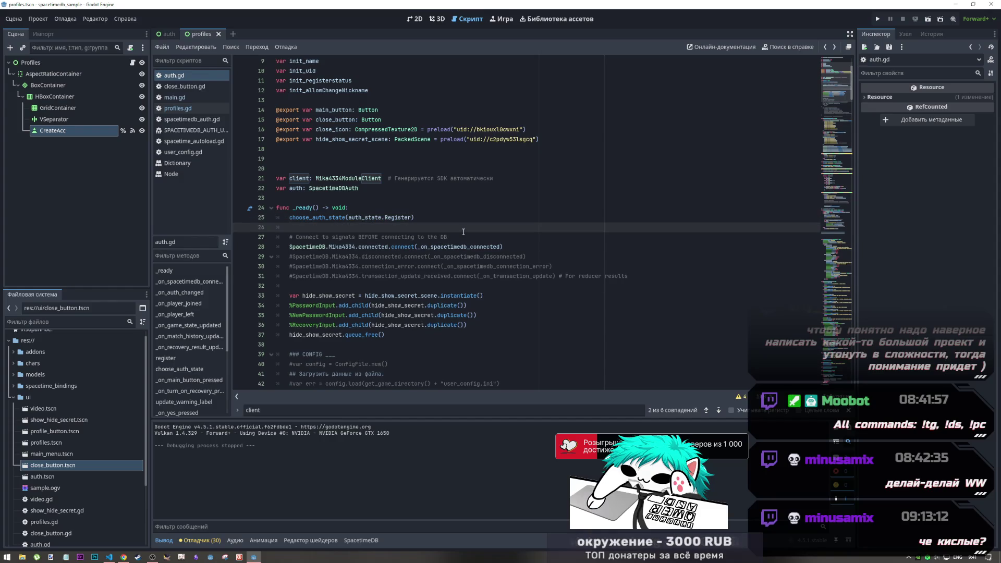
pyautogui.hotkey('ctrl', 'a')
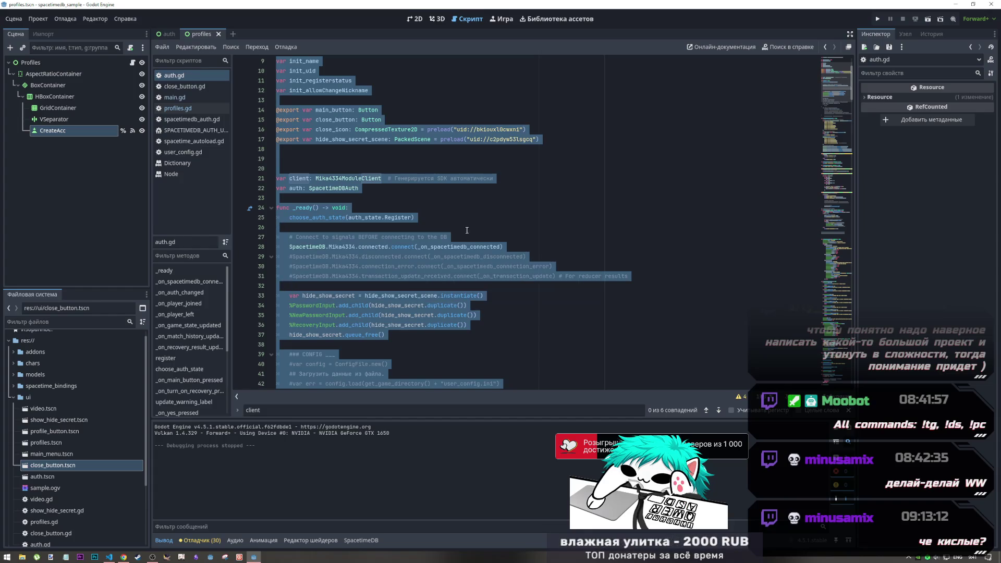
pyautogui.hotkey('ctrl', 'z')
pyautogui.click(930, 21)
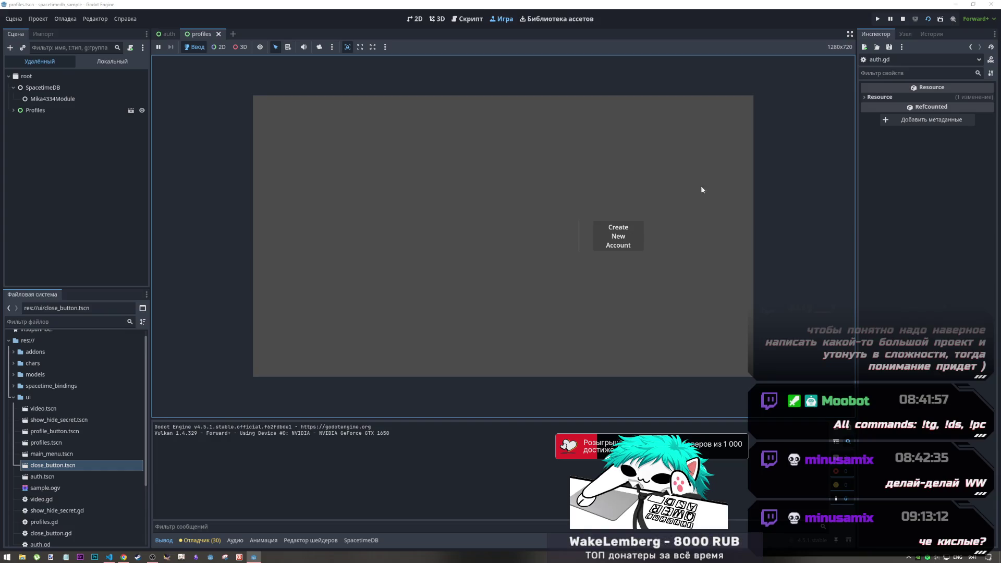
# Stop the game, close module_mika_4334_client.gd, and run the auth scene
pyautogui.press('F8')
pyautogui.click(166, 35)
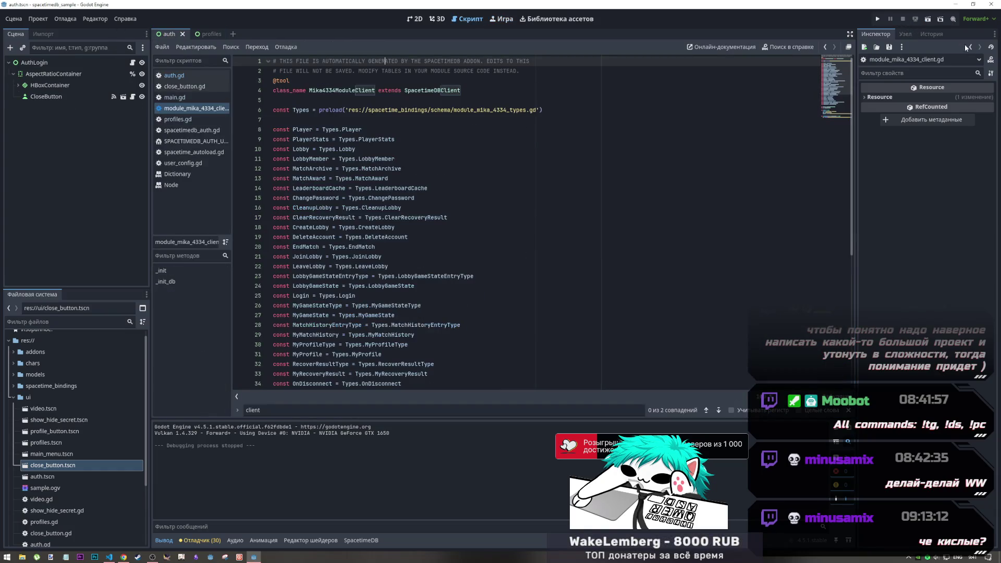
pyautogui.middleClick(180, 108)
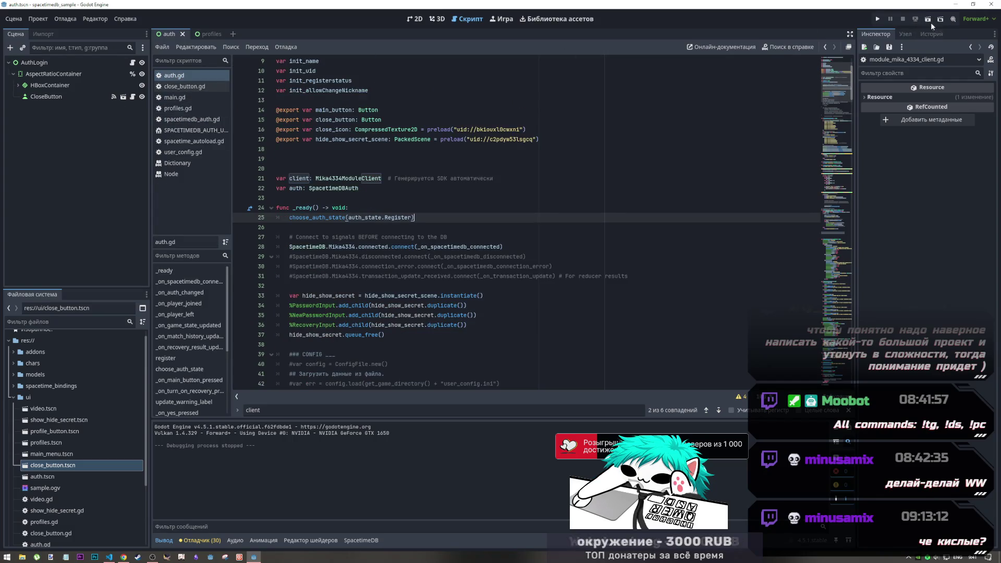
pyautogui.click(929, 20)
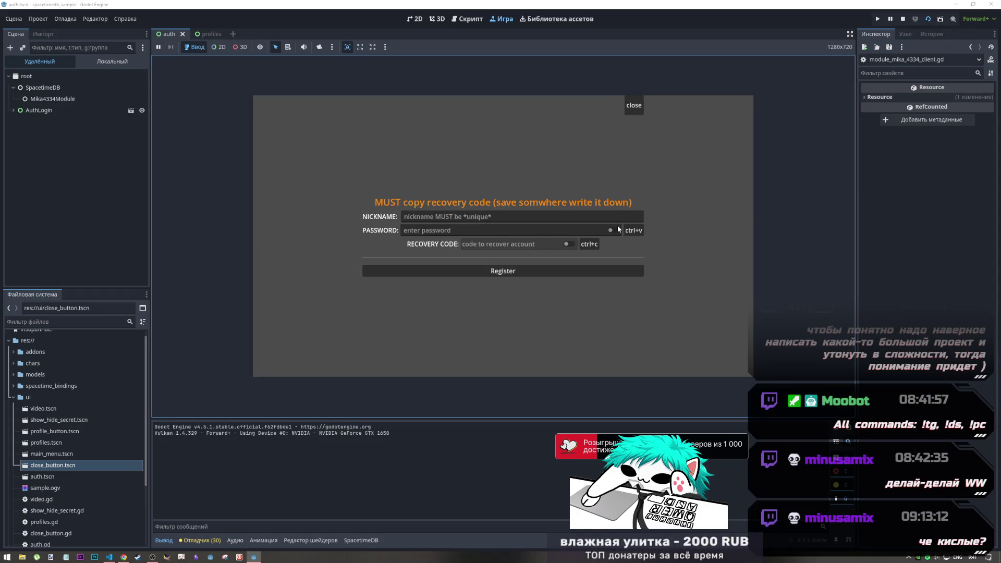
# Submit the registration form with too-short nicknames to trigger the validation errors
pyautogui.click(458, 218)
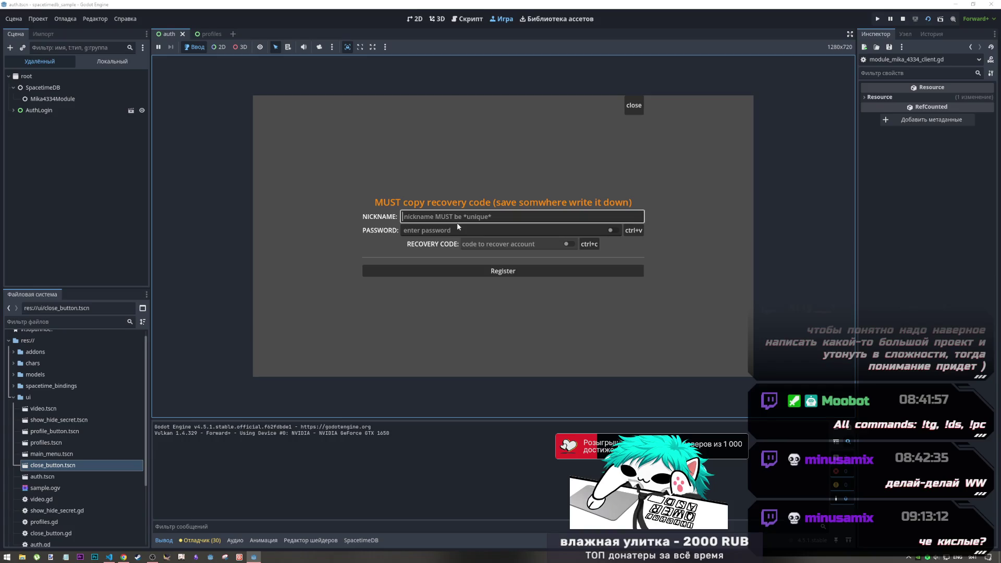
pyautogui.write('111')
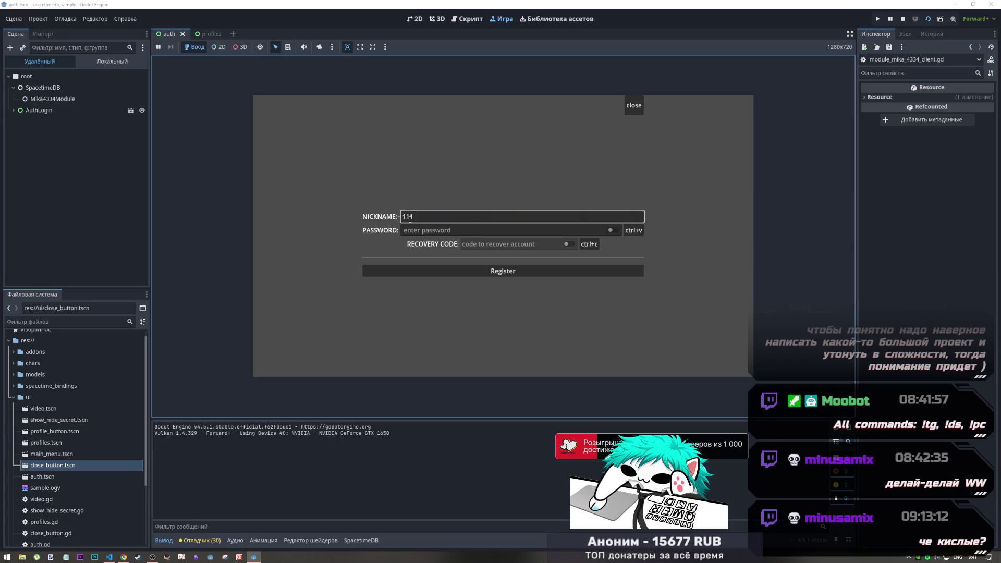
pyautogui.press('BackSpace')
pyautogui.press('BackSpace')
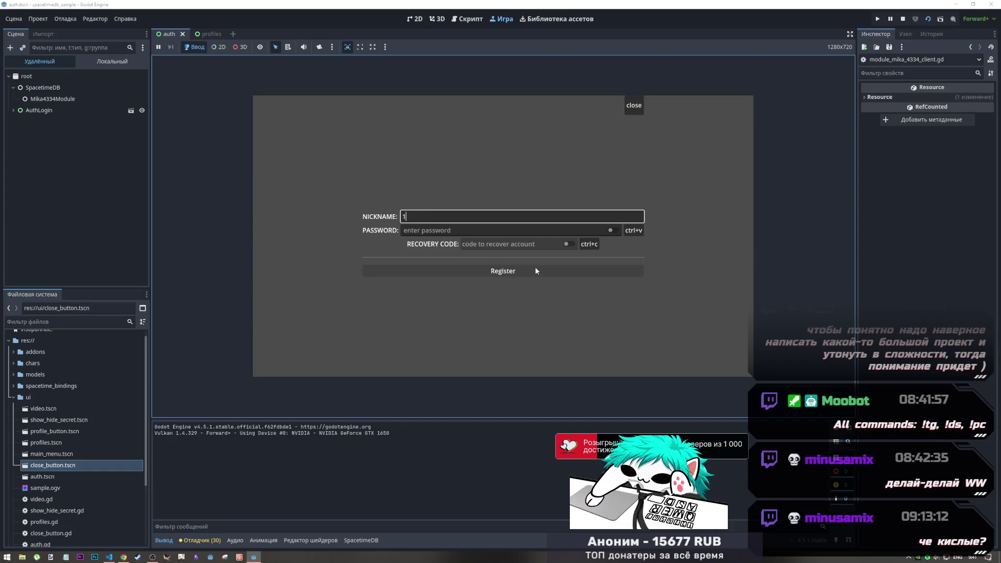
pyautogui.click(535, 271)
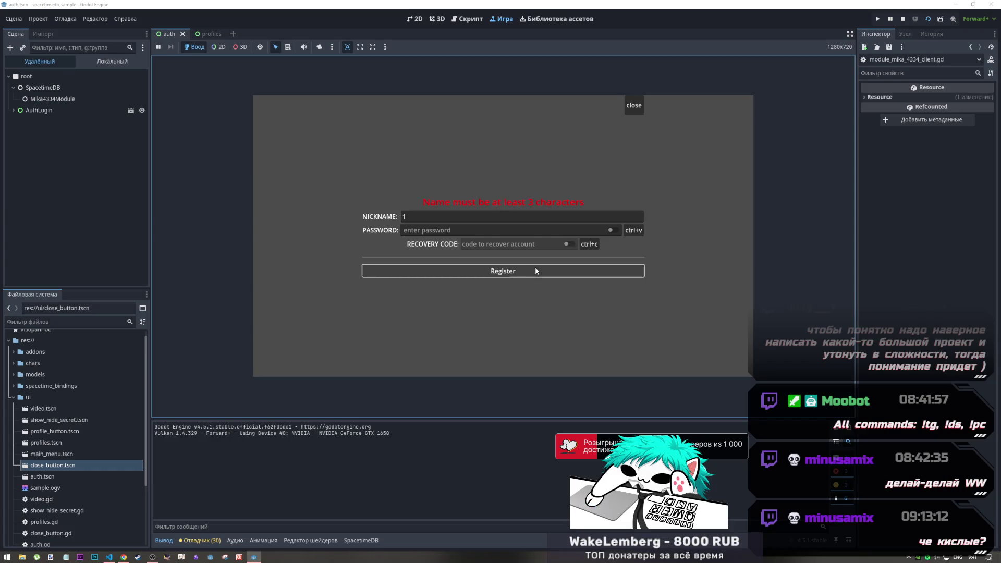
pyautogui.click(444, 219)
pyautogui.write('23')
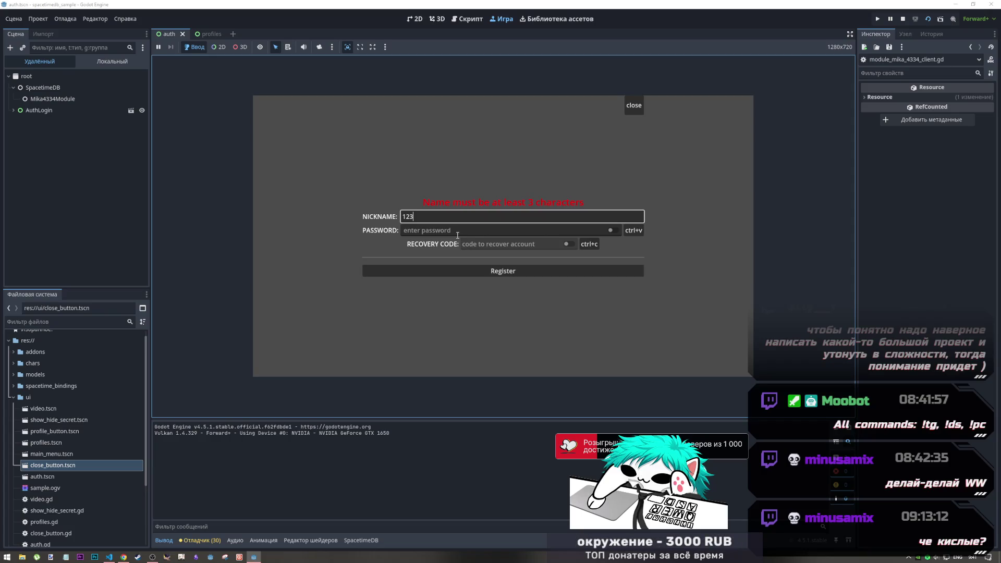
pyautogui.click(481, 269)
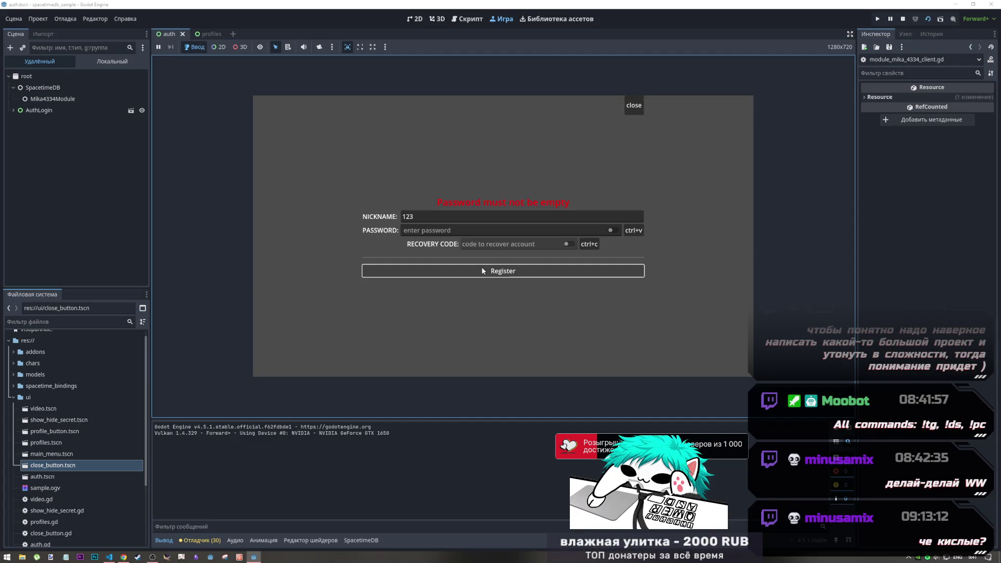
# Register with a full nickname and eight-character password, then expand AuthLogin in the live tree
pyautogui.click(465, 230)
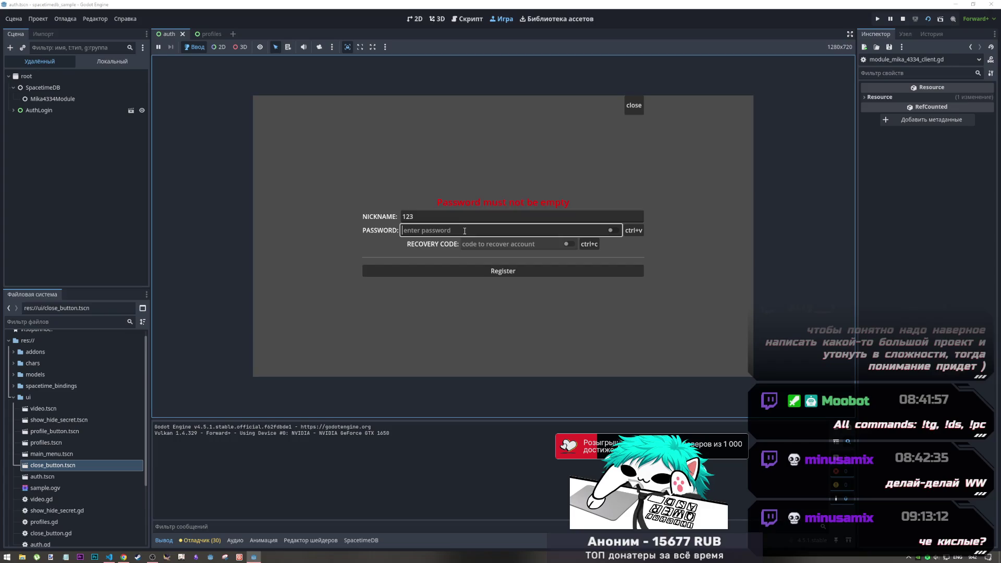
pyautogui.hotkey('shift', 'Tab')
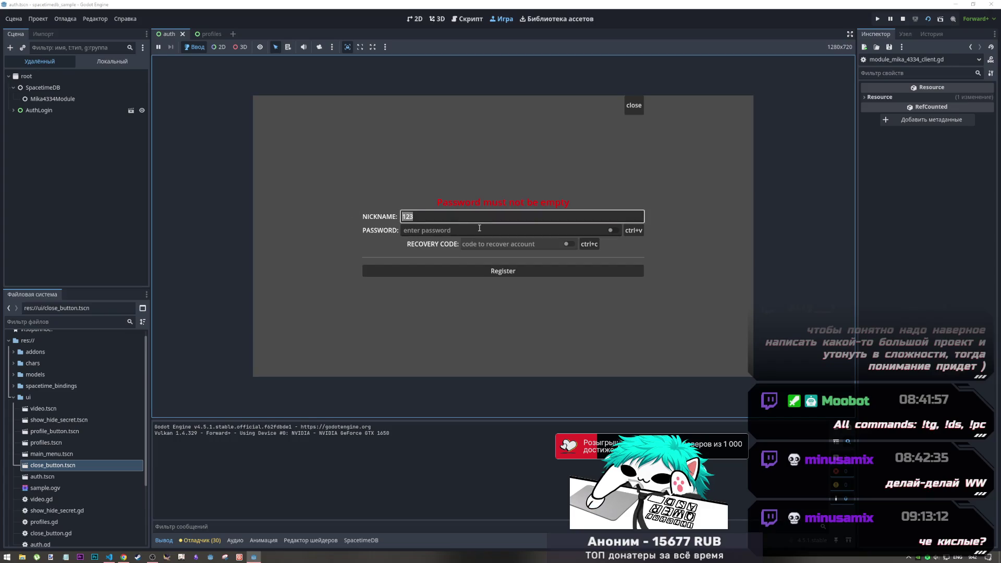
pyautogui.write('mika4334')
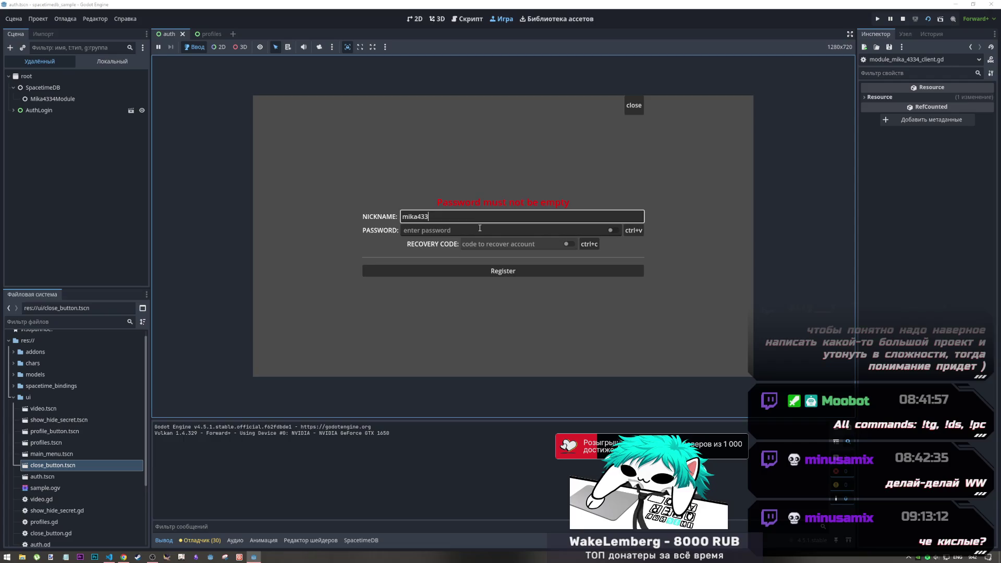
pyautogui.click(450, 230)
pyautogui.write('********')
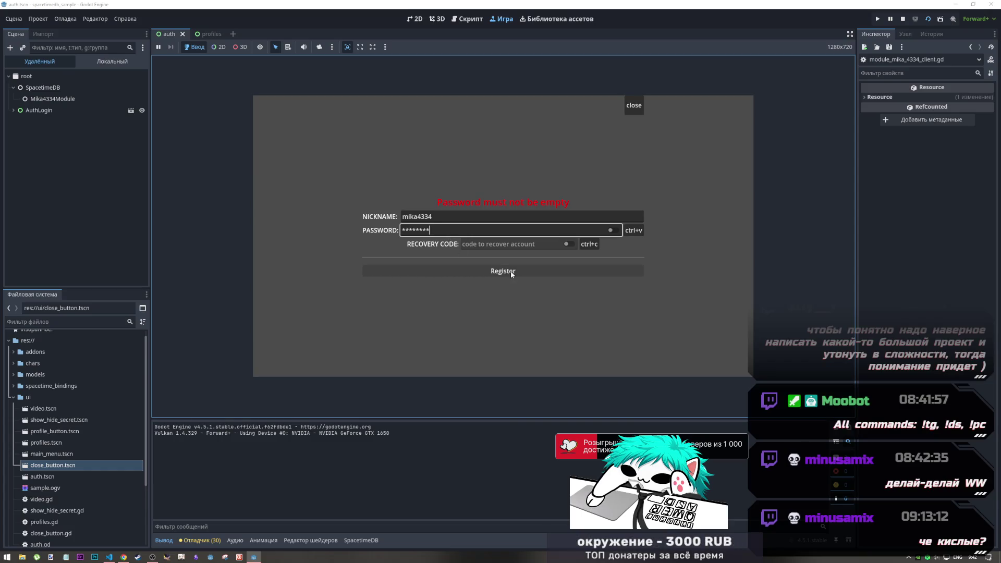
pyautogui.click(613, 232)
pyautogui.click(612, 233)
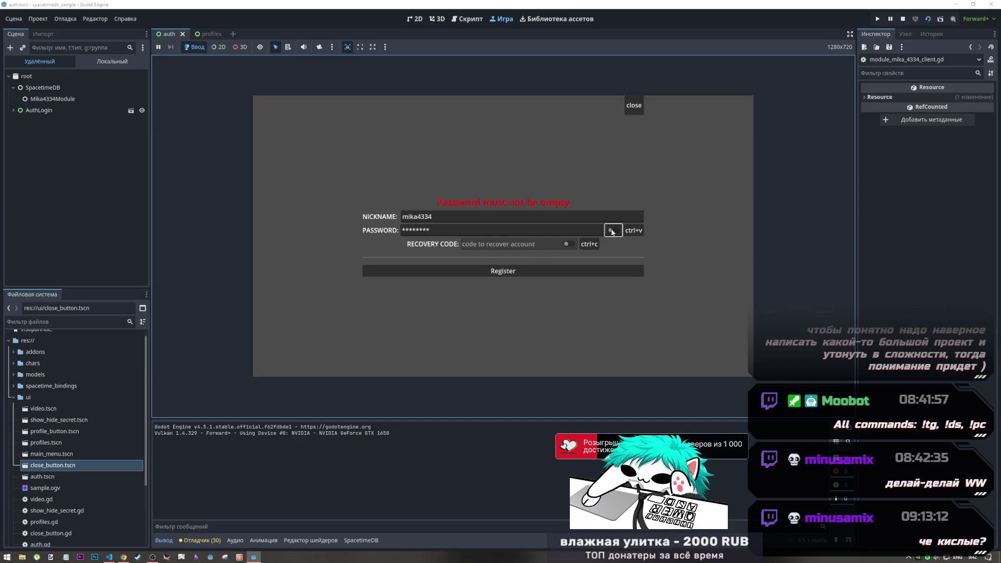
pyautogui.click(526, 271)
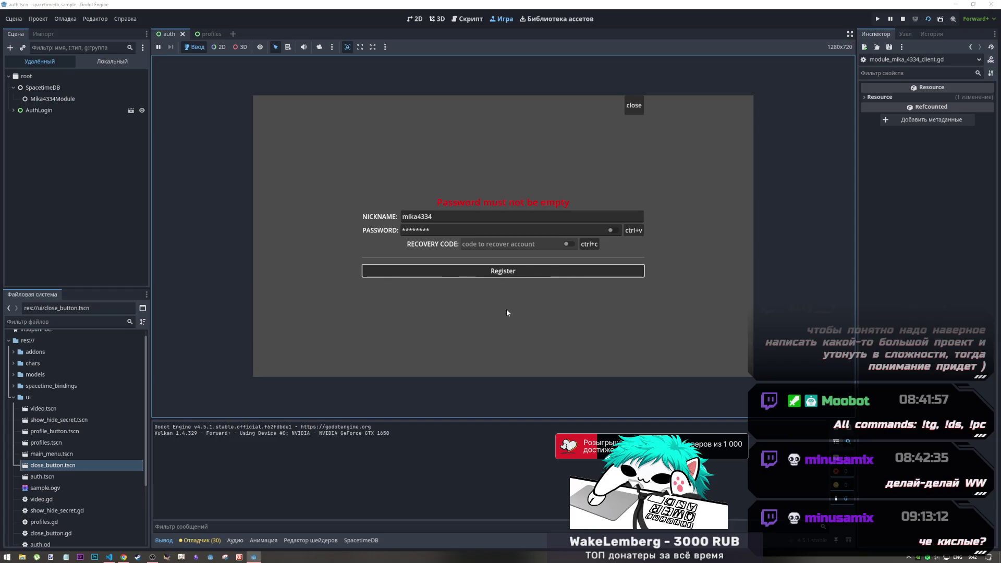
pyautogui.click(13, 110)
pyautogui.click(21, 121)
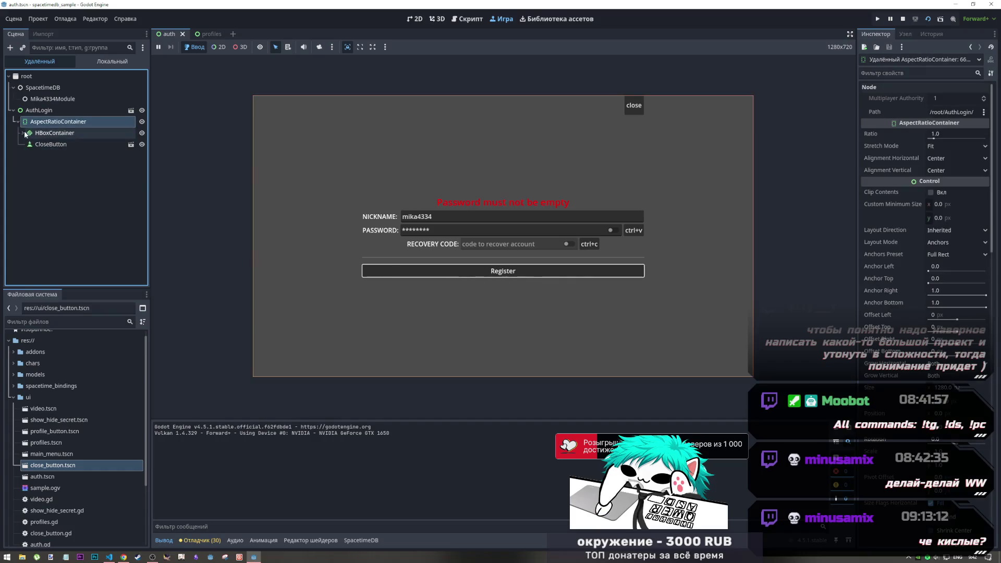
# Inspect the live WarningWindow and its VBoxContainer, stop the game, and return to the 2D view
pyautogui.click(40, 178)
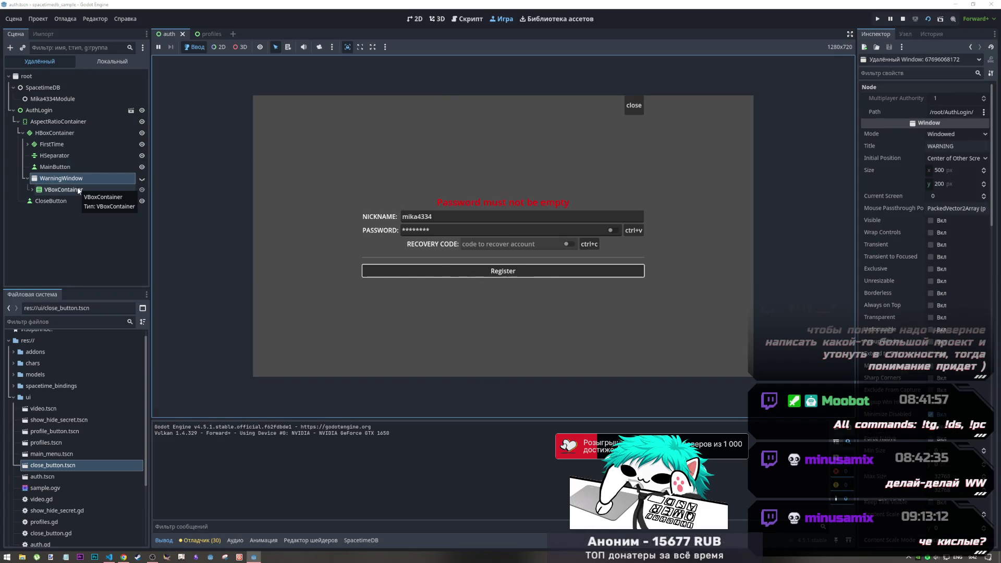
pyautogui.click(44, 191)
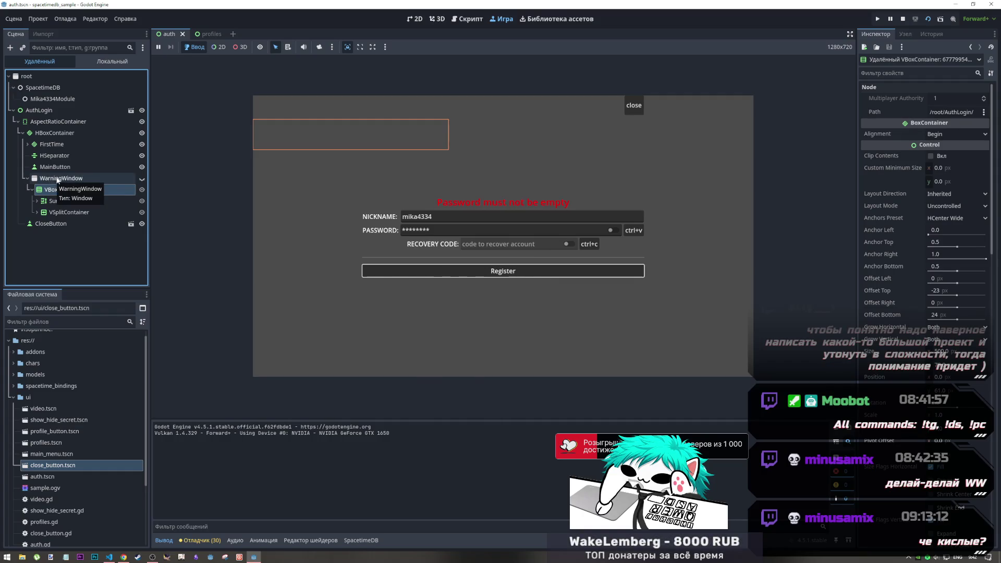
pyautogui.click(912, 19)
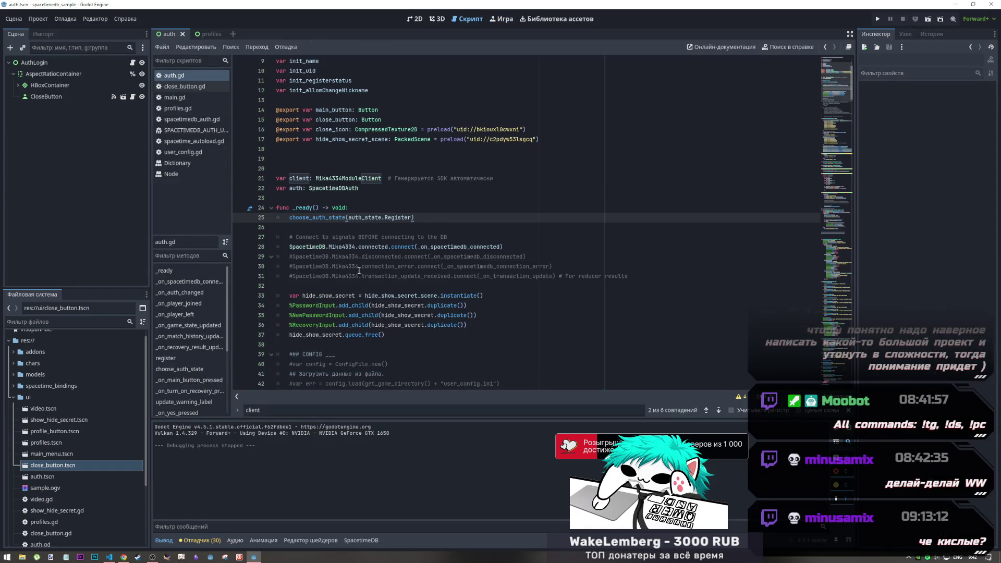
pyautogui.scroll(-7, 359, 271)
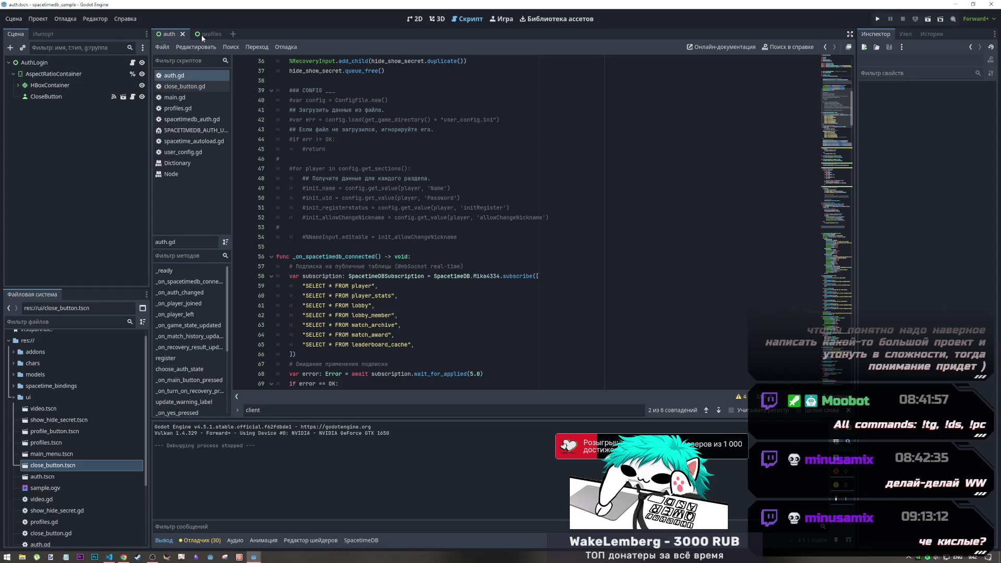
pyautogui.click(413, 19)
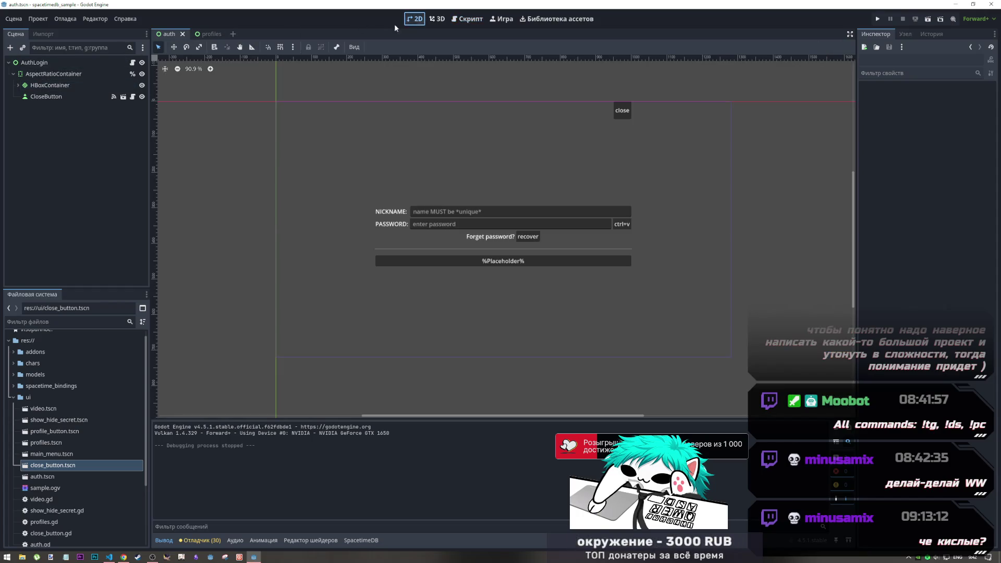
# Delete the CloseButton node from HBoxContainer in the auth scene
pyautogui.click(18, 85)
pyautogui.scroll(-5, 77, 174)
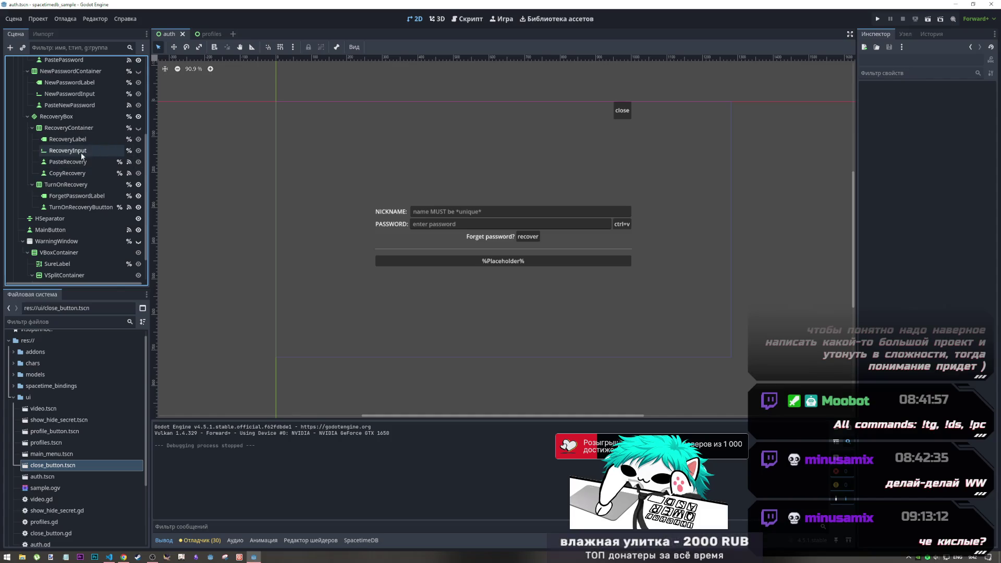
pyautogui.scroll(-2, 84, 167)
pyautogui.click(52, 274)
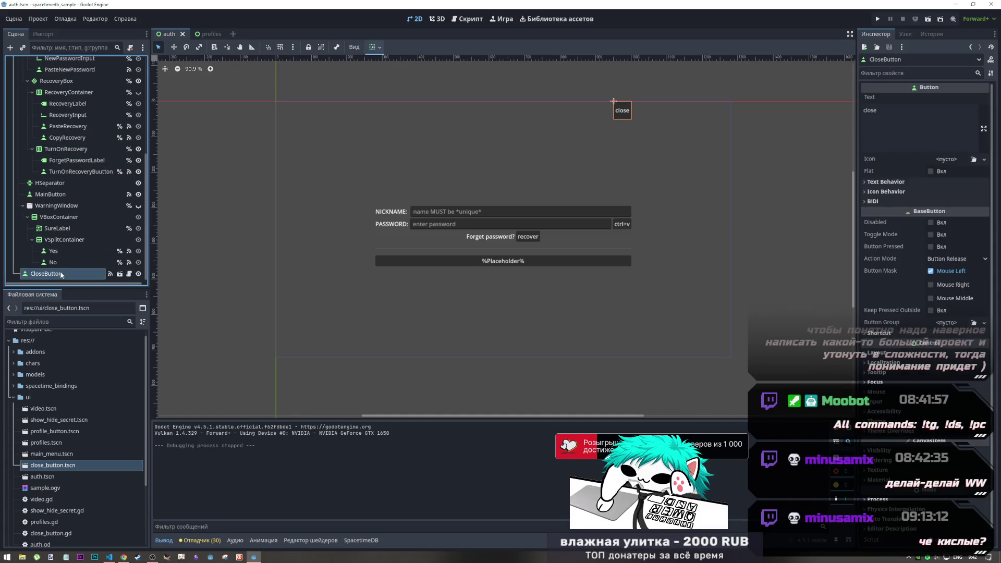
pyautogui.press('Delete')
pyautogui.press('Return')
pyautogui.scroll(3, 72, 149)
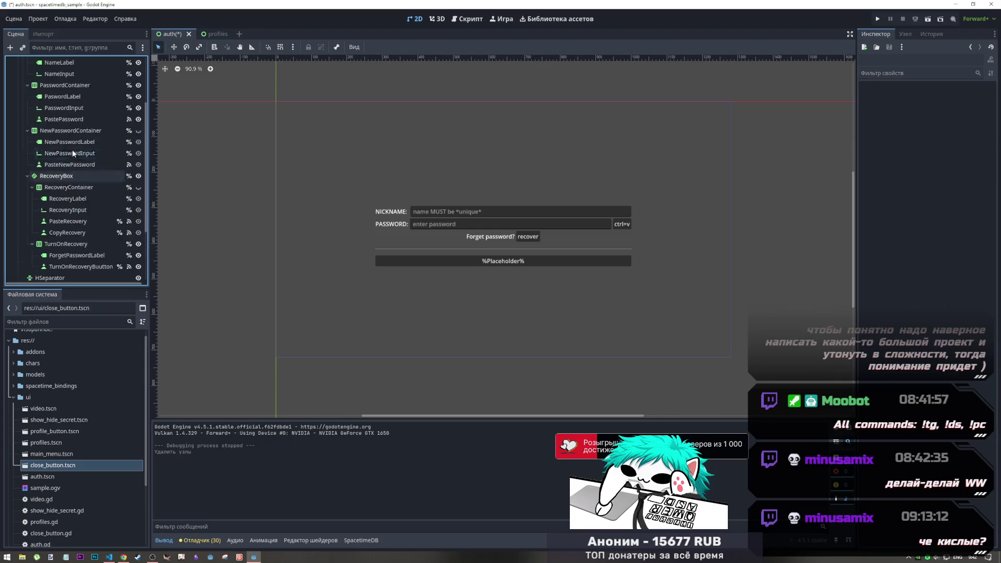
pyautogui.scroll(-3, 71, 154)
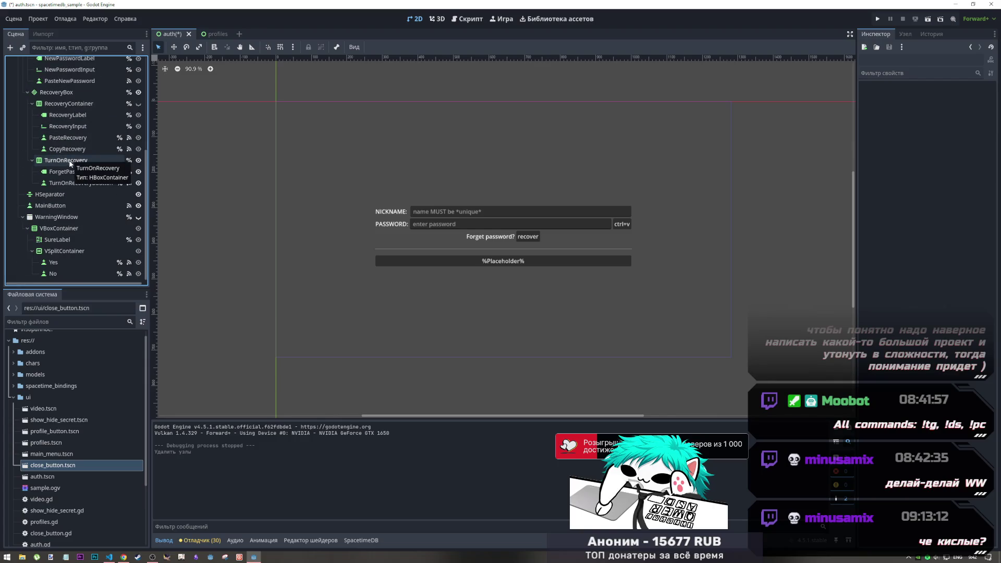
# Select WarningWindow and open auth.gd with the caret at the end of line 56
pyautogui.click(67, 219)
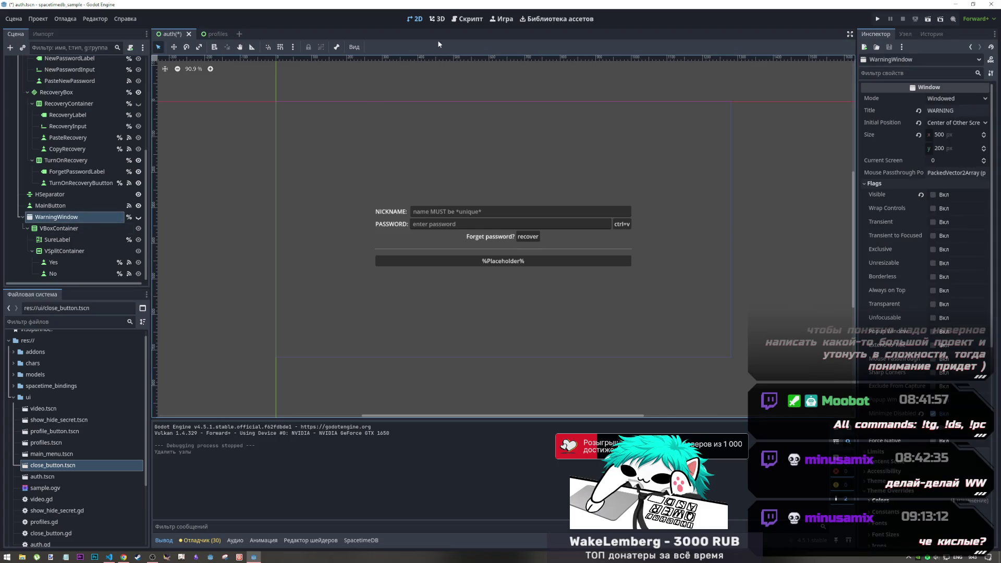
pyautogui.click(468, 18)
pyautogui.click(416, 256)
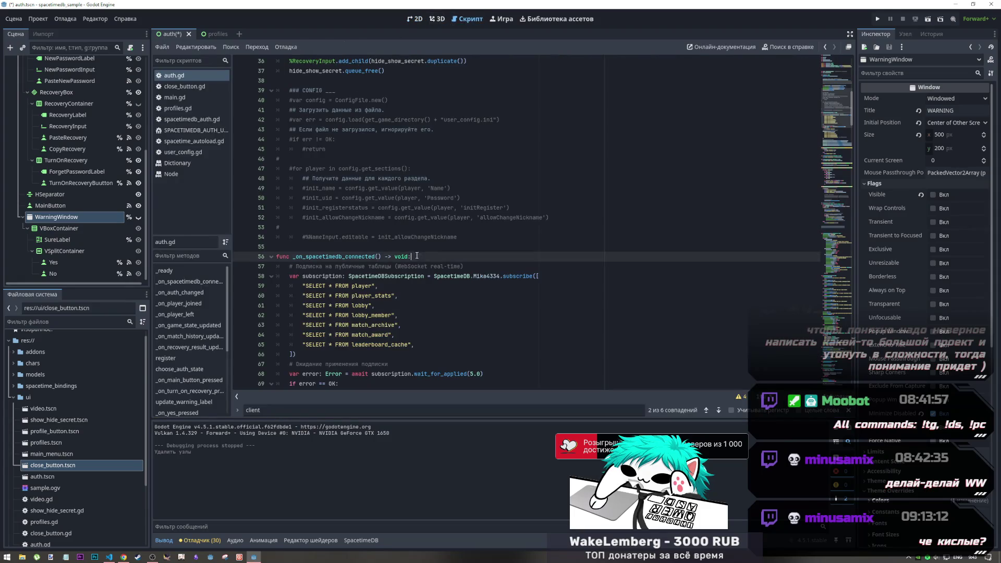
# Search auth.gd for main_button and step to its last match at line 195
pyautogui.scroll(-15, 417, 256)
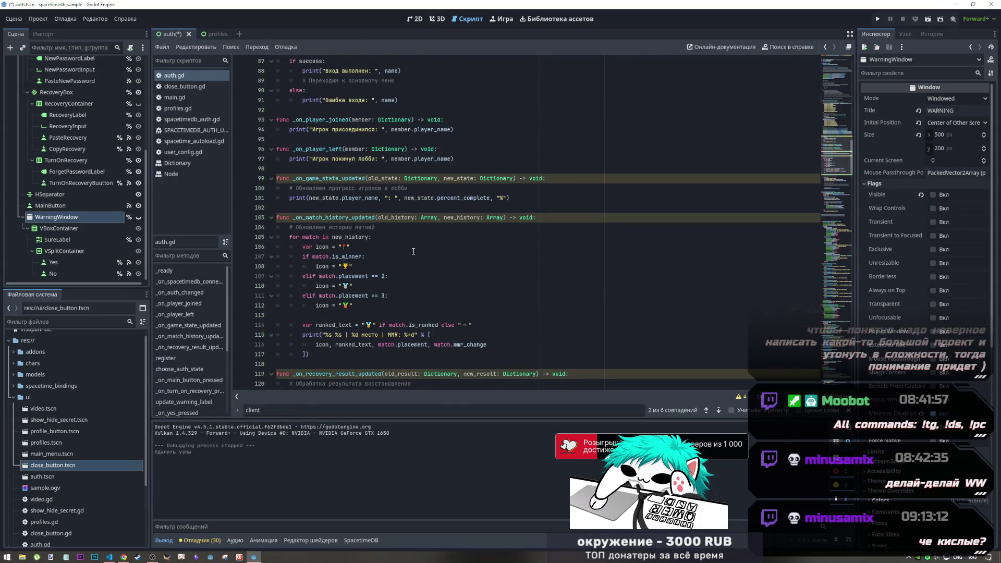
pyautogui.hotkey('ctrl', 'f')
pyautogui.write('main_')
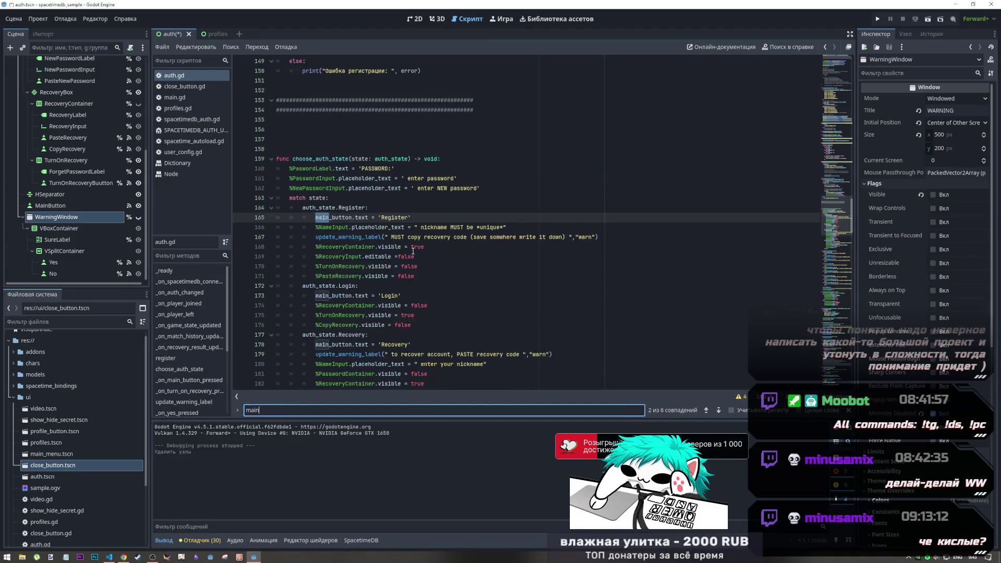
pyautogui.write('button')
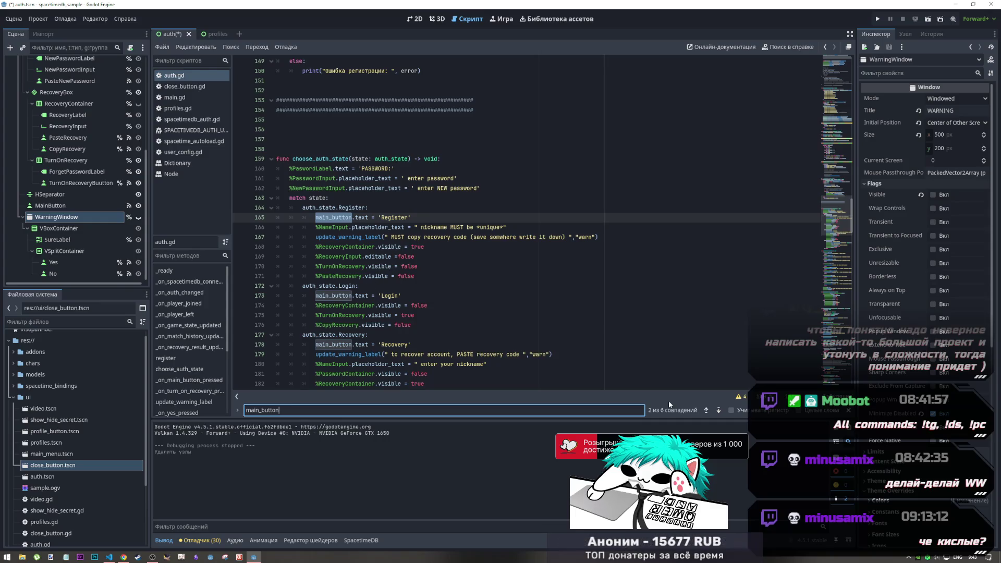
pyautogui.doubleClick(719, 411)
pyautogui.click(719, 411)
pyautogui.click(719, 411)
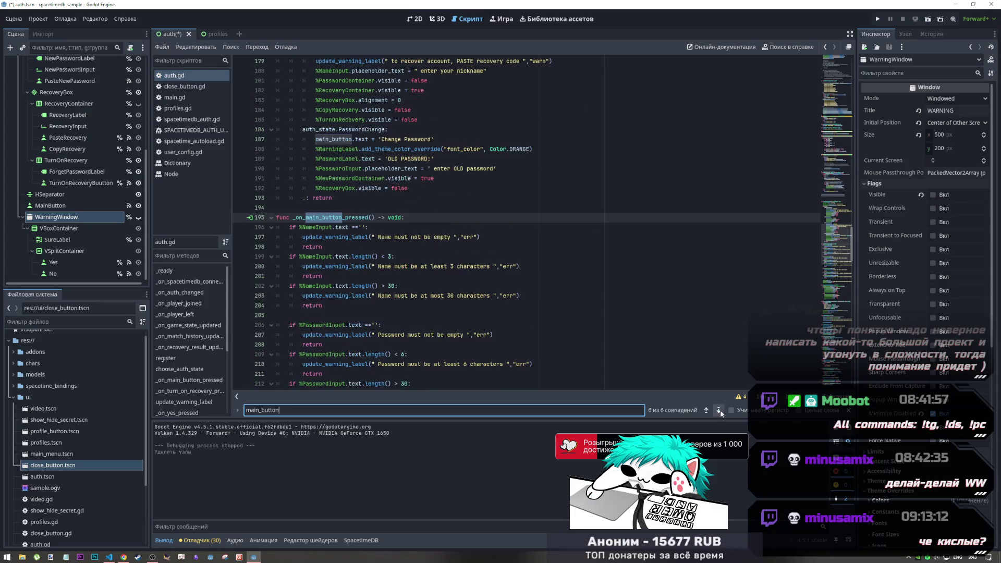
# Adjust the WarningWindow visibility line 228 in the handler, then run the game
pyautogui.scroll(-8, 359, 225)
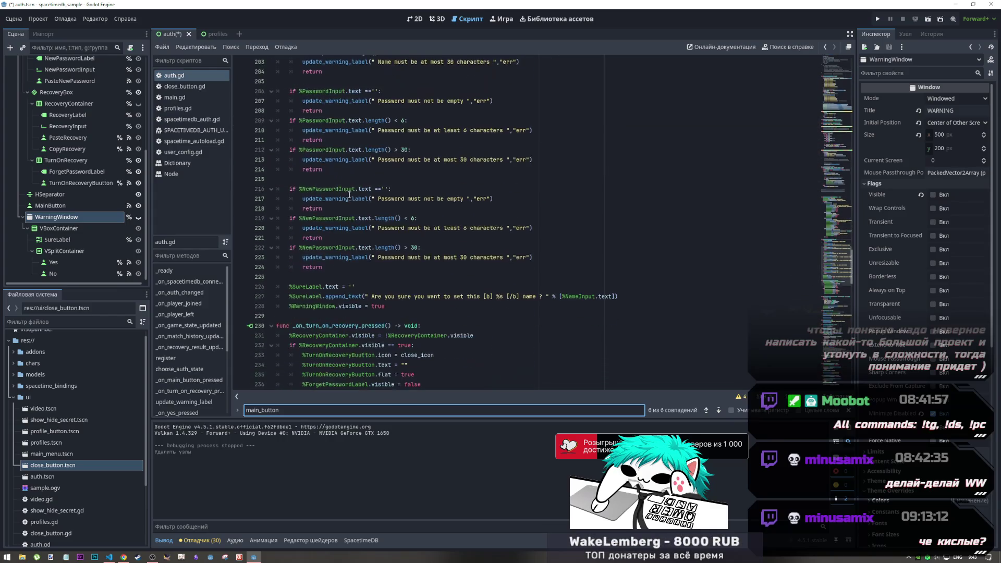
pyautogui.scroll(-1, 359, 226)
pyautogui.moveTo(364, 266); pyautogui.dragTo(392, 267)
pyautogui.moveTo(309, 276); pyautogui.dragTo(395, 279)
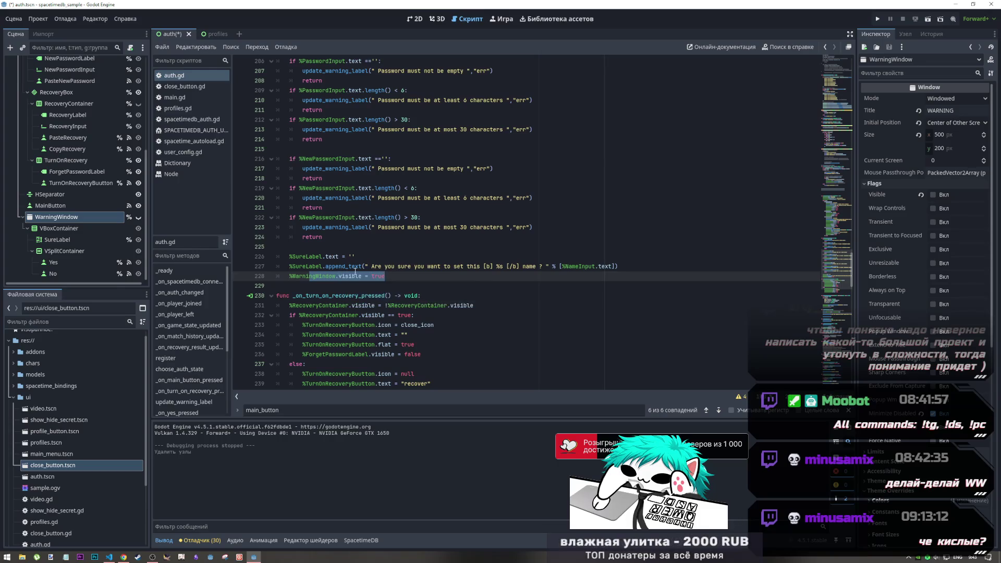
pyautogui.moveTo(385, 276); pyautogui.dragTo(370, 277)
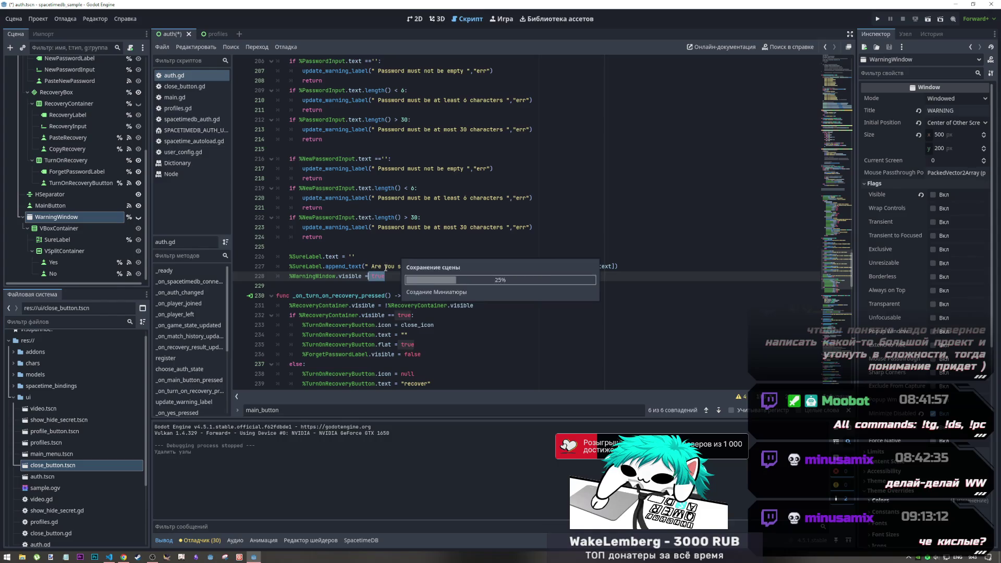
pyautogui.click(928, 19)
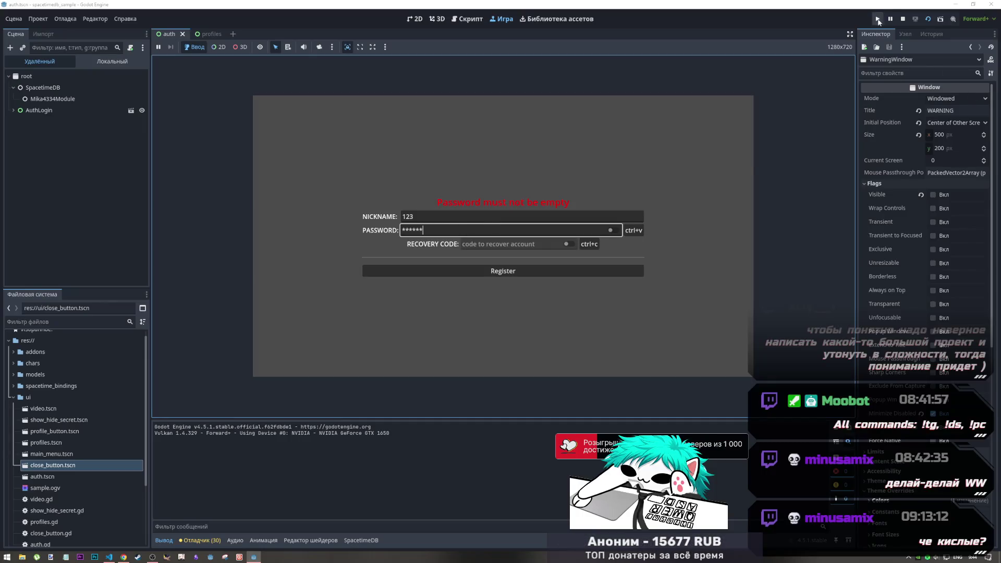
# Stop the game, review the password checks on lines 206–209, and open the LineEdit text docs
pyautogui.click(903, 19)
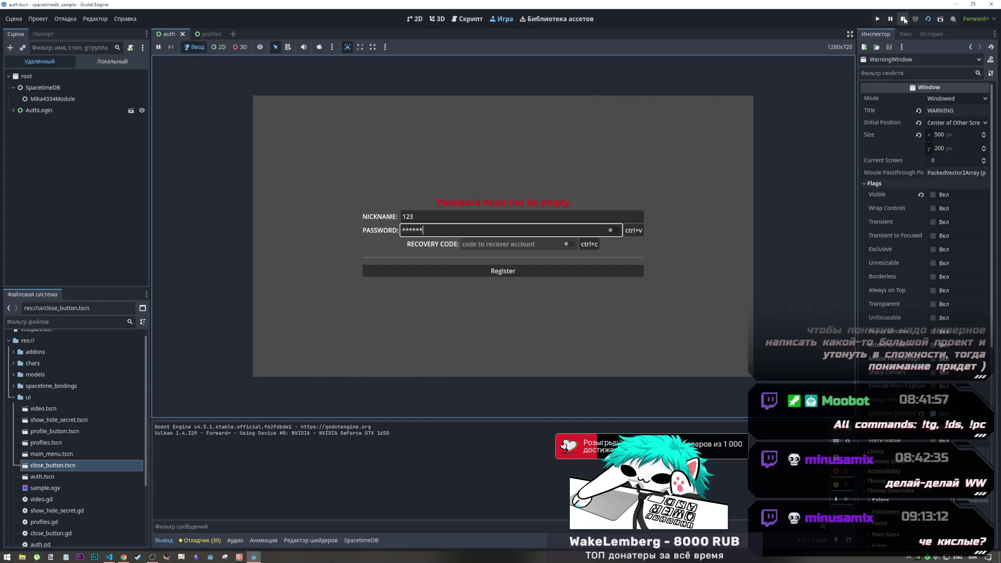
pyautogui.scroll(5, 365, 271)
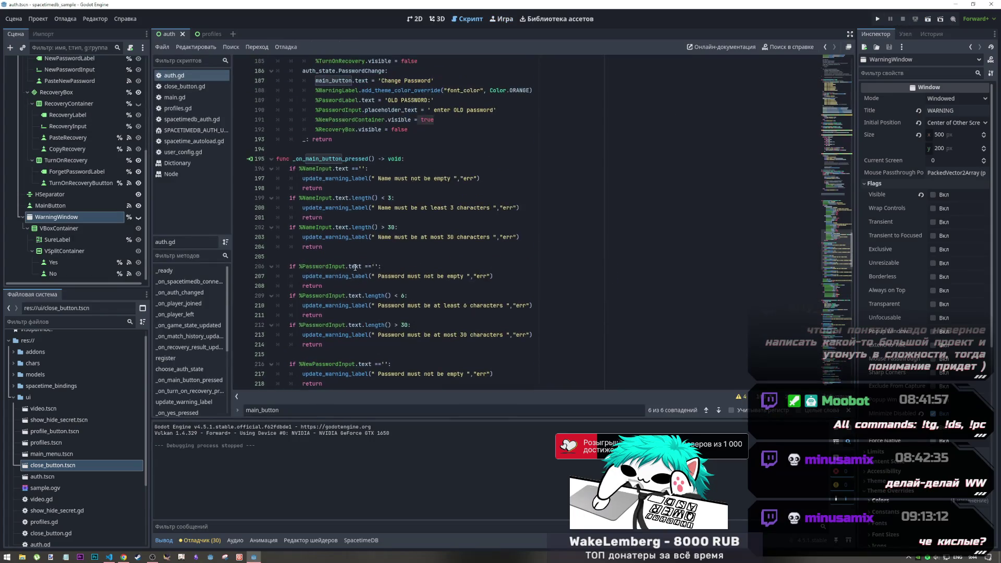
pyautogui.scroll(-1, 386, 214)
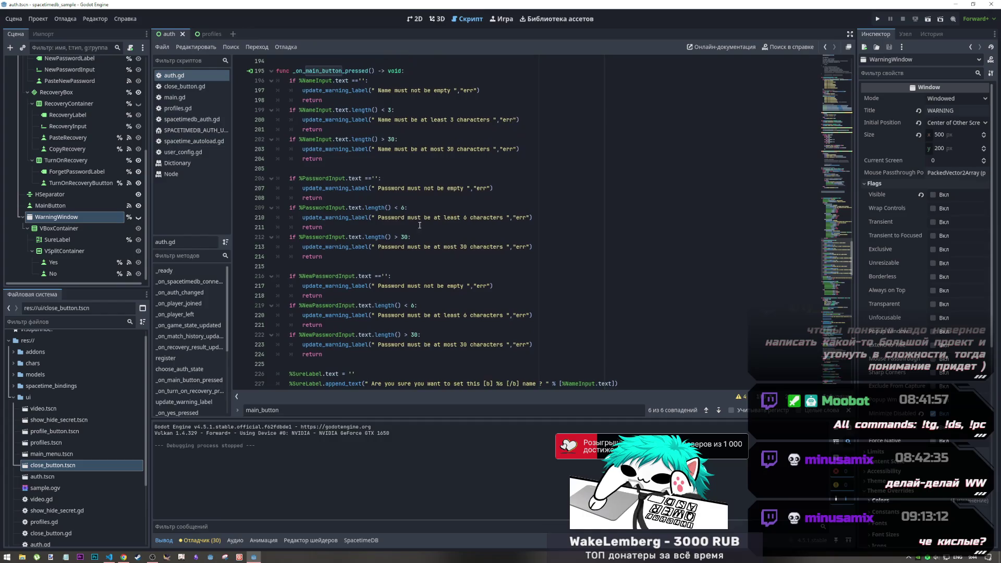
pyautogui.click(374, 178)
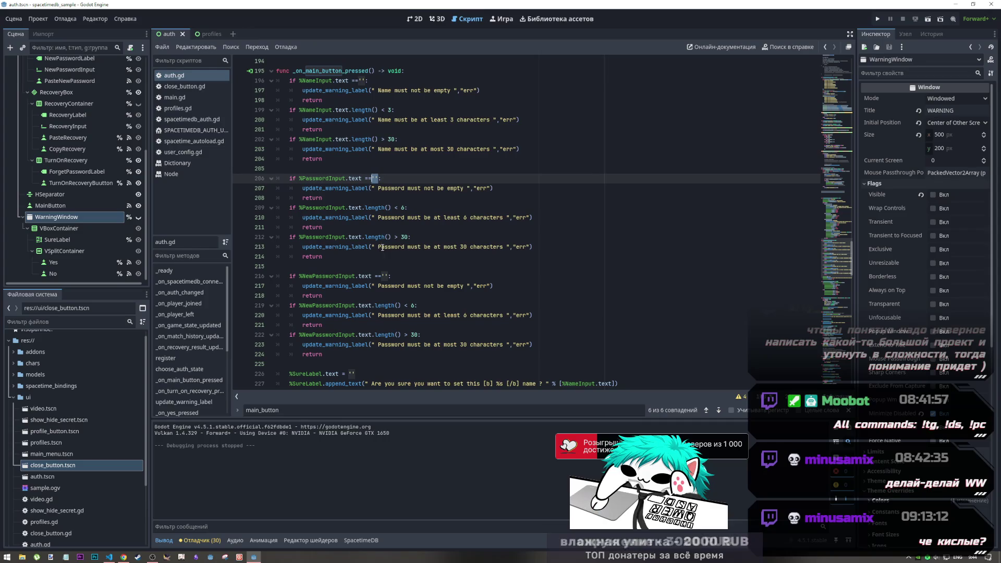
pyautogui.scroll(-3, 382, 253)
pyautogui.scroll(2, 381, 254)
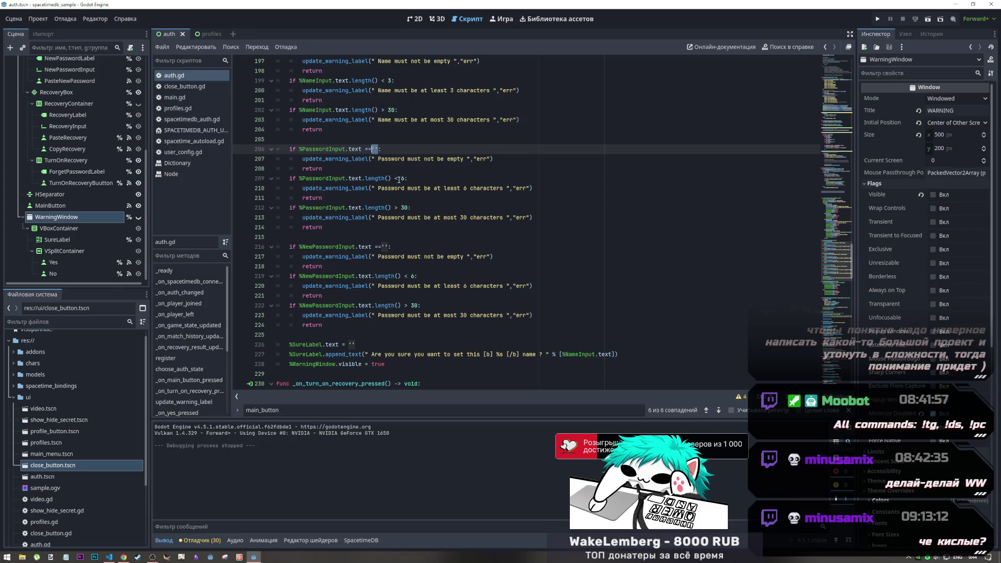
pyautogui.moveTo(397, 178); pyautogui.dragTo(347, 180)
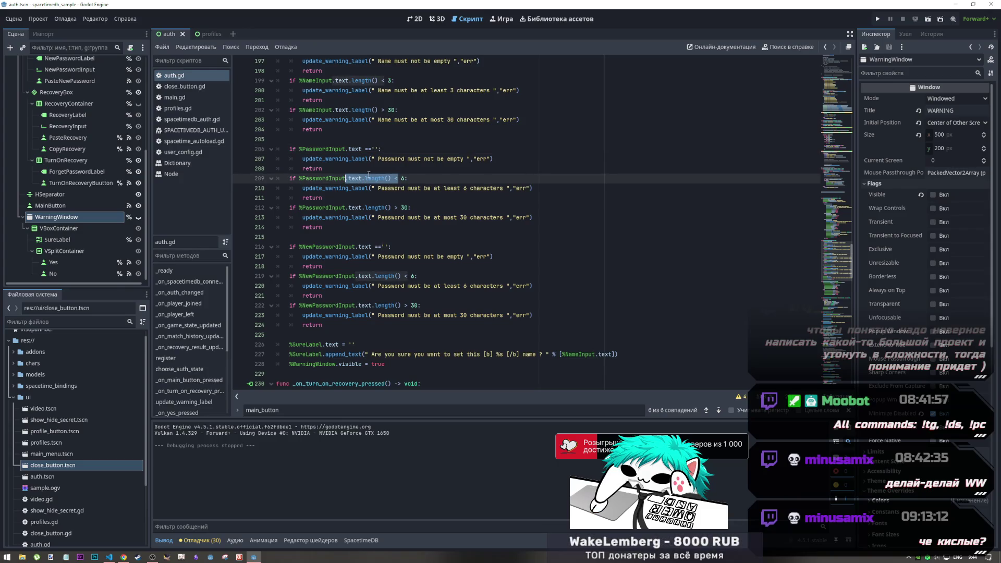
pyautogui.moveTo(377, 149); pyautogui.dragTo(345, 150)
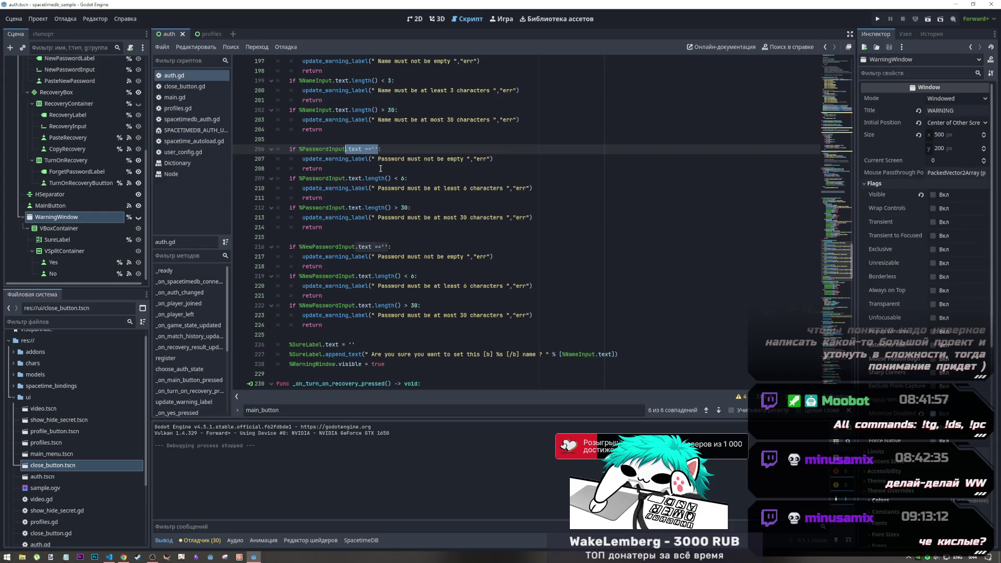
pyautogui.keyDown('ctrl'); pyautogui.click(355, 149); pyautogui.keyUp('ctrl')
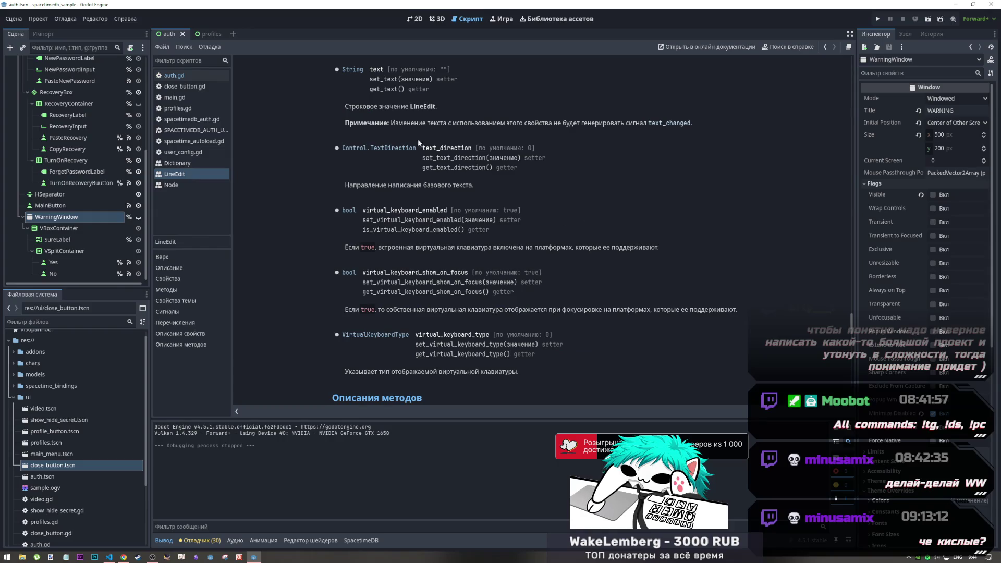
# Search the LineEdit help page for 'len', stepping through matches to max_length
pyautogui.scroll(-5, 463, 288)
pyautogui.scroll(-4, 463, 288)
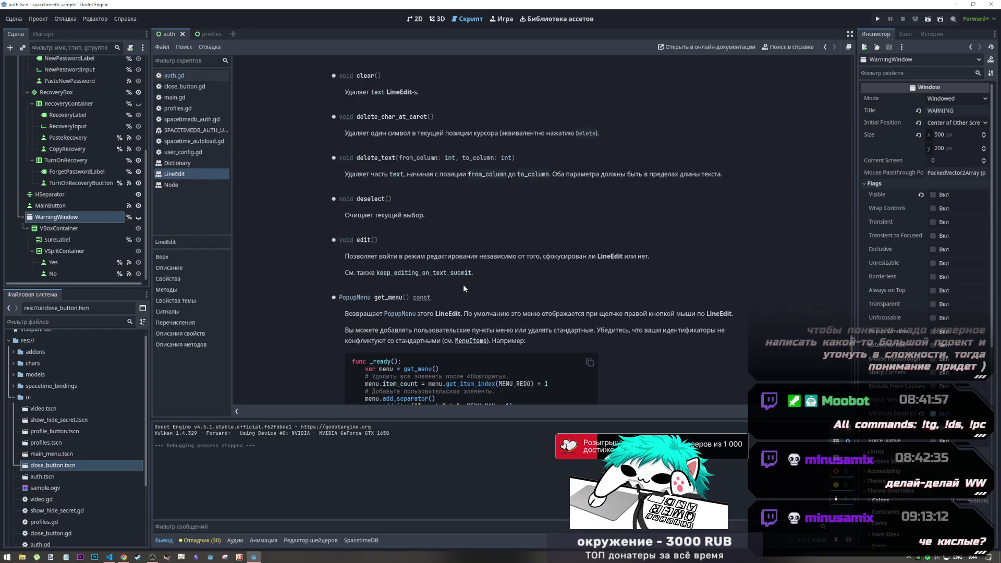
pyautogui.scroll(-3, 462, 284)
pyautogui.hotkey('ctrl', 'f')
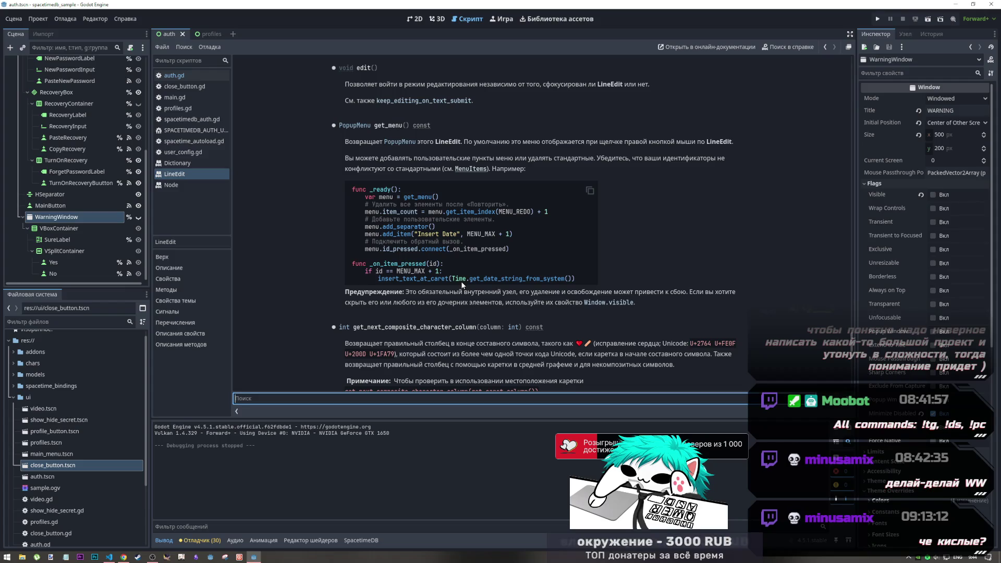
pyautogui.write('length')
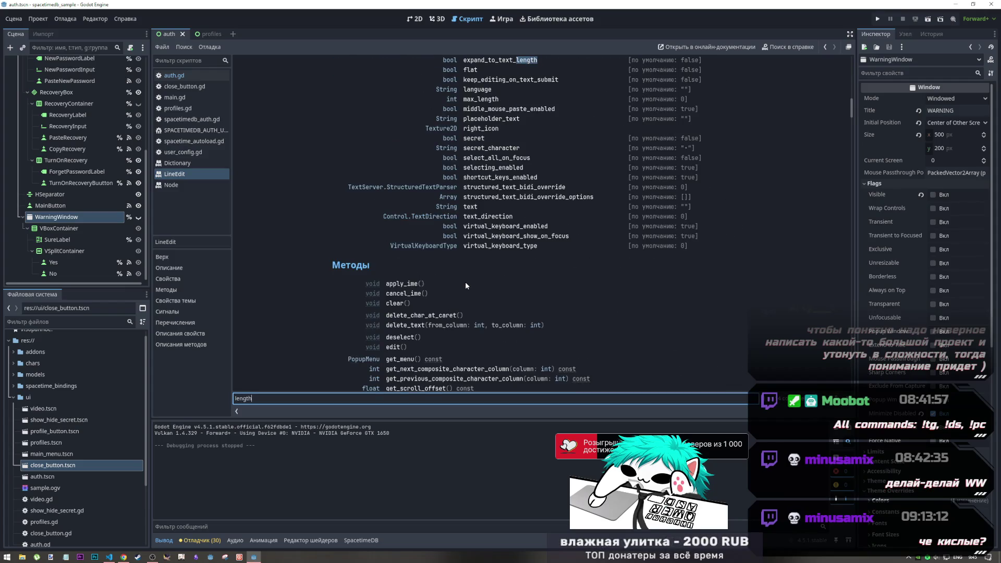
pyautogui.scroll(2, 519, 202)
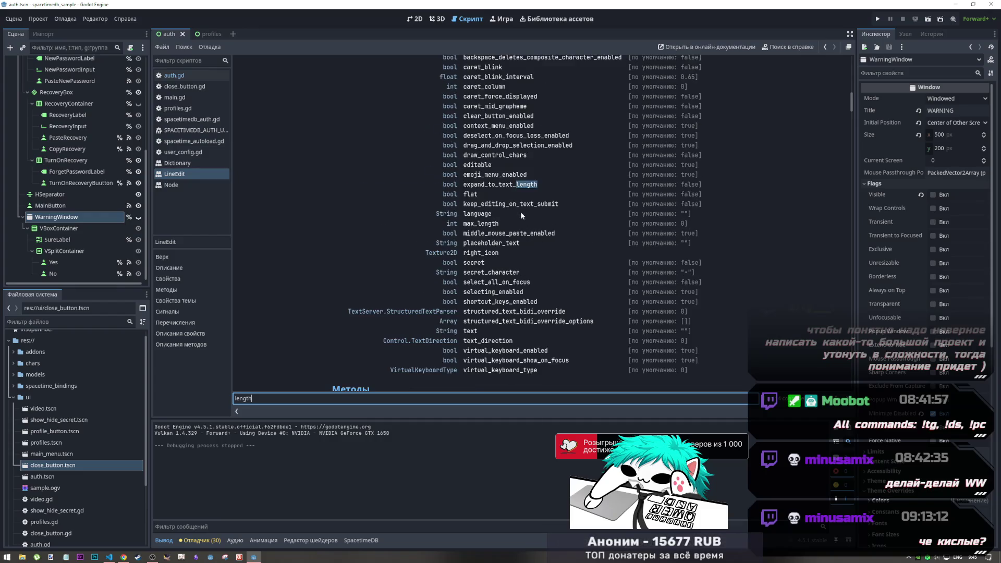
pyautogui.scroll(-2, 523, 213)
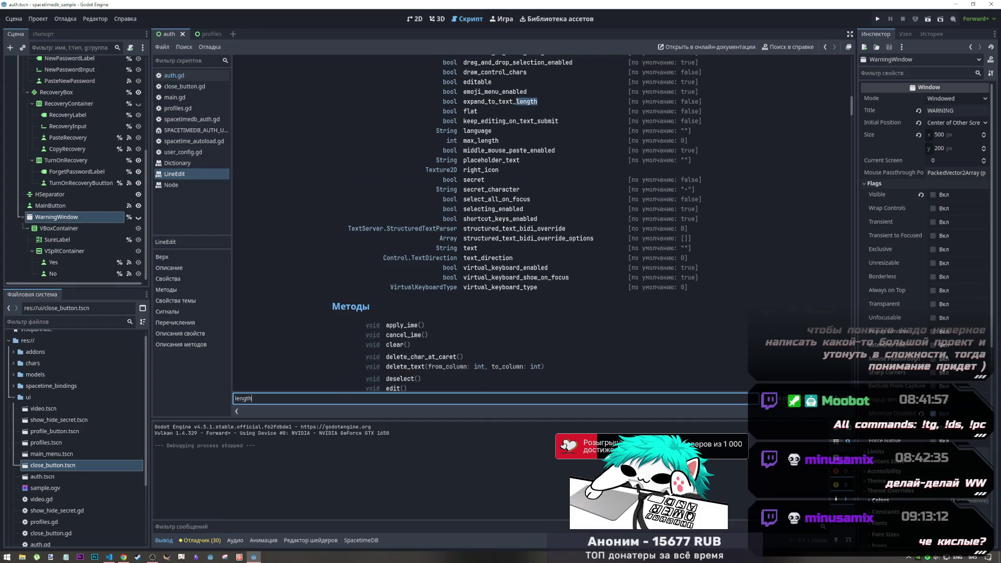
pyautogui.press('Return')
pyautogui.press('Return')
pyautogui.hotkey('shift', 'Return')
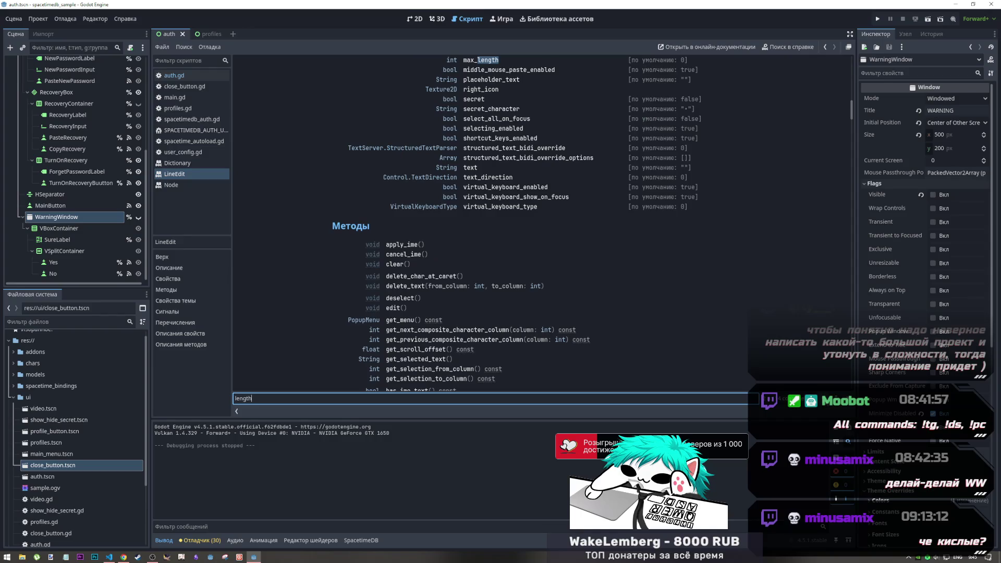
pyautogui.press('Return')
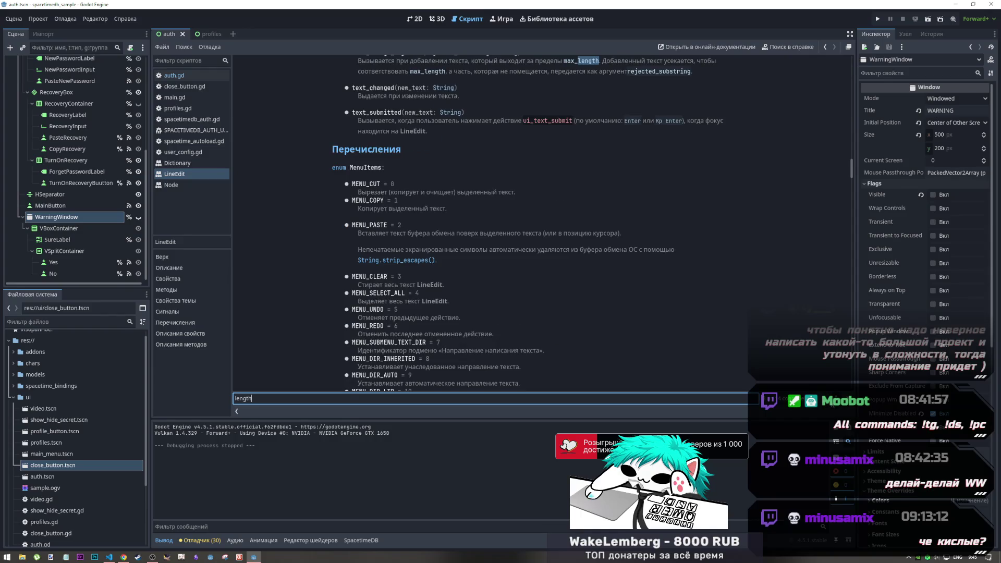
pyautogui.press('Return')
pyautogui.press('Return')
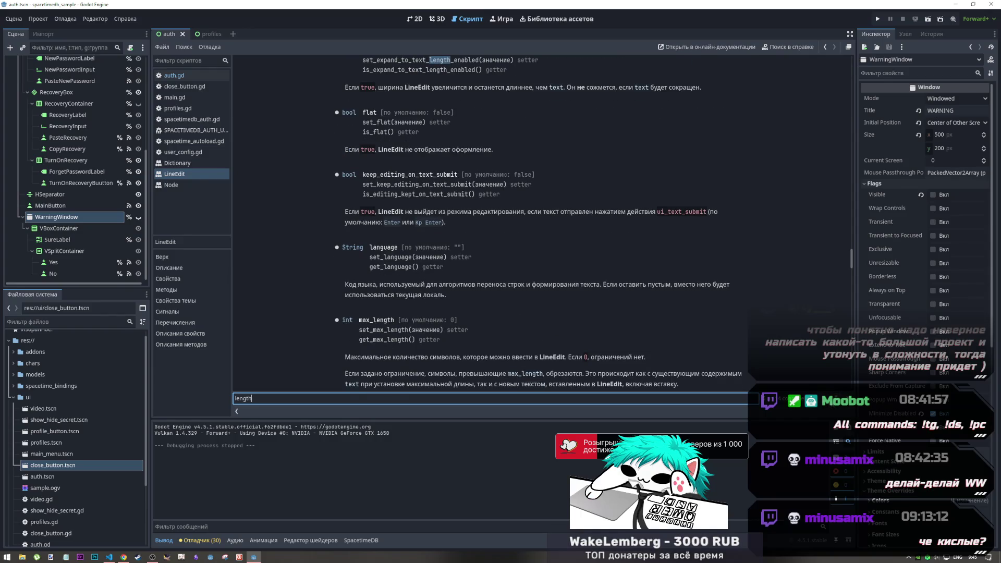
pyautogui.press('Return')
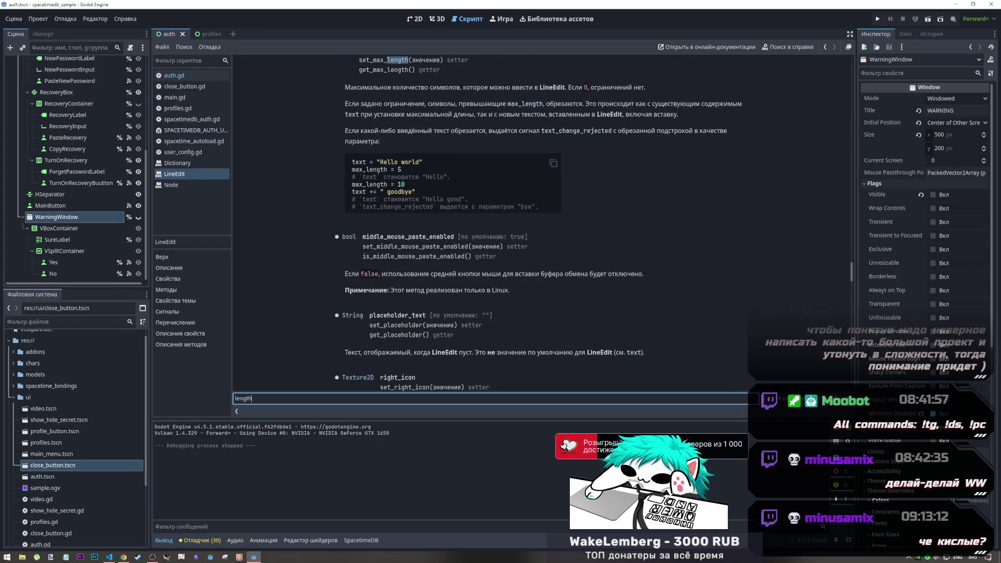
pyautogui.press('Return')
pyautogui.press('Return')
pyautogui.press('Return')
pyautogui.press('Return')
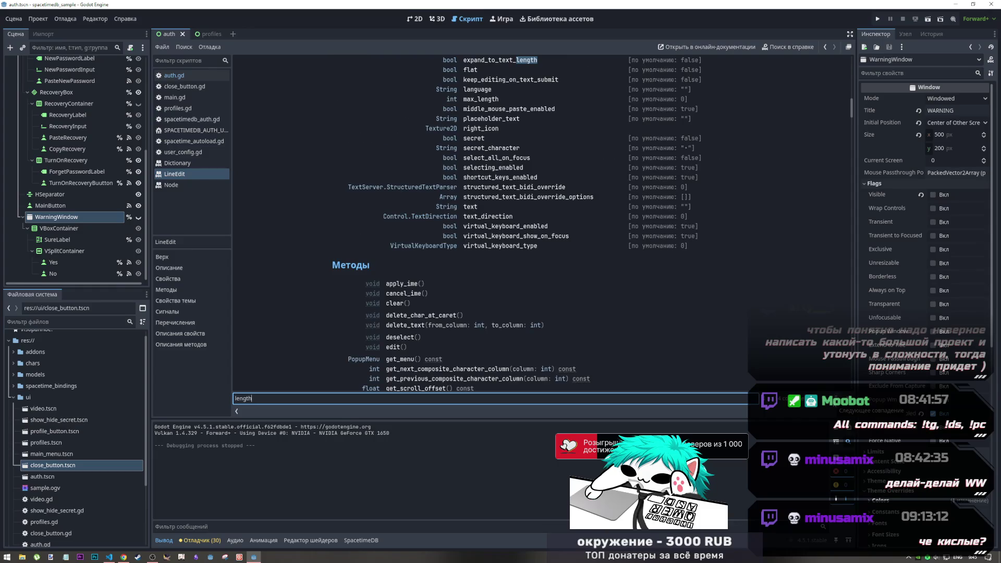
# Search all documentation for 'length', close the search, and return to auth.gd
pyautogui.click(788, 47)
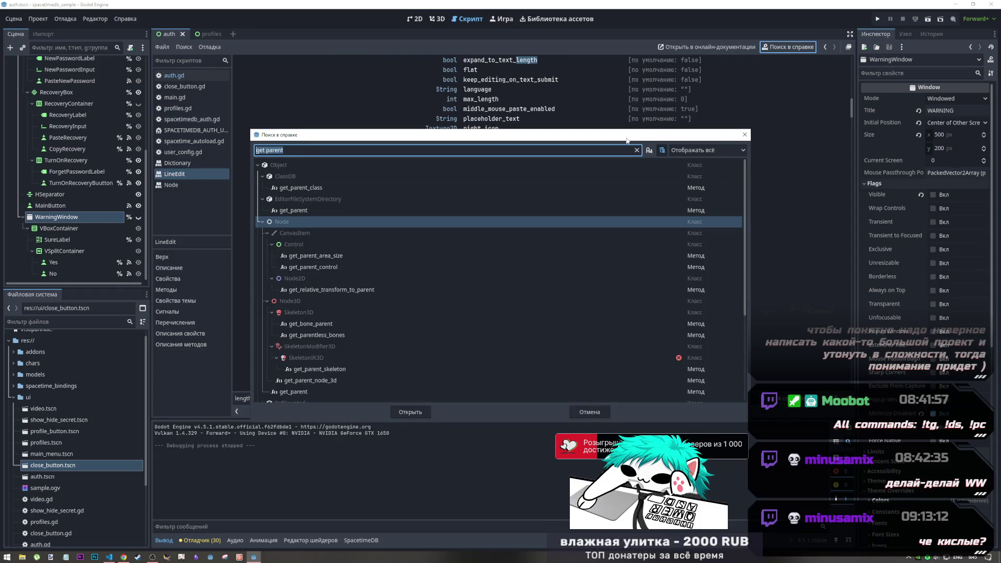
pyautogui.write('length')
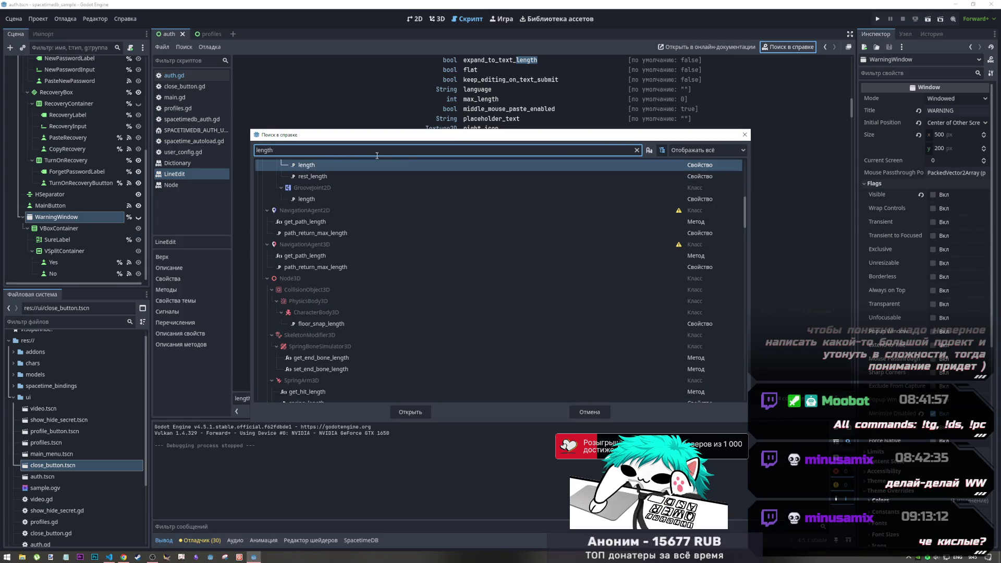
pyautogui.scroll(3, 343, 198)
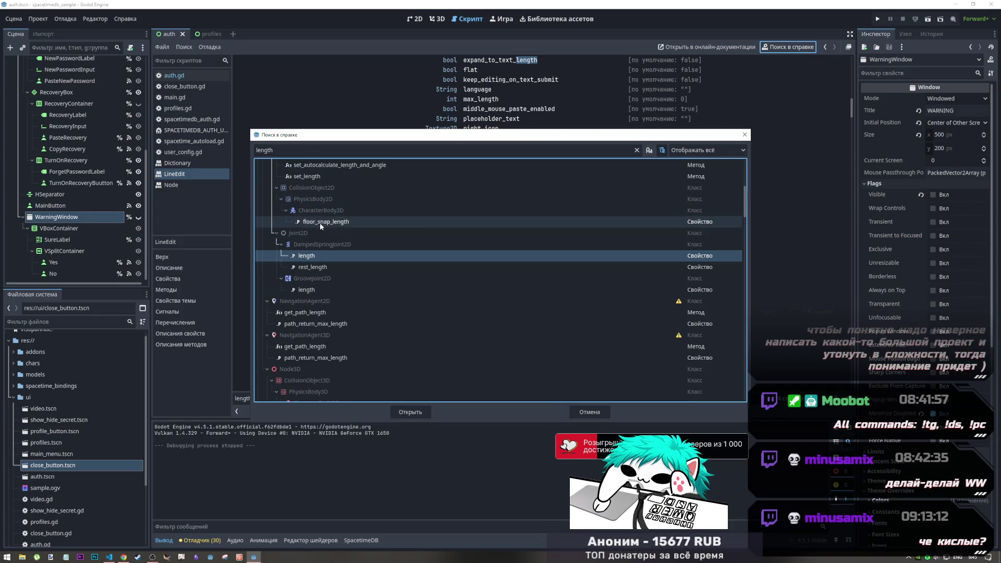
pyautogui.scroll(8, 320, 223)
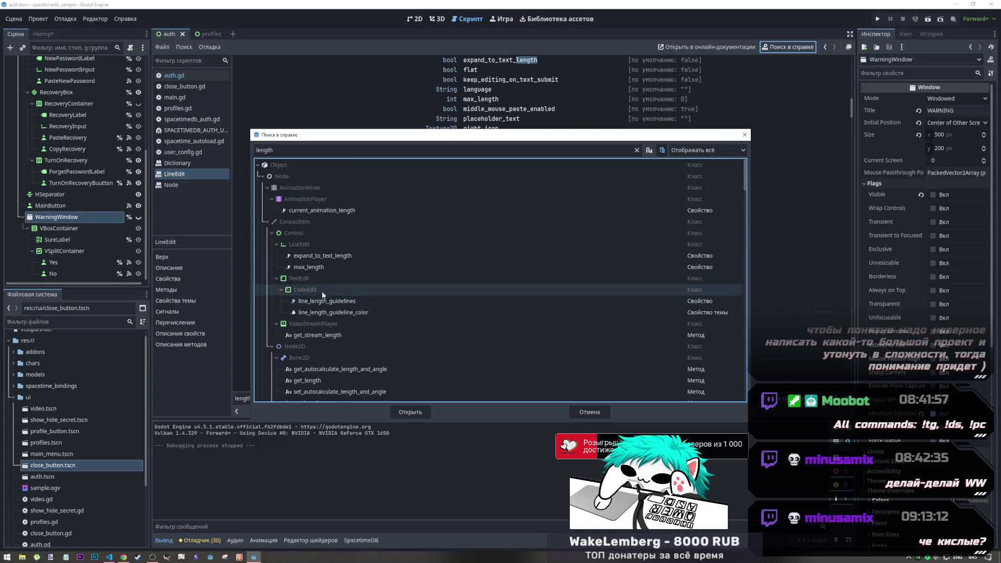
pyautogui.scroll(-9, 328, 262)
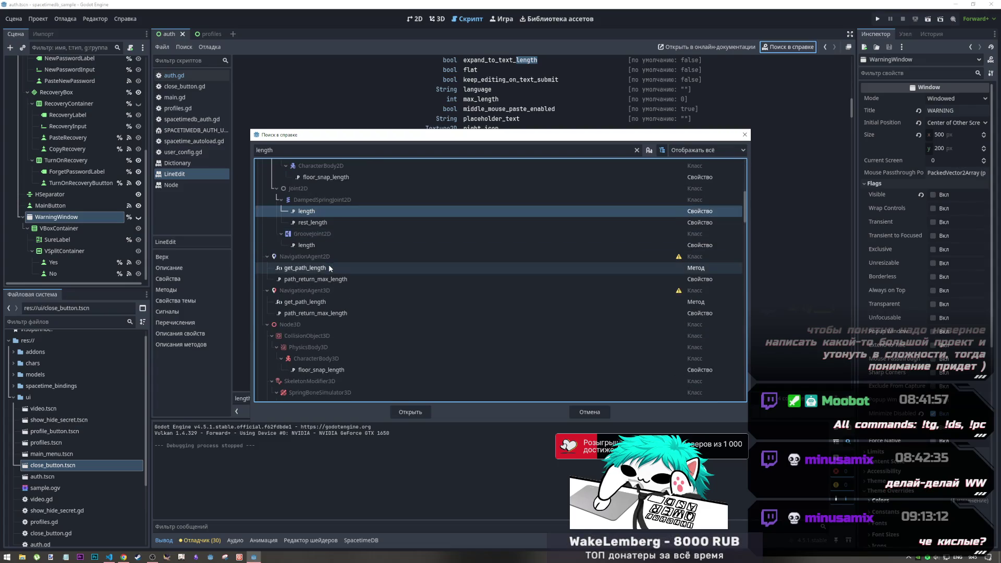
pyautogui.click(745, 134)
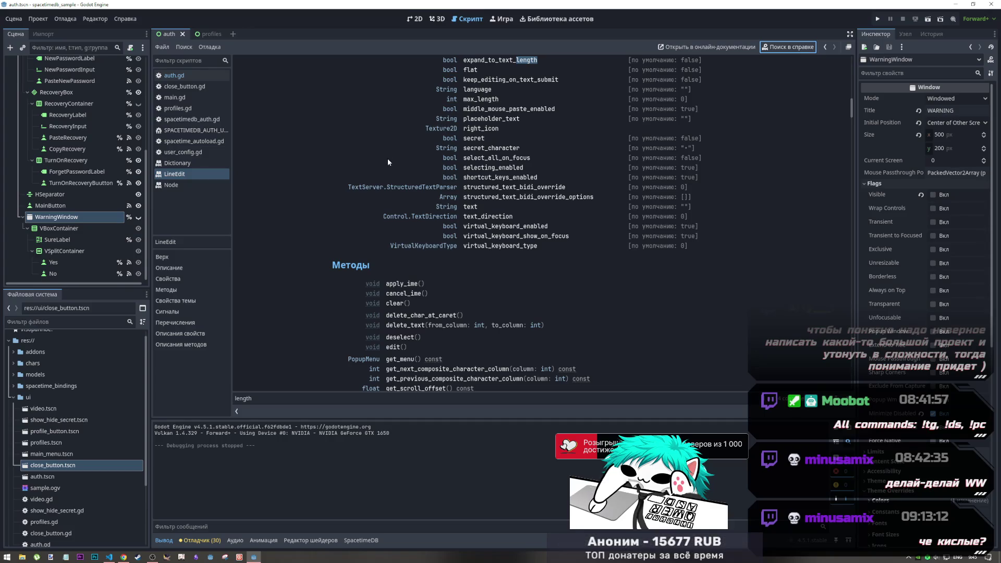
pyautogui.click(174, 76)
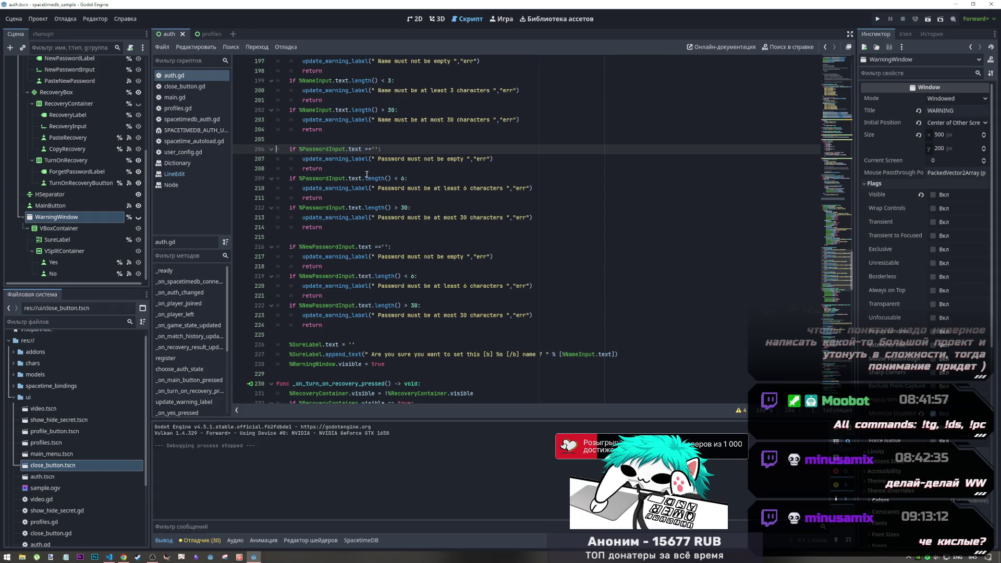
# Rewrite line 206's PasswordInput empty check as text.length() < 1
pyautogui.click(372, 149)
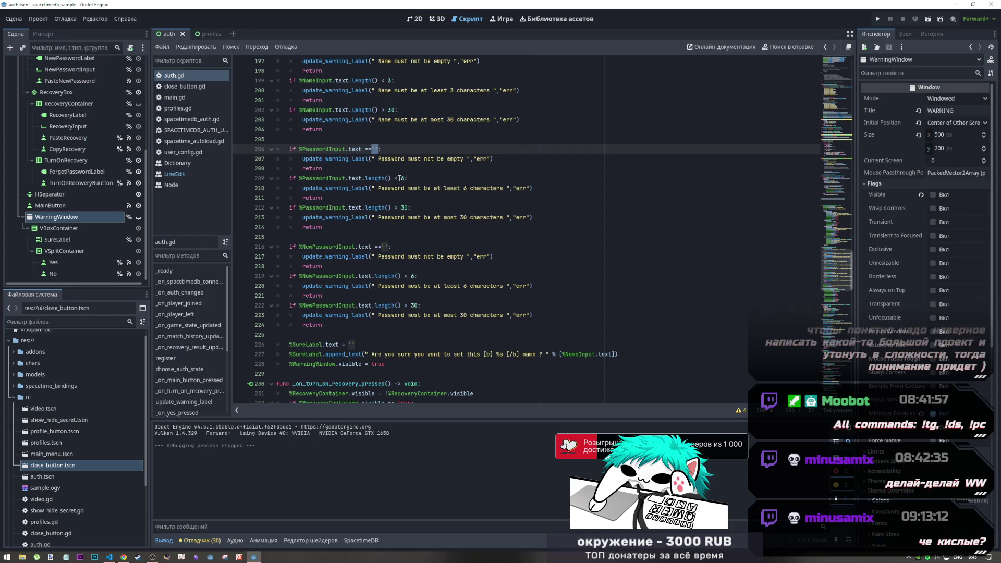
pyautogui.moveTo(407, 179); pyautogui.dragTo(287, 179)
pyautogui.hotkey('ctrl', 'c')
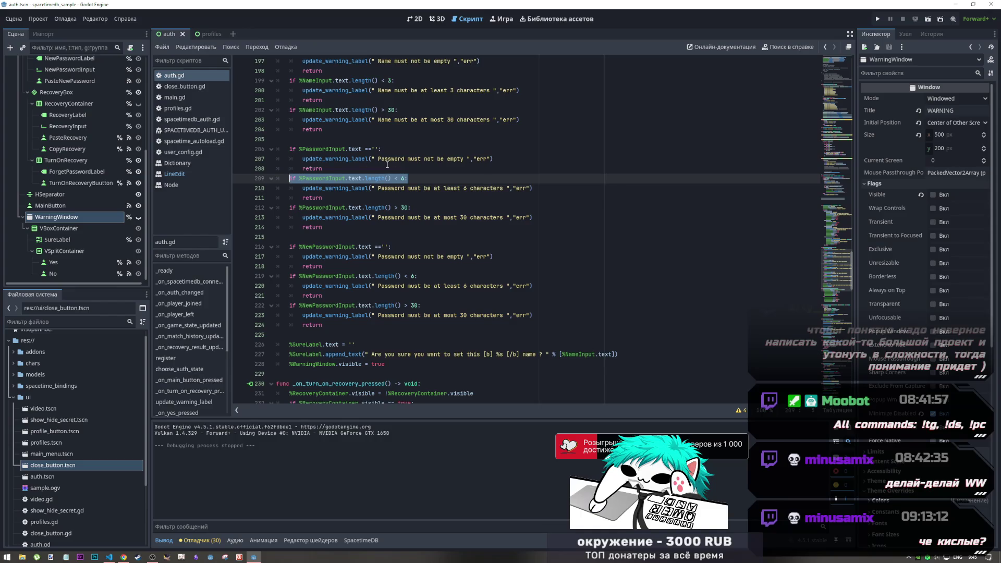
pyautogui.click(380, 150)
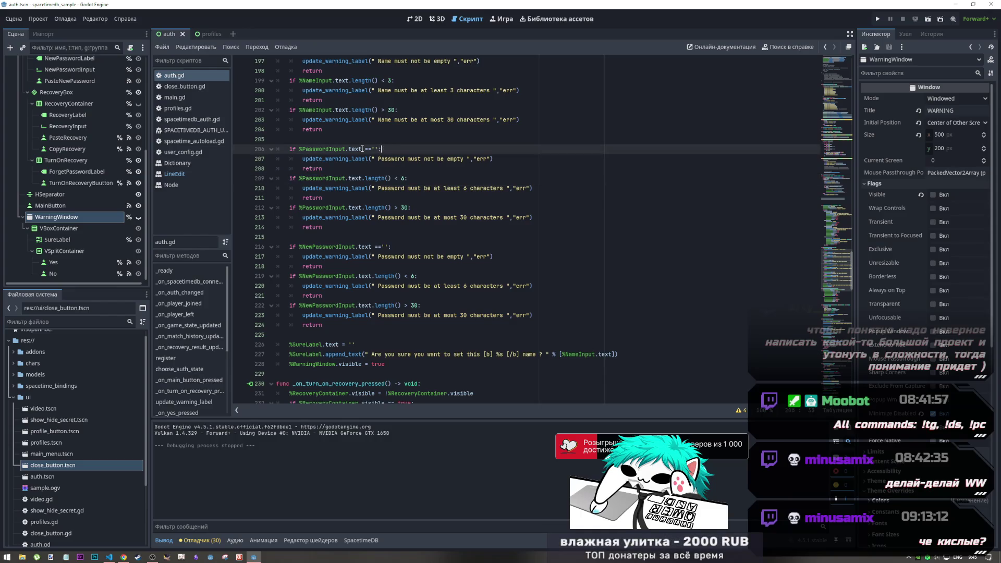
pyautogui.moveTo(381, 150); pyautogui.dragTo(291, 150)
pyautogui.hotkey('ctrl', 'v')
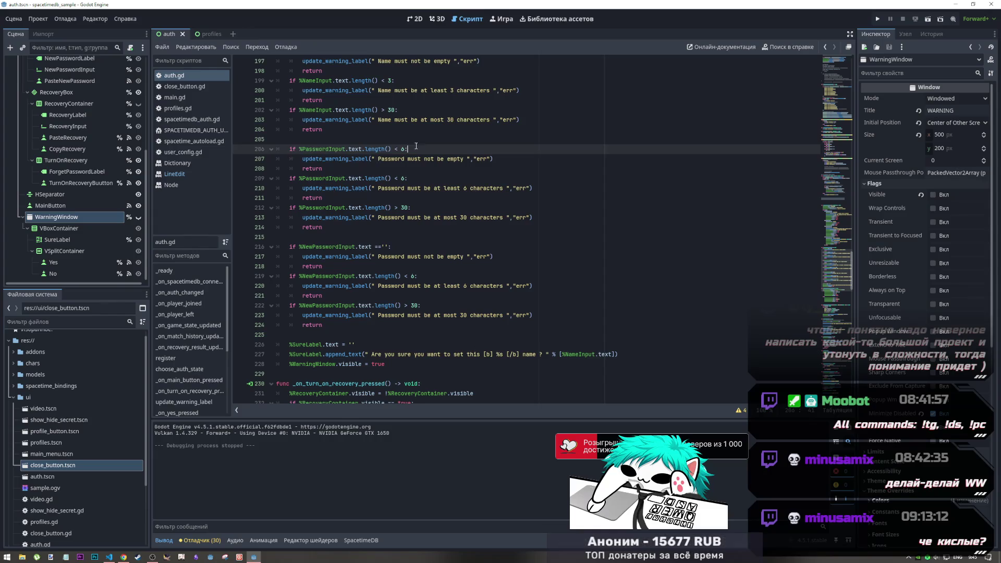
pyautogui.press('BackSpace')
pyautogui.write('1')
pyautogui.click(401, 178)
pyautogui.moveTo(408, 150); pyautogui.dragTo(290, 149)
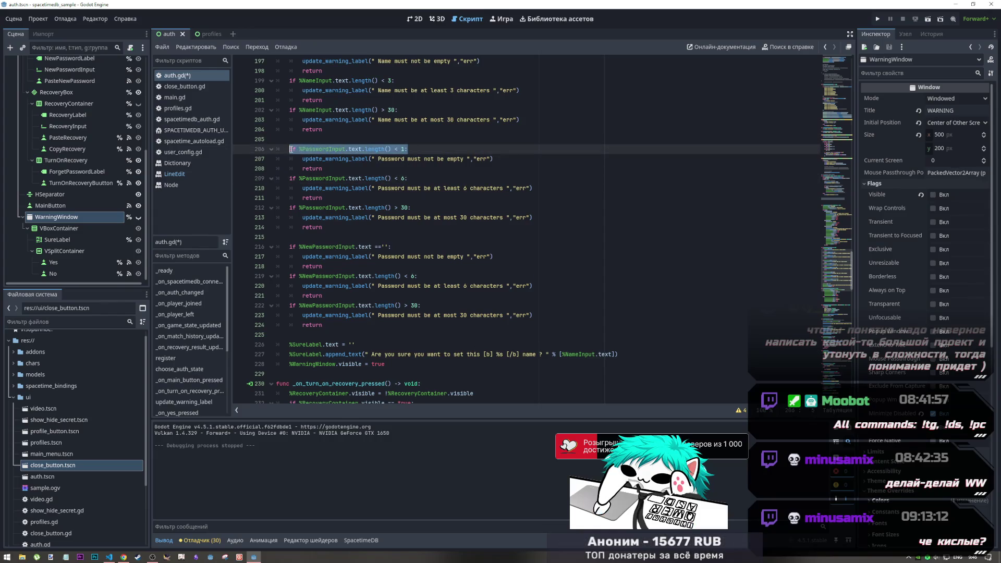
# Paste the same length check into line 216's NewPasswordInput condition, save auth.gd, and run the scene
pyautogui.click(394, 236)
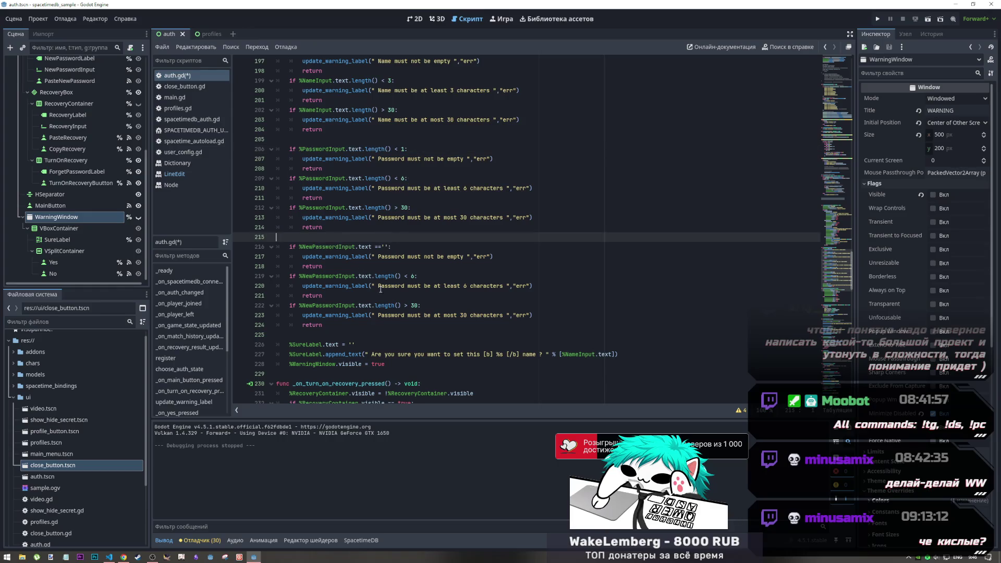
pyautogui.moveTo(418, 276)
pyautogui.mouseDown()
pyautogui.moveTo(373, 277)
pyautogui.moveTo(372, 247)
pyautogui.mouseUp()
pyautogui.write('.length() < 6:')
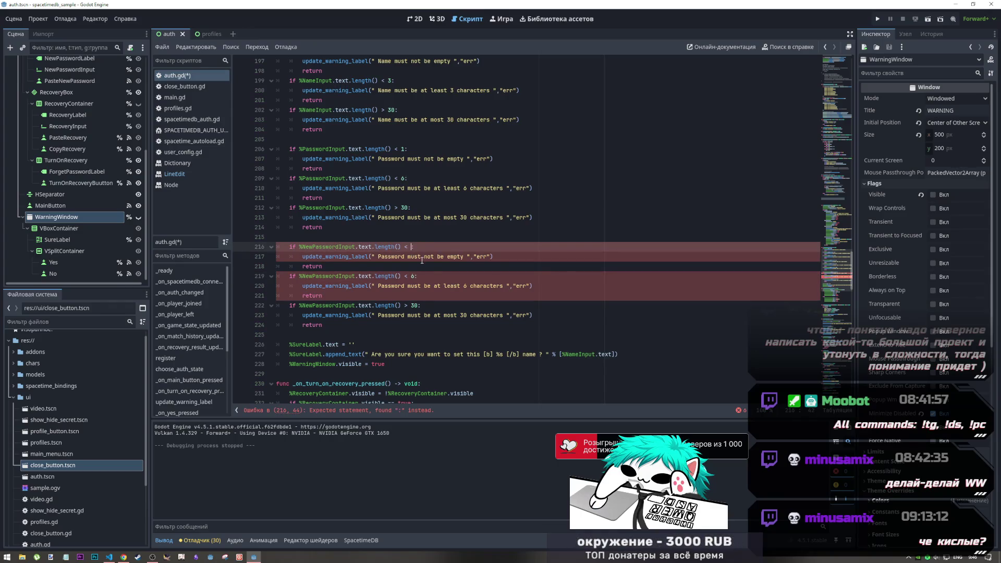
pyautogui.hotkey('ctrl', 's')
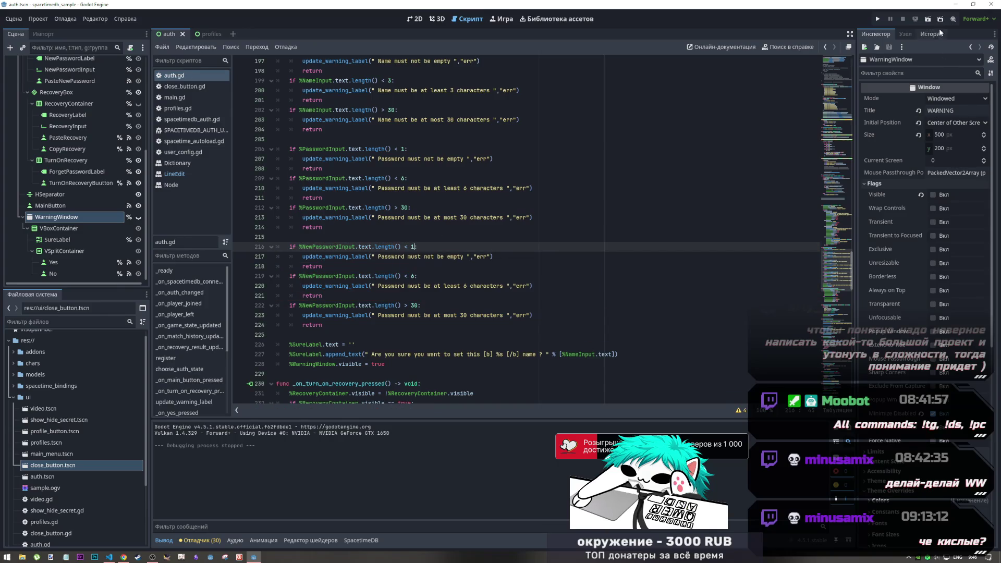
pyautogui.click(929, 20)
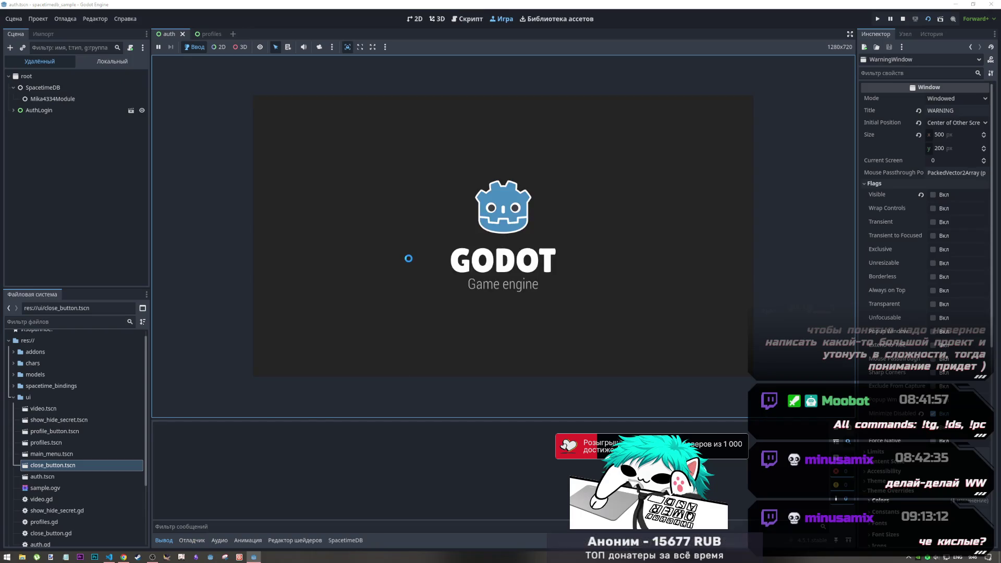
pyautogui.click(512, 271)
pyautogui.click(496, 216)
pyautogui.write('123')
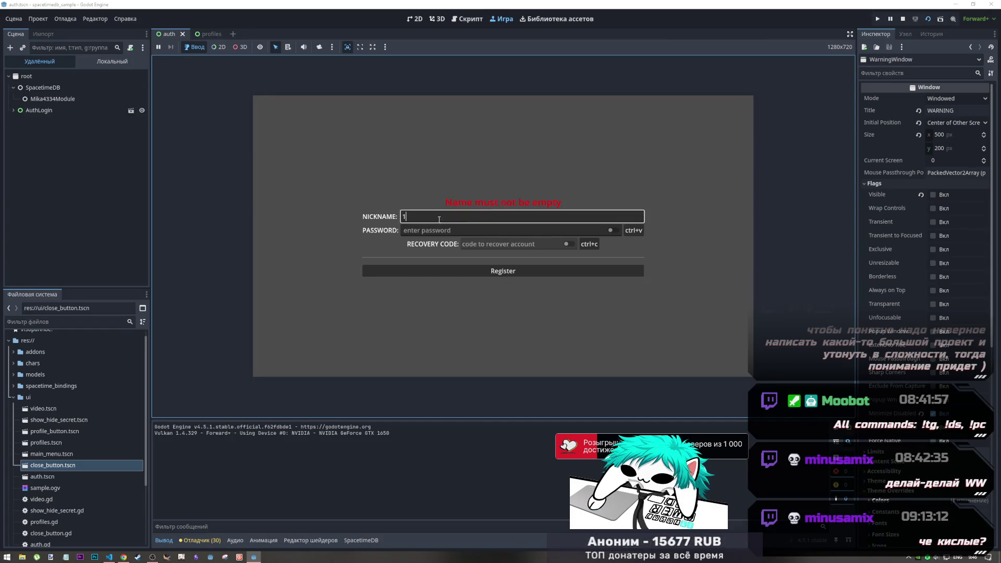
pyautogui.click(486, 271)
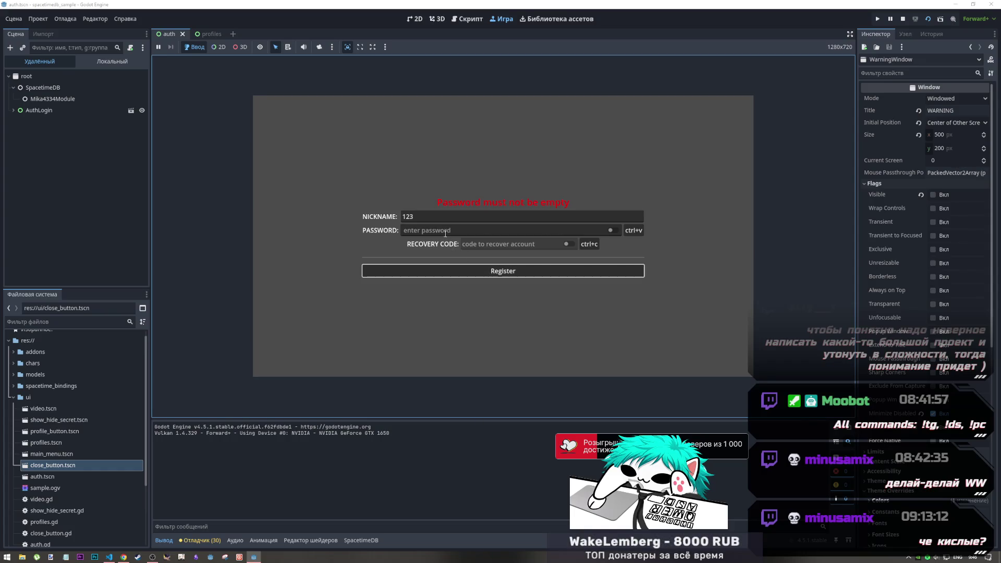
pyautogui.click(474, 274)
pyautogui.write('1')
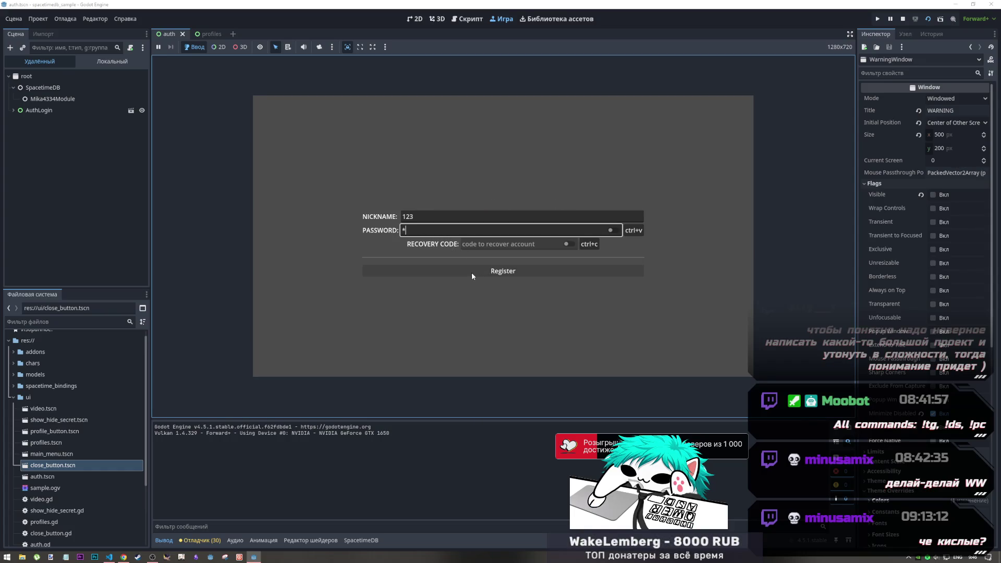
pyautogui.click(471, 273)
pyautogui.click(437, 233)
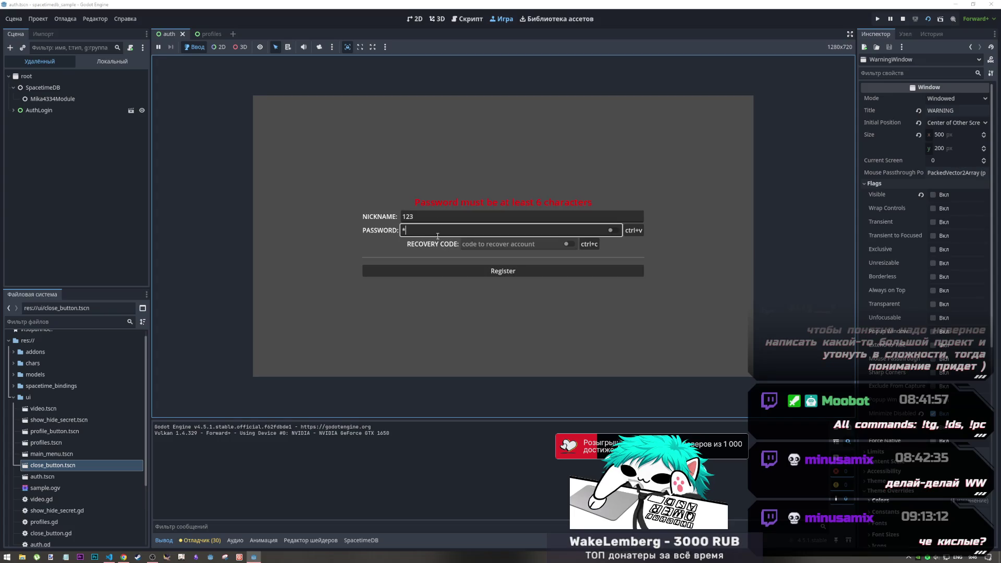
pyautogui.write('123456')
pyautogui.press('BackSpace')
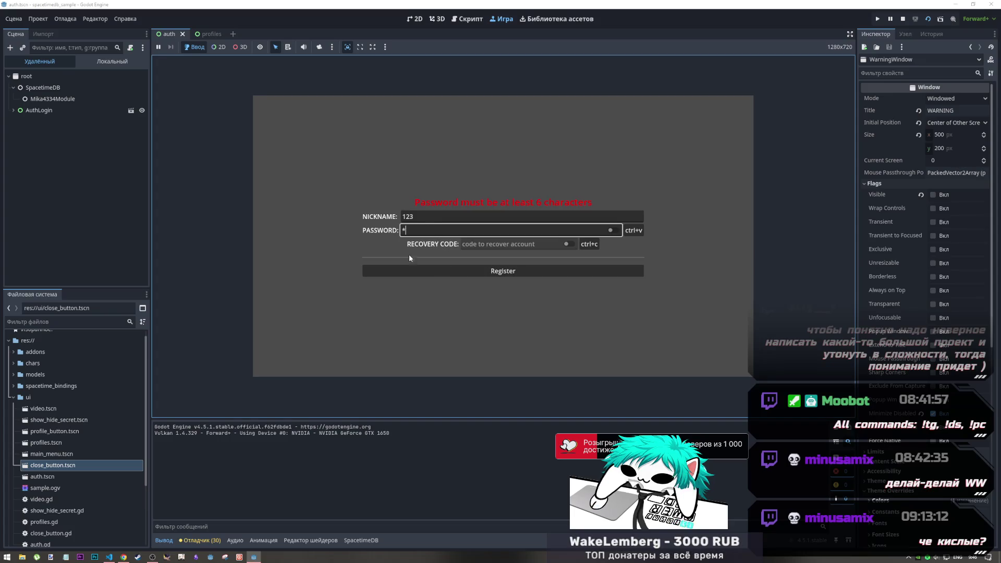
pyautogui.click(485, 271)
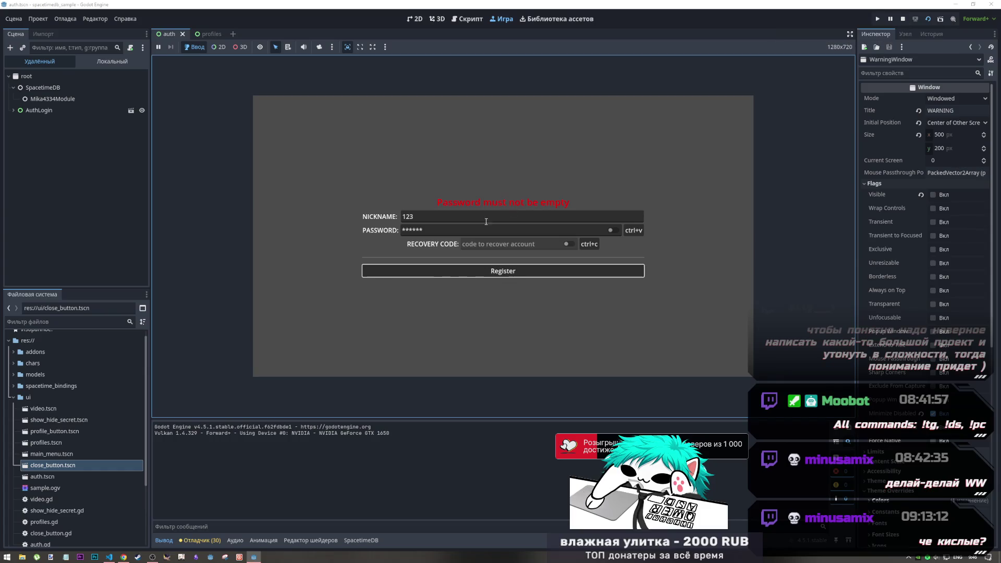
pyautogui.click(459, 230)
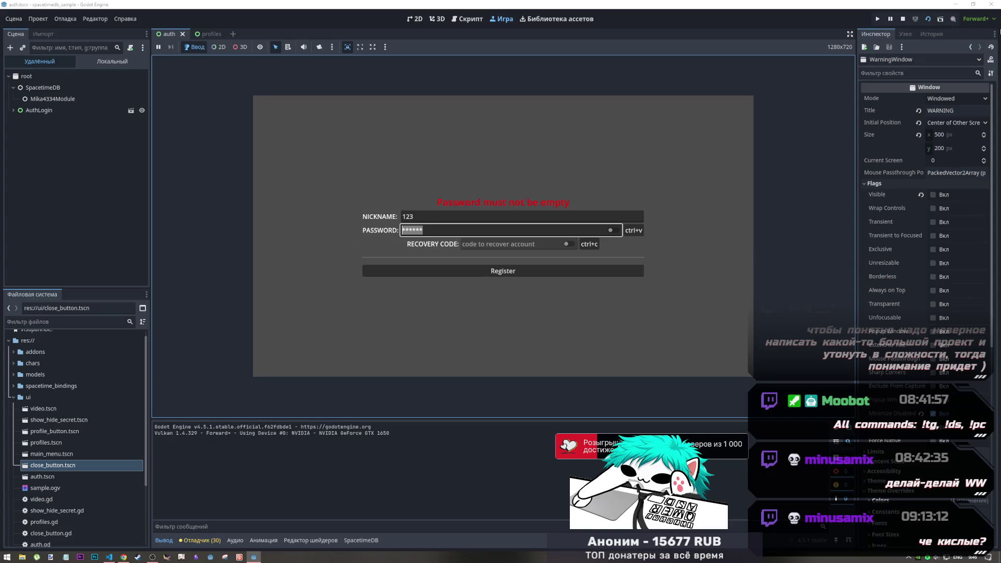
pyautogui.click(903, 20)
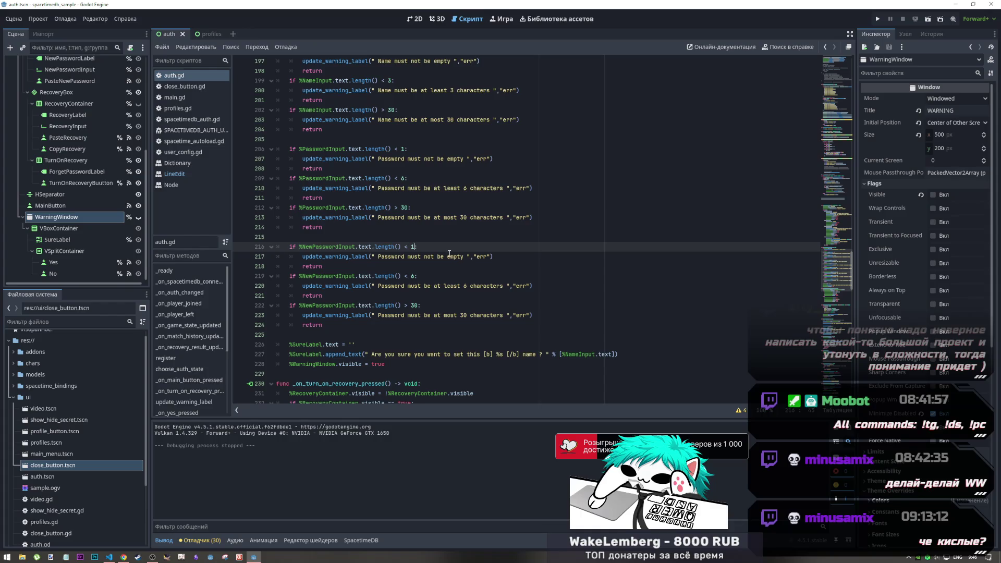
# Prefix line 216's condition with '%NewPasswordInput.visible and'
pyautogui.scroll(2, 447, 256)
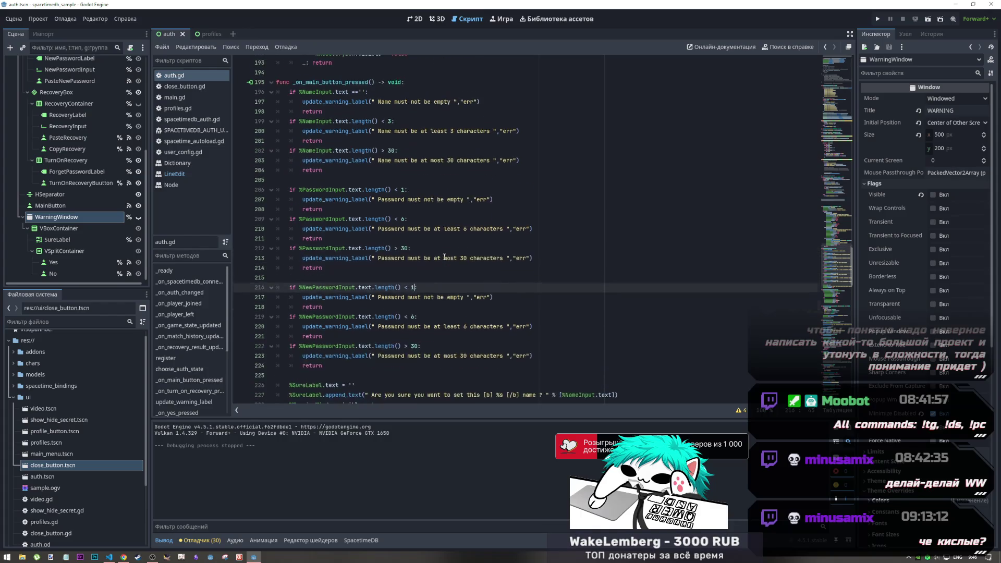
pyautogui.scroll(-2, 444, 257)
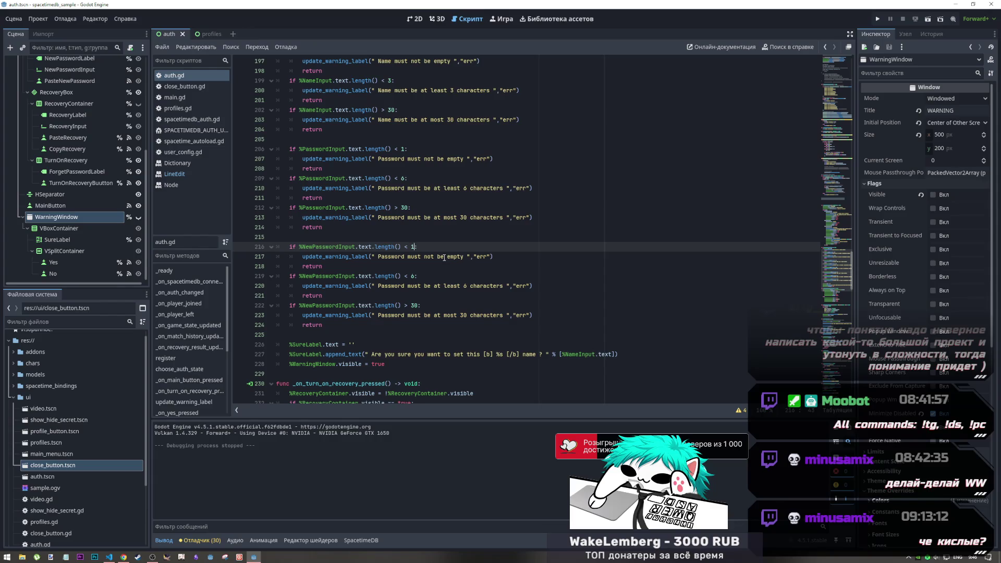
pyautogui.scroll(5, 444, 258)
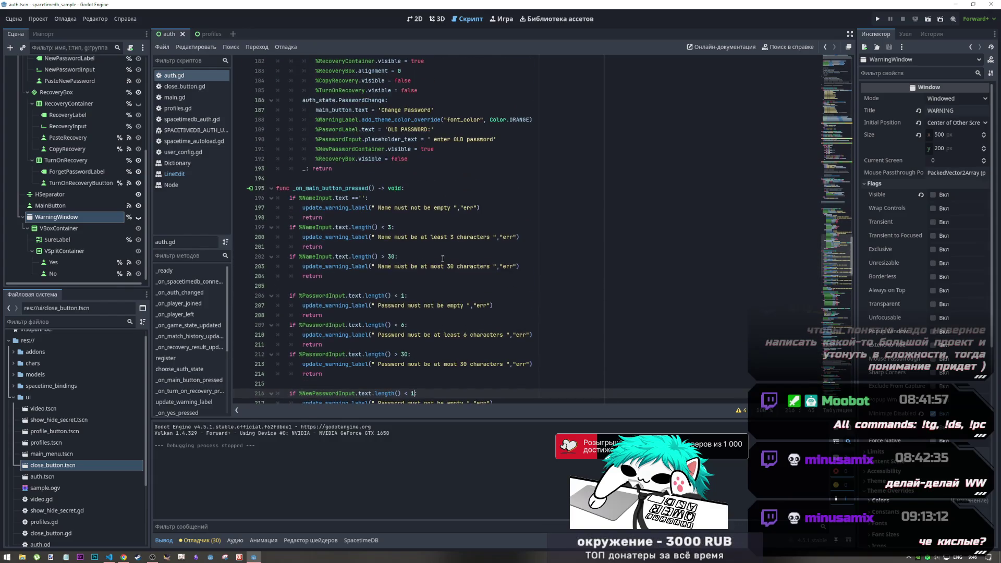
pyautogui.scroll(-5, 442, 258)
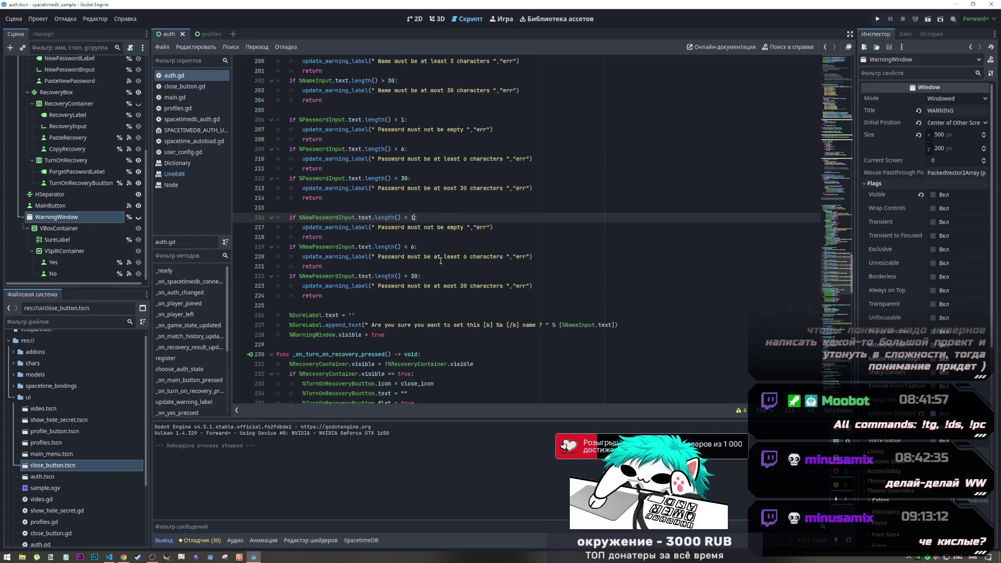
pyautogui.scroll(-2, 440, 260)
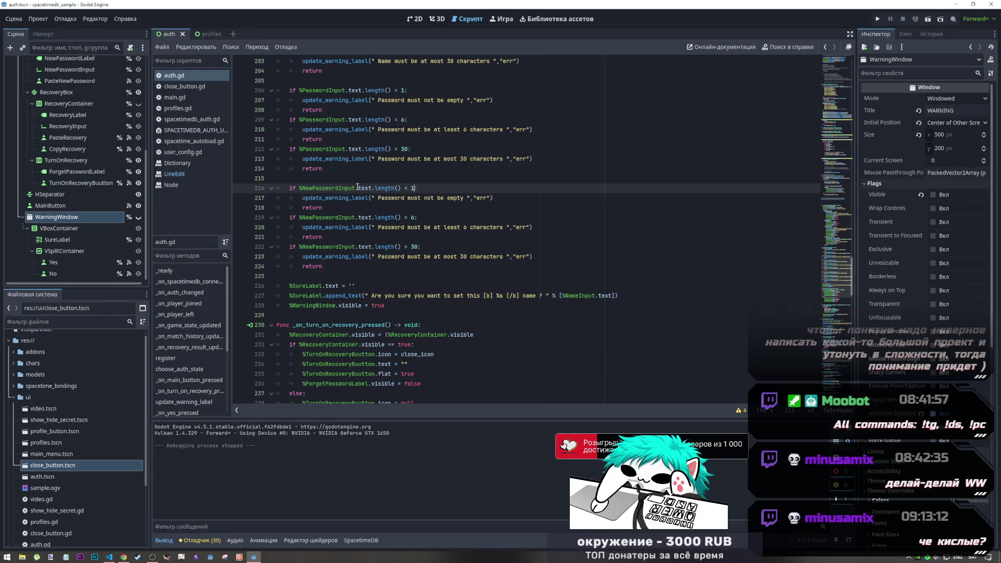
pyautogui.moveTo(355, 188); pyautogui.dragTo(300, 188)
pyautogui.hotkey('ctrl', 'c')
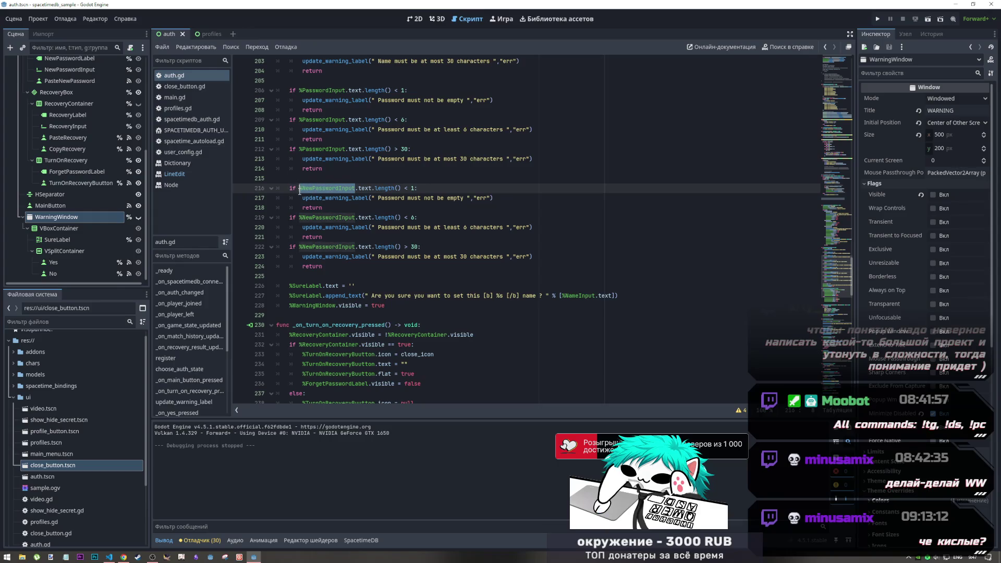
pyautogui.click(300, 188)
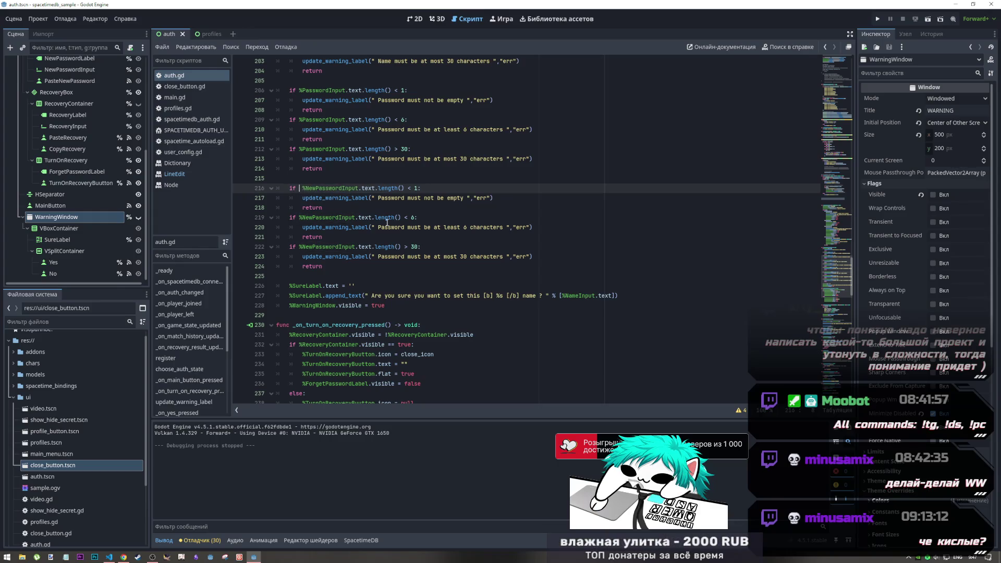
pyautogui.hotkey('ctrl', 'v')
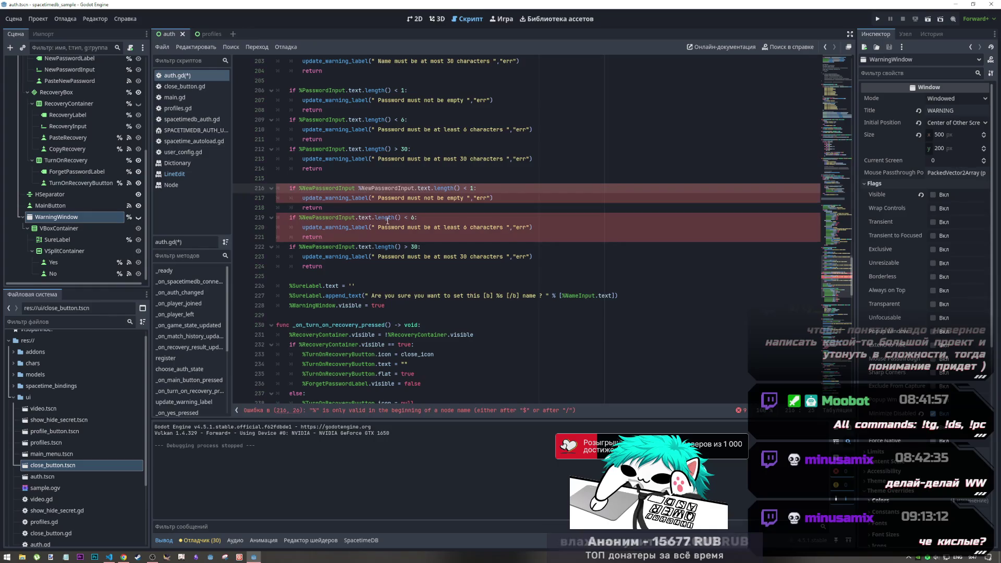
pyautogui.write('.')
pyautogui.write('visiblre')
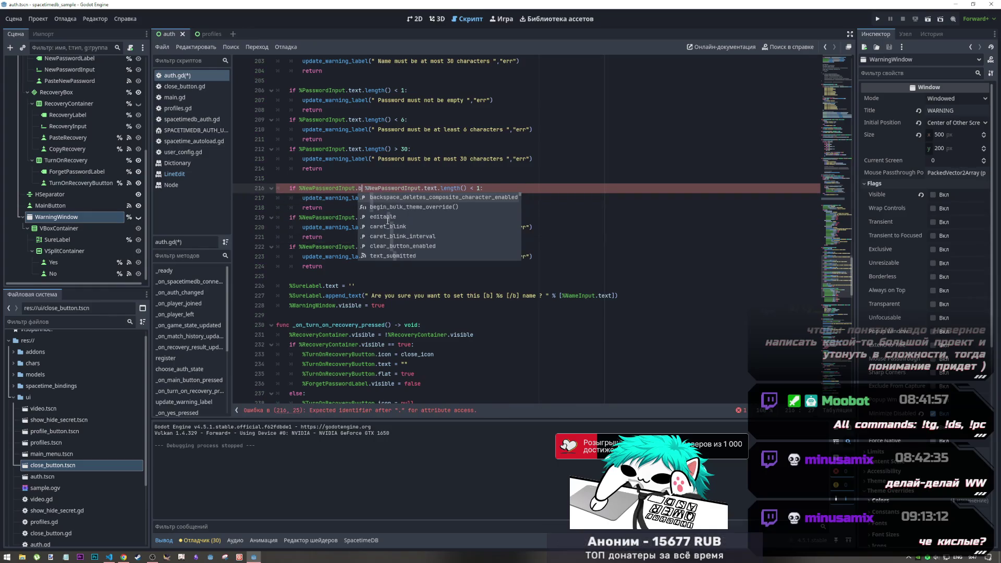
pyautogui.press('BackSpace')
pyautogui.press('BackSpace')
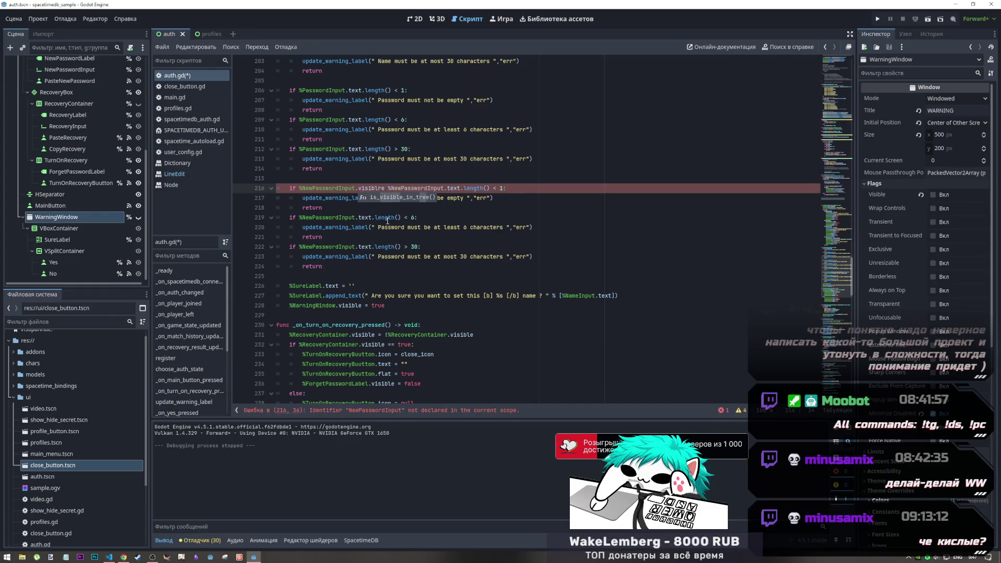
pyautogui.write('e')
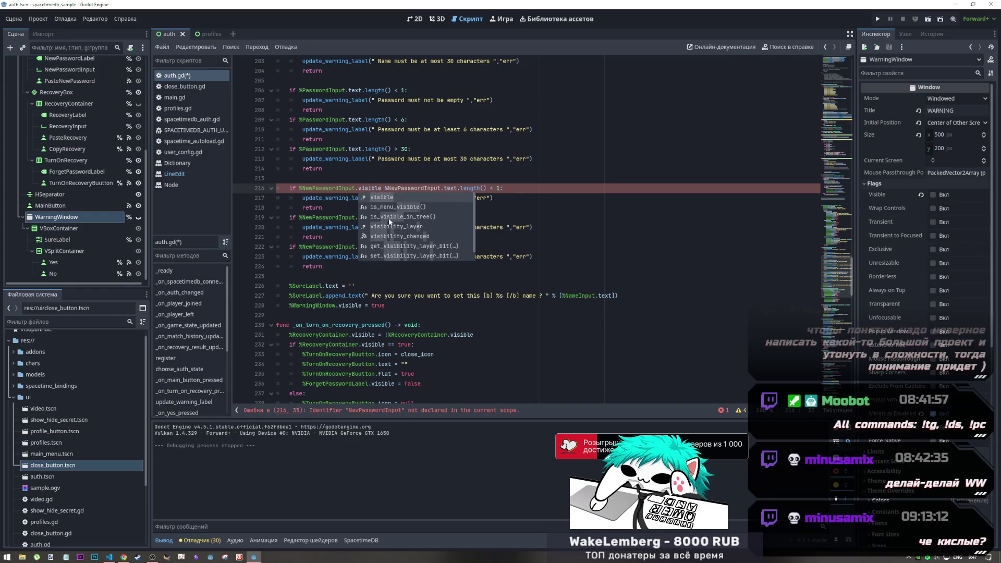
pyautogui.write(' and')
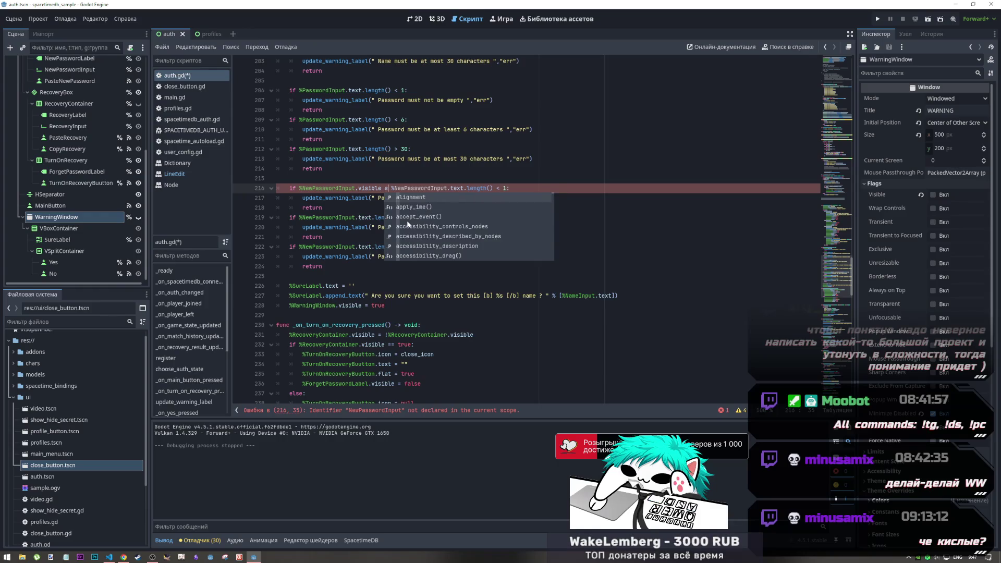
# Copy that visibility check into the conditions on lines 219 and 222 and save auth.gd
pyautogui.moveTo(396, 189); pyautogui.dragTo(297, 190)
pyautogui.hotkey('ctrl', 'c')
pyautogui.click(298, 217)
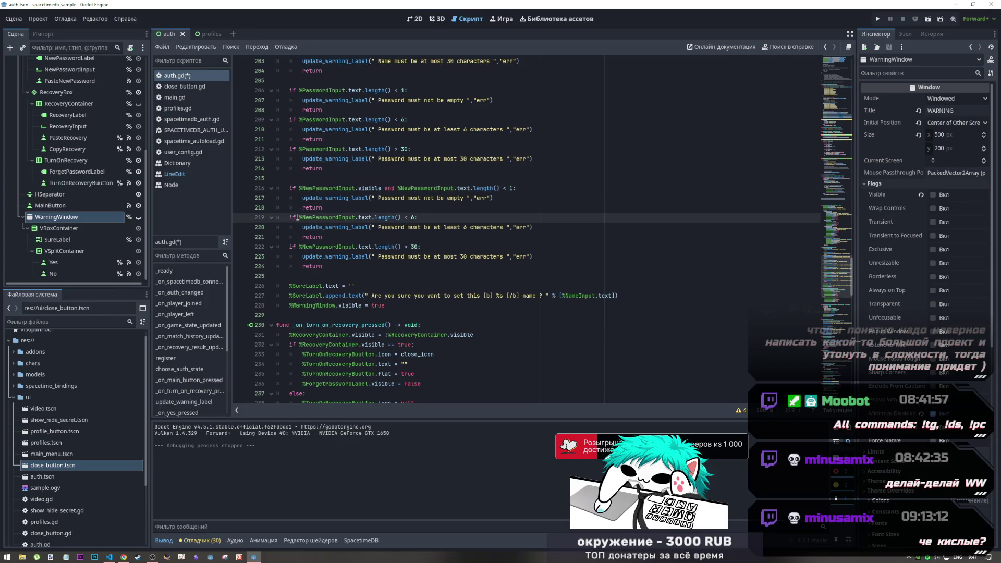
pyautogui.hotkey('ctrl', 'v')
pyautogui.click(298, 247)
pyautogui.hotkey('ctrl', 'v')
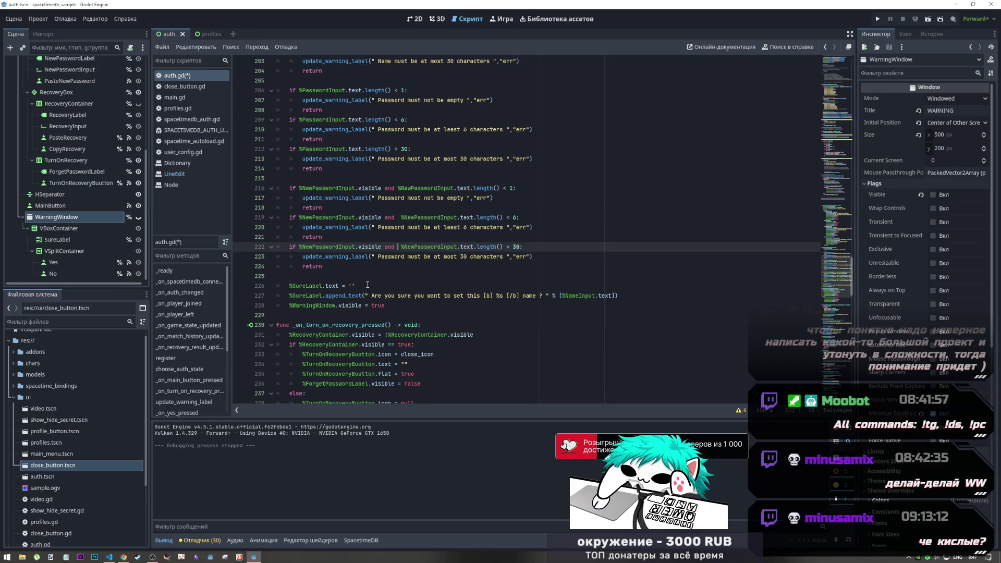
pyautogui.hotkey('ctrl', 's')
pyautogui.click(381, 220)
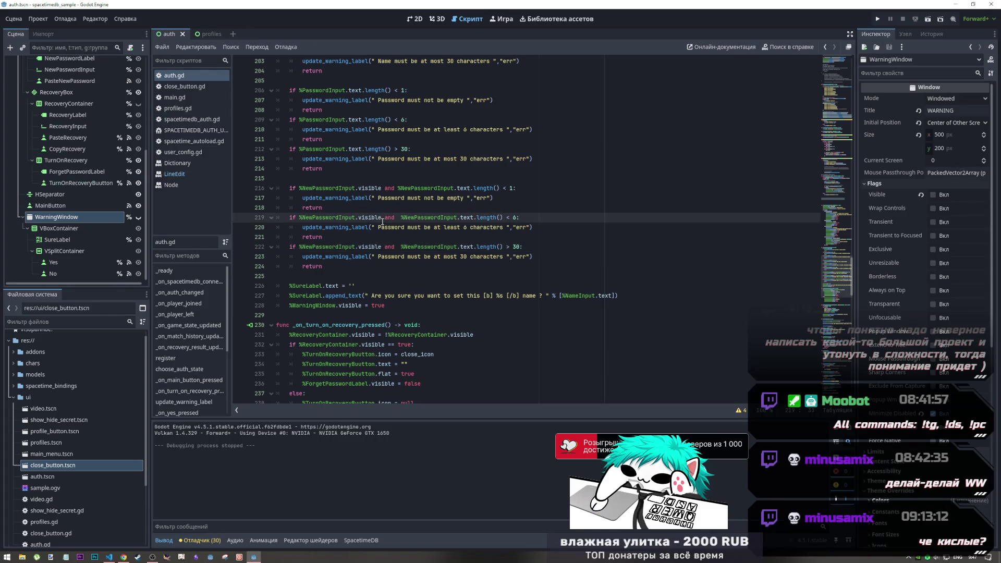
pyautogui.moveTo(383, 222)
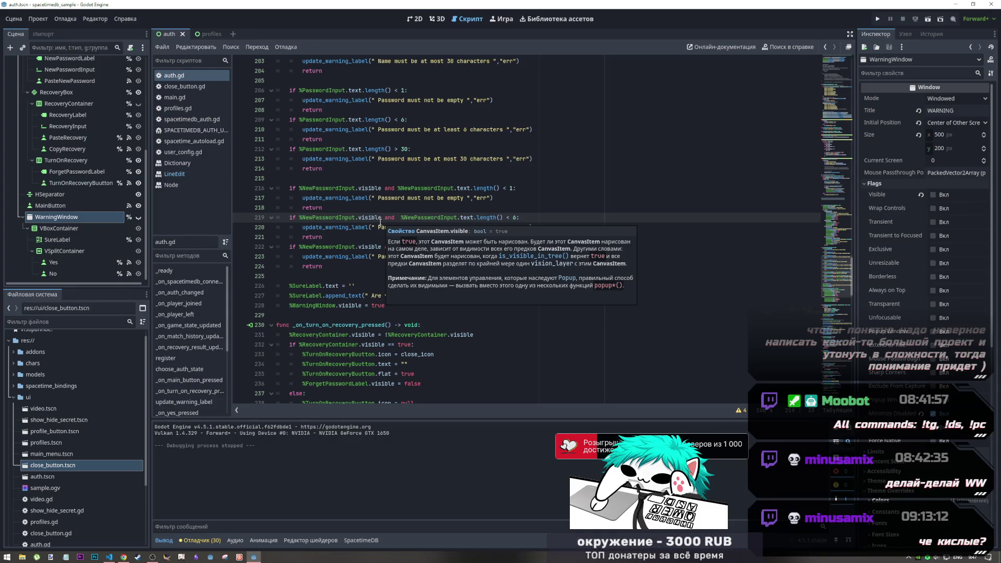
pyautogui.scroll(15, 382, 221)
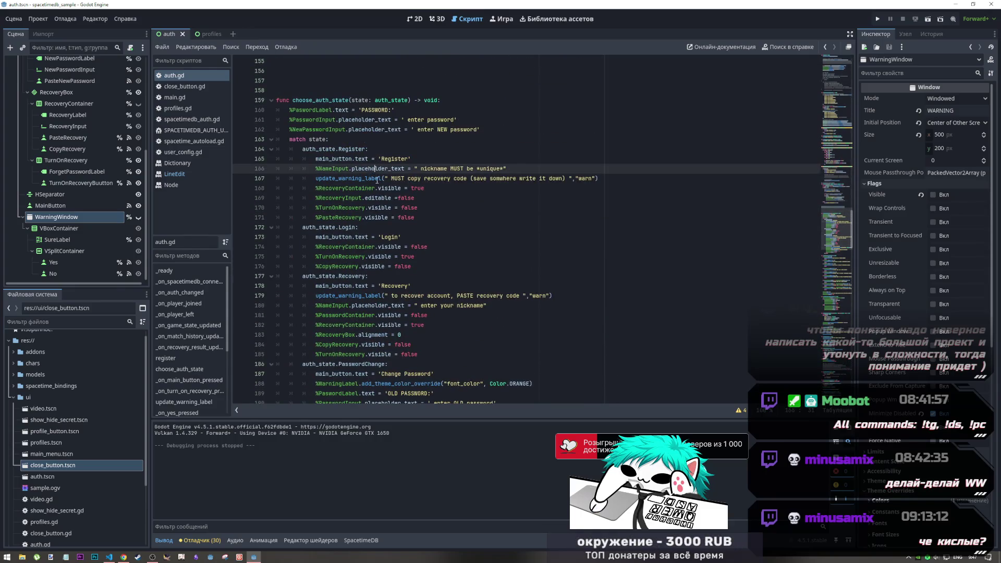
# Add a %NewPasswordInput.queue_free() line after %PasteRecovery.visible = false and save
pyautogui.click(470, 218)
pyautogui.press('Return')
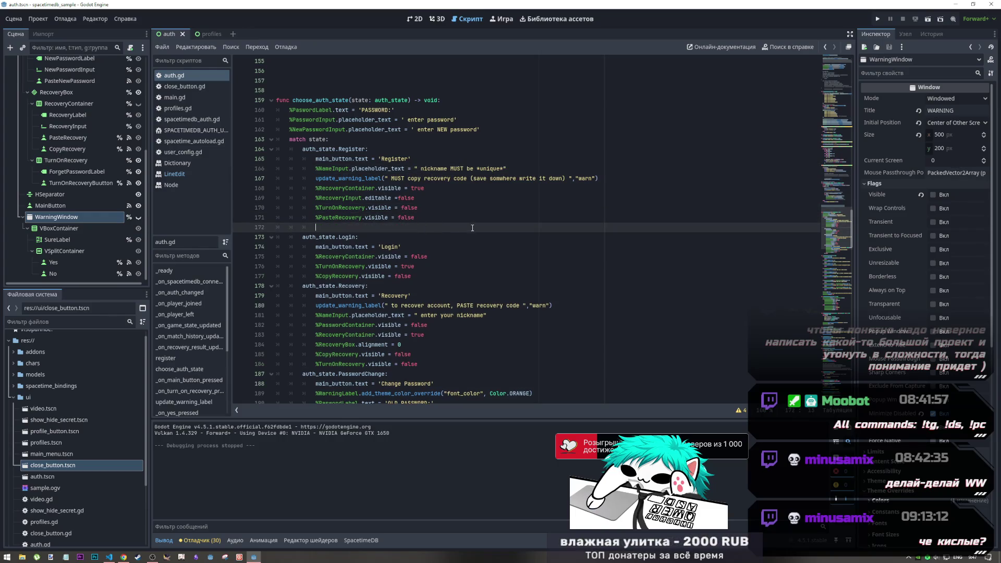
pyautogui.write('%NewPasswordInput.visible and')
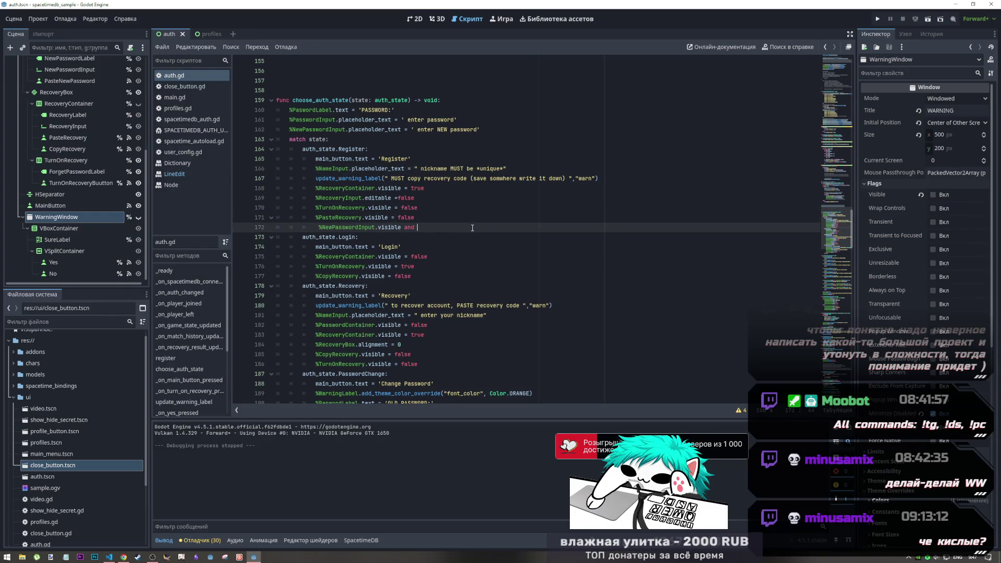
pyautogui.moveTo(319, 228); pyautogui.dragTo(480, 208)
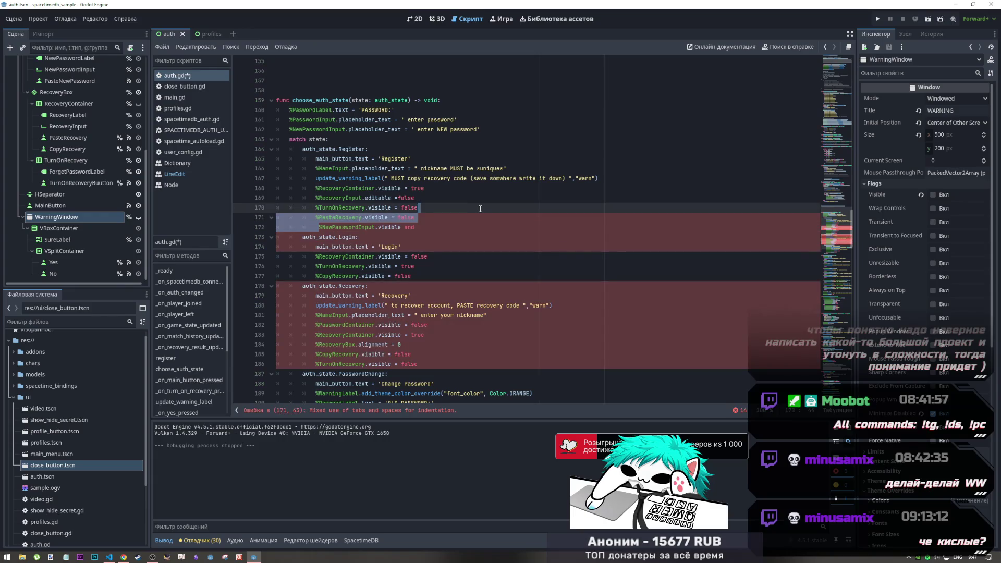
pyautogui.click(319, 228)
pyautogui.press('BackSpace')
pyautogui.moveTo(415, 228); pyautogui.dragTo(375, 230)
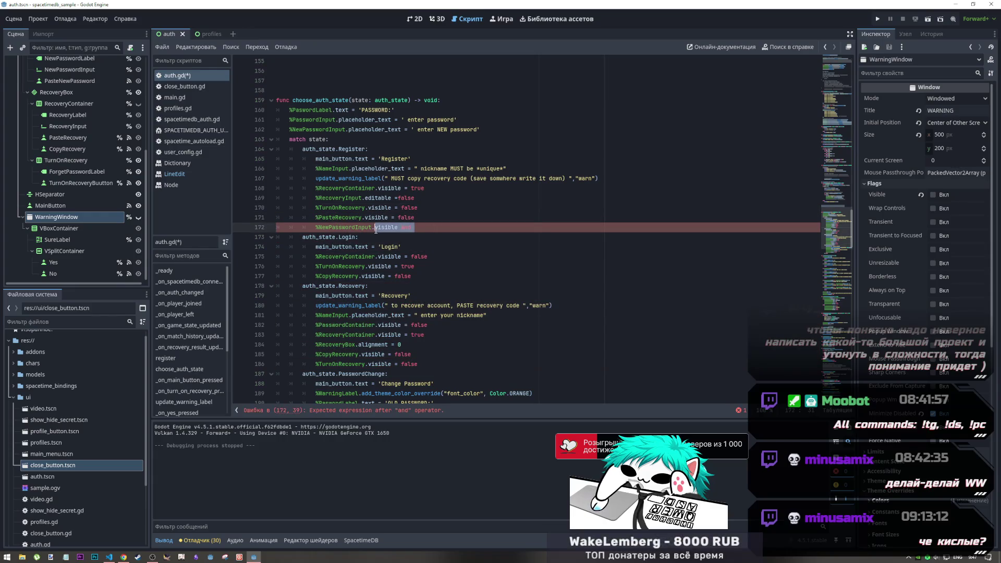
pyautogui.write('queue')
pyautogui.click(422, 254)
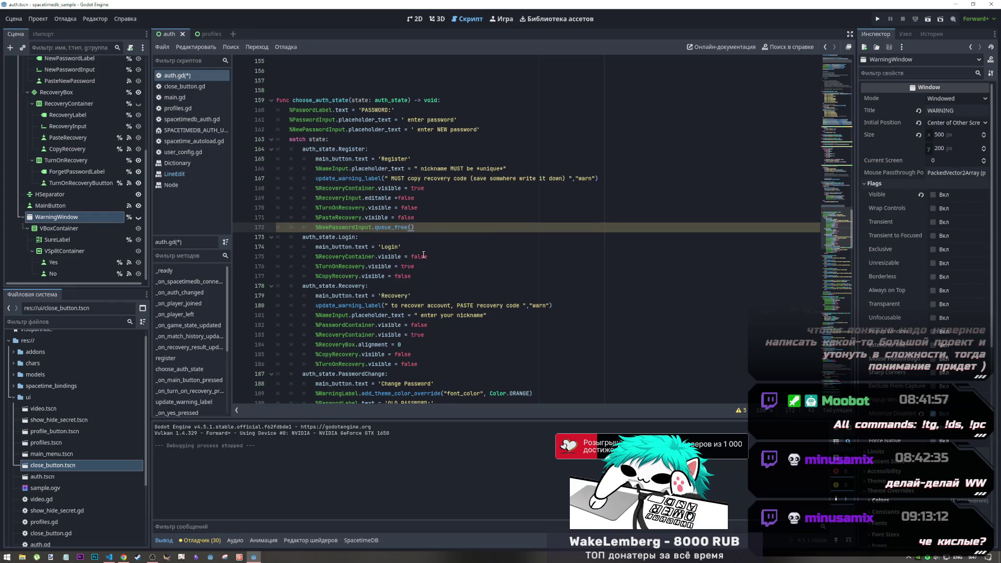
pyautogui.click(442, 227)
pyautogui.hotkey('ctrl', 's')
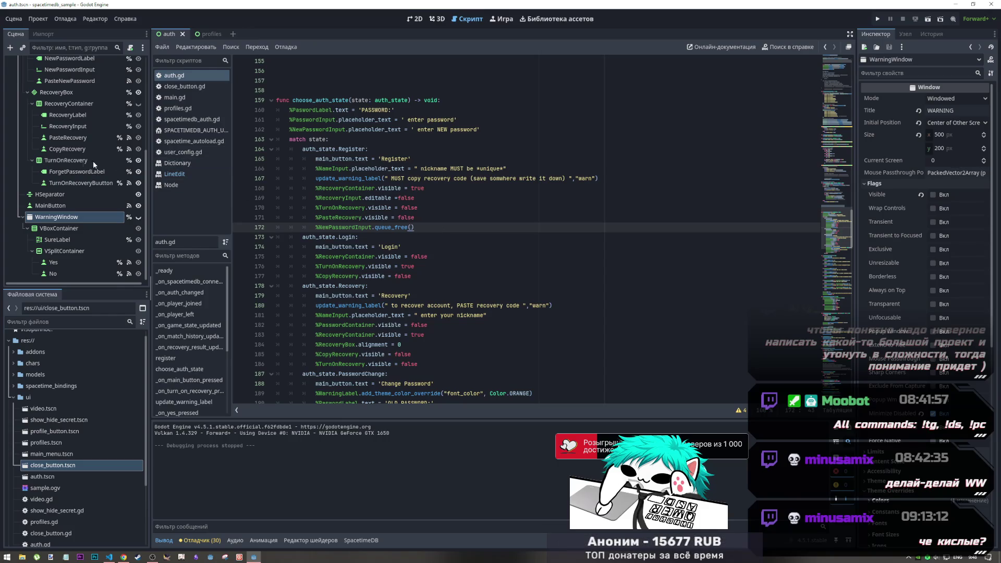
# Replace %NewPasswordInput on line 172 with NewPasswordContainer dragged from the Scene dock
pyautogui.scroll(2, 52, 164)
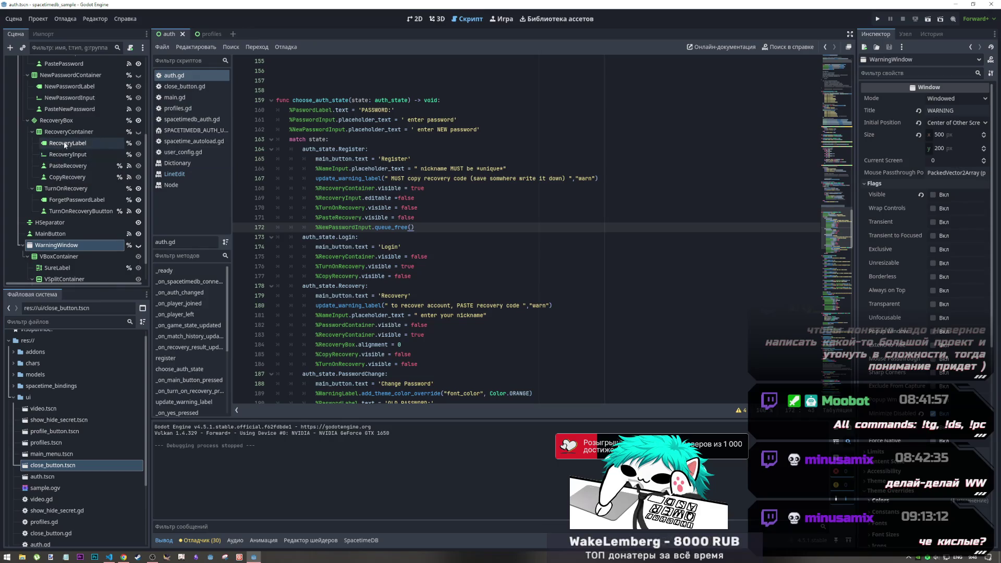
pyautogui.scroll(3, 72, 166)
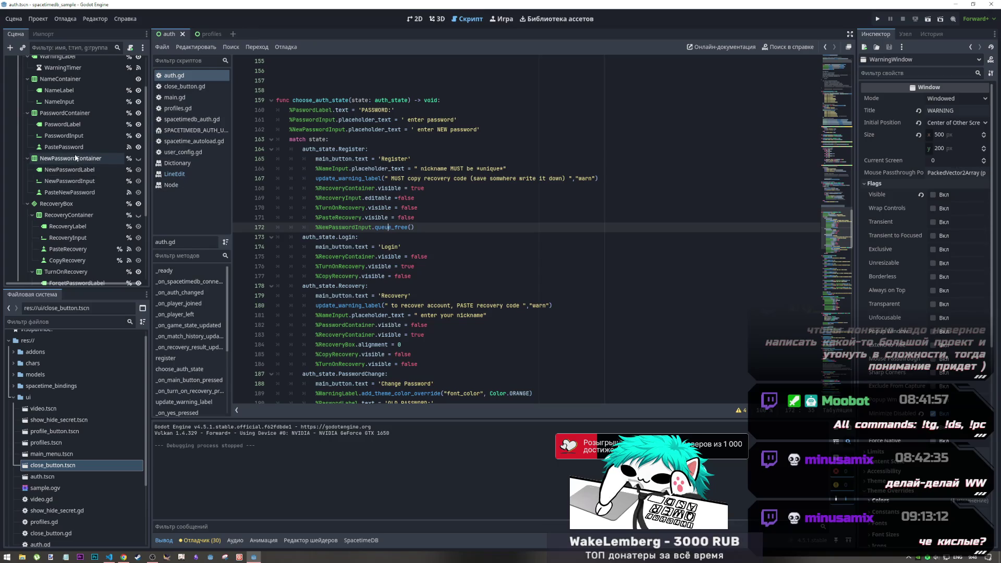
pyautogui.moveTo(372, 228); pyautogui.dragTo(309, 228)
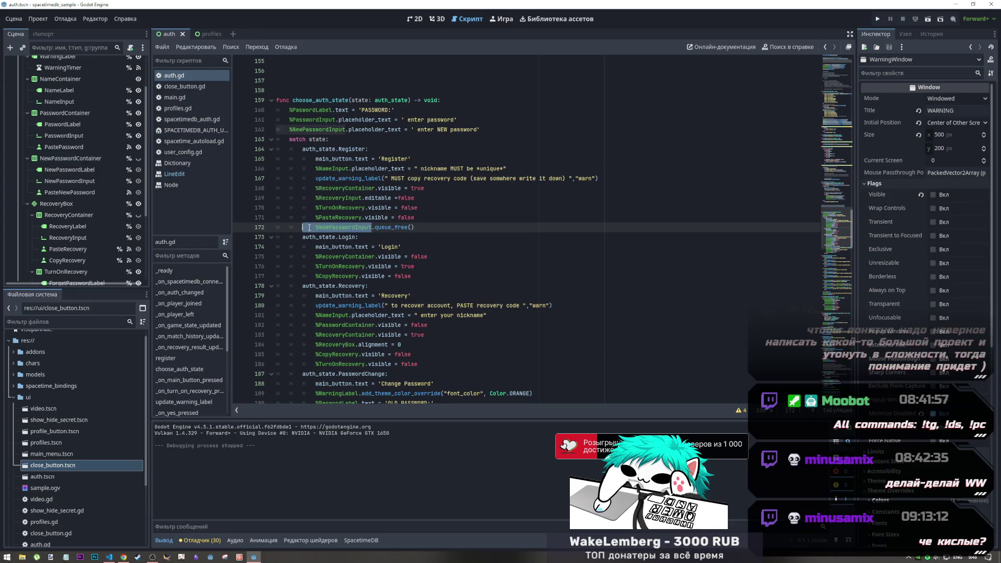
pyautogui.press('BackSpace')
pyautogui.moveTo(68, 158); pyautogui.dragTo(316, 229)
pyautogui.scroll(-1, 403, 268)
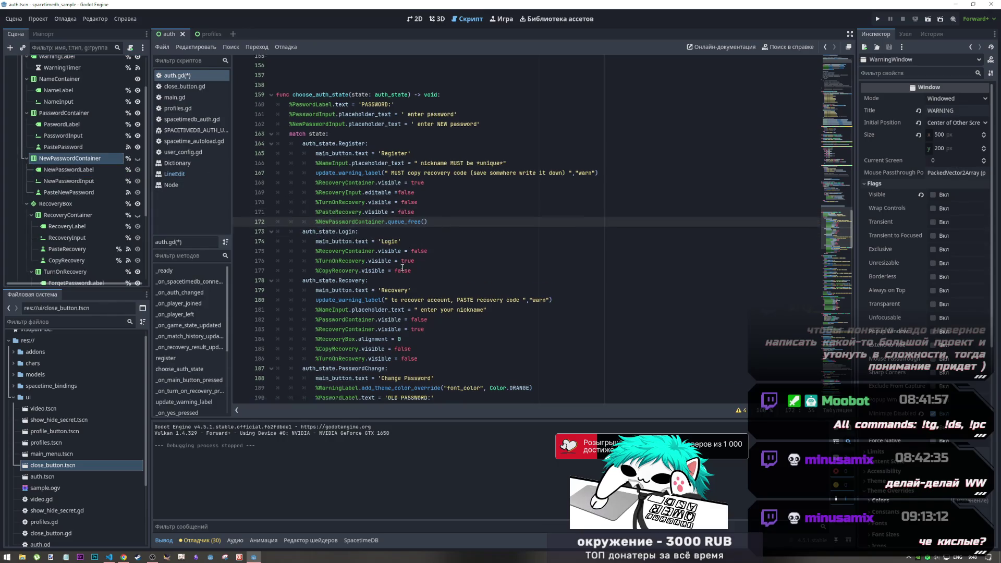
# Save the scene and the auth.gd script
pyautogui.scroll(-20, 403, 268)
pyautogui.hotkey('ctrl', 's')
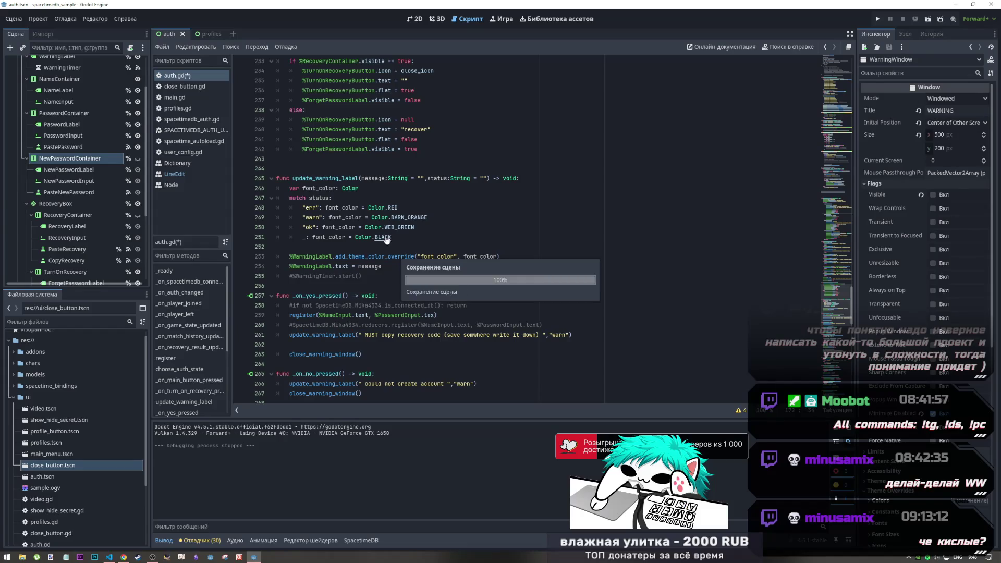
pyautogui.scroll(-8, 394, 204)
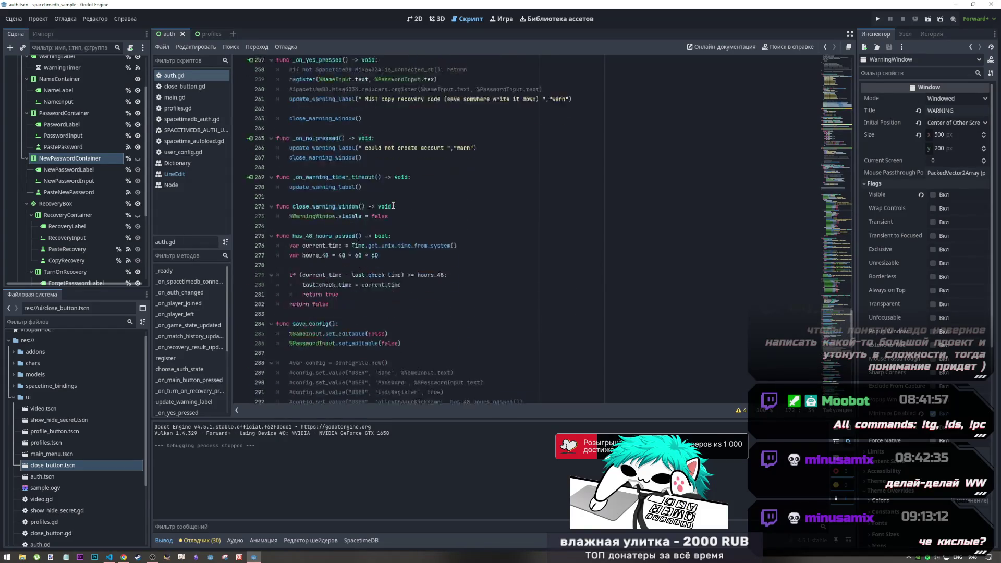
pyautogui.scroll(20, 393, 206)
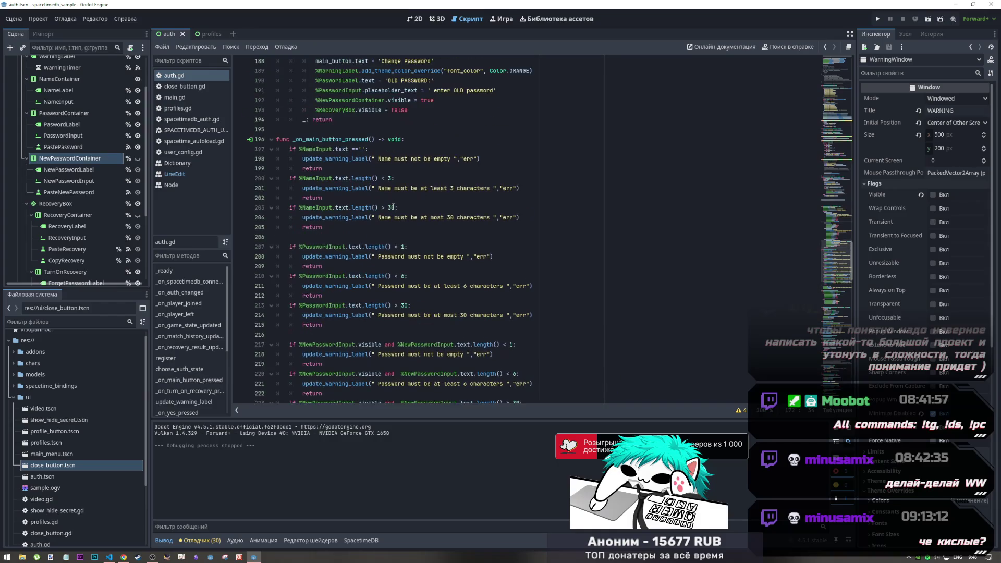
pyautogui.scroll(-2, 393, 207)
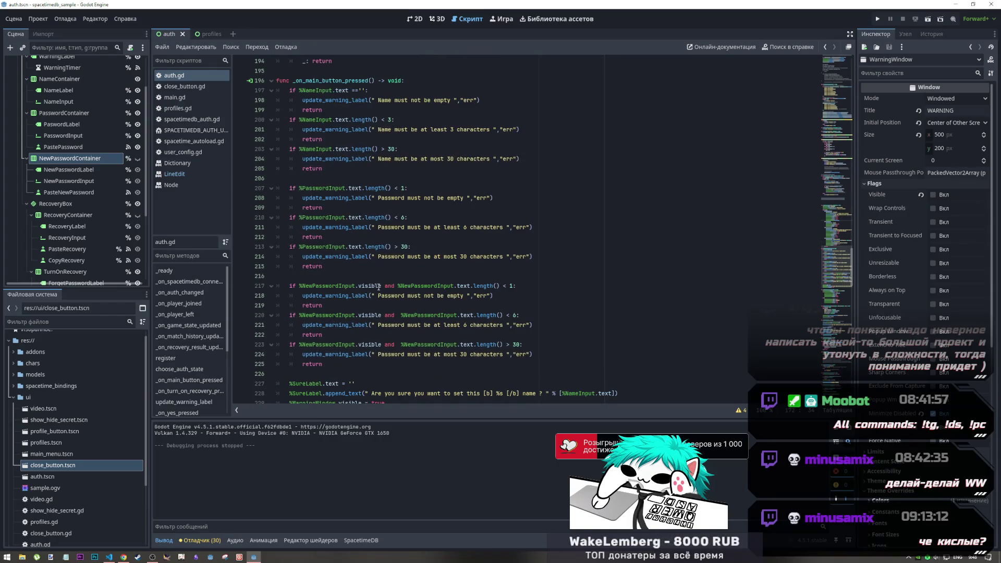
# Remove '.visible' from all three NewPasswordInput checks and run the project
pyautogui.doubleClick(383, 286)
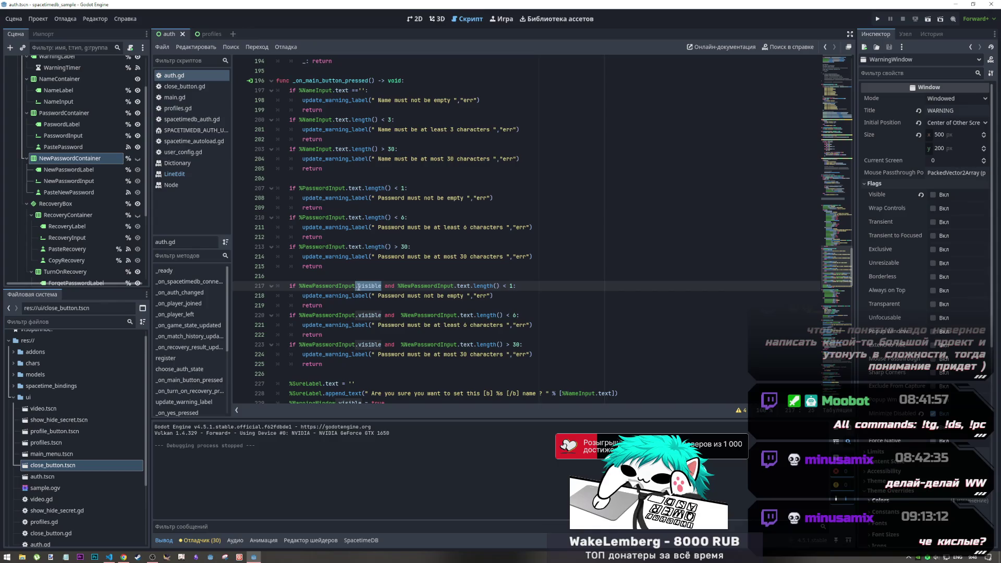
pyautogui.hotkey('ctrl', 'd')
pyautogui.hotkey('ctrl', 'd')
pyautogui.press('BackSpace')
pyautogui.press('BackSpace')
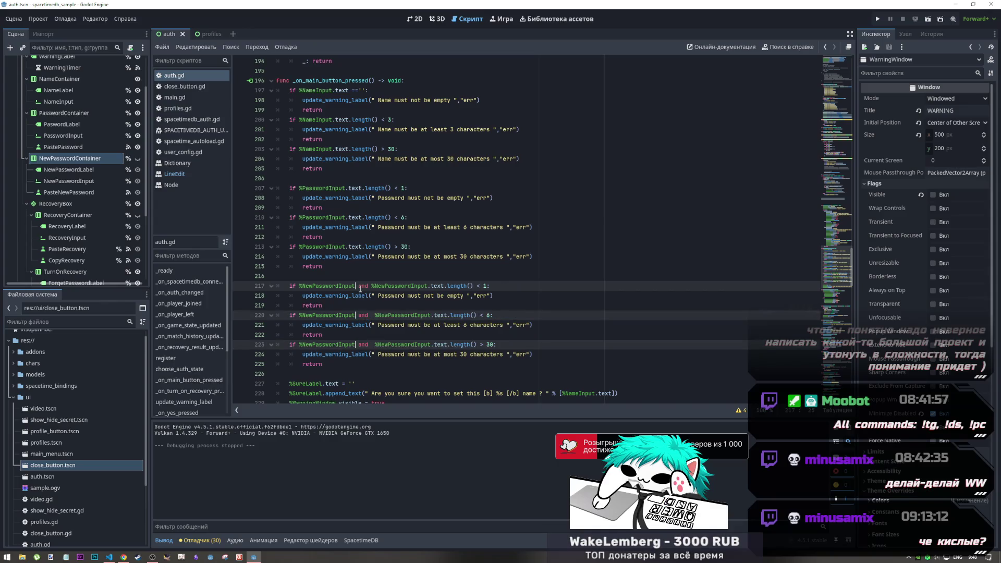
pyautogui.press('Escape')
pyautogui.press('Up')
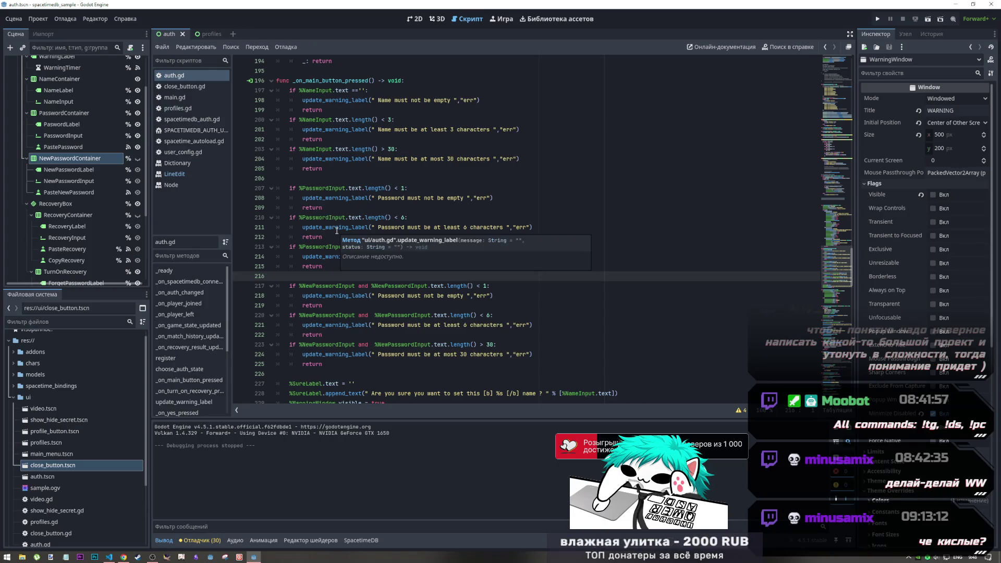
pyautogui.click(447, 315)
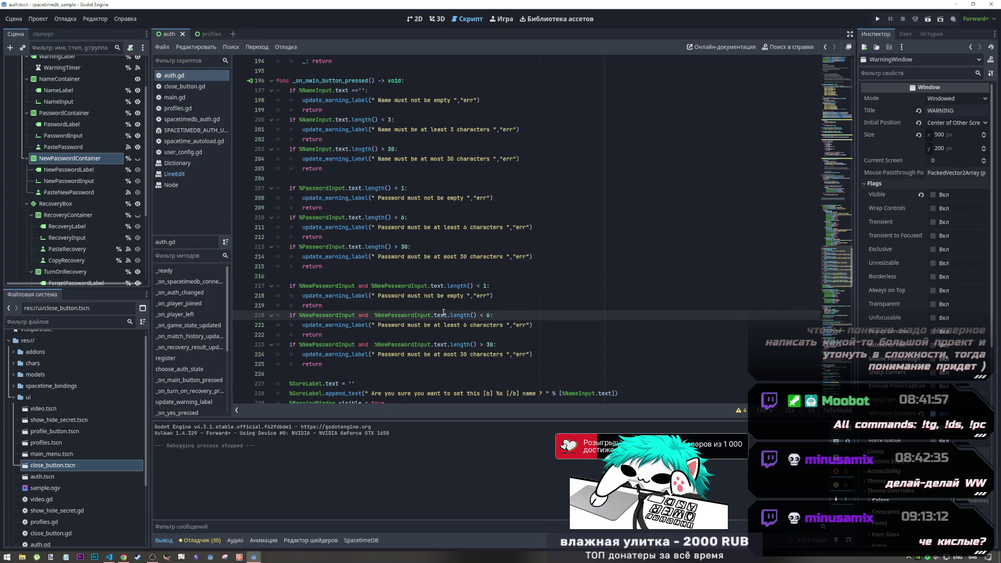
pyautogui.click(878, 19)
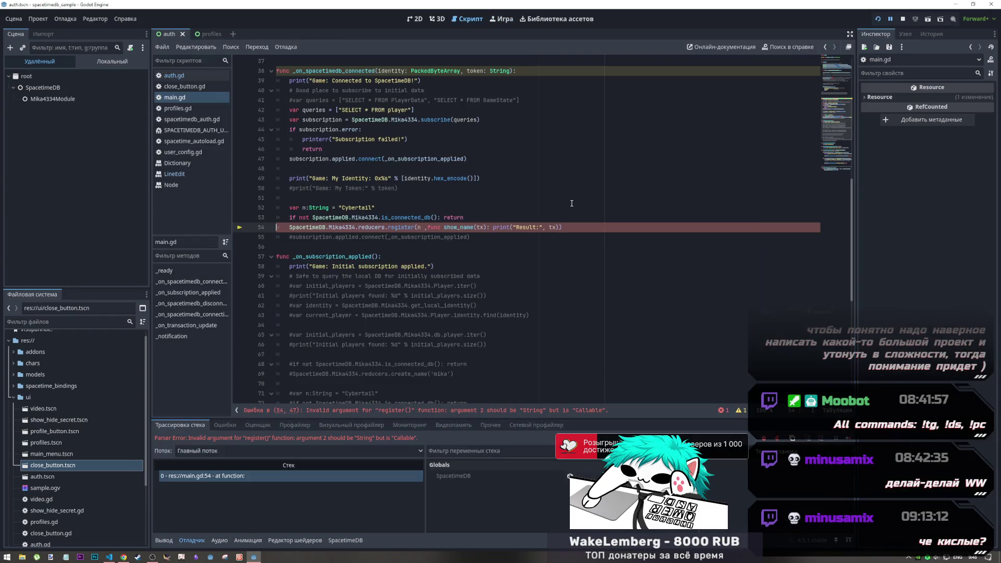
# Stop the running game, return to auth.gd, and run the project again
pyautogui.click(903, 19)
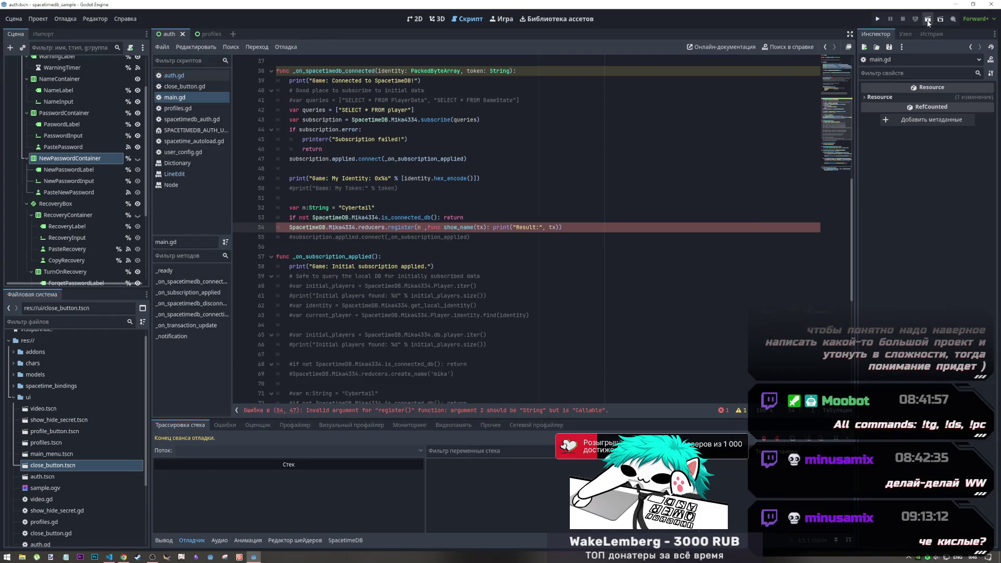
pyautogui.click(174, 76)
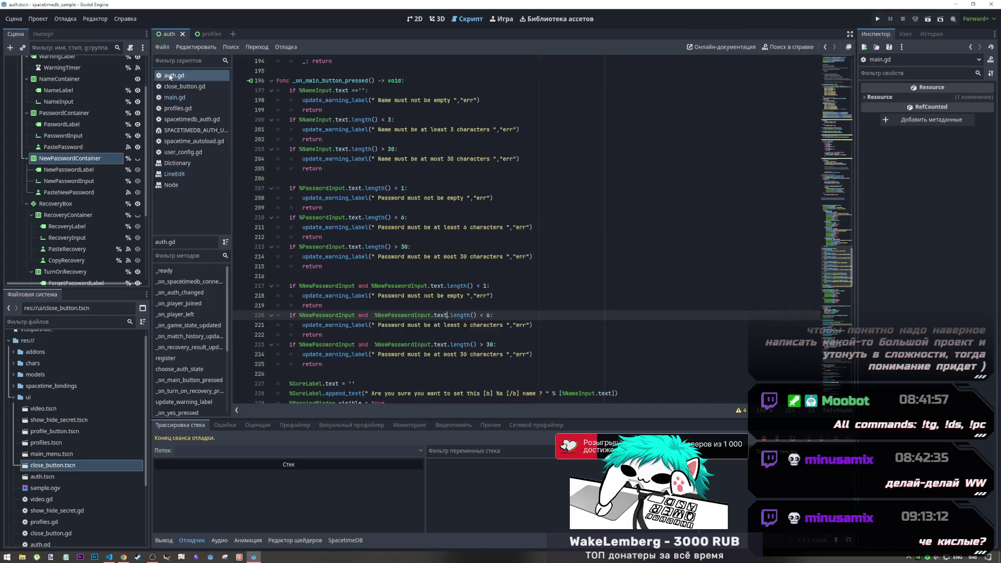
pyautogui.click(877, 19)
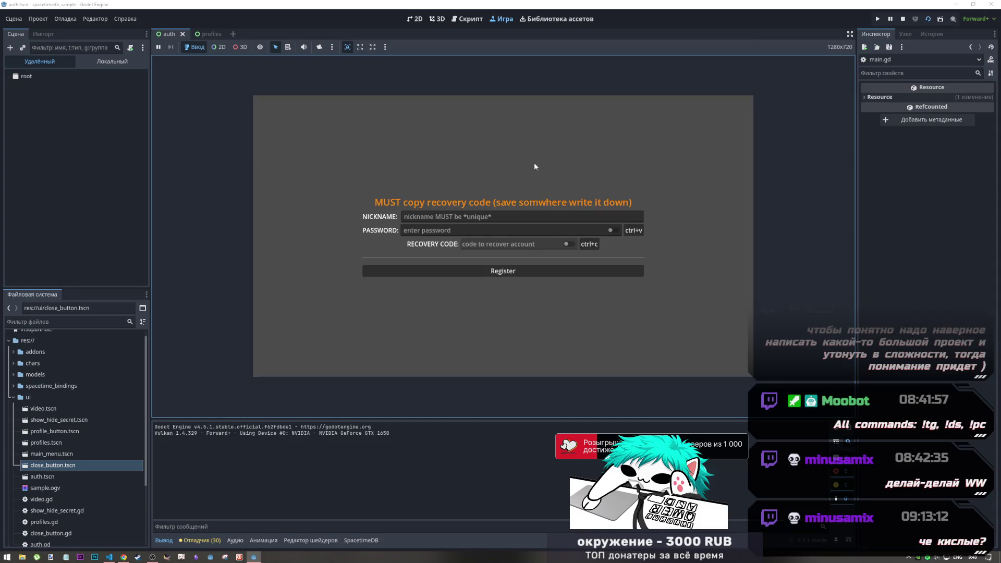
# Register with nickname 123 and a test password, confirming the nickname
pyautogui.click(473, 217)
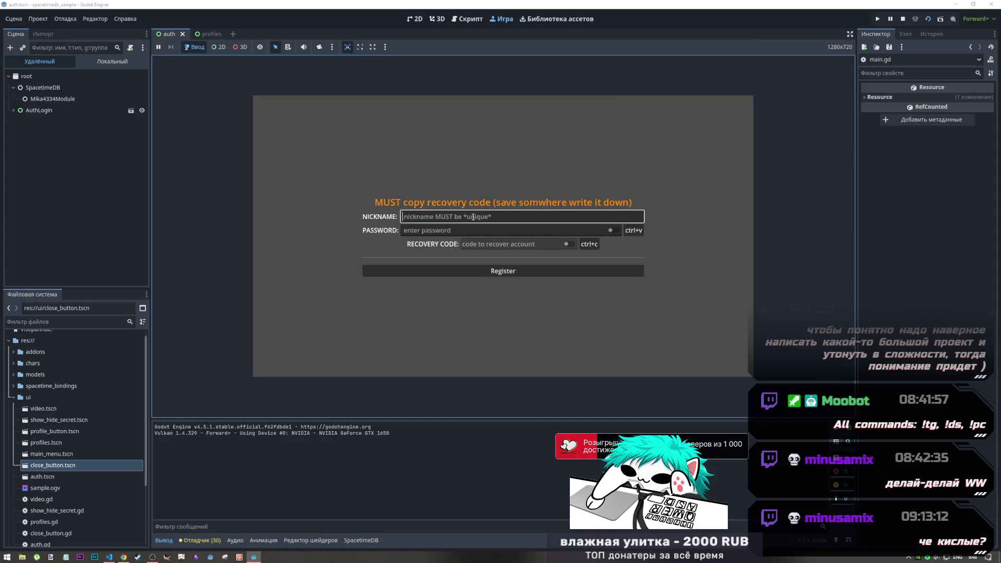
pyautogui.write('123')
pyautogui.click(451, 231)
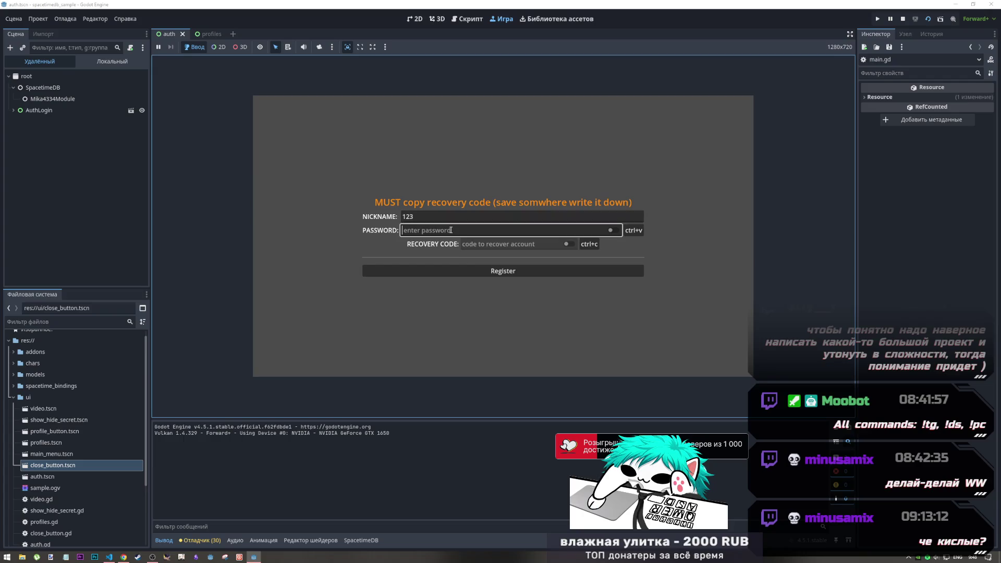
pyautogui.write('123456')
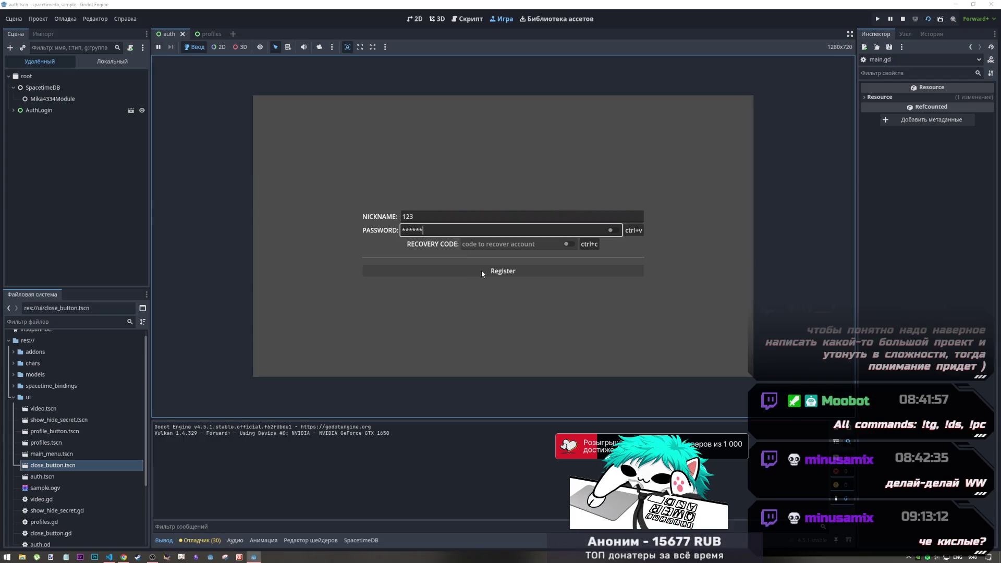
pyautogui.click(482, 273)
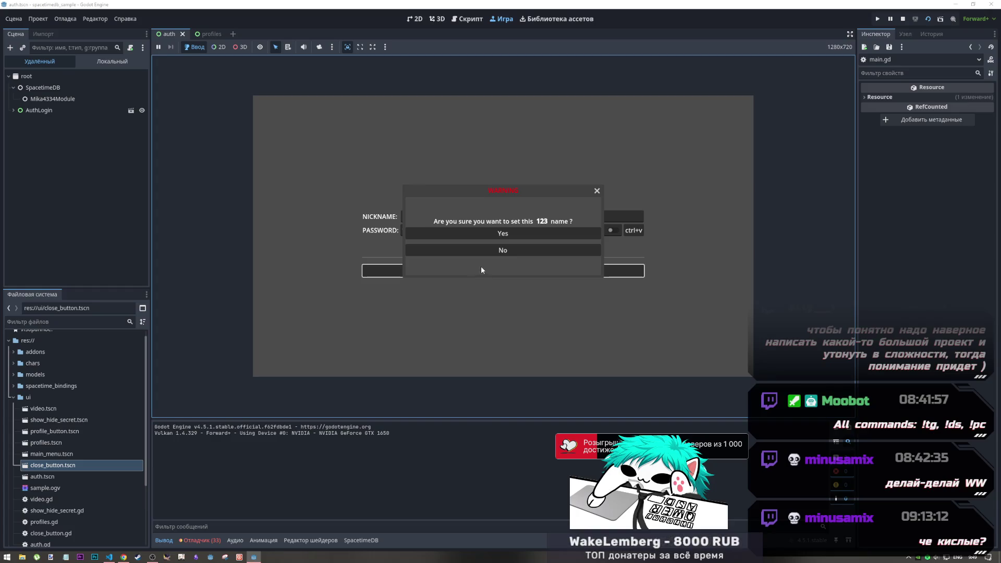
pyautogui.click(539, 235)
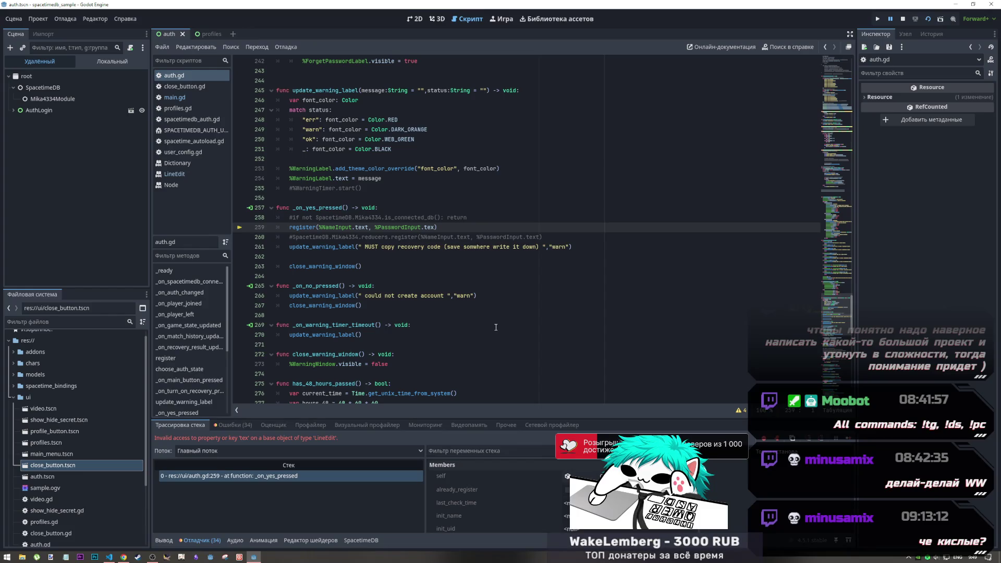
# Correct 'tex' to 'text' in line 259's register call and save auth.gd
pyautogui.scroll(20, 496, 326)
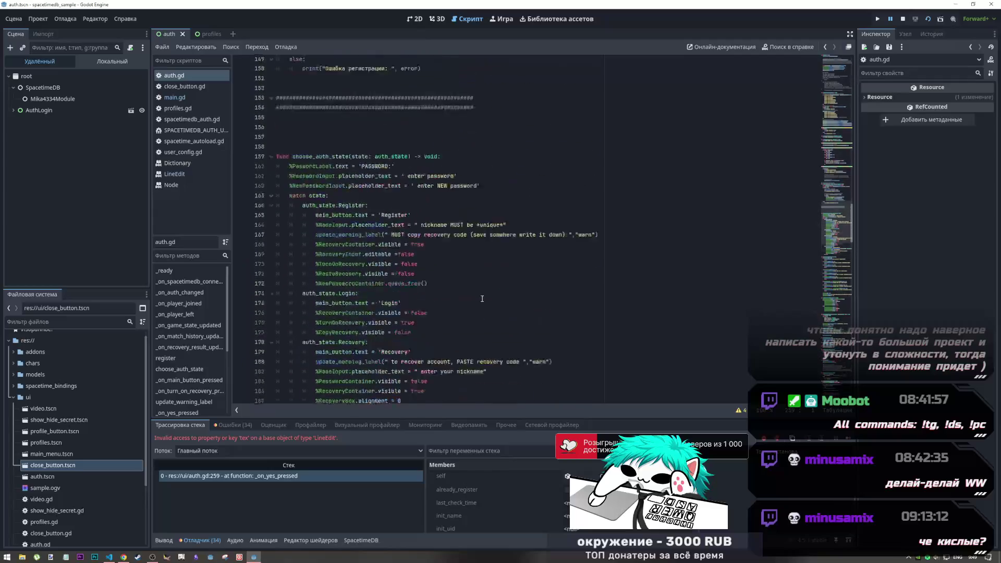
pyautogui.scroll(10, 482, 299)
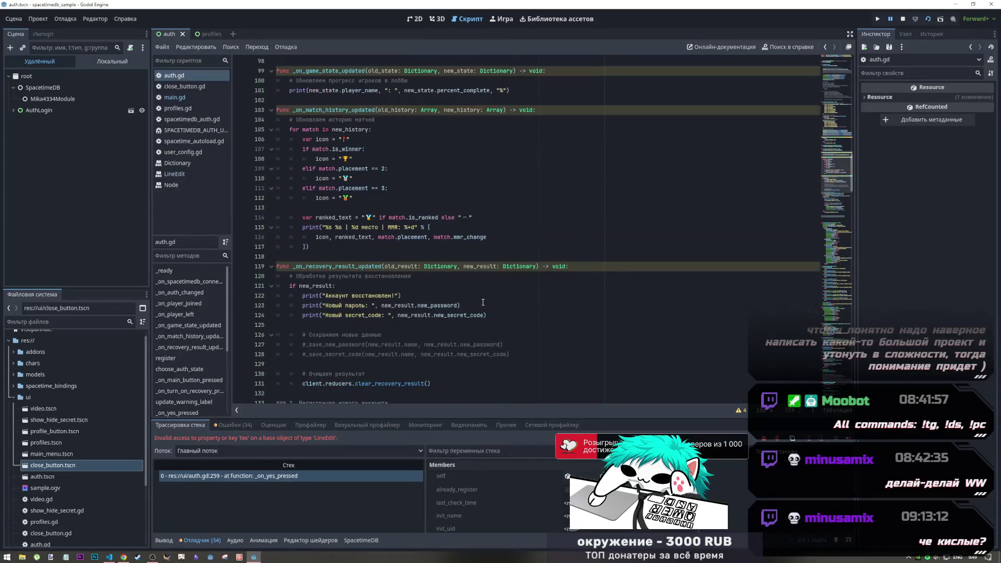
pyautogui.scroll(8, 483, 303)
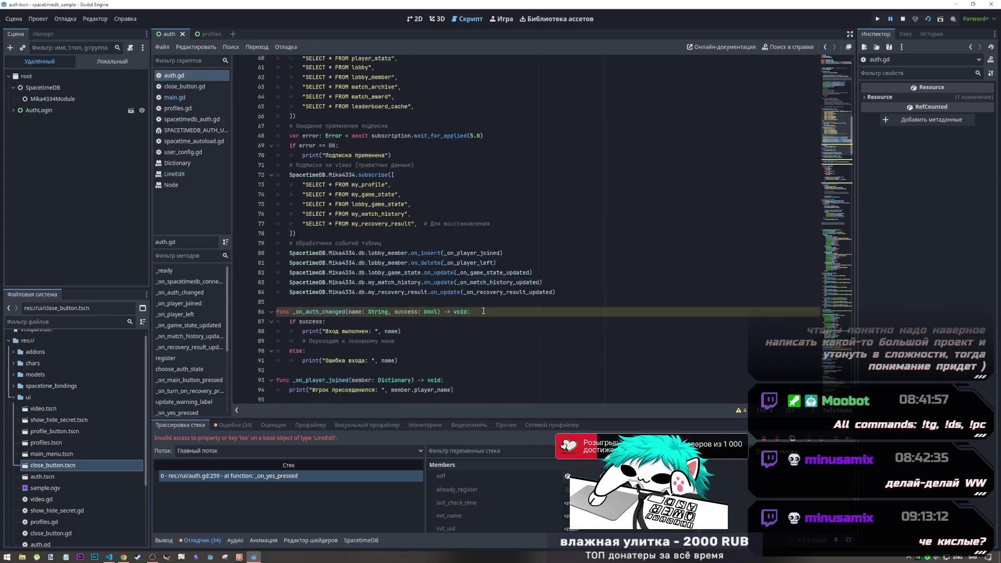
pyautogui.scroll(-17, 483, 311)
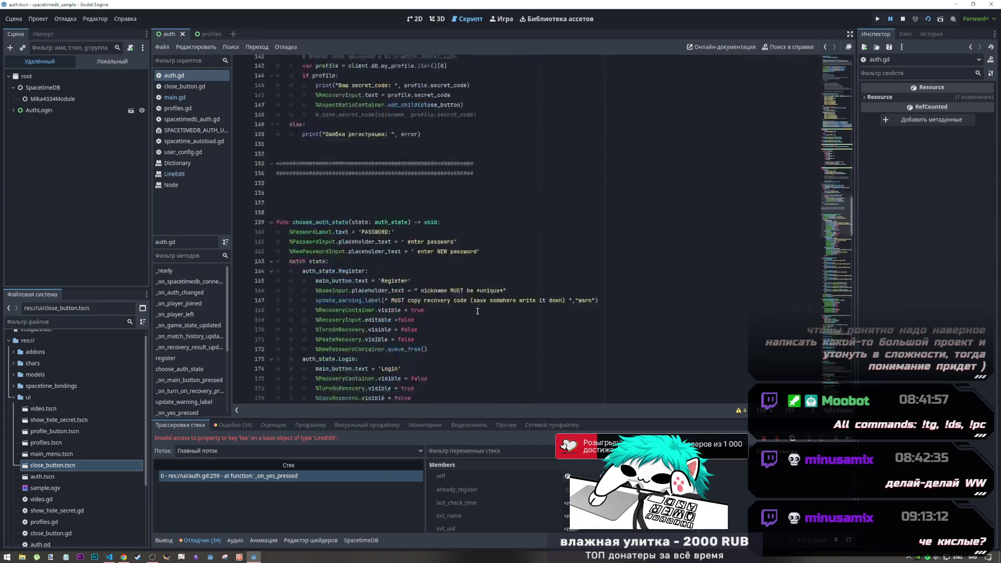
pyautogui.scroll(5, 477, 311)
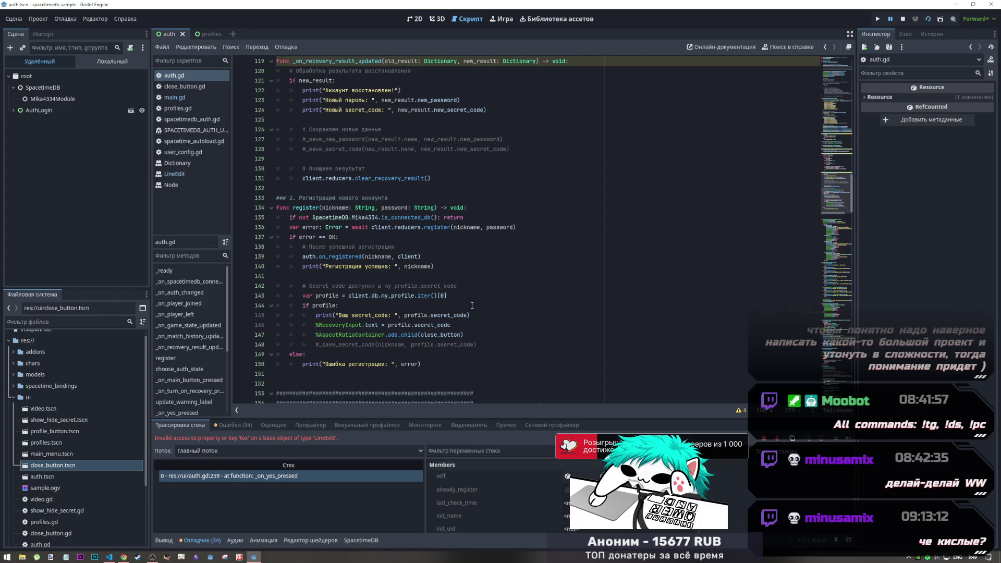
pyautogui.scroll(-16, 472, 305)
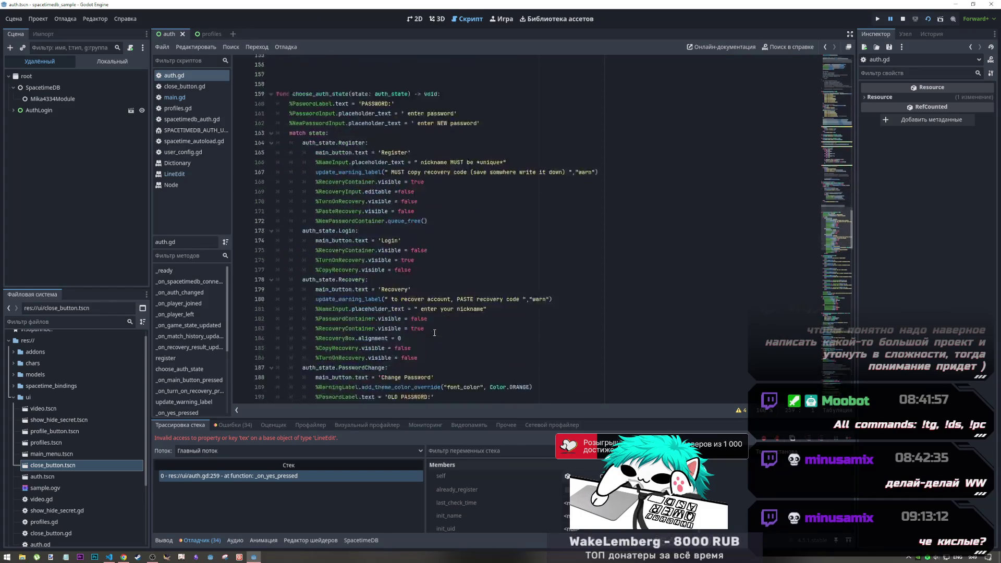
pyautogui.scroll(-8, 423, 324)
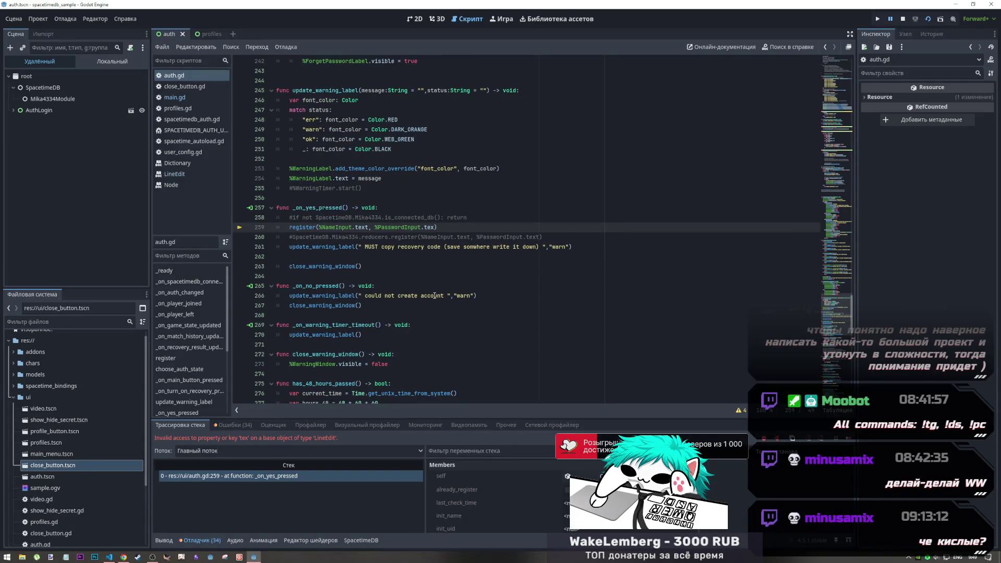
pyautogui.click(437, 227)
pyautogui.write('t')
pyautogui.hotkey('ctrl', 's')
pyautogui.click(460, 232)
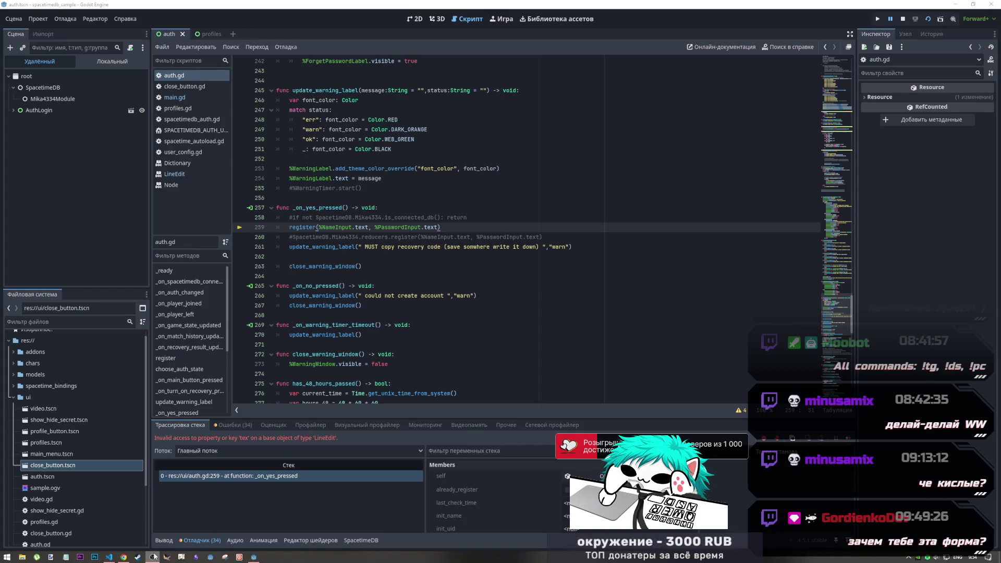
pyautogui.click(109, 557)
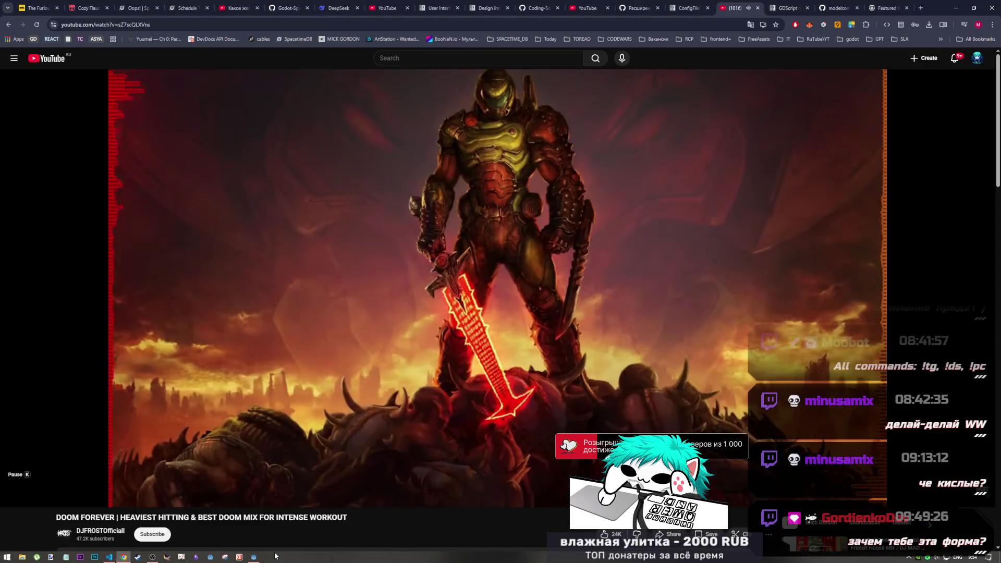
pyautogui.click(255, 558)
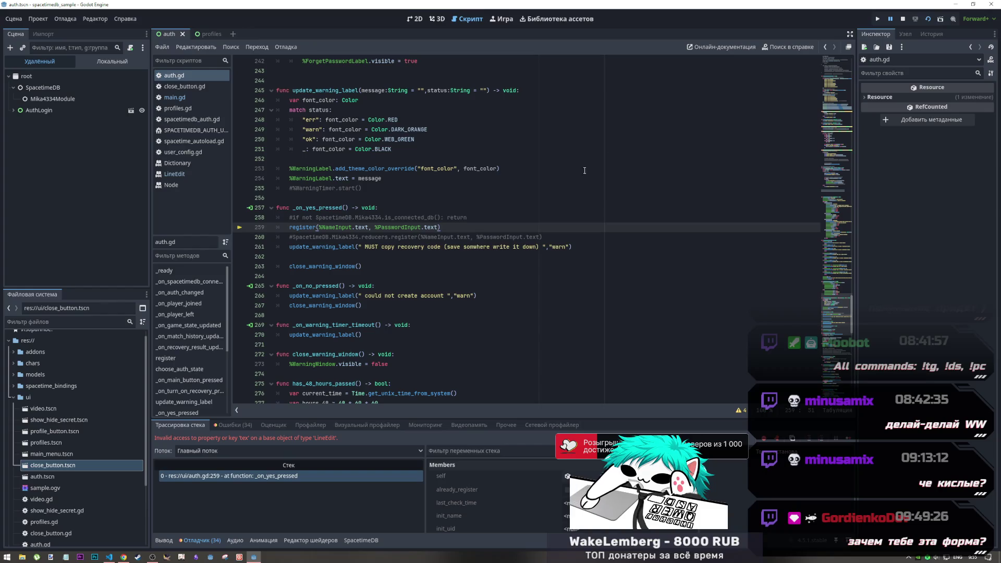
# Relaunch the game and register nickname 123 with a test password, confirming the name
pyautogui.click(480, 219)
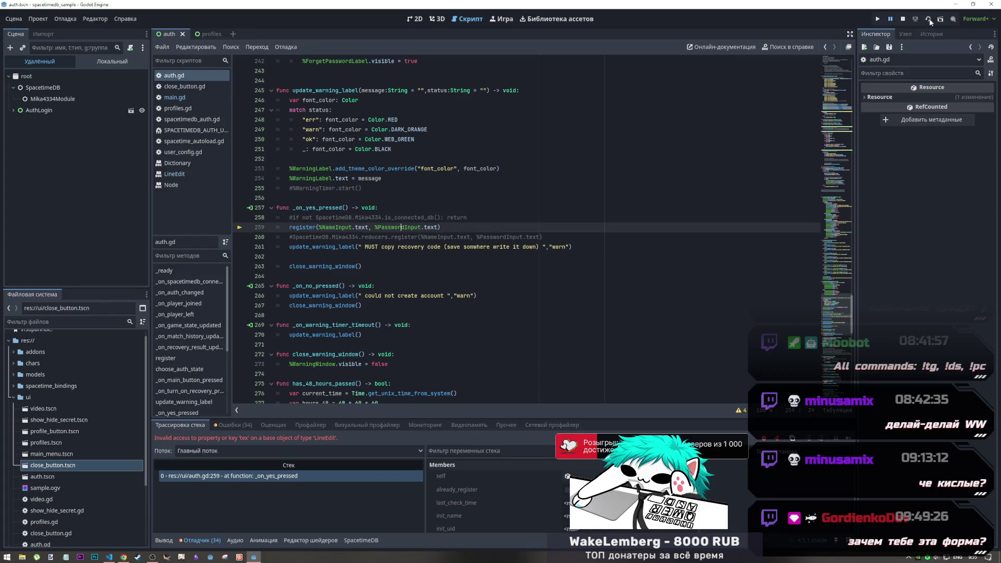
pyautogui.click(929, 18)
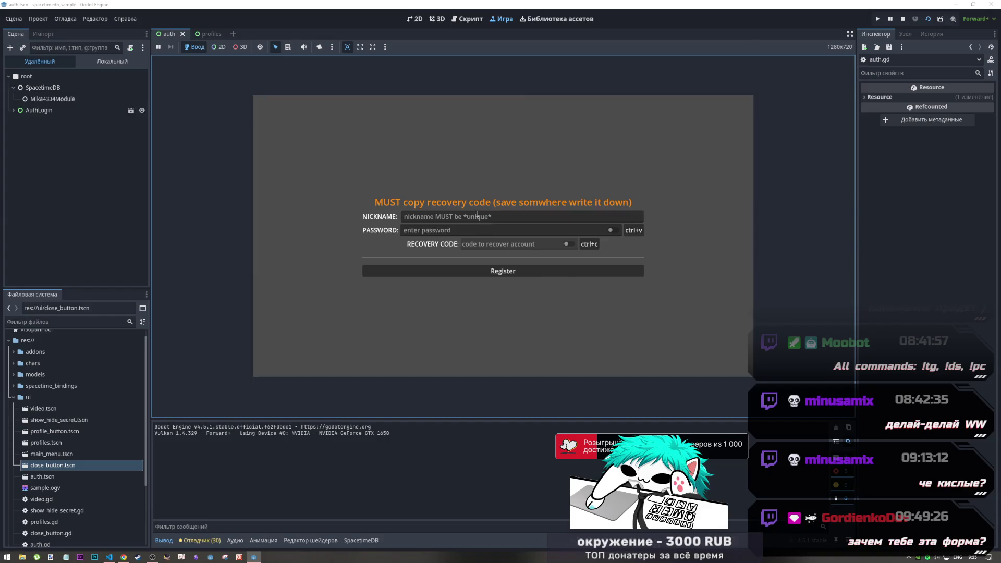
pyautogui.click(478, 222)
pyautogui.press('Tab')
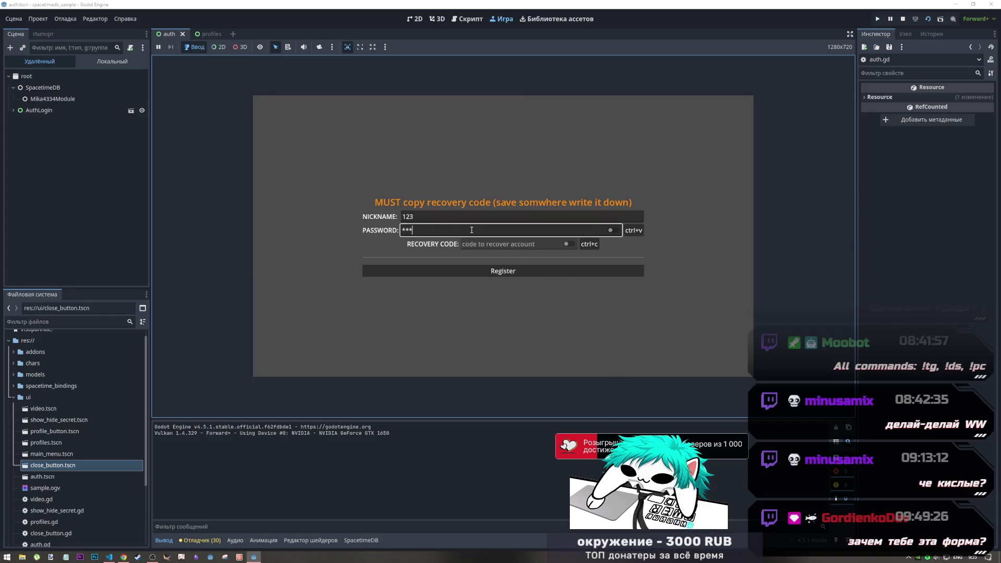
pyautogui.click(555, 271)
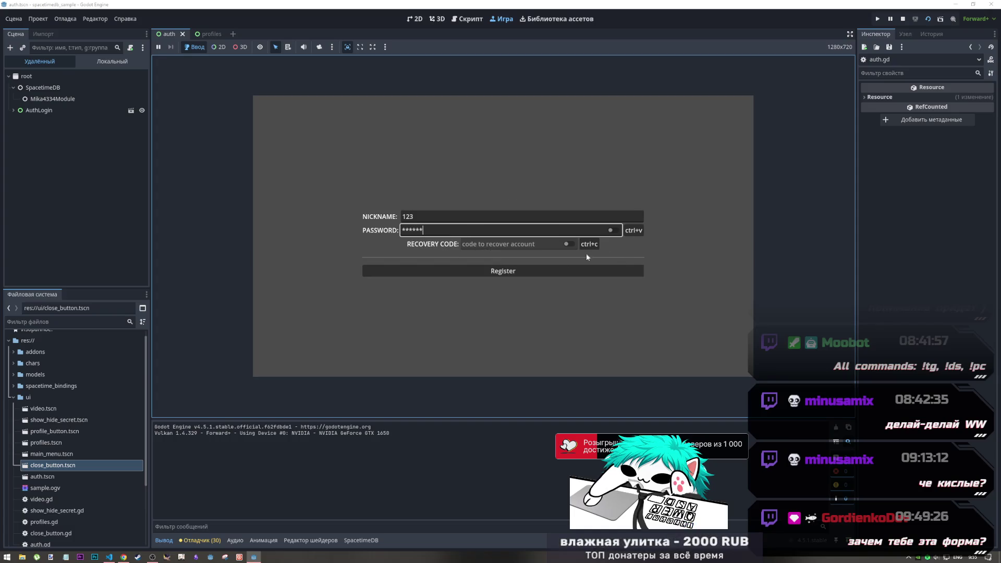
pyautogui.click(491, 271)
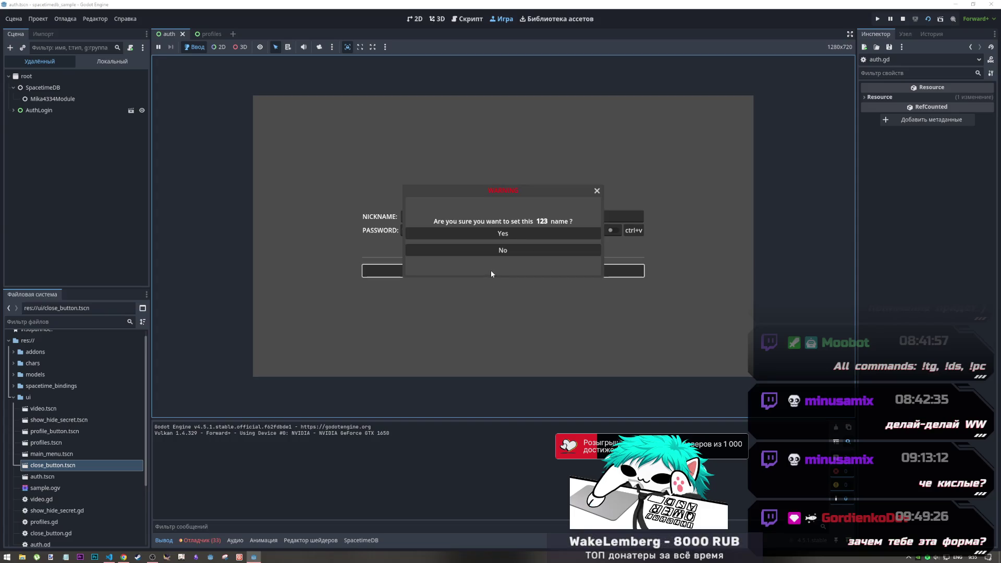
pyautogui.click(509, 235)
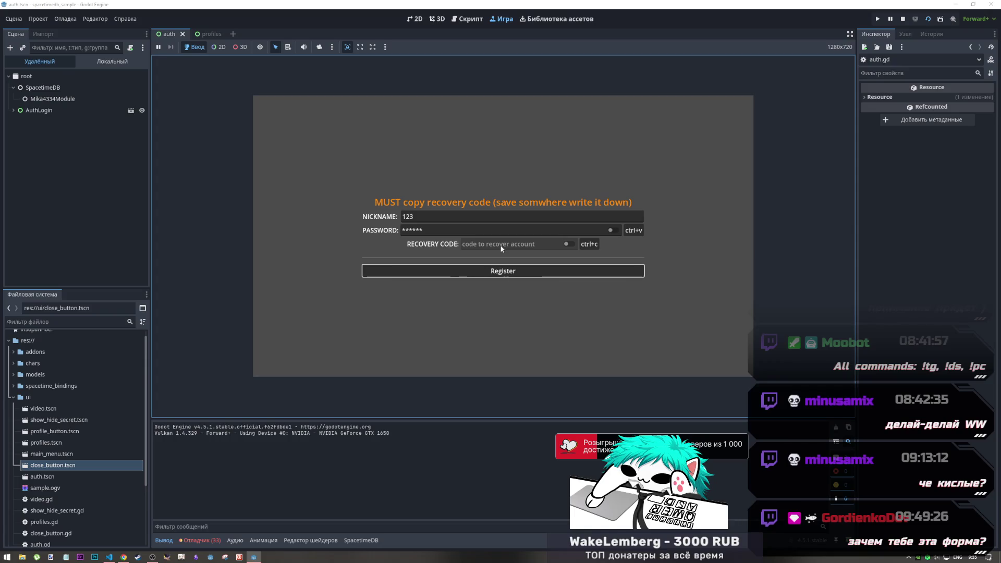
pyautogui.click(201, 541)
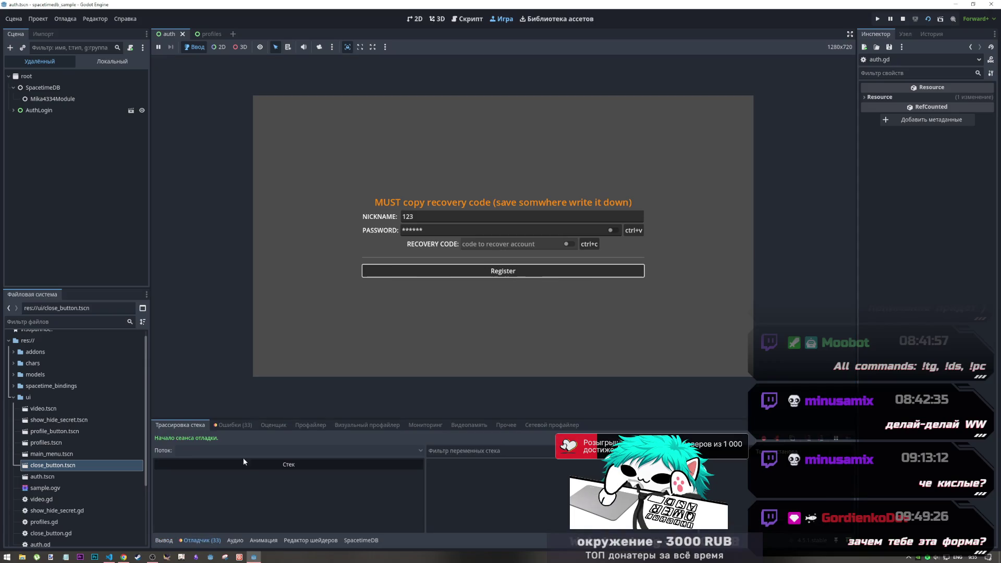
# Inspect auth.gd's NewPasswordInput 'Node not found' errors in the Errors tab, then return to Output
pyautogui.click(236, 426)
pyautogui.scroll(-10, 498, 474)
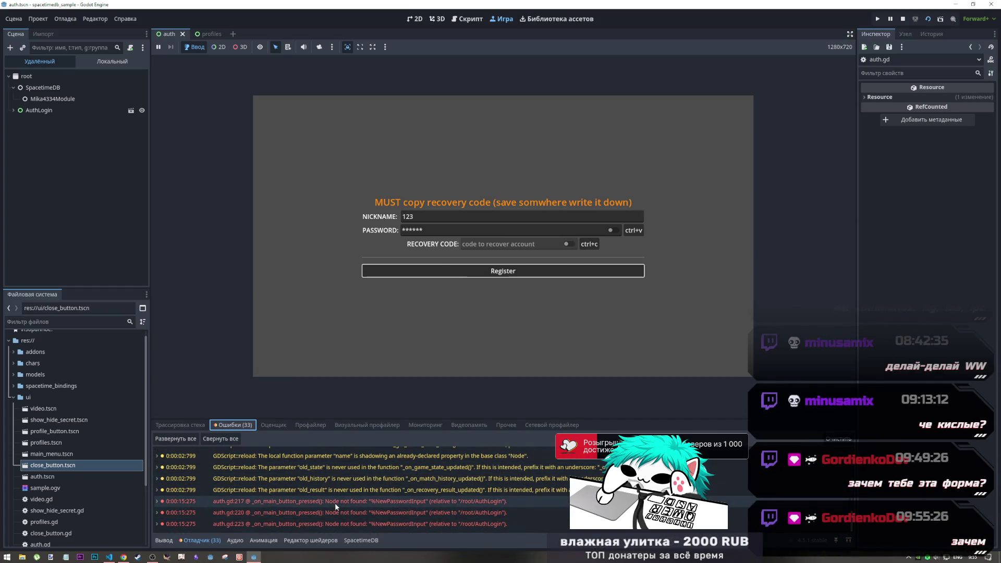
pyautogui.moveTo(335, 506)
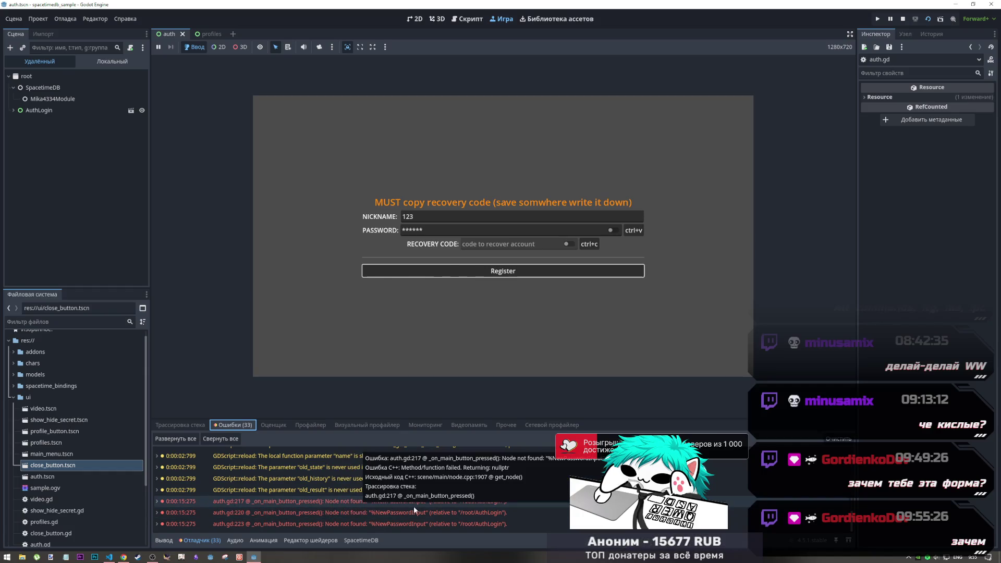
pyautogui.moveTo(420, 516)
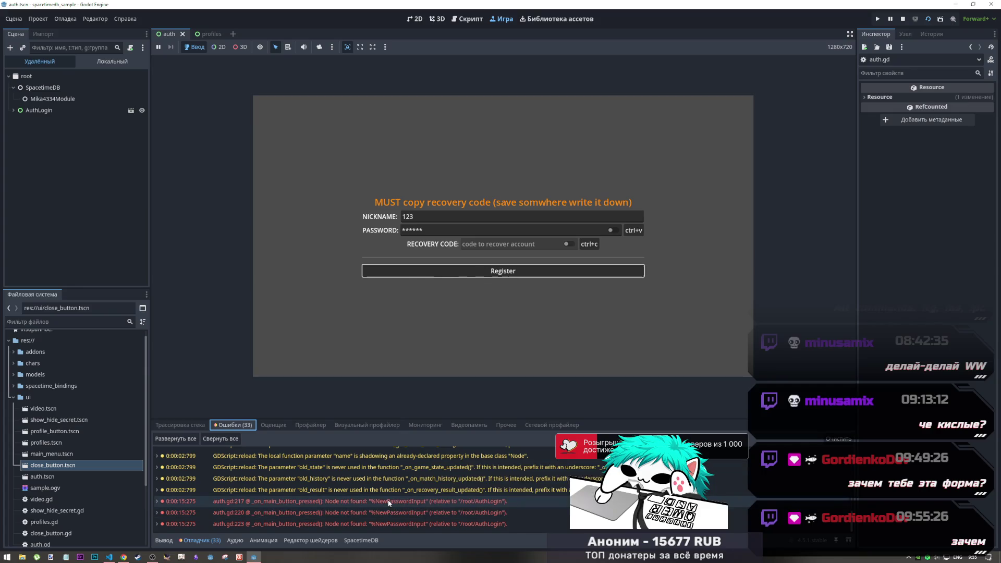
pyautogui.moveTo(388, 504)
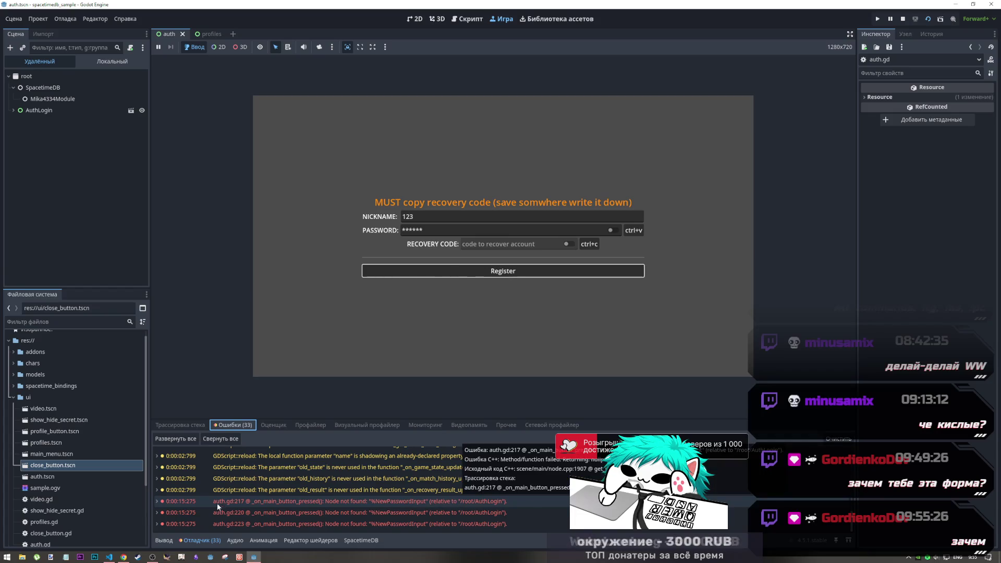
pyautogui.click(165, 540)
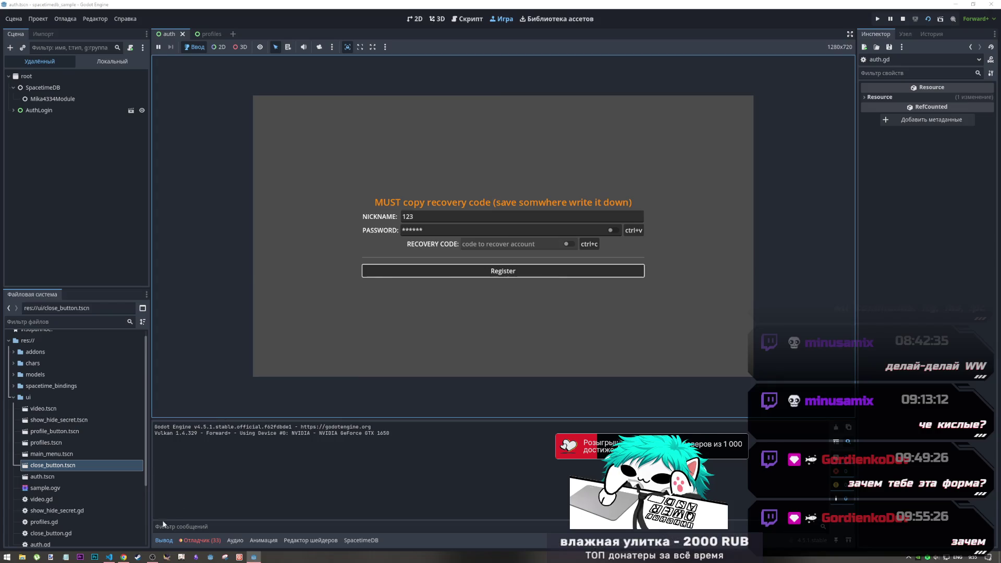
pyautogui.click(113, 558)
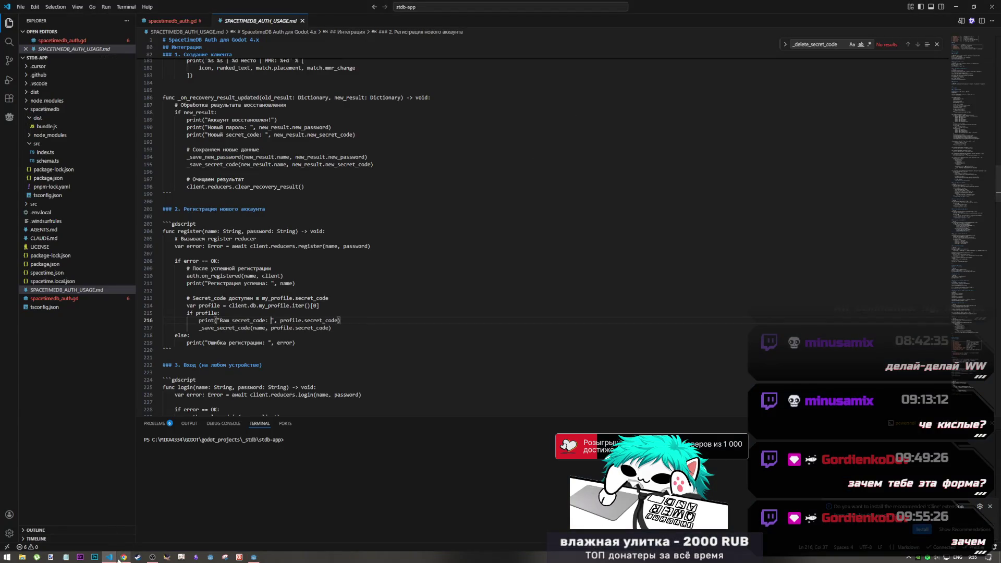
# Reload the browser page that showed the 500 error
pyautogui.click(124, 557)
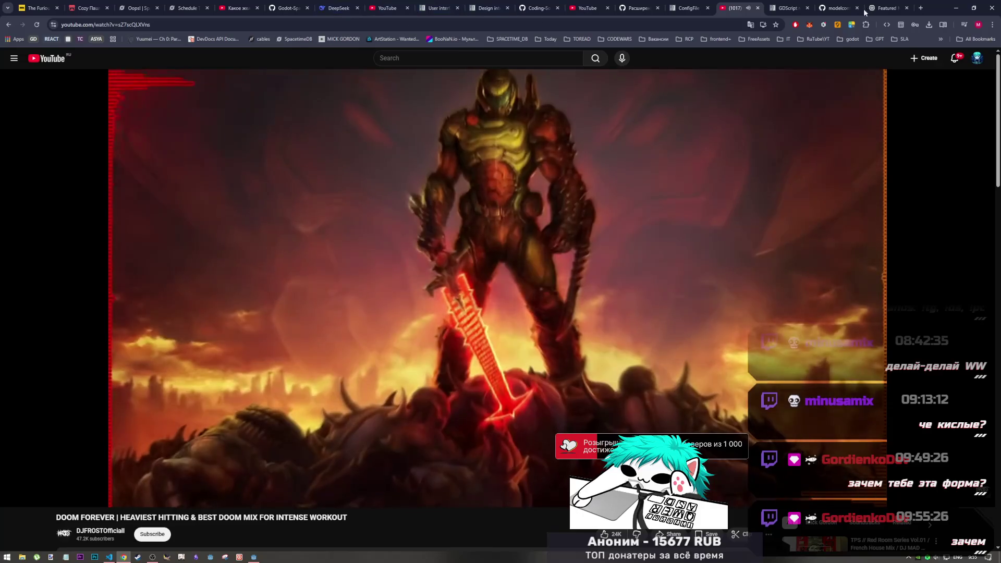
pyautogui.click(191, 4)
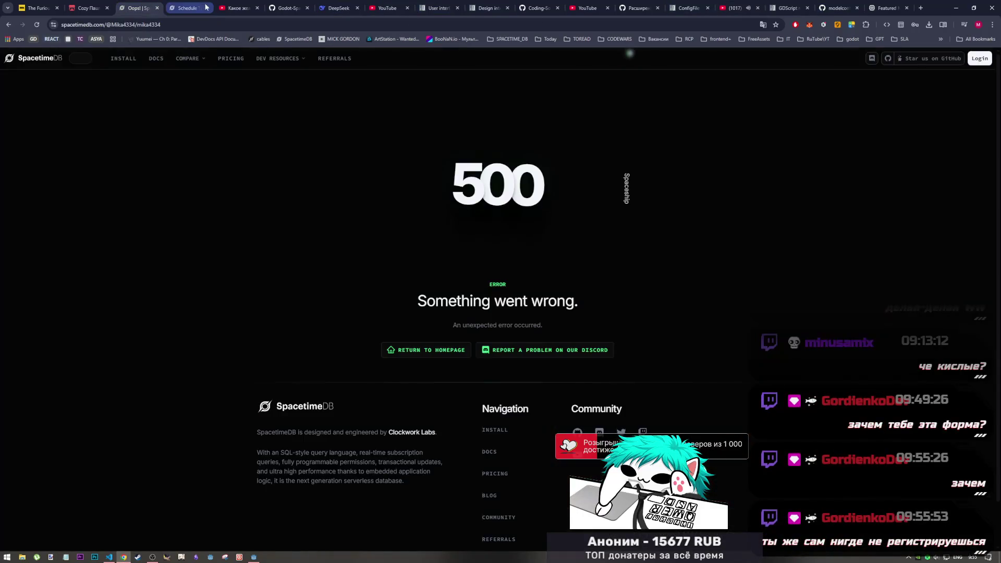
pyautogui.click(137, 7)
pyautogui.press('F5')
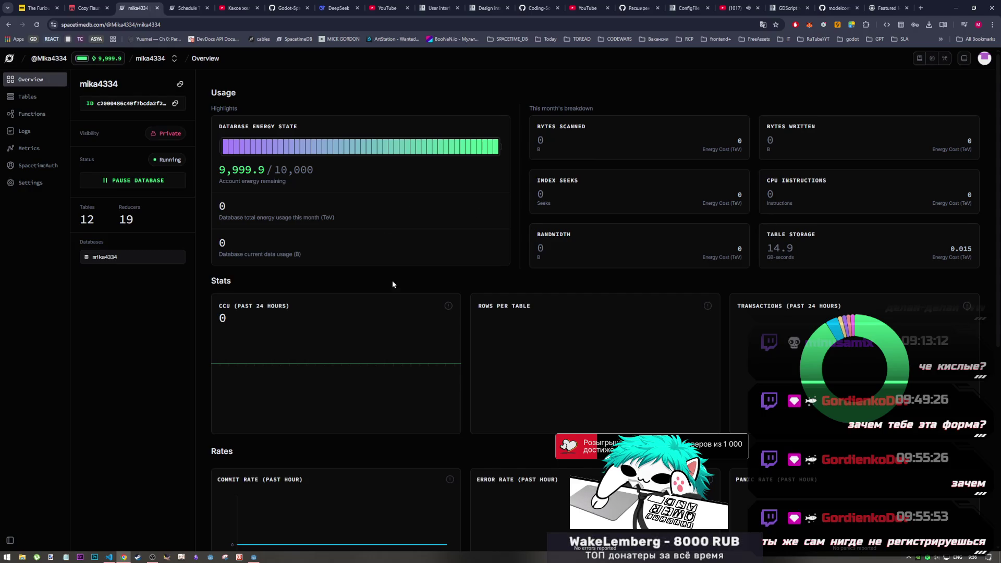
pyautogui.click(151, 557)
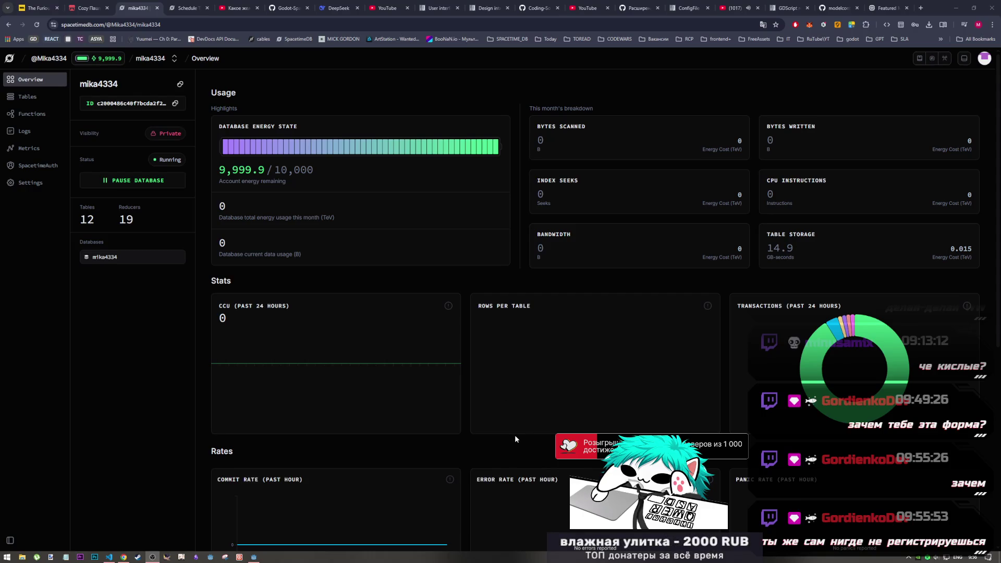
pyautogui.click(109, 557)
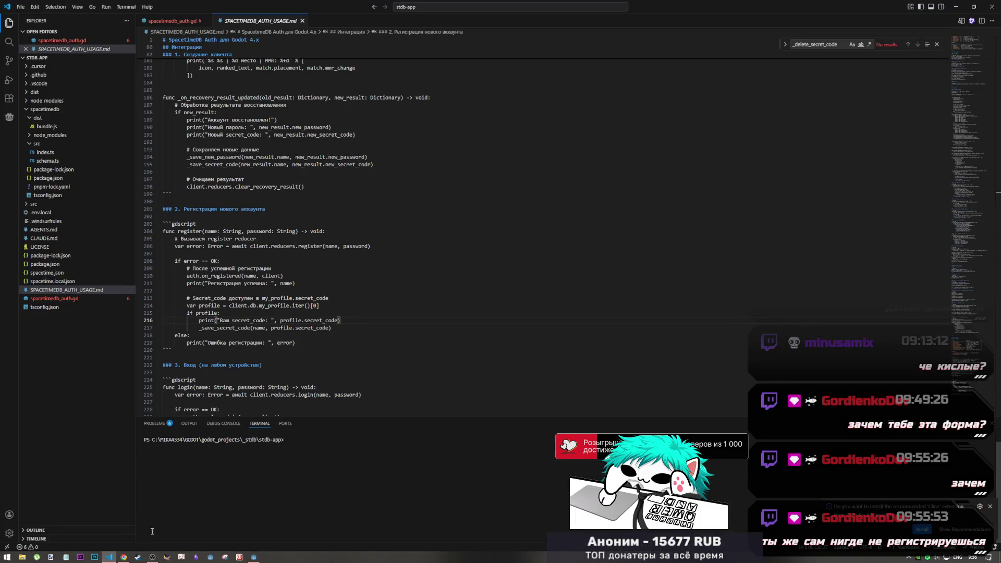
# Open the mika4334 player and credentials tables and confirm both have 0 rows
pyautogui.hotkey('alt', 'Tab')
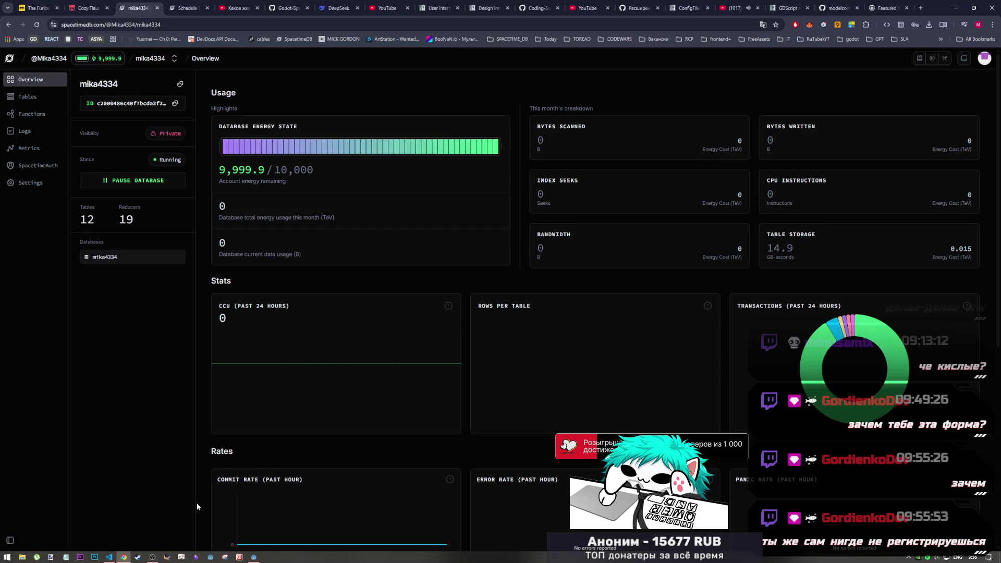
pyautogui.click(44, 103)
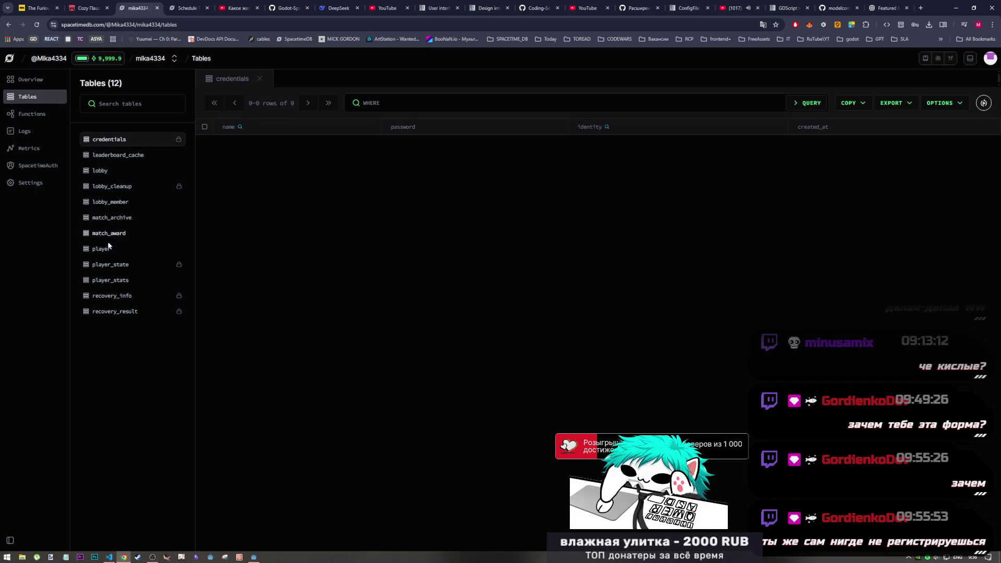
pyautogui.click(167, 248)
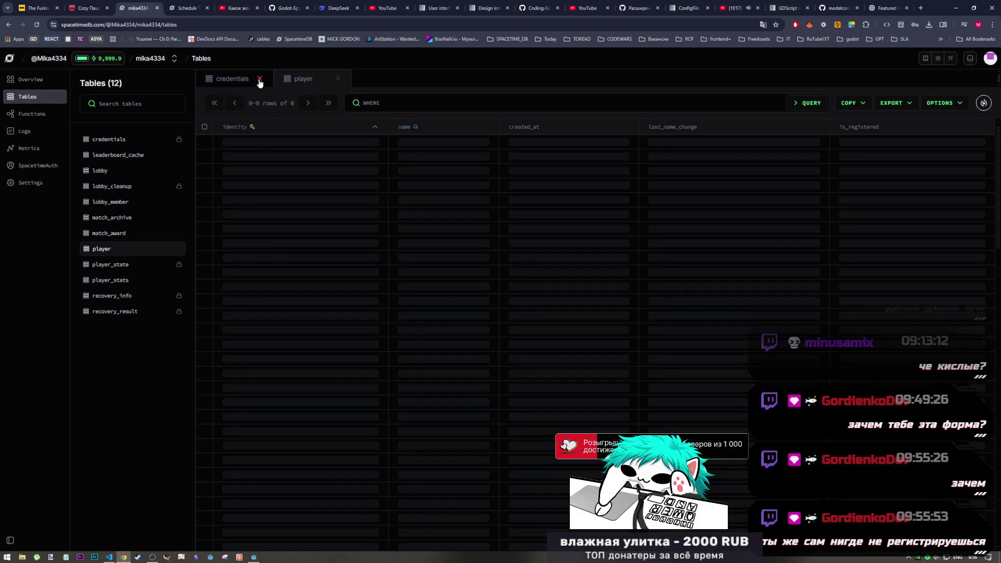
pyautogui.click(259, 79)
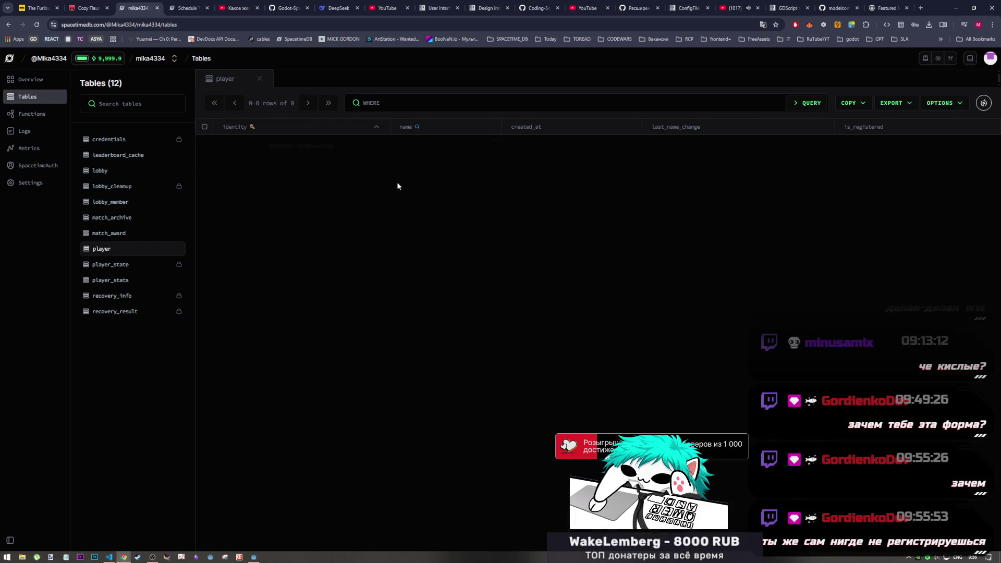
pyautogui.click(138, 140)
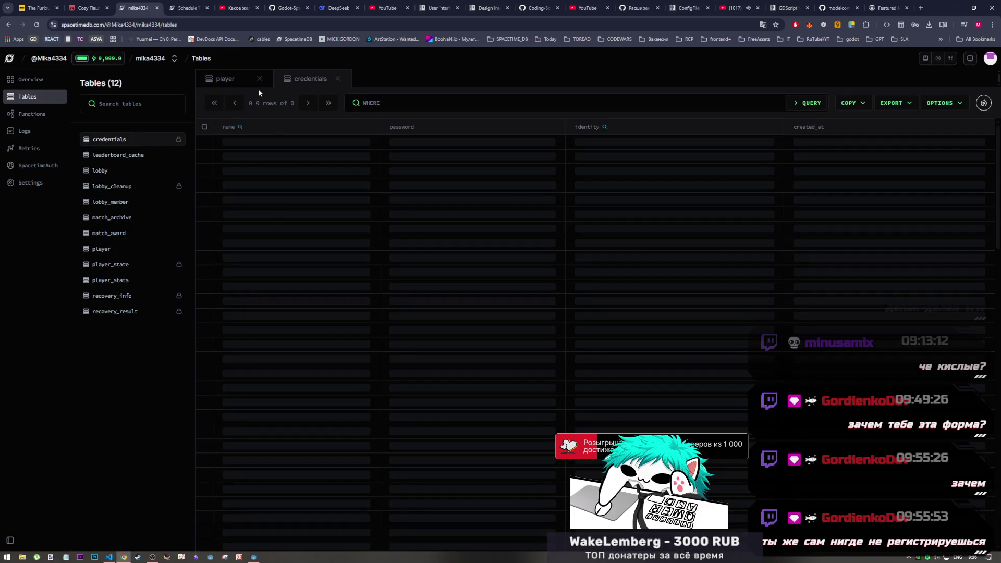
pyautogui.click(260, 79)
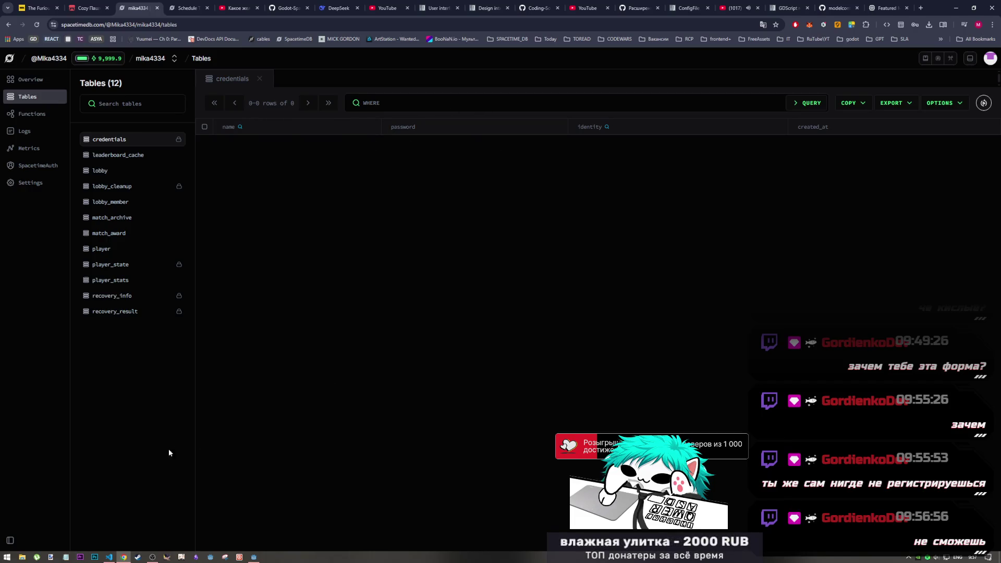
pyautogui.click(109, 556)
pyautogui.click(254, 557)
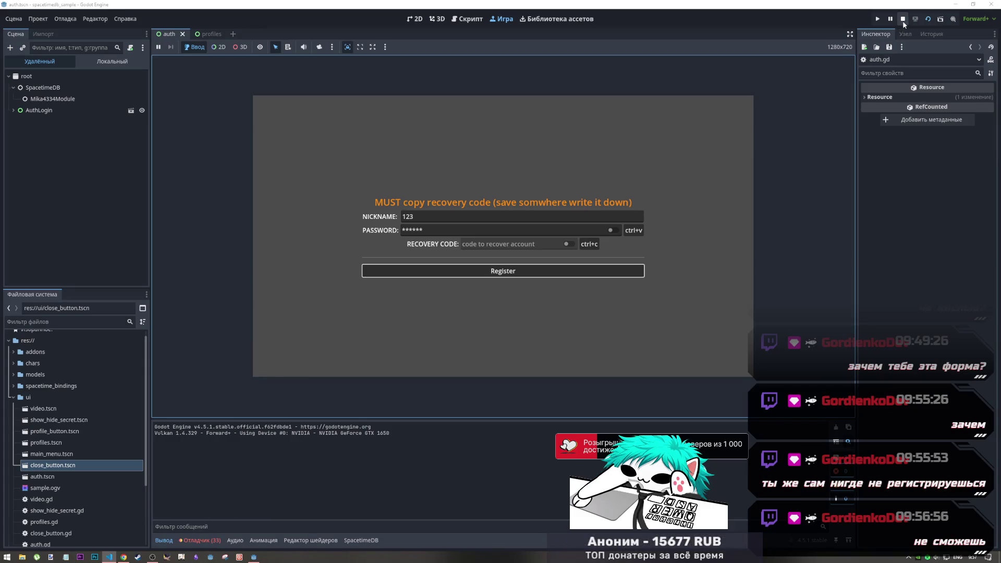
# Submit and confirm nickname 123, then stop the game and return to auth.gd's connection check
pyautogui.click(542, 272)
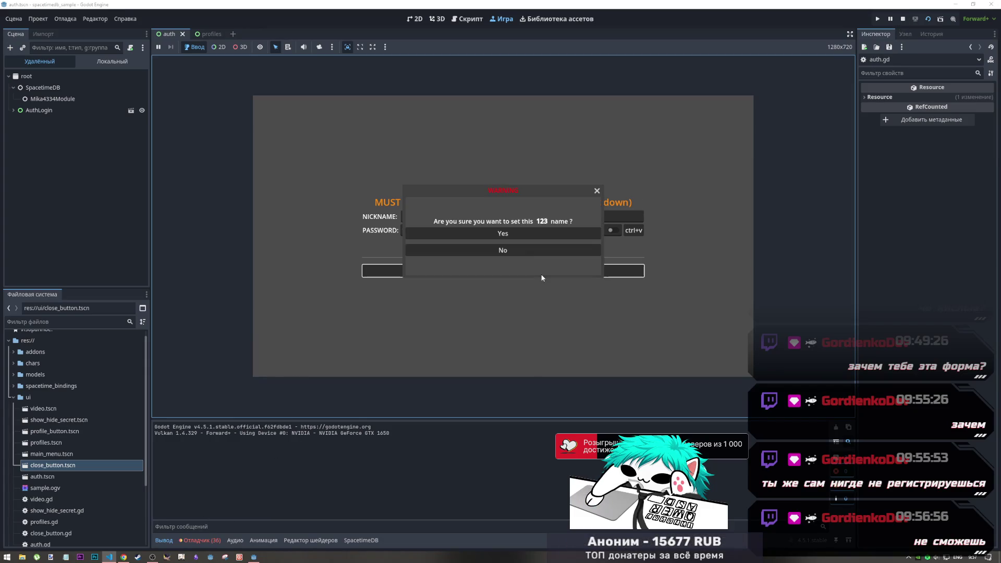
pyautogui.click(549, 235)
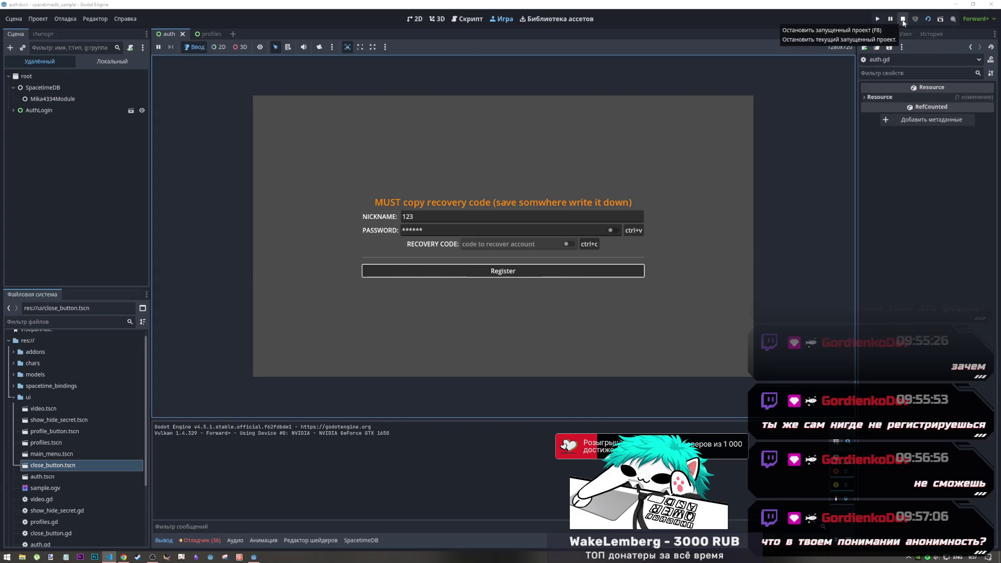
pyautogui.click(903, 21)
pyautogui.click(348, 217)
pyautogui.scroll(2, 336, 245)
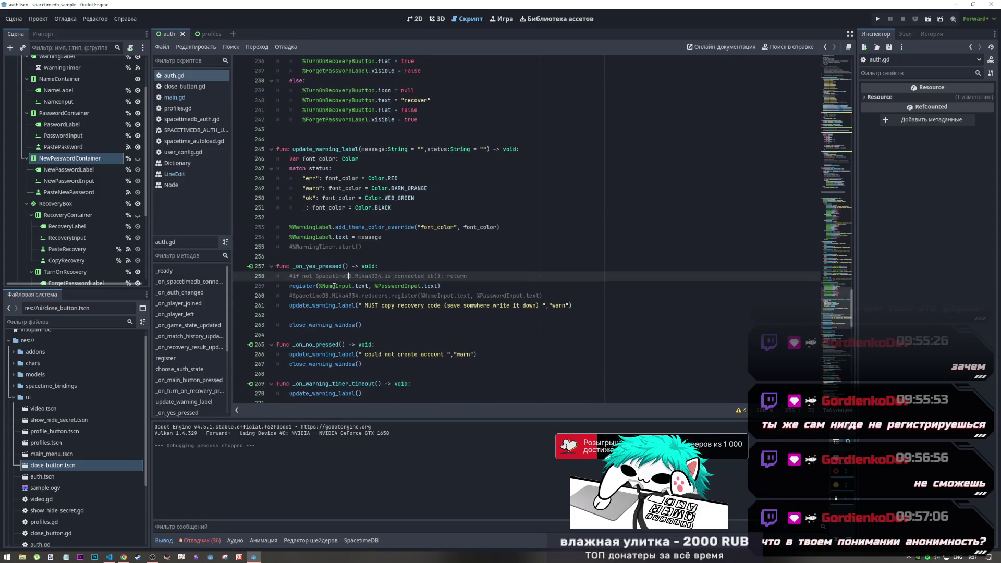
# Find the is_connected_db check at the top of func register in auth.gd
pyautogui.moveTo(299, 286); pyautogui.dragTo(410, 284)
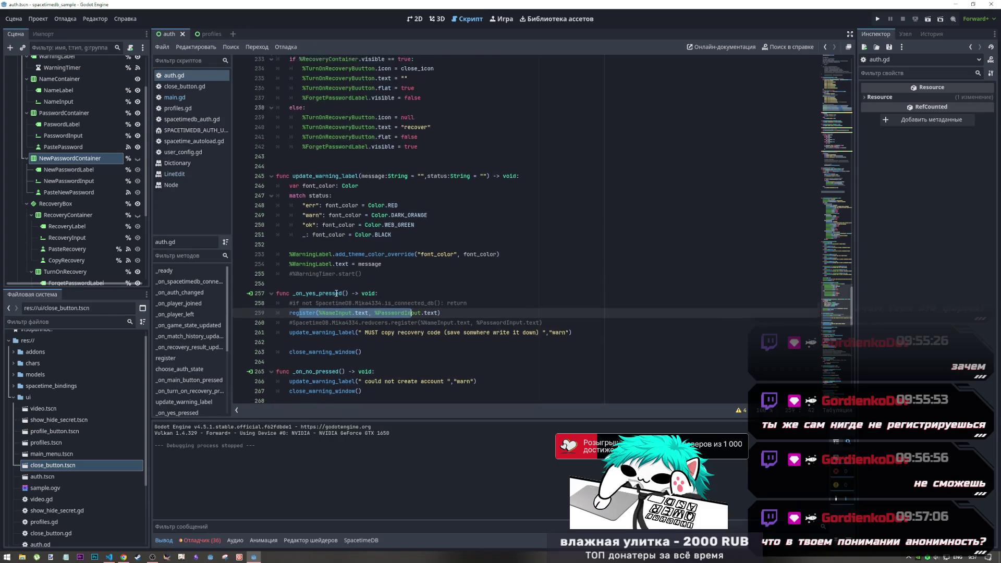
pyautogui.scroll(10, 333, 269)
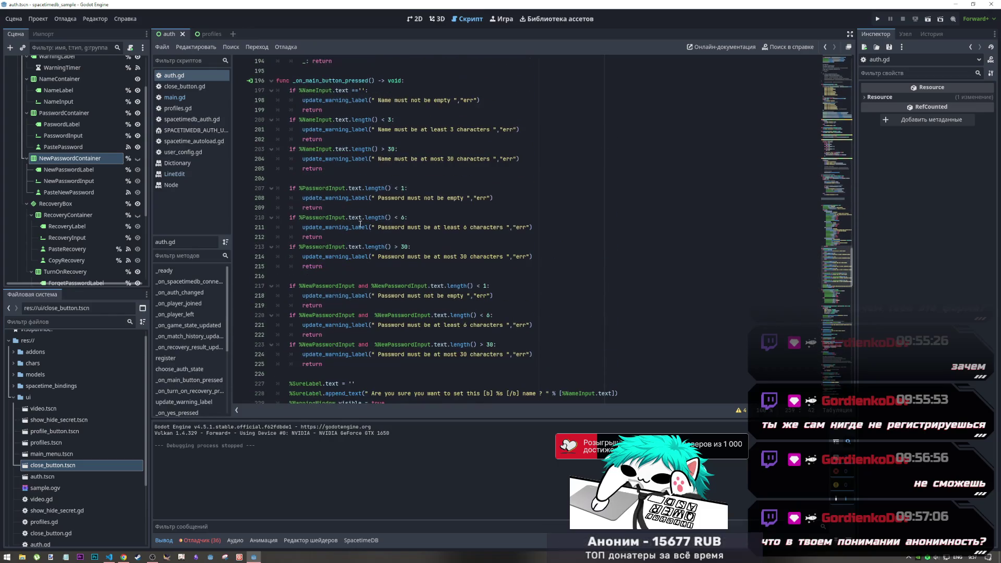
pyautogui.scroll(8, 336, 263)
pyautogui.scroll(12, 340, 261)
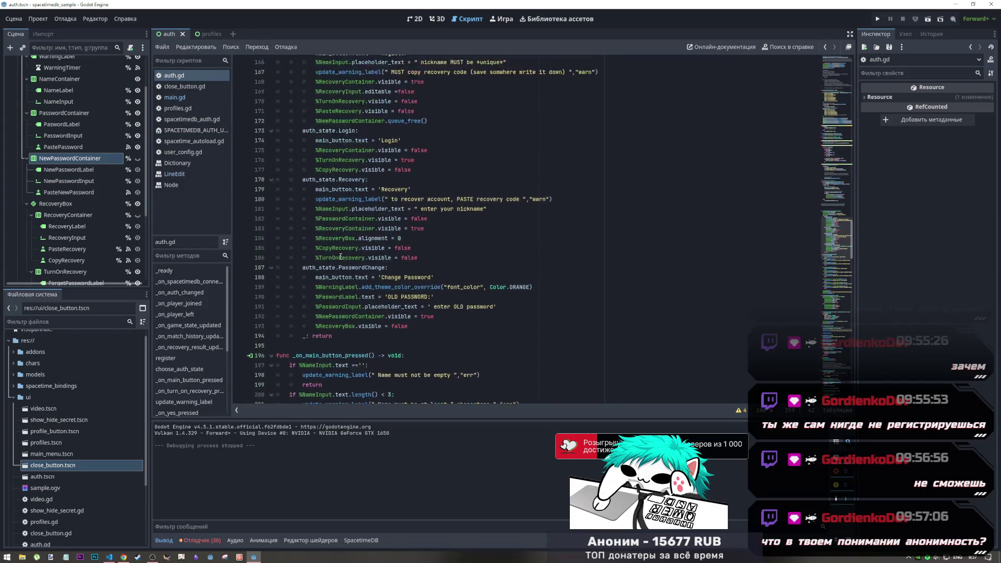
pyautogui.scroll(3, 340, 251)
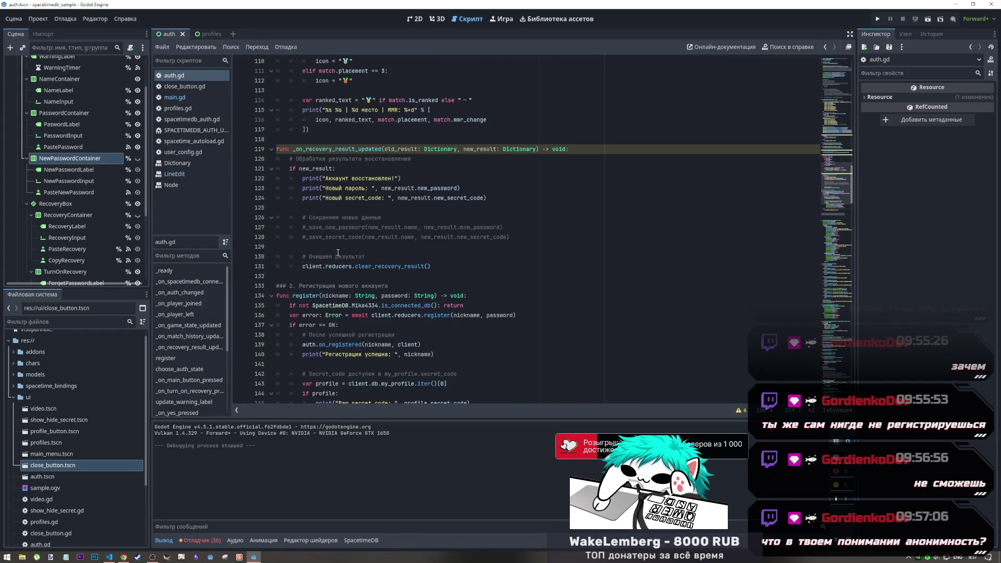
pyautogui.scroll(-3, 337, 208)
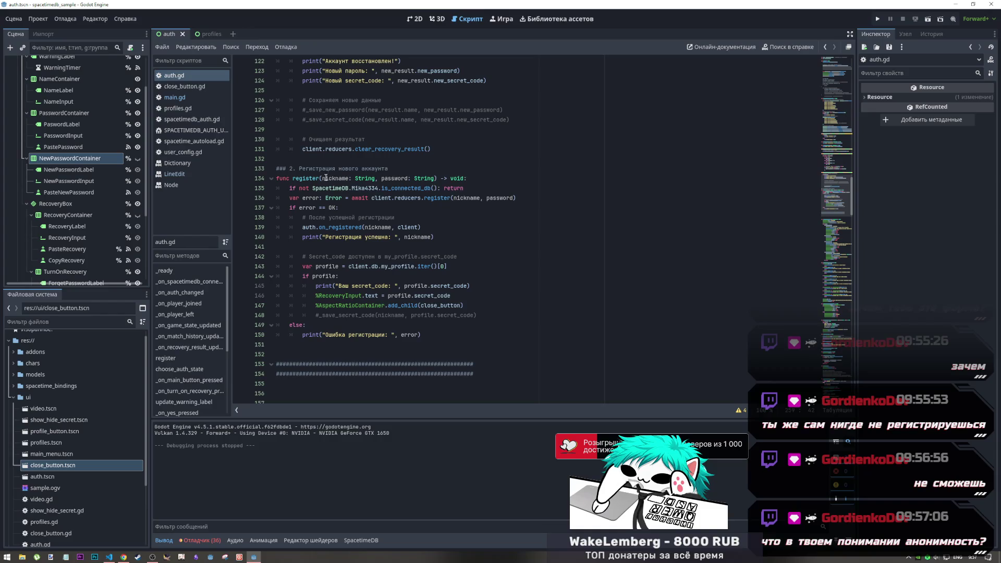
pyautogui.moveTo(322, 179); pyautogui.dragTo(427, 179)
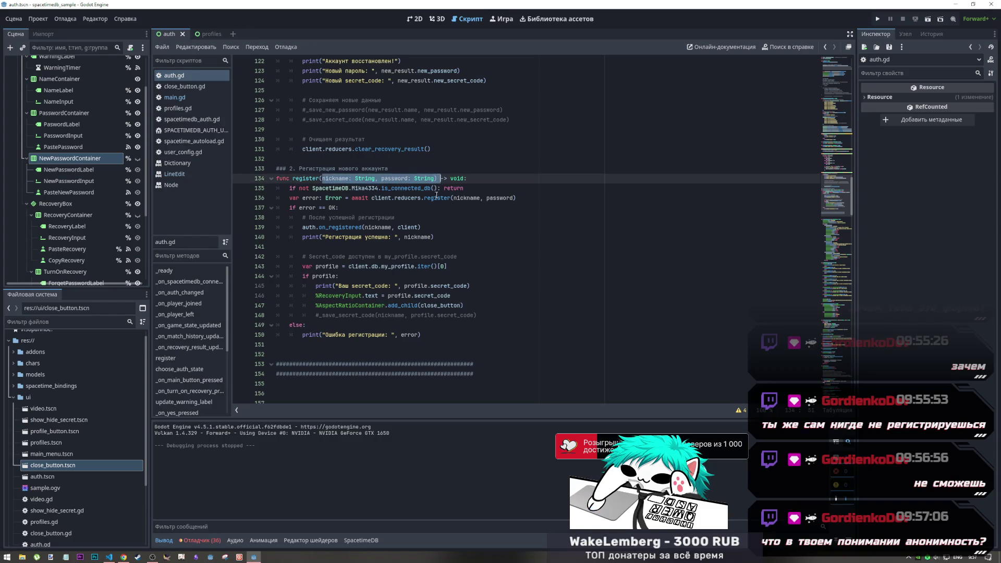
pyautogui.click(290, 199)
pyautogui.press('Up')
pyautogui.moveTo(323, 190); pyautogui.dragTo(411, 191)
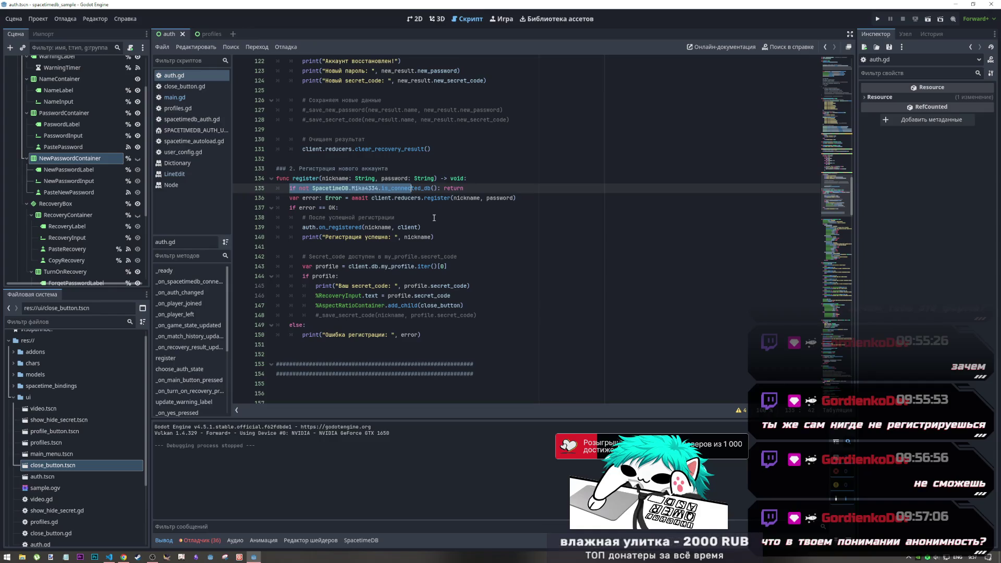
# Insert a new line print("reg") directly above the connection check
pyautogui.click(488, 189)
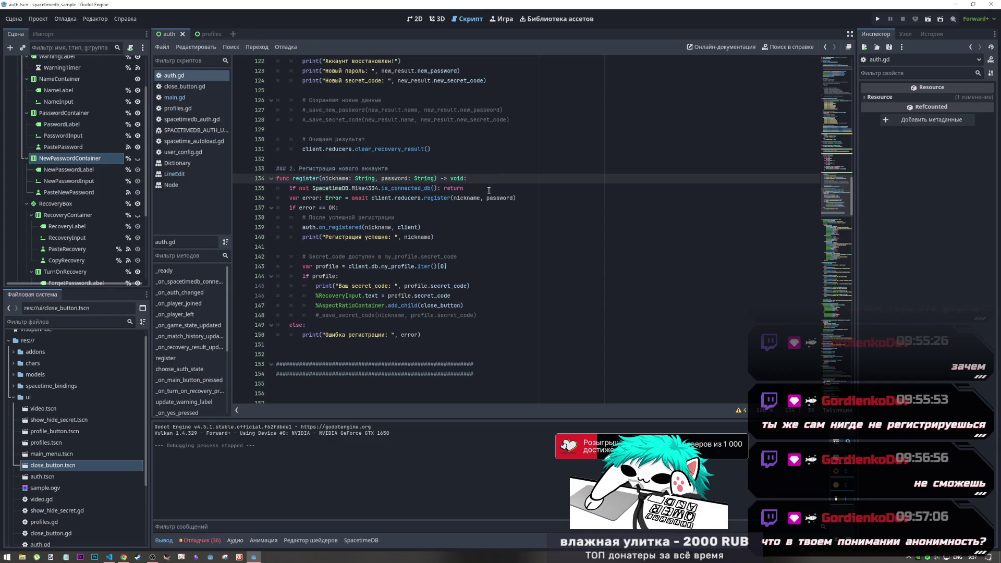
pyautogui.hotkey('ctrl', 'shift', 'Return')
pyautogui.write('print(re')
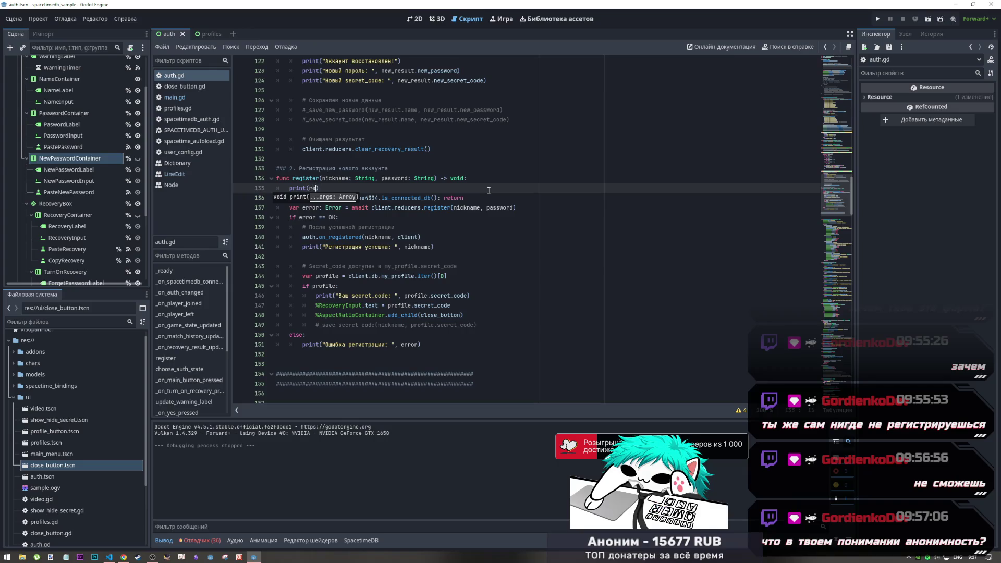
pyautogui.hotkey('ctrl', 'space')
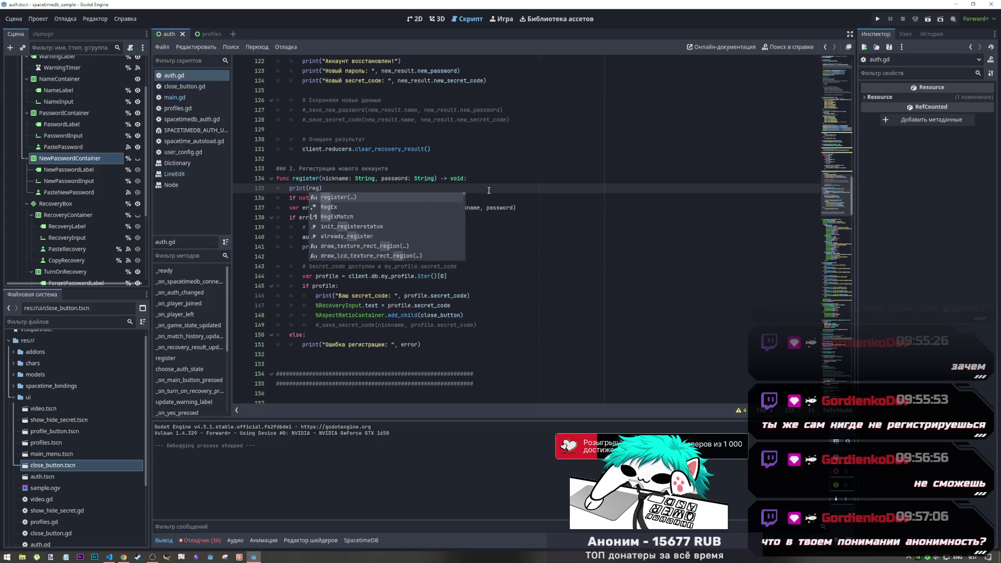
pyautogui.press('Escape')
pyautogui.write('"reg')
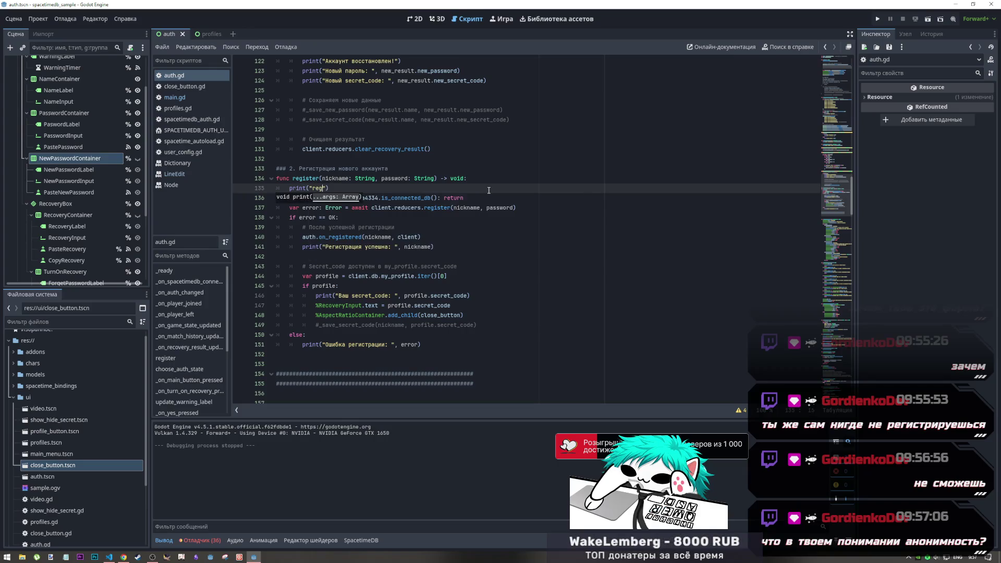
# Run the scene, register nickname 123 and confirm with Yes, then stop the game
pyautogui.click(927, 19)
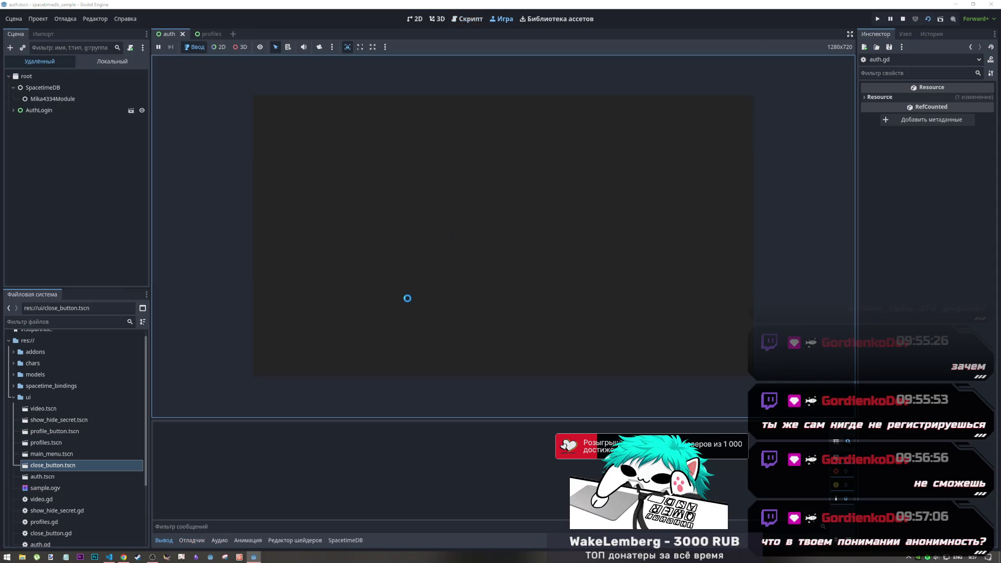
pyautogui.click(432, 218)
pyautogui.write('123')
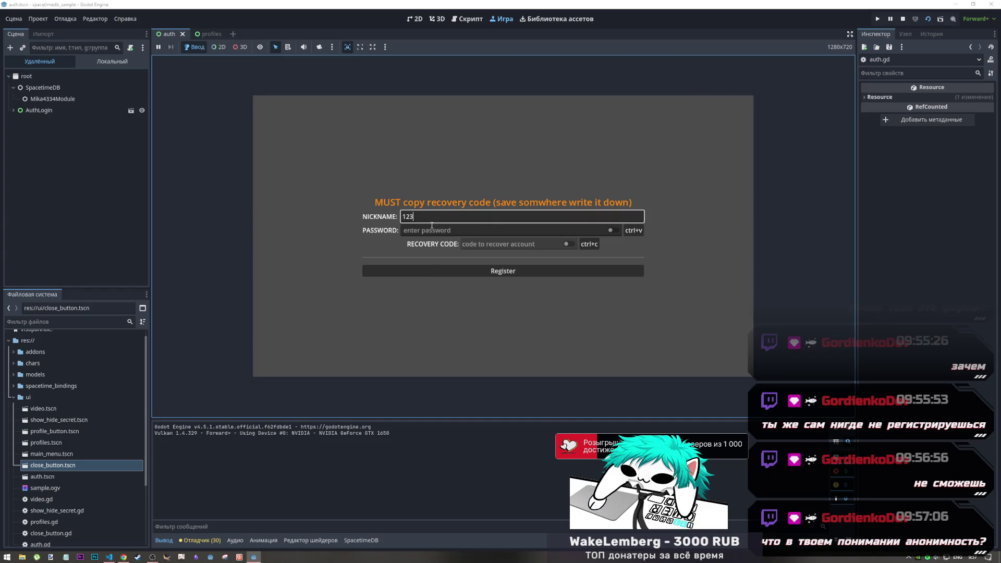
pyautogui.click(432, 228)
pyautogui.click(568, 271)
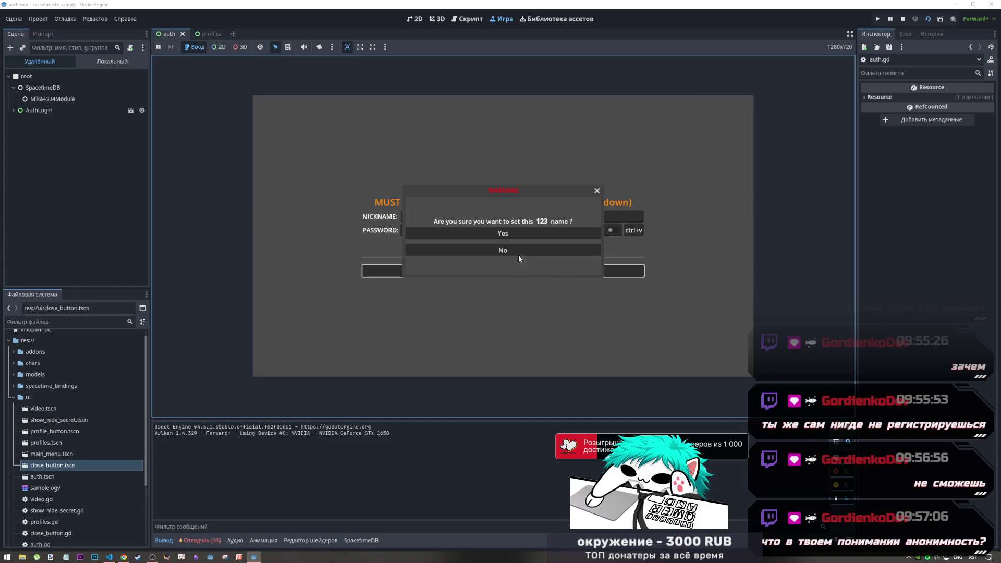
pyautogui.click(516, 234)
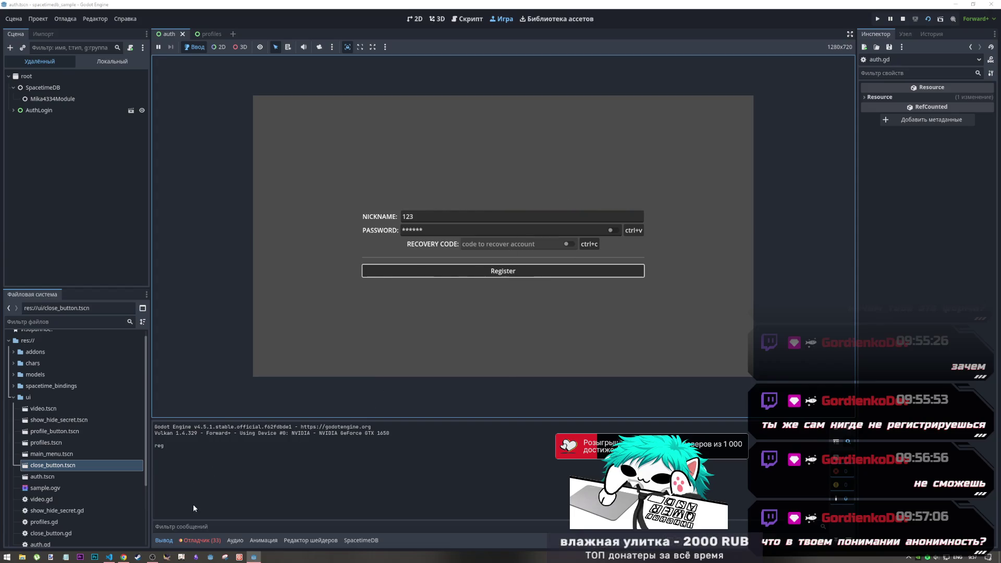
pyautogui.click(903, 18)
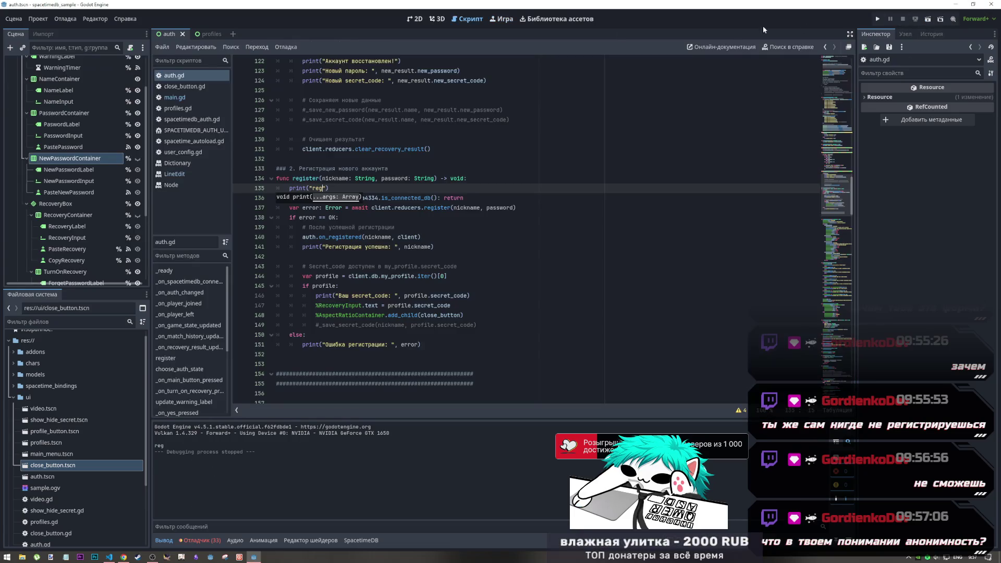
pyautogui.moveTo(300, 199); pyautogui.dragTo(412, 198)
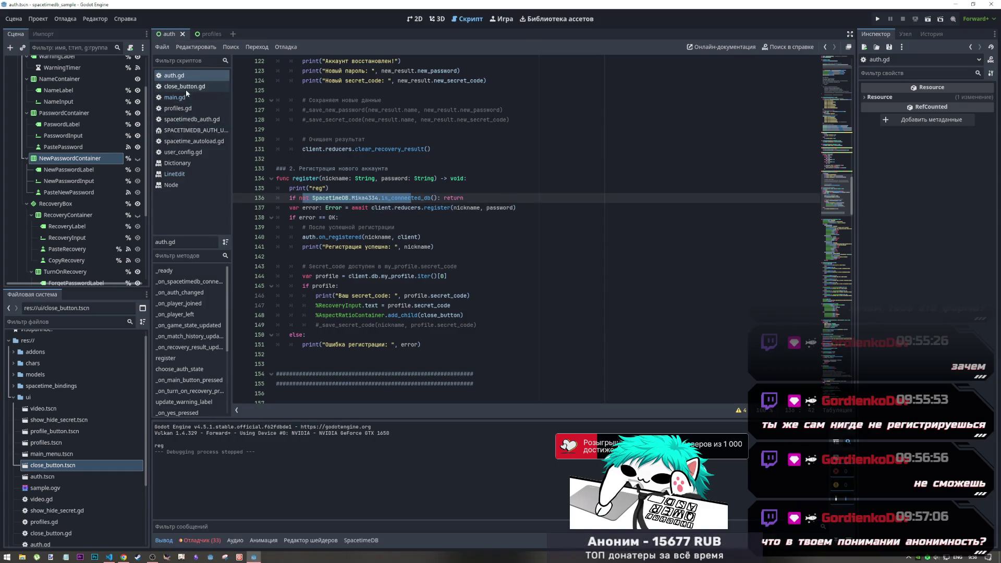
pyautogui.click(177, 97)
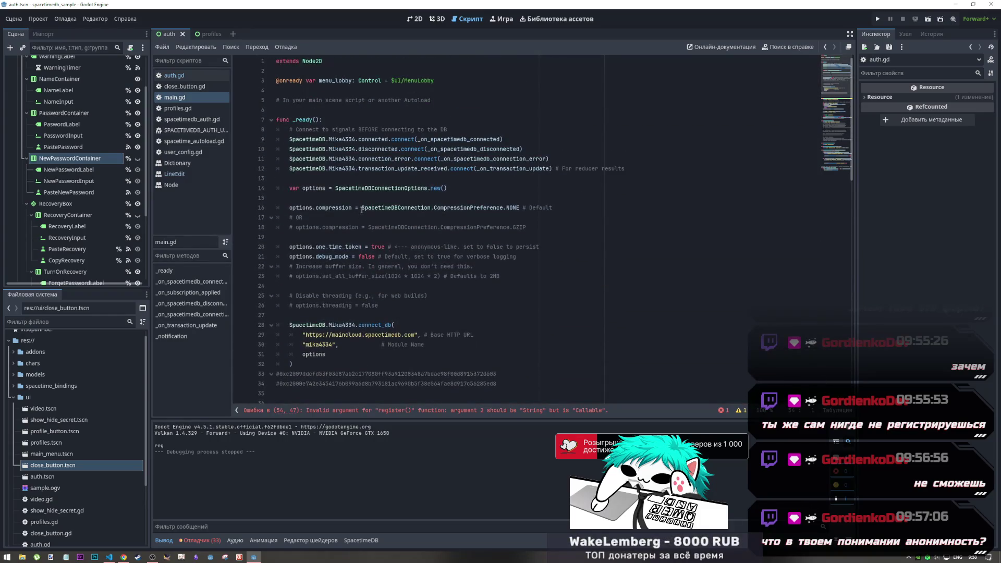
pyautogui.scroll(-3, 361, 215)
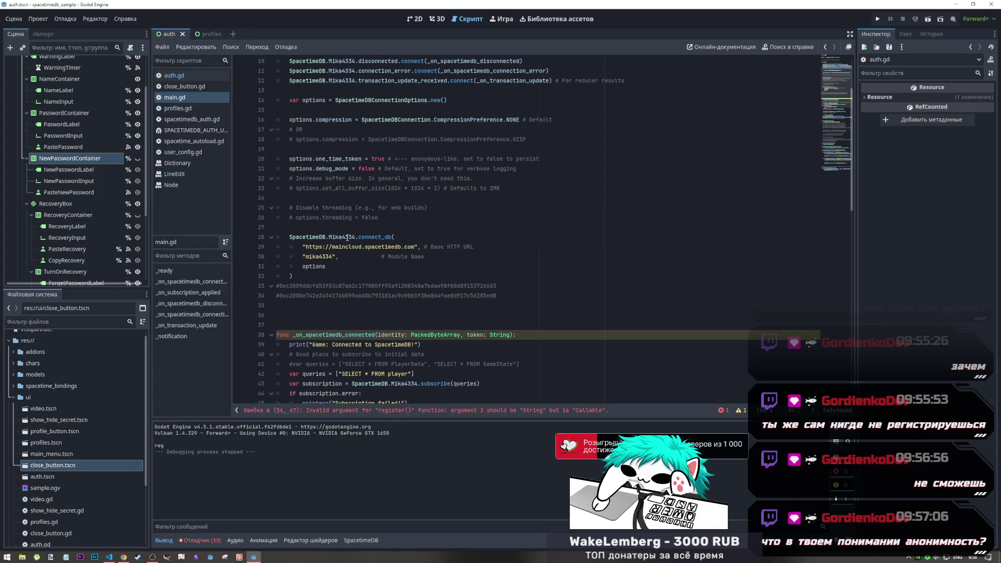
pyautogui.moveTo(293, 276); pyautogui.dragTo(290, 236)
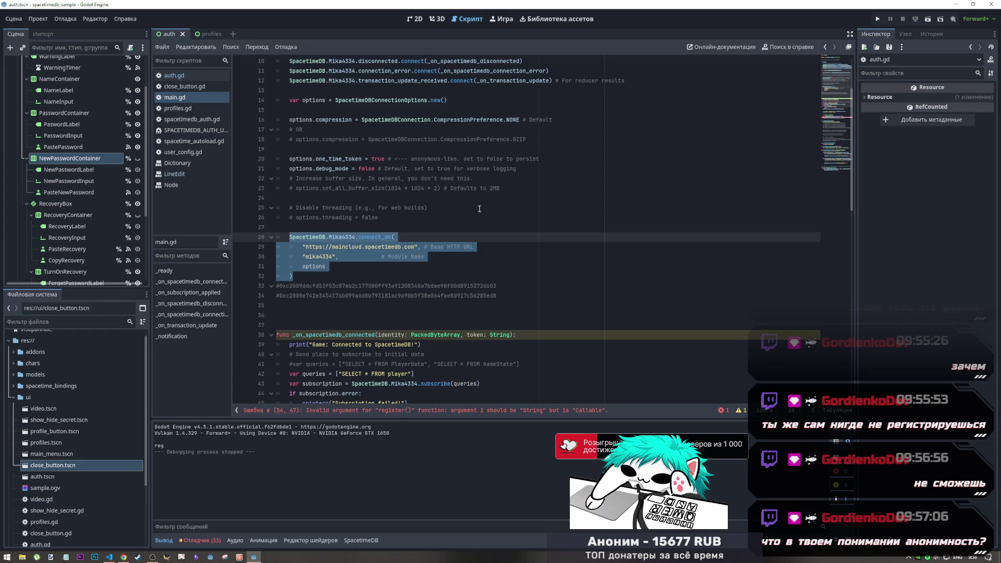
pyautogui.scroll(3, 480, 208)
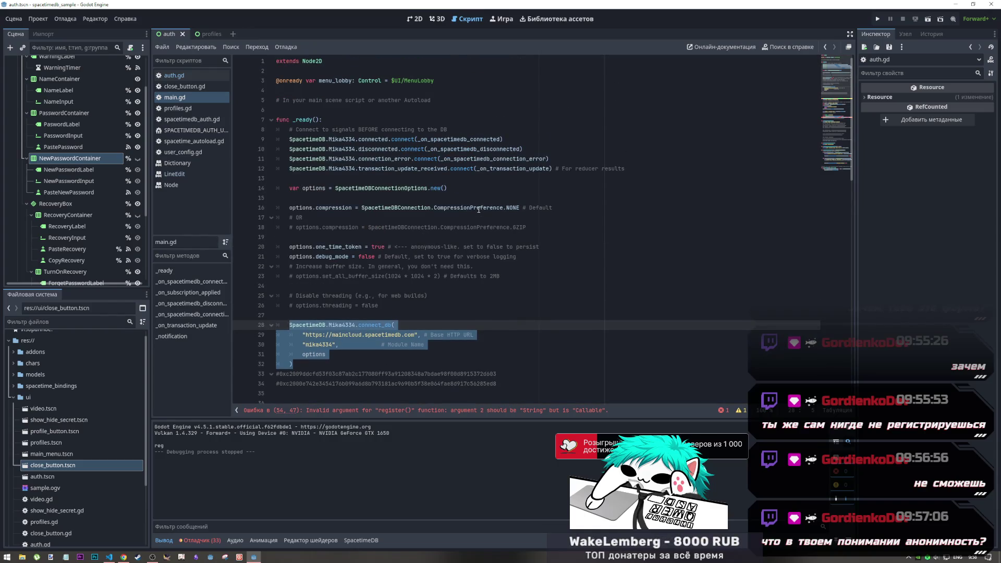
pyautogui.scroll(-1, 479, 211)
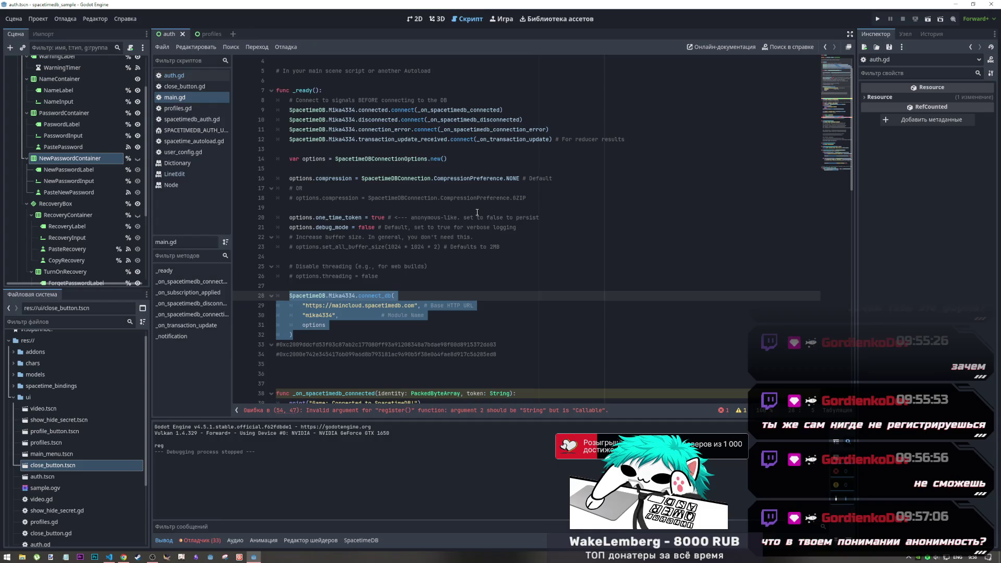
pyautogui.scroll(-1, 478, 212)
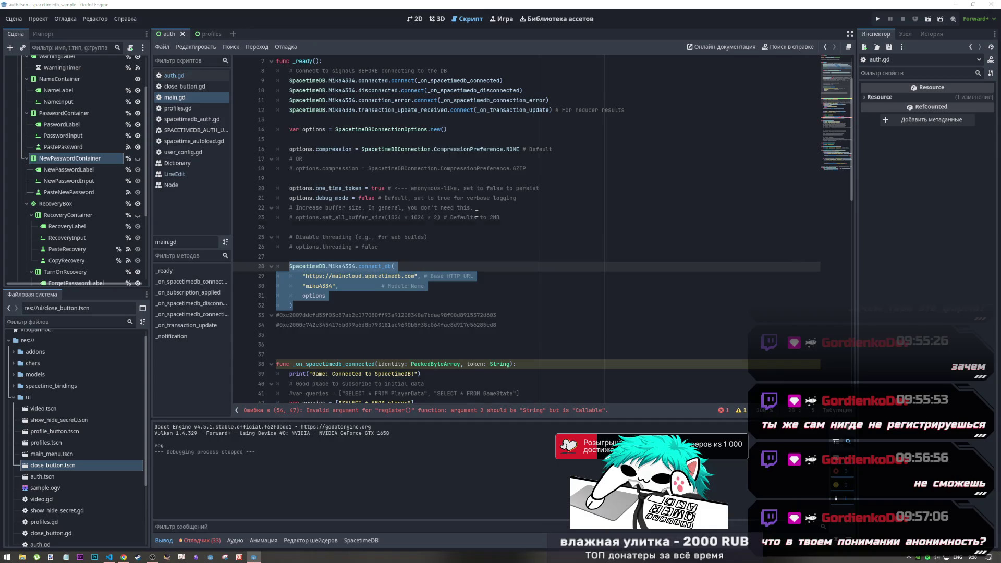
pyautogui.hotkey('alt', 'Tab')
pyautogui.press('Tab')
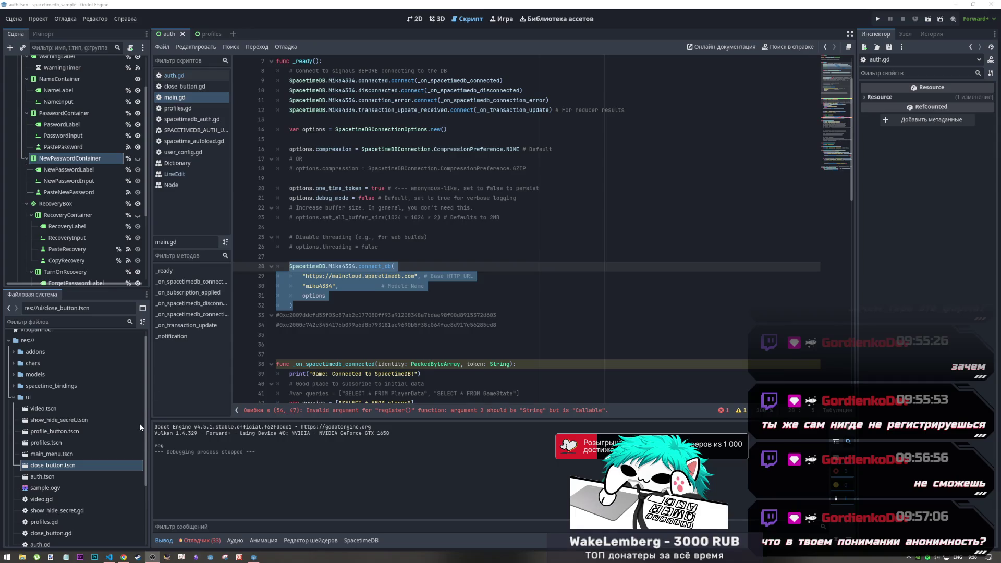
pyautogui.click(109, 557)
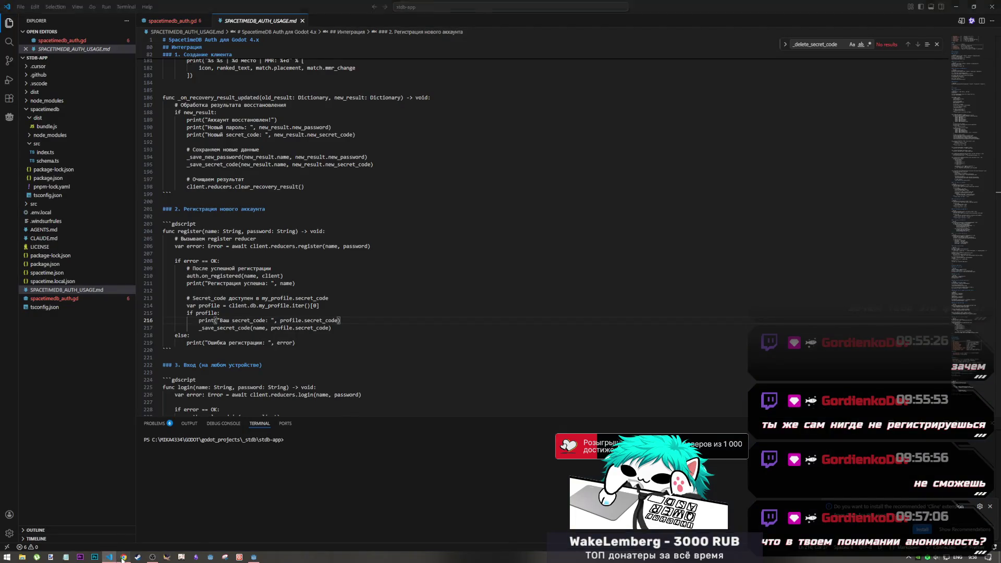
pyautogui.click(122, 557)
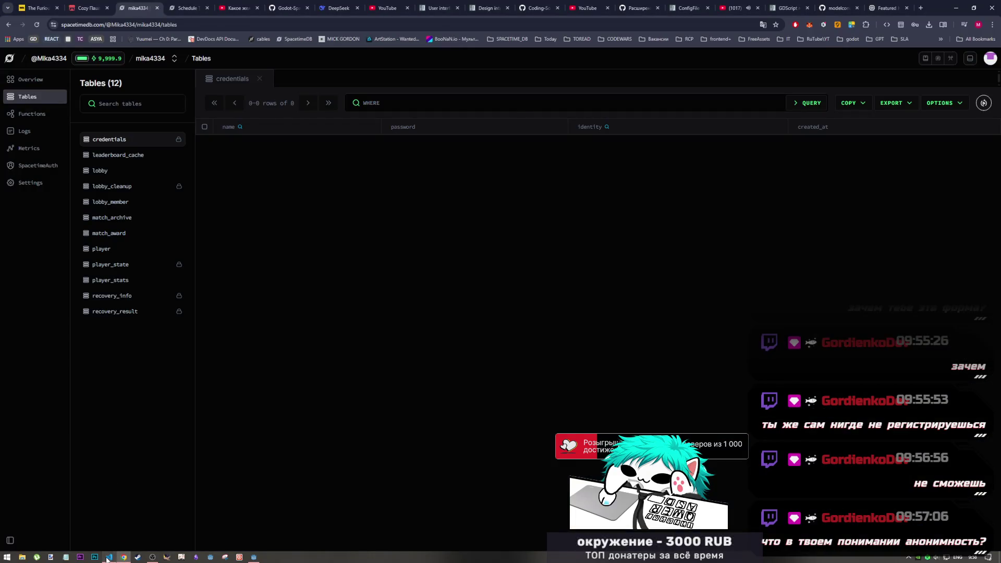
pyautogui.click(109, 556)
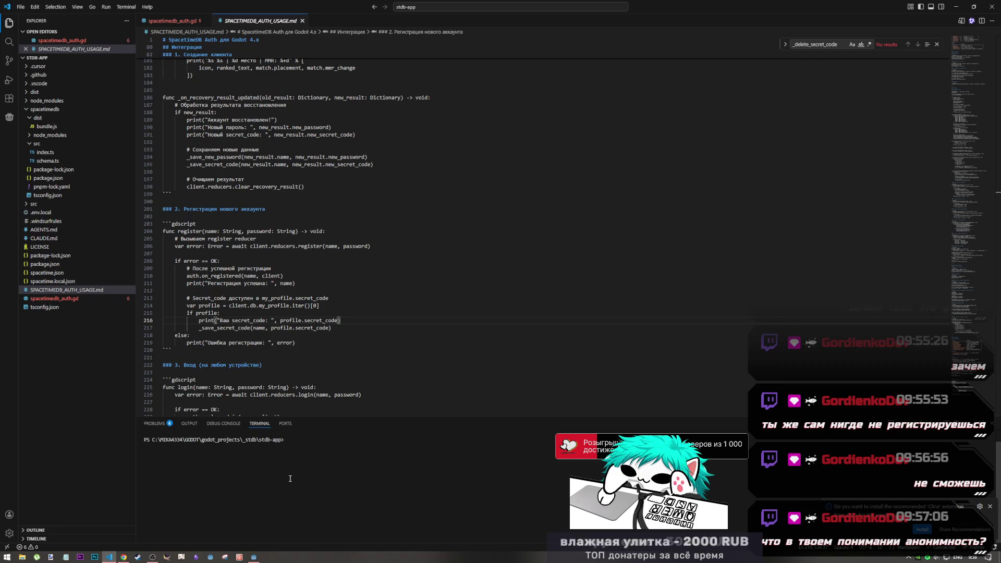
pyautogui.hotkey('alt', 'Tab')
pyautogui.hotkey('alt', 'Tab')
pyautogui.hotkey('alt', 'Tab')
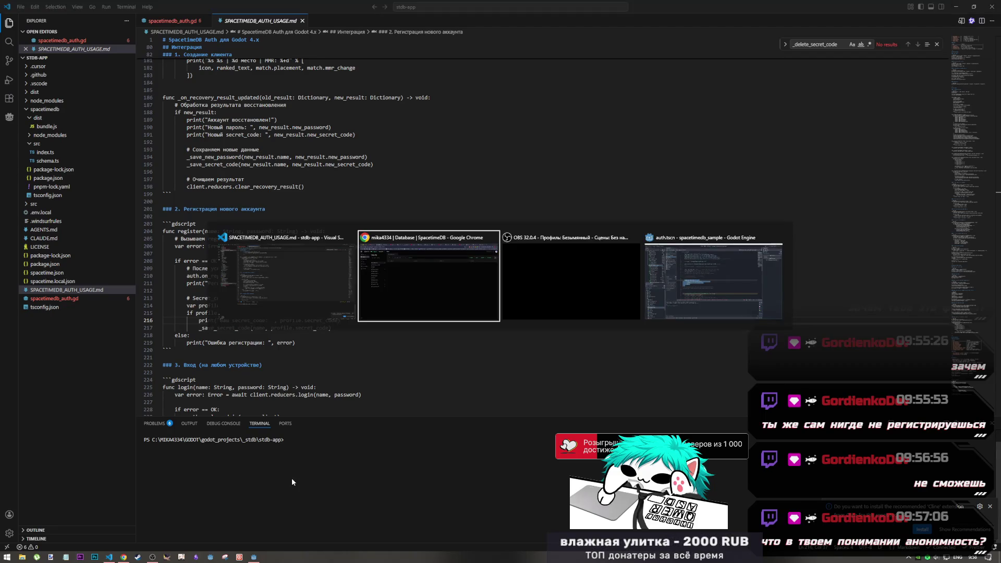
pyautogui.hotkey('alt', 'Tab')
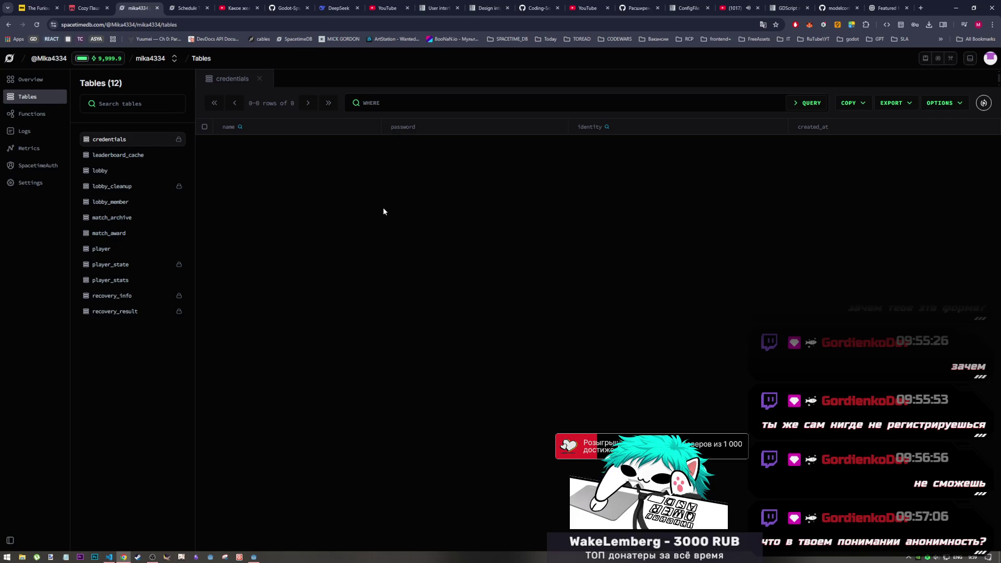
pyautogui.hotkey('alt', 'Tab')
pyautogui.hotkey('alt', 'Tab')
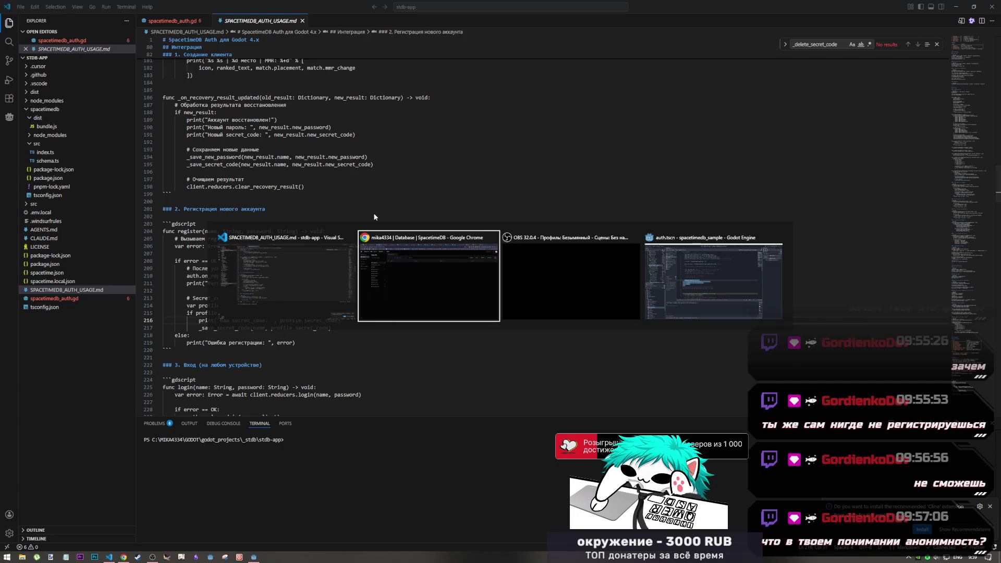
pyautogui.hotkey('alt', 'Tab')
pyautogui.hotkey('alt', 'Tab')
pyautogui.hotkey('alt', 'Tab')
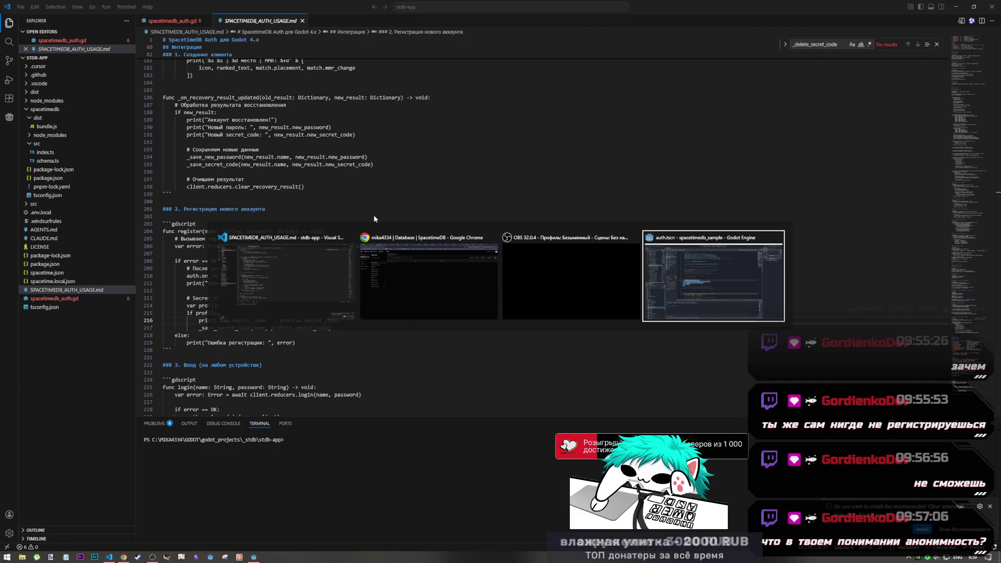
pyautogui.hotkey('alt', 'Tab')
pyautogui.hotkey('alt', 'Tab')
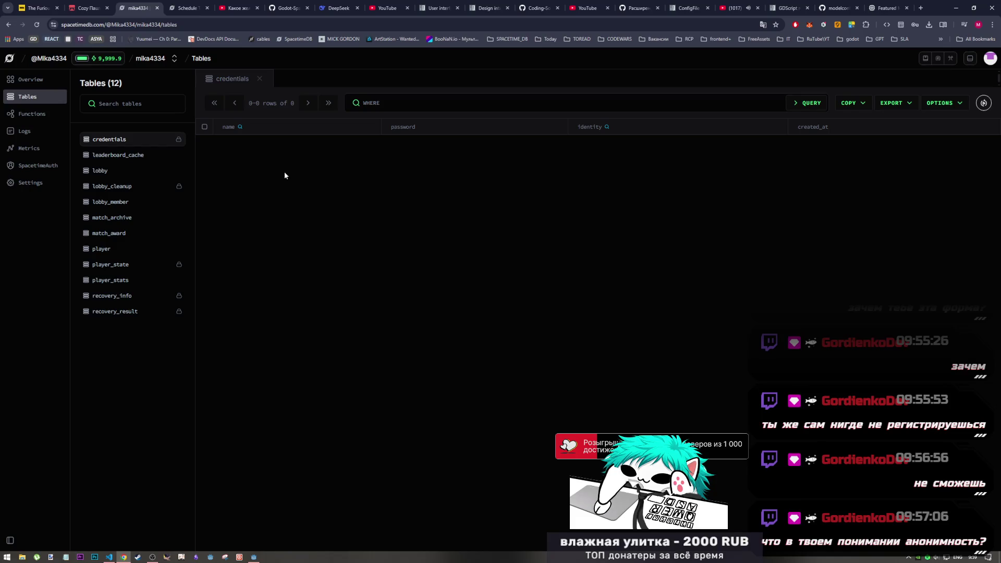
pyautogui.hotkey('alt', 'Tab')
pyautogui.hotkey('alt', 'Tab')
pyautogui.hotkey('alt', 'Tab')
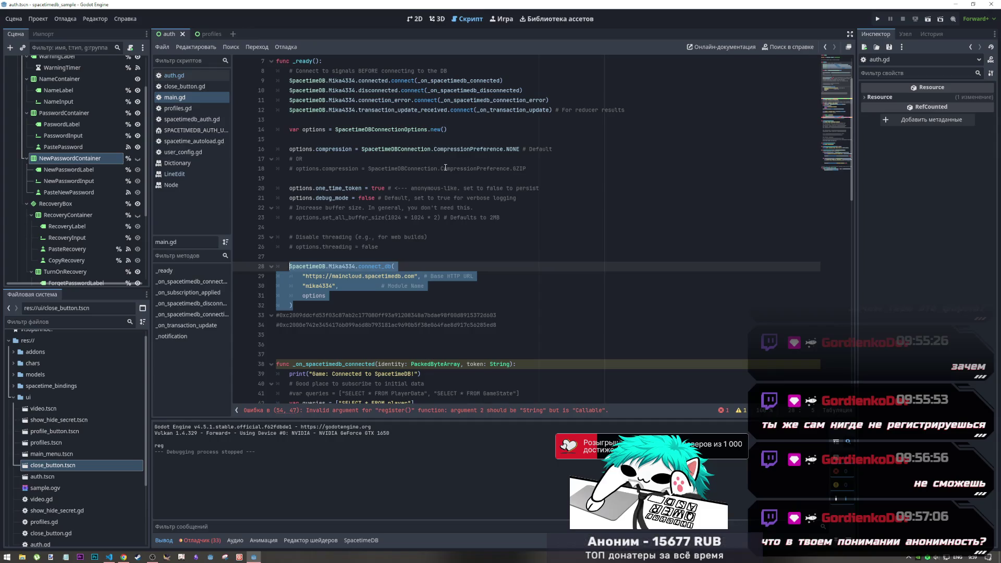
# In auth.gd, replace 'client' on line 137 with SpacetimeDB.Mika4334 copied from line 136
pyautogui.rightClick(301, 268)
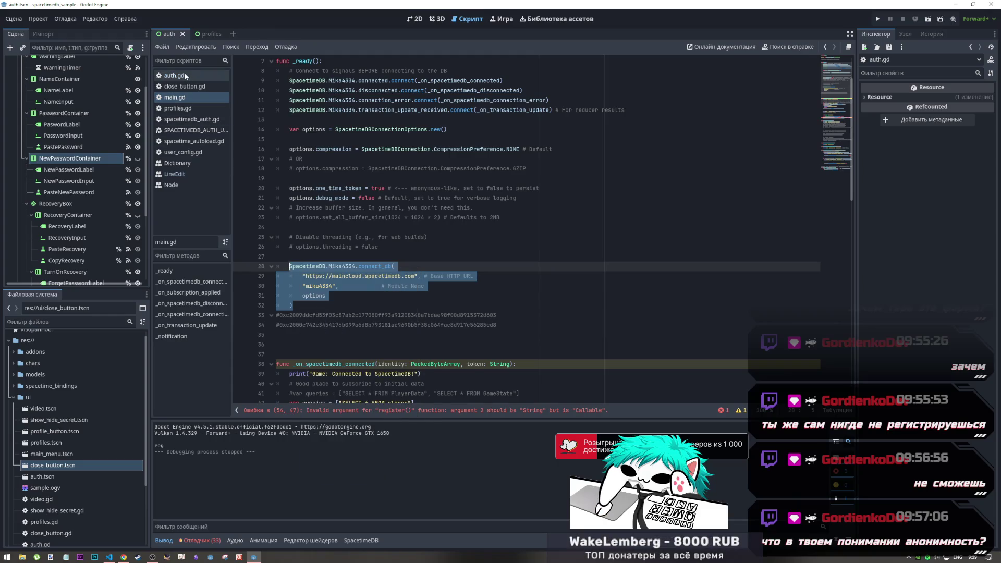
pyautogui.click(177, 75)
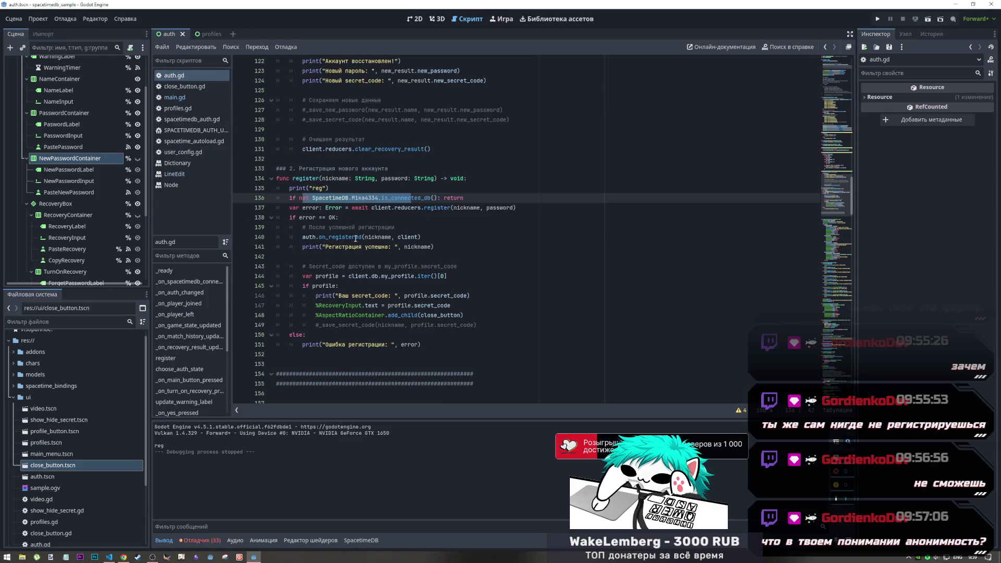
pyautogui.click(326, 217)
pyautogui.click(326, 208)
pyautogui.hotkey('shift', 'Home')
pyautogui.keyDown('shift'); pyautogui.click(370, 208); pyautogui.keyUp('shift')
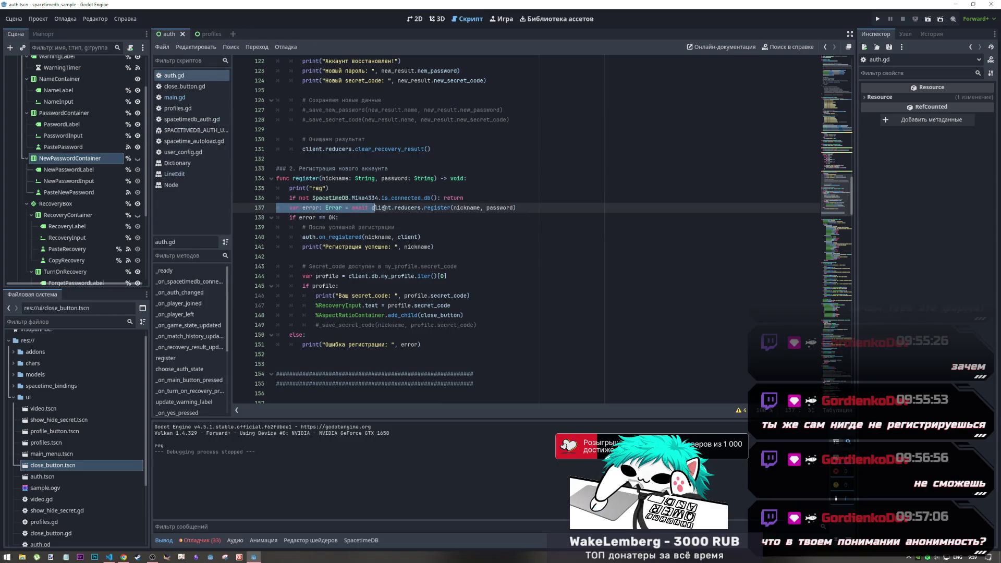
pyautogui.click(371, 208)
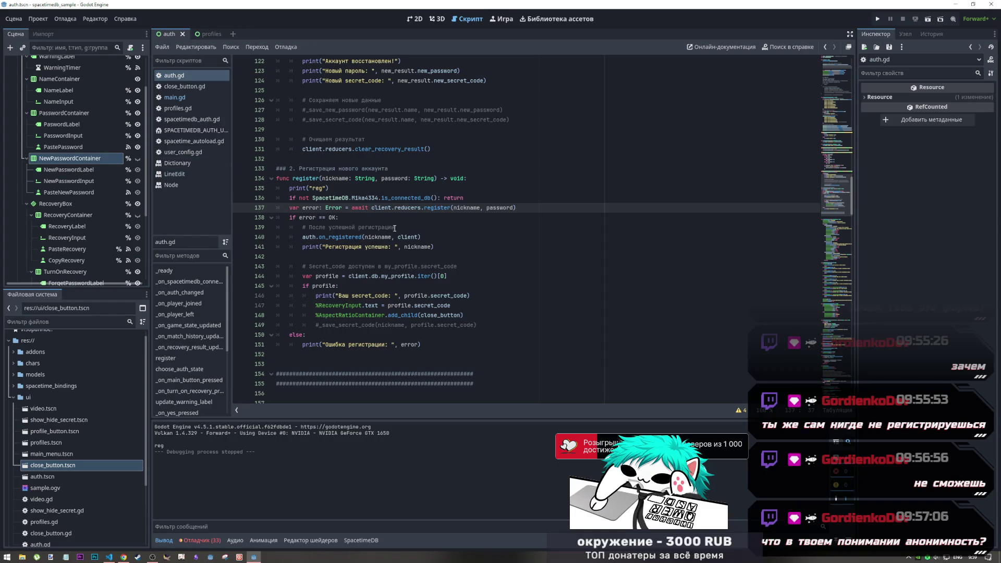
pyautogui.moveTo(378, 198); pyautogui.dragTo(312, 198)
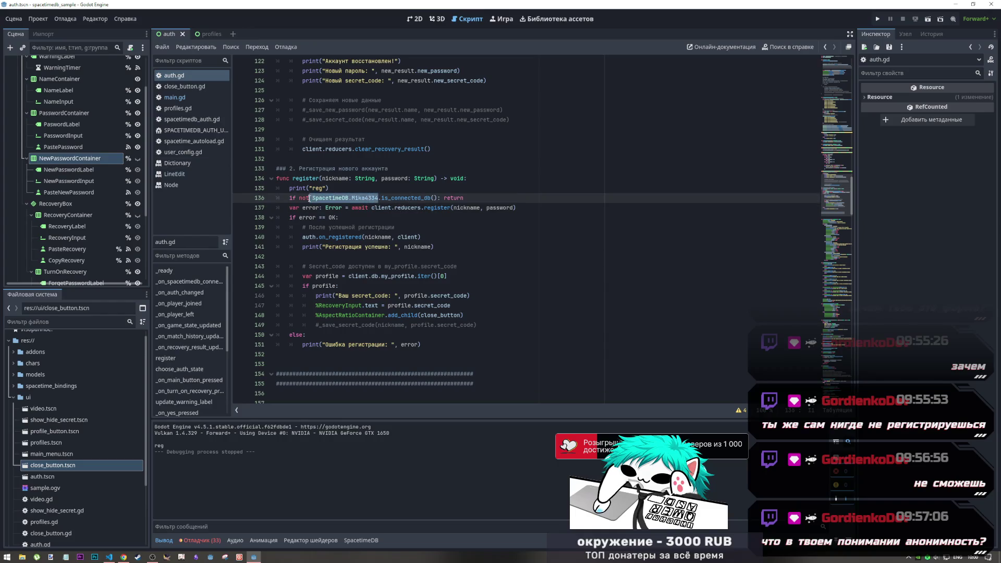
pyautogui.hotkey('ctrl', 'c')
pyautogui.doubleClick(381, 207)
pyautogui.hotkey('ctrl', 'v')
# Check where nickname is used, then go to the on_registered definition in spacetimedb_auth.gd
pyautogui.scroll(1, 394, 224)
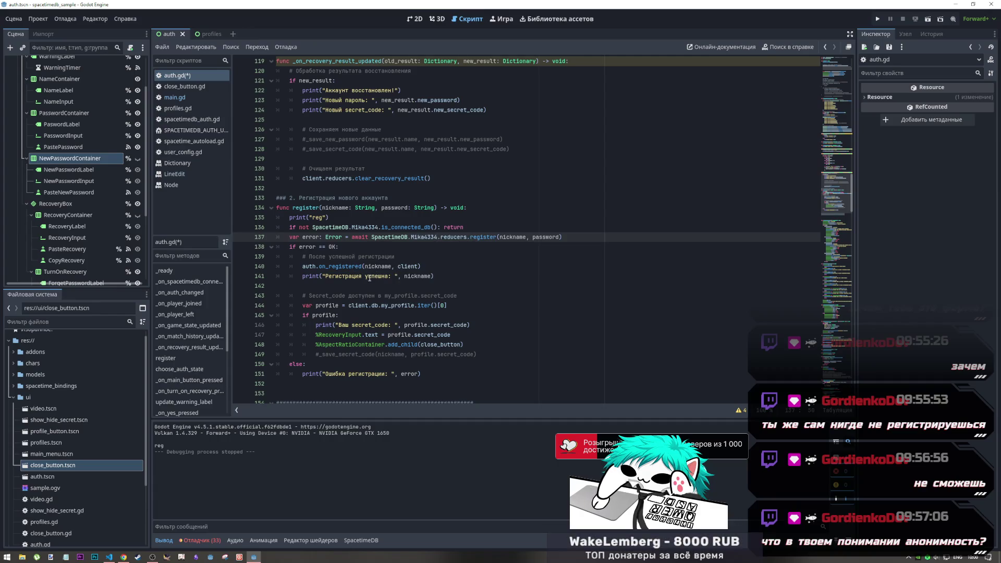
pyautogui.click(395, 267)
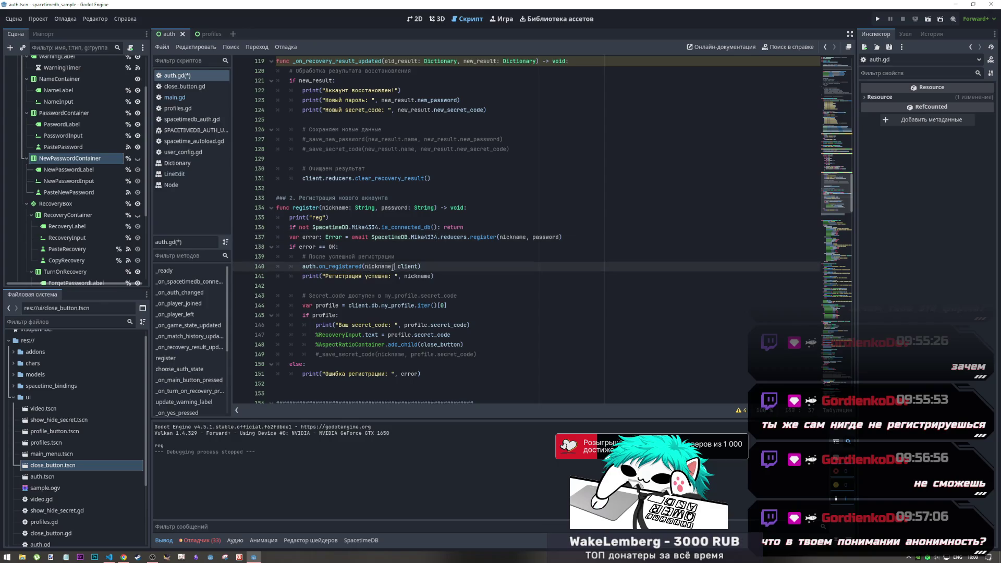
pyautogui.doubleClick(391, 266)
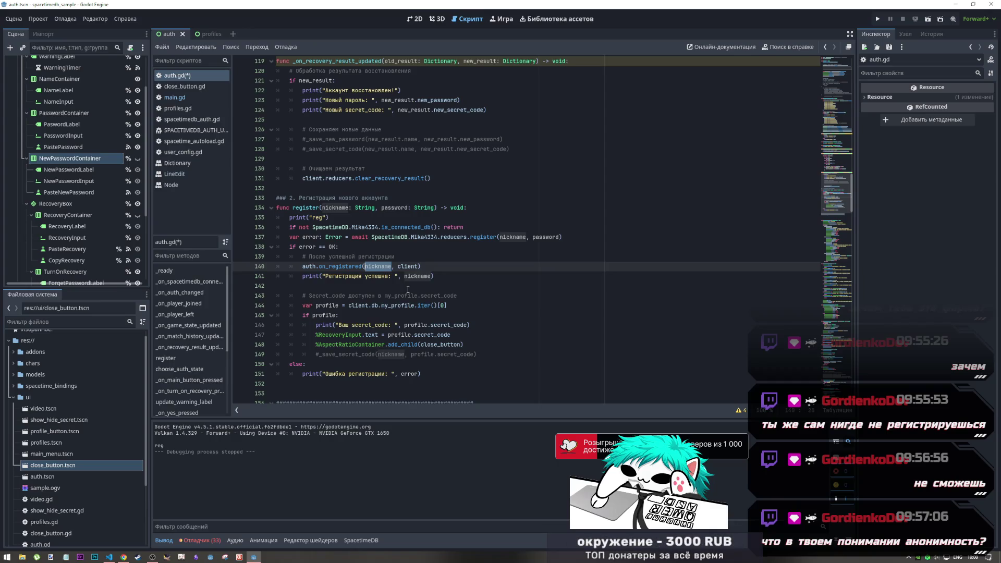
pyautogui.doubleClick(514, 238)
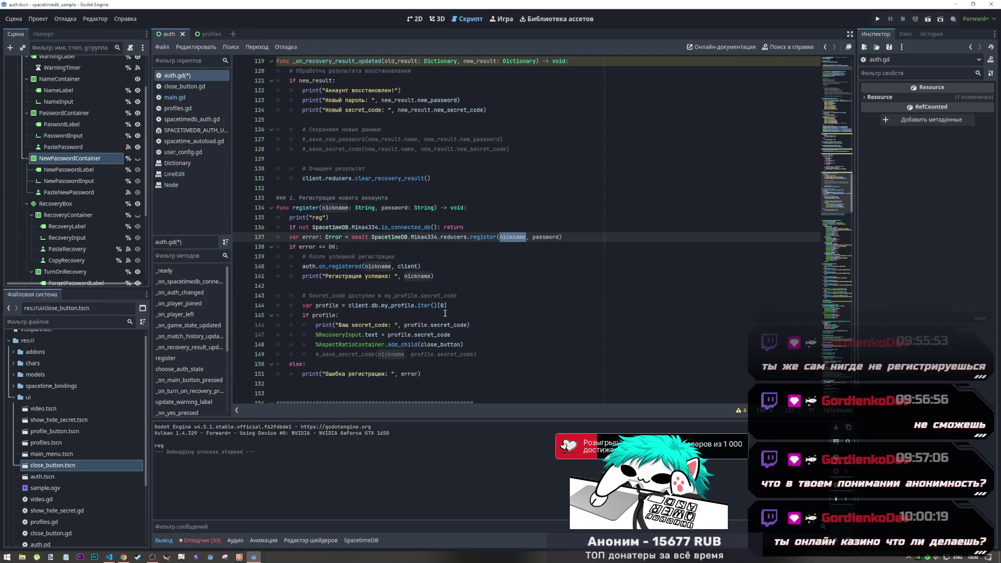
pyautogui.click(375, 268)
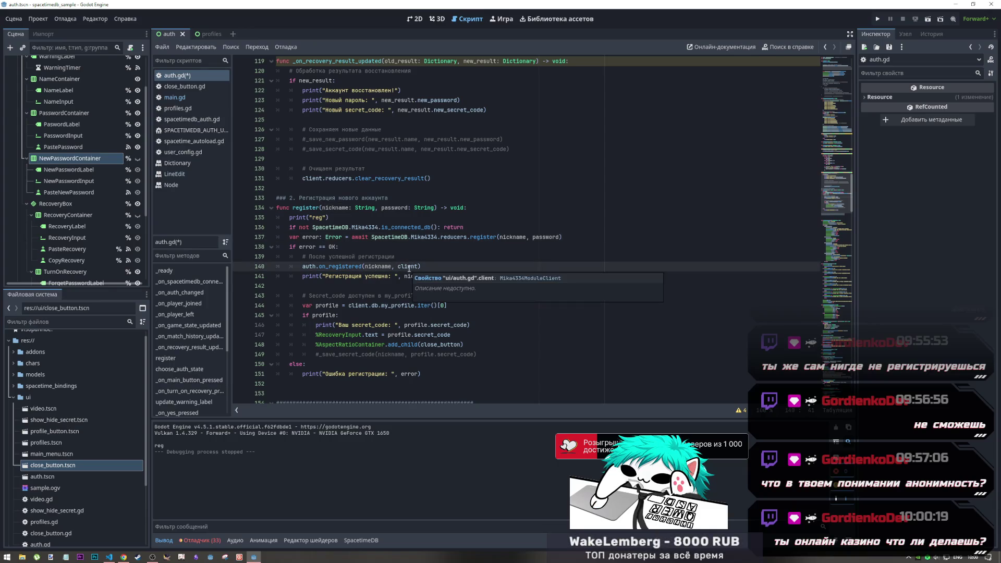
pyautogui.keyDown('ctrl'); pyautogui.click(348, 266); pyautogui.keyUp('ctrl')
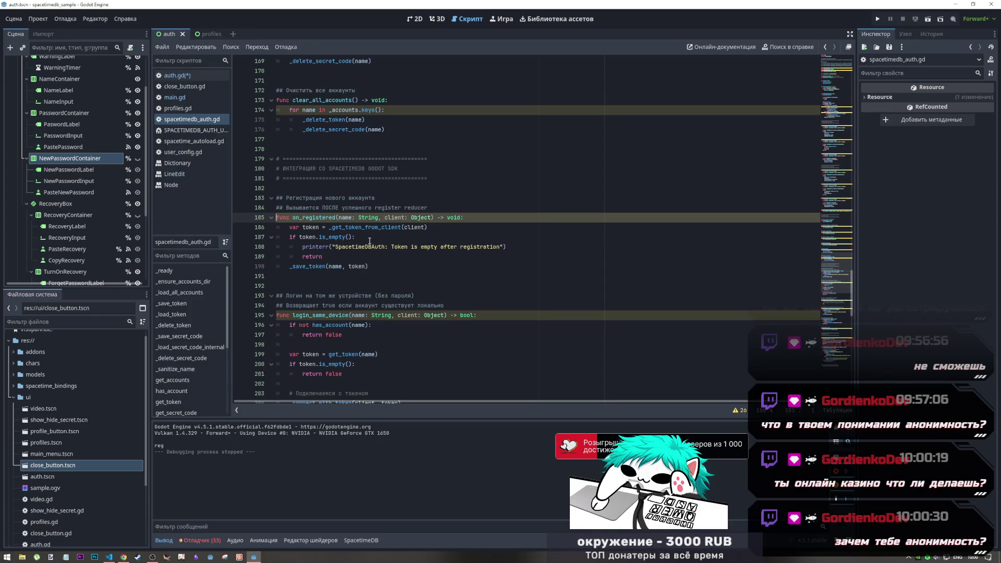
# Go back from spacetimedb_auth.gd to auth.gd's register function, staying in Godot
pyautogui.hotkey('alt', 'Left')
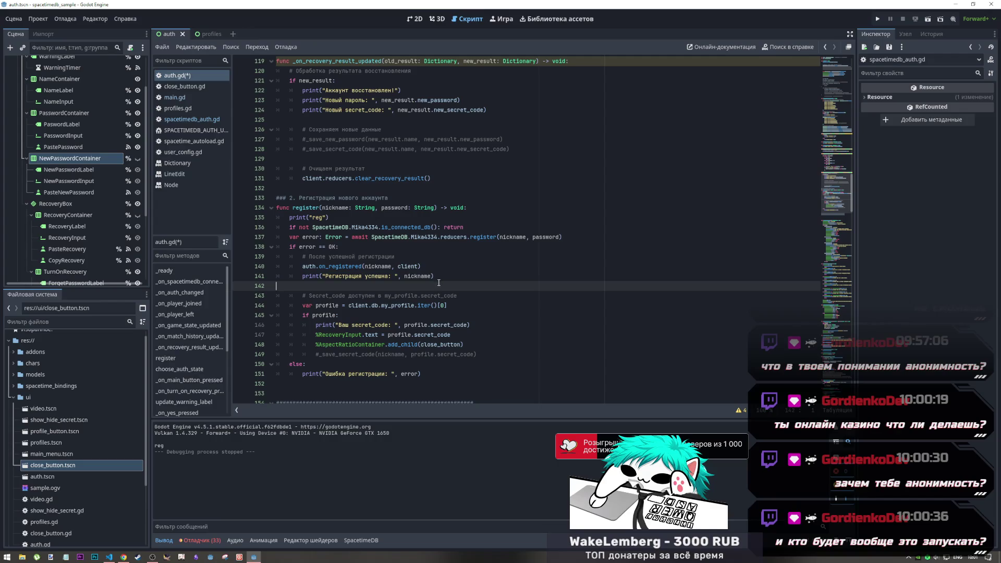
pyautogui.hotkey('alt', 'Tab')
pyautogui.press('Tab')
pyautogui.press('Tab')
pyautogui.press('Tab')
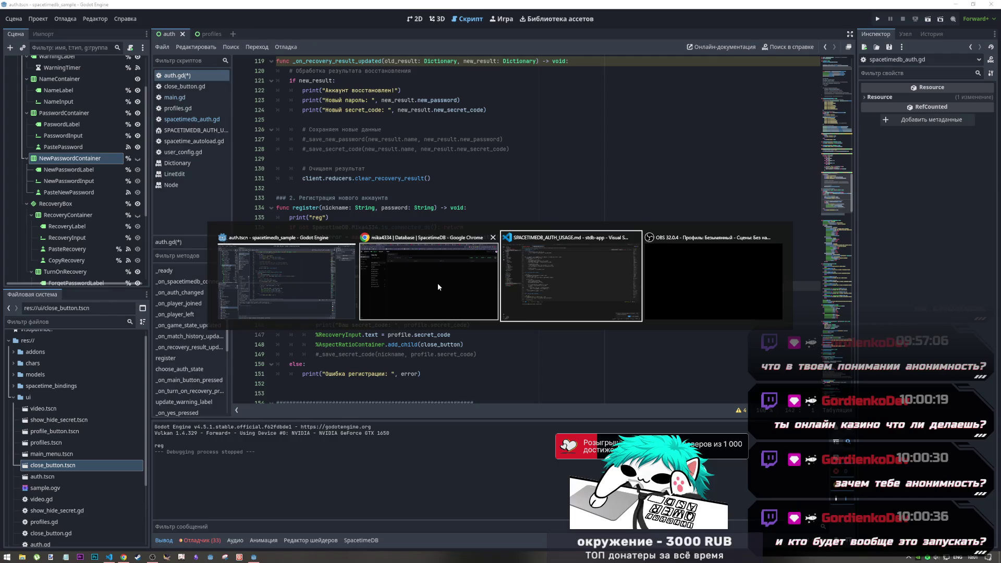
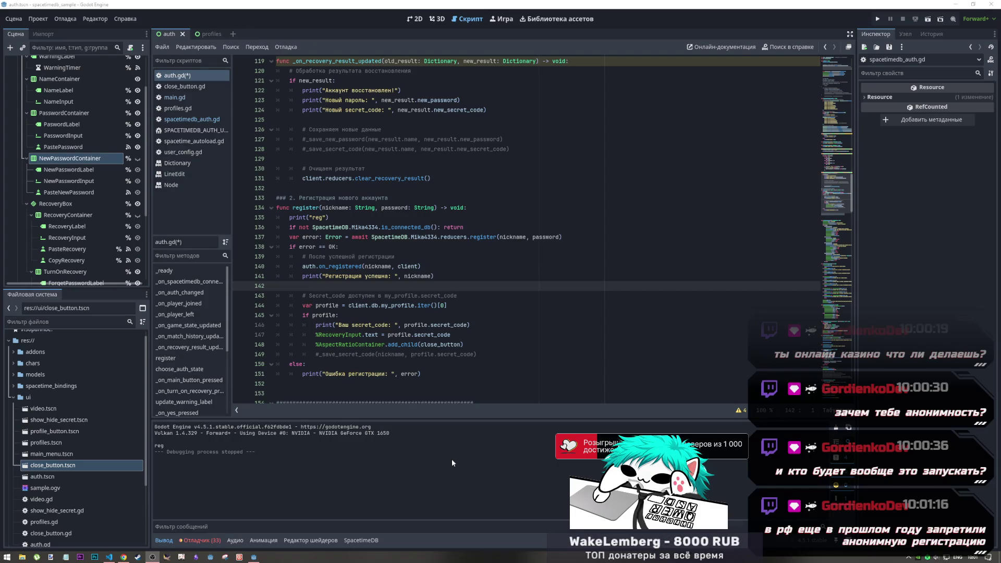
# Glance at the auth guide and tables, click line 145 of auth.gd, then return to the credentials table
pyautogui.click(109, 557)
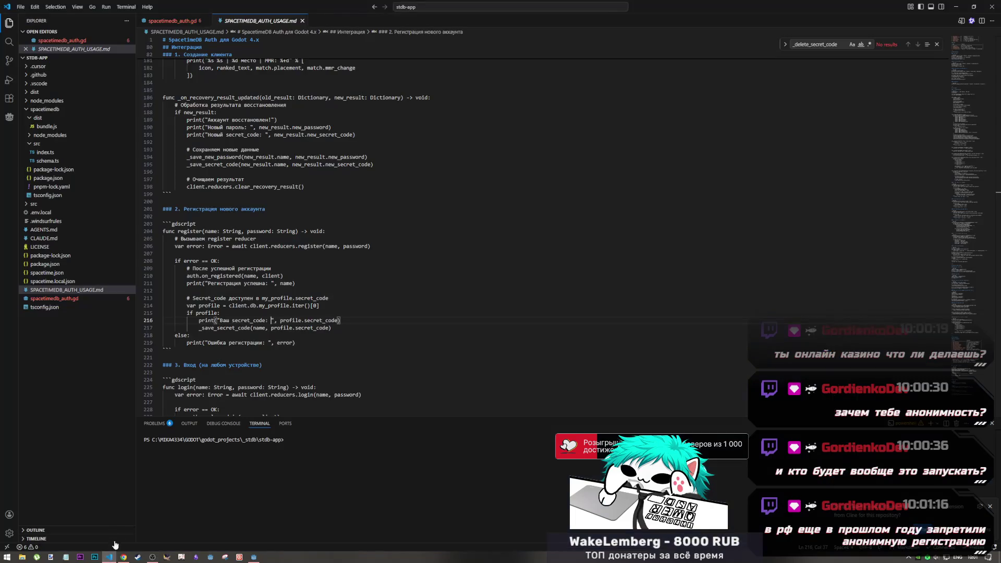
pyautogui.click(124, 557)
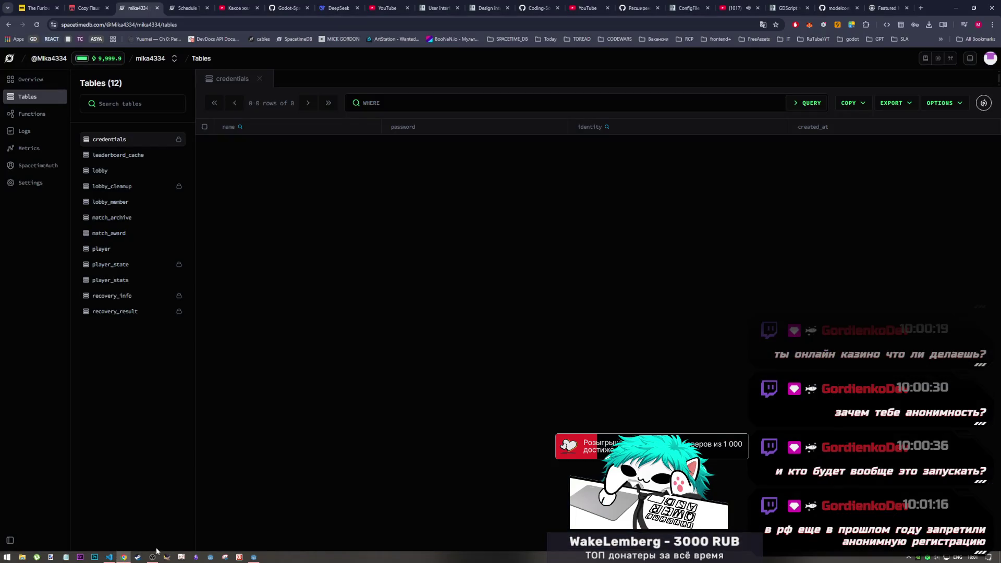
pyautogui.click(254, 557)
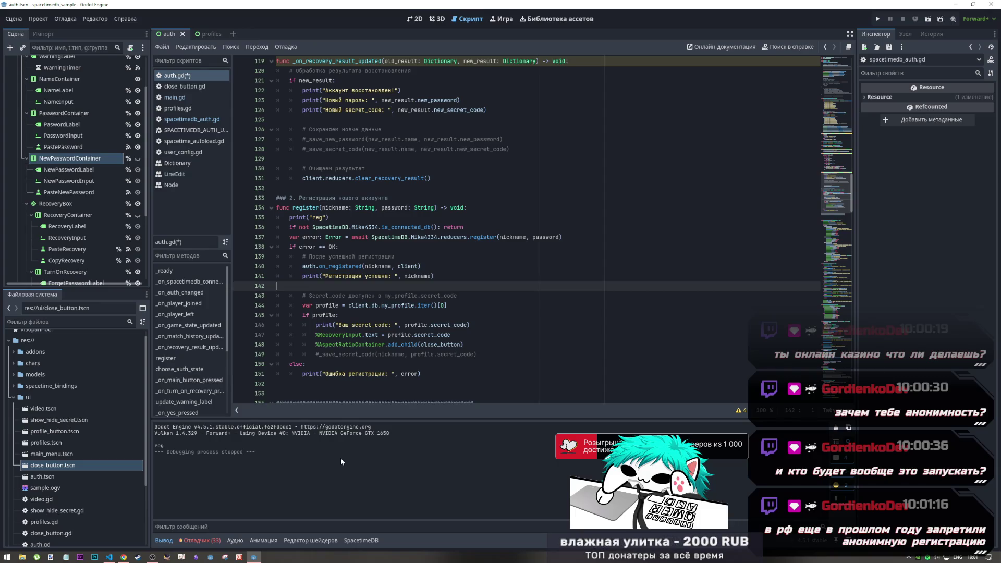
pyautogui.click(414, 315)
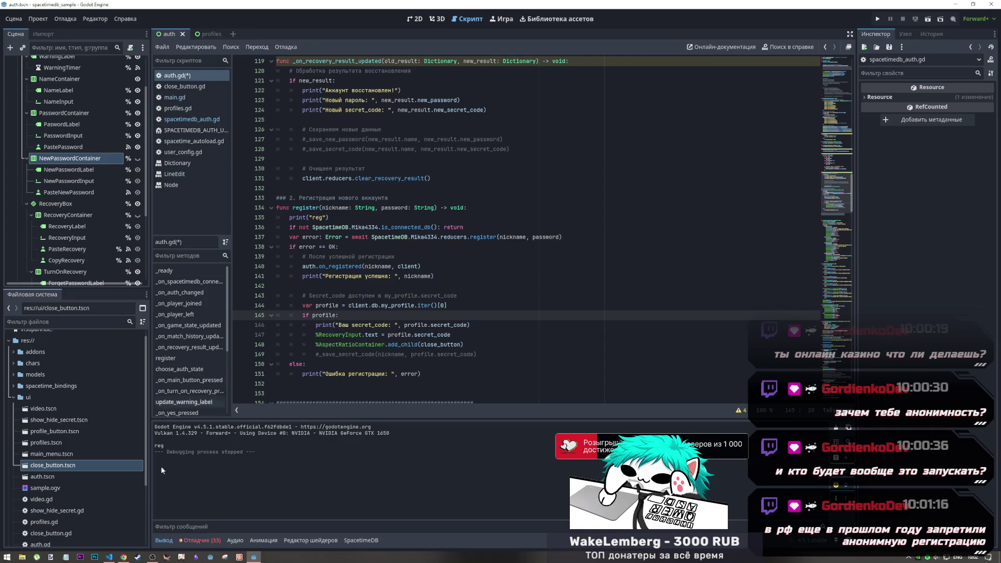
pyautogui.hotkey('alt', 'Tab')
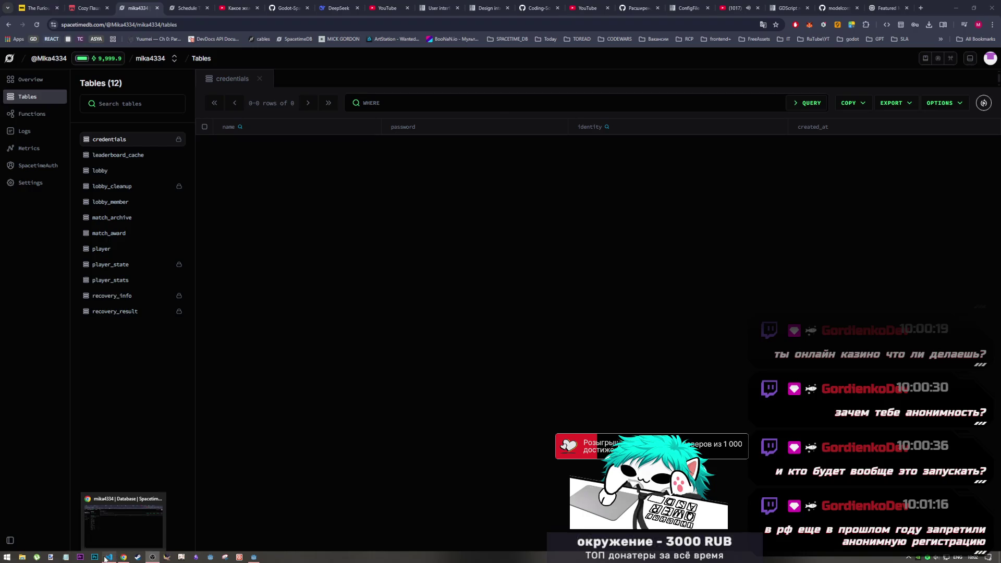
# Compare the auth usage guide with the empty credentials table, ending on auth.gd's register function
pyautogui.click(112, 556)
pyautogui.click(124, 556)
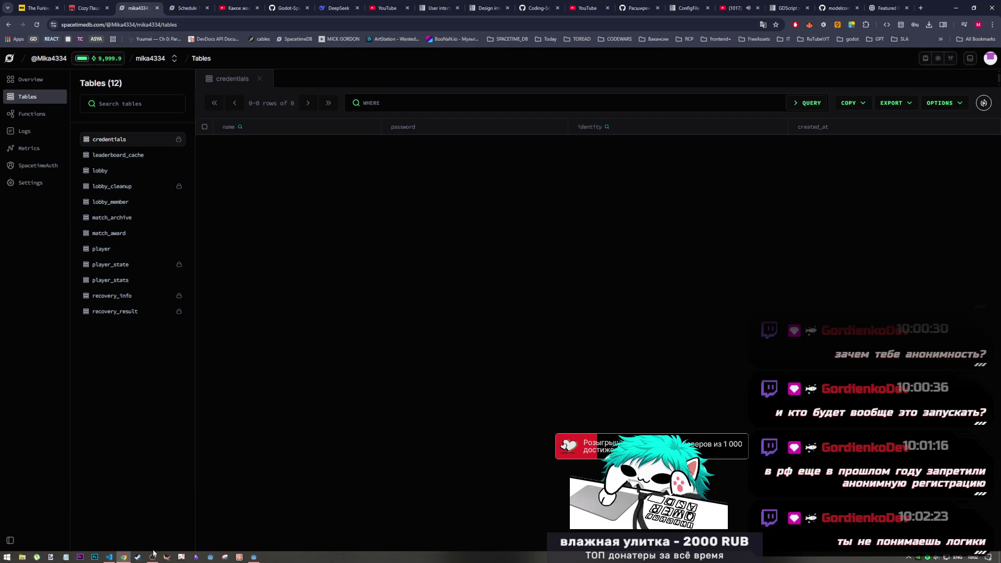
pyautogui.click(153, 556)
pyautogui.click(253, 556)
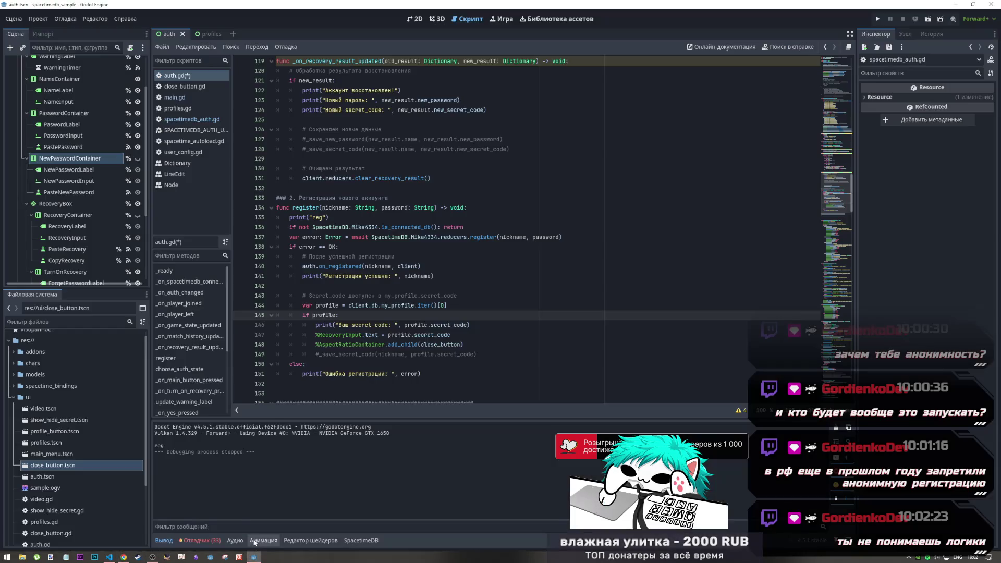
pyautogui.click(124, 557)
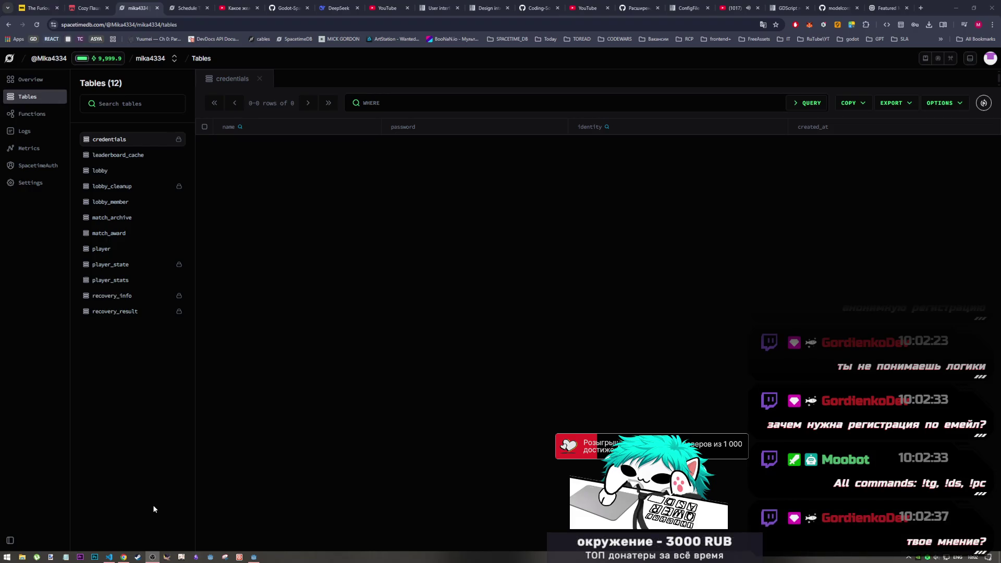
pyautogui.click(112, 558)
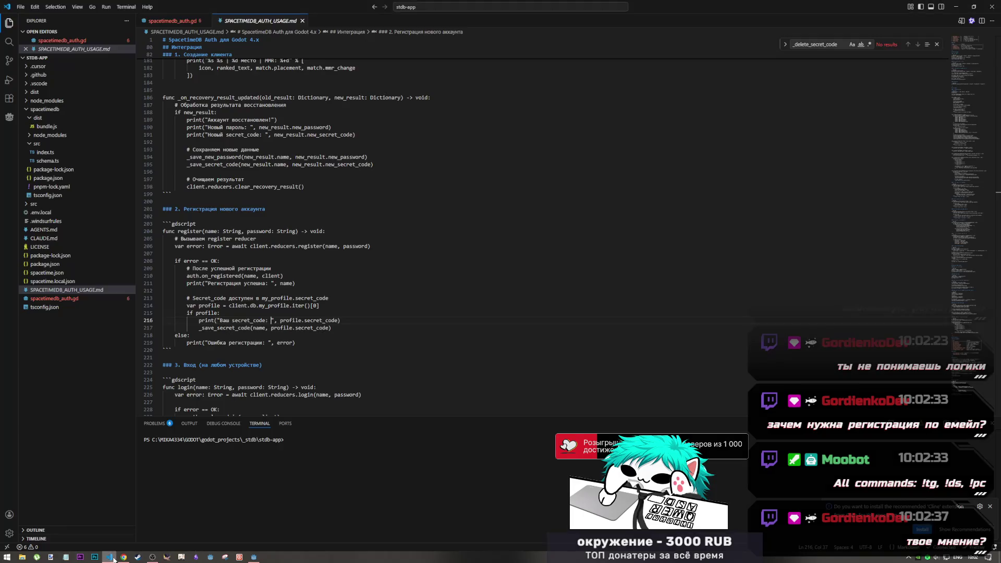
pyautogui.click(122, 558)
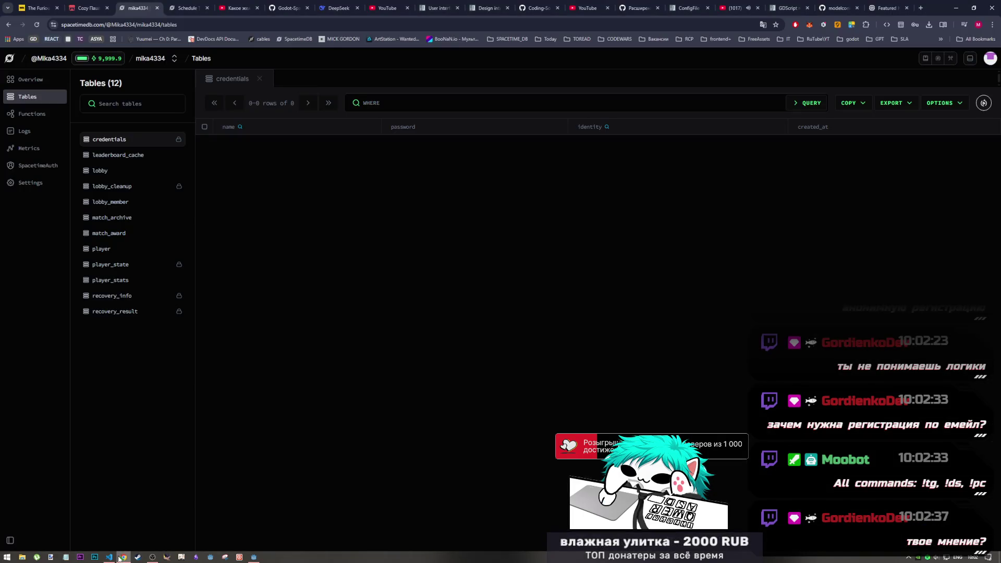
pyautogui.click(254, 557)
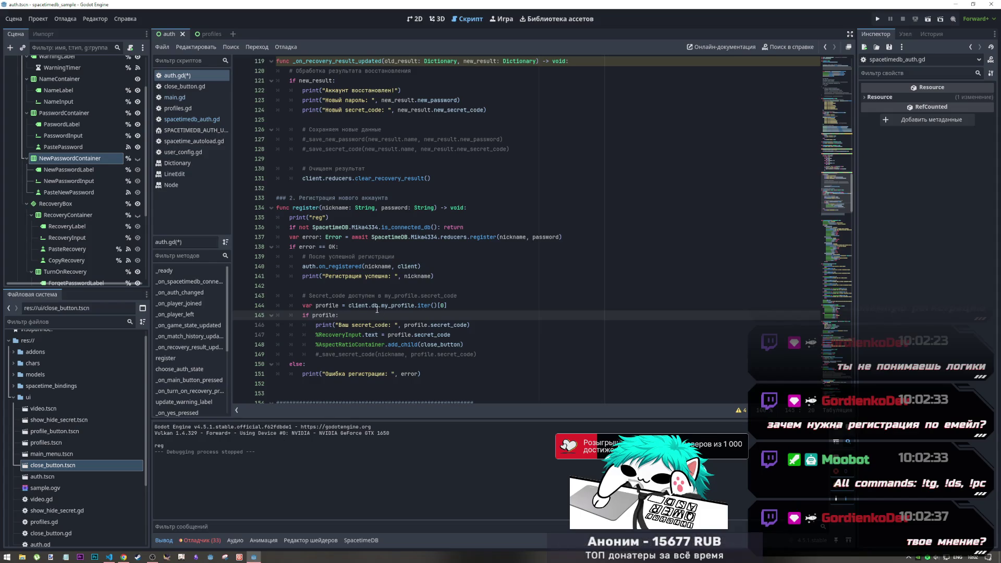
# Review auth.gd's edited register function and save the script
pyautogui.scroll(2, 377, 309)
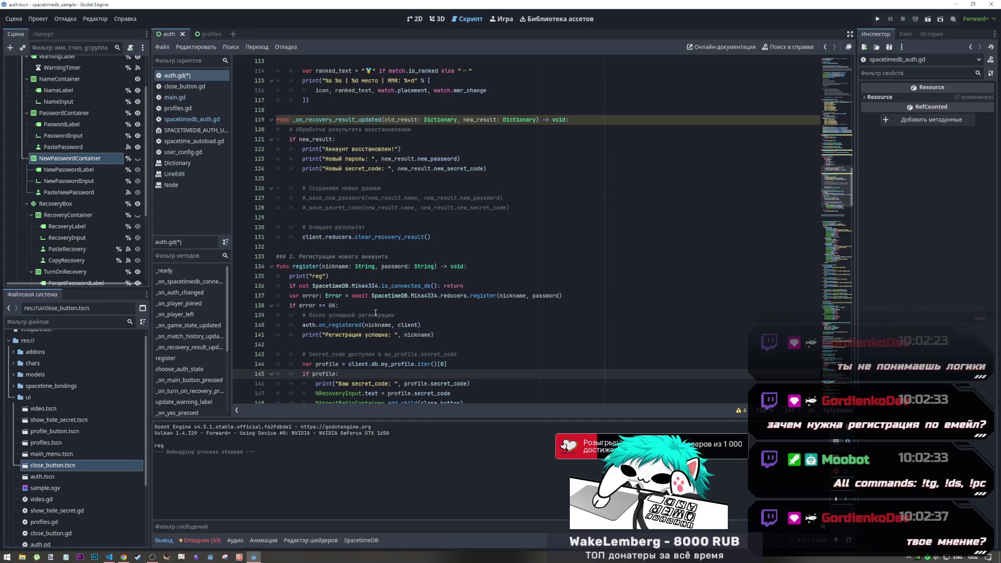
pyautogui.scroll(9, 381, 309)
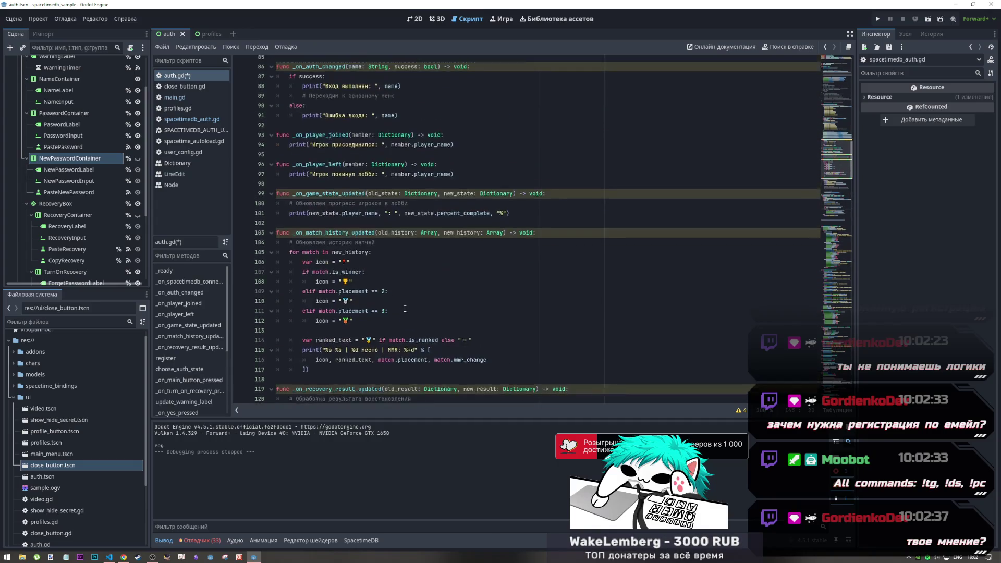
pyautogui.scroll(12, 405, 309)
pyautogui.hotkey('ctrl', 's')
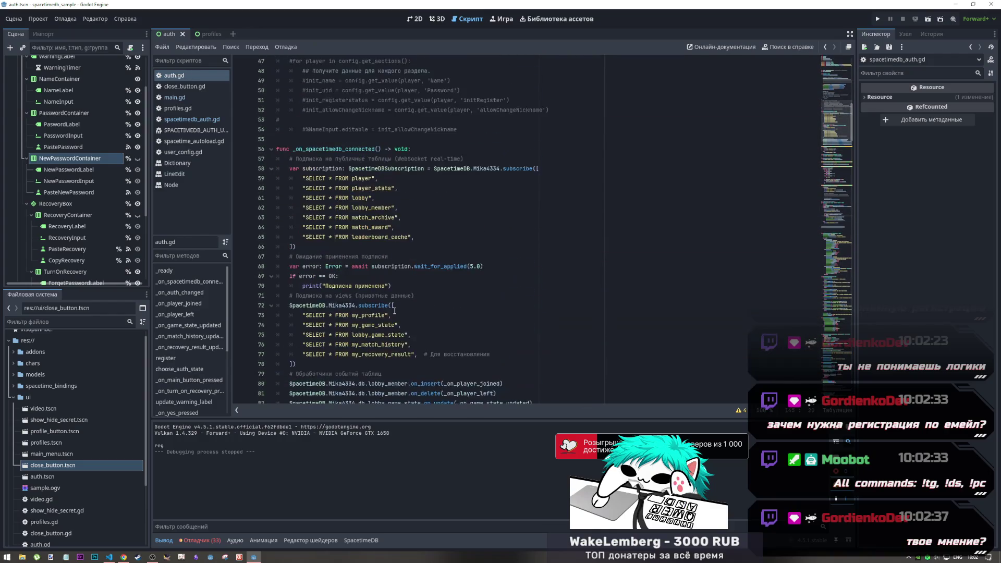
pyautogui.scroll(-20, 395, 312)
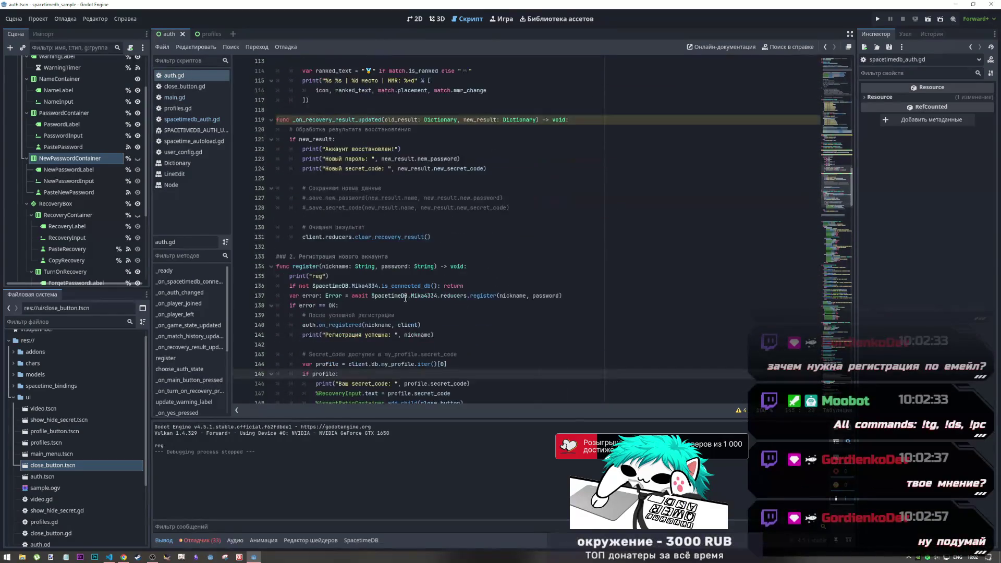
pyautogui.scroll(-4, 405, 298)
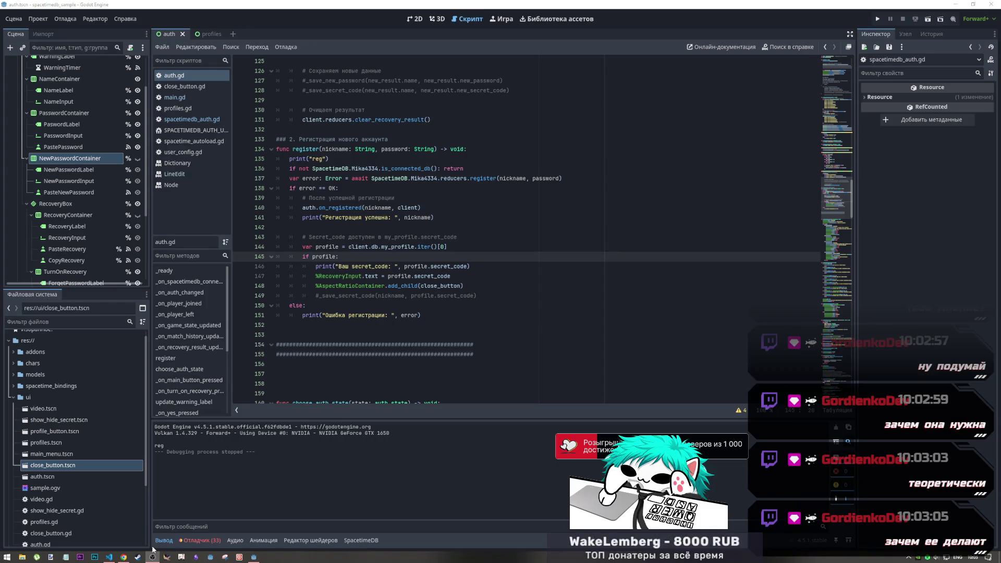
# Recheck the tables page, then inspect line 137's register() error and open main.gd
pyautogui.moveTo(113, 558)
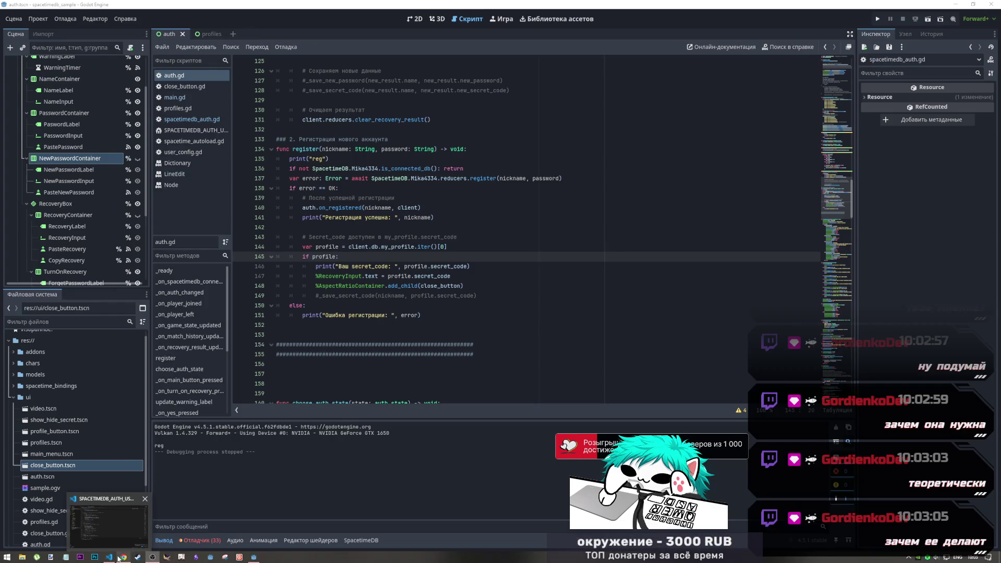
pyautogui.click(124, 557)
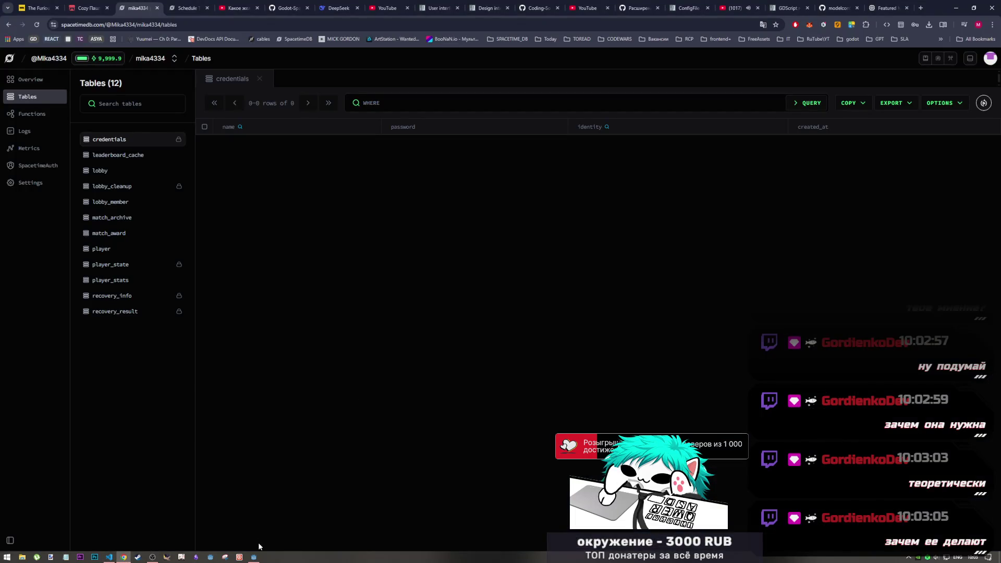
pyautogui.click(255, 557)
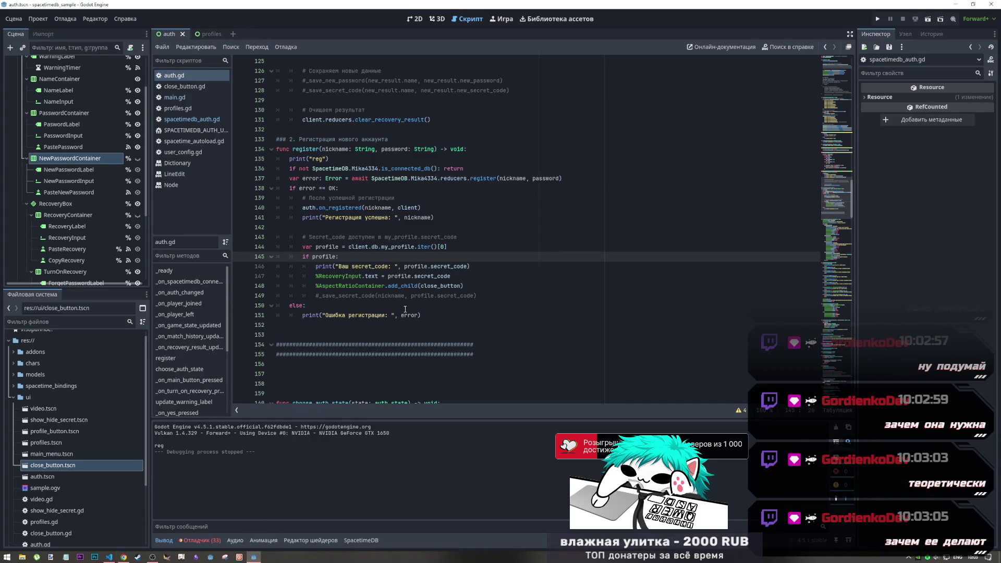
pyautogui.moveTo(415, 287)
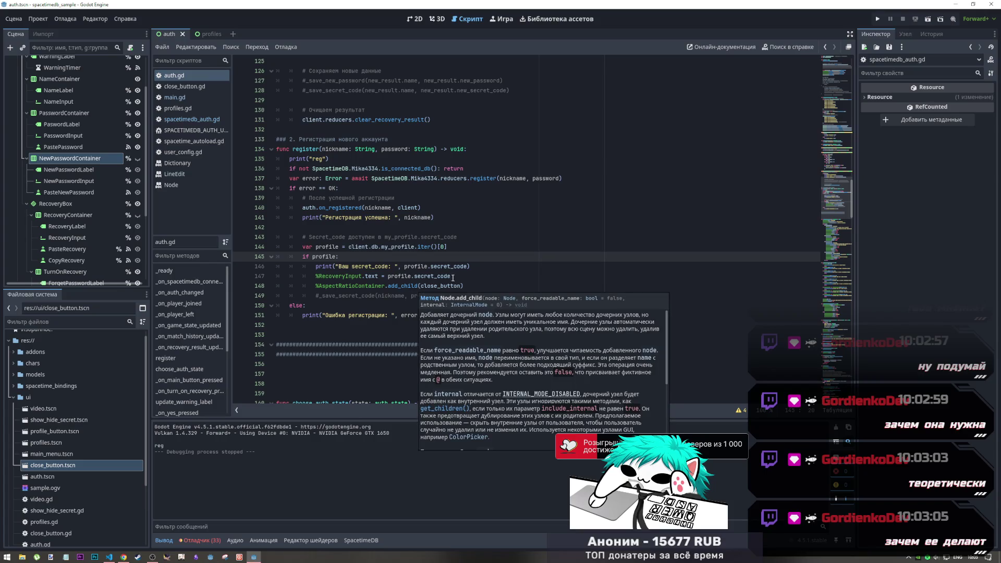
pyautogui.click(453, 277)
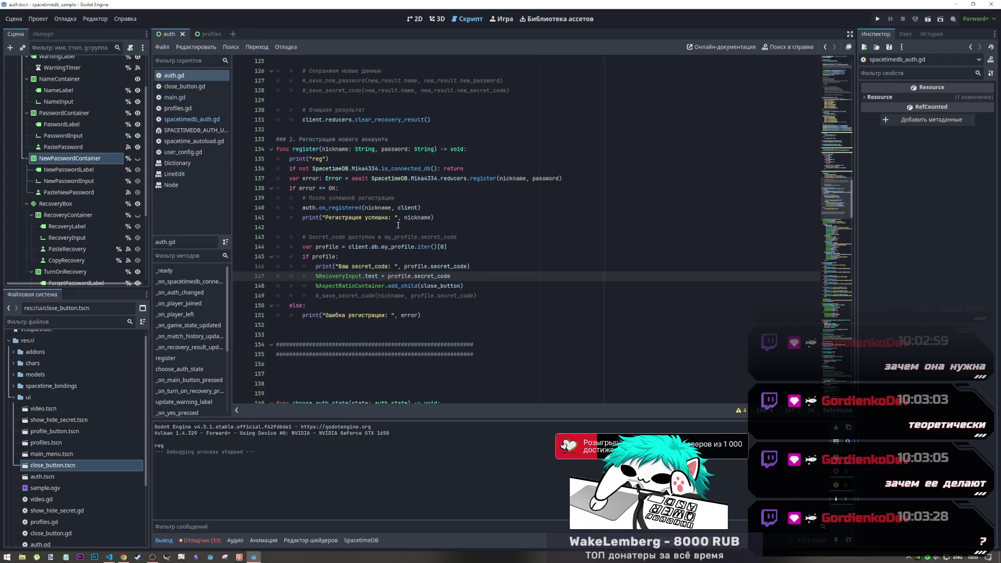
pyautogui.doubleClick(334, 178)
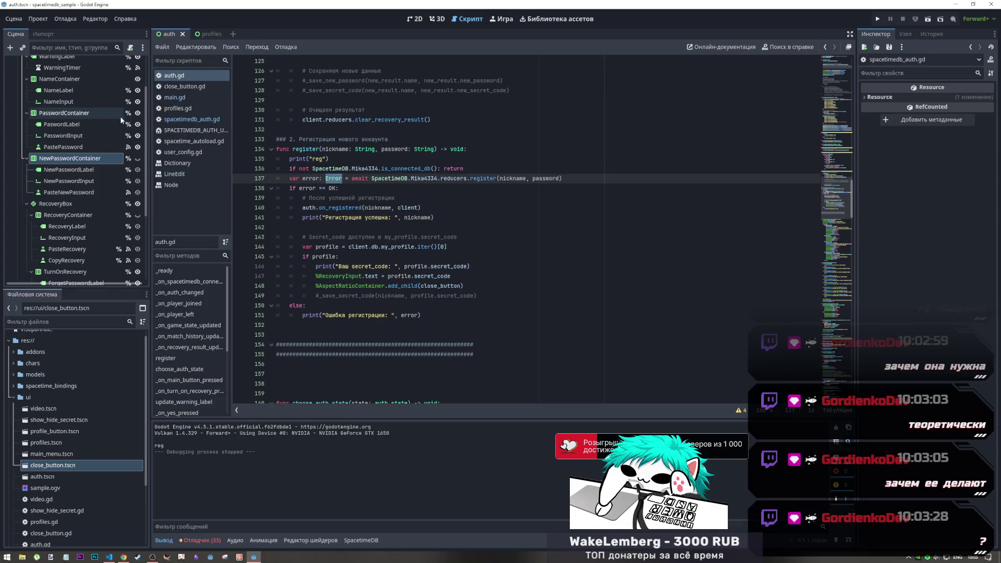
pyautogui.click(175, 97)
# Review the failed-status handling in main.gd's _on_transaction_update
pyautogui.click(348, 276)
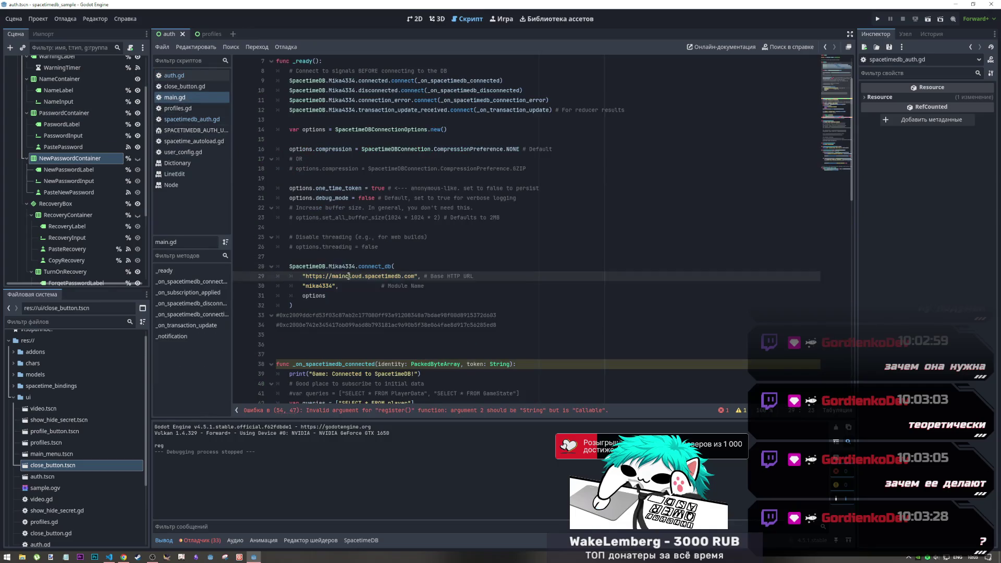
pyautogui.scroll(-7, 349, 282)
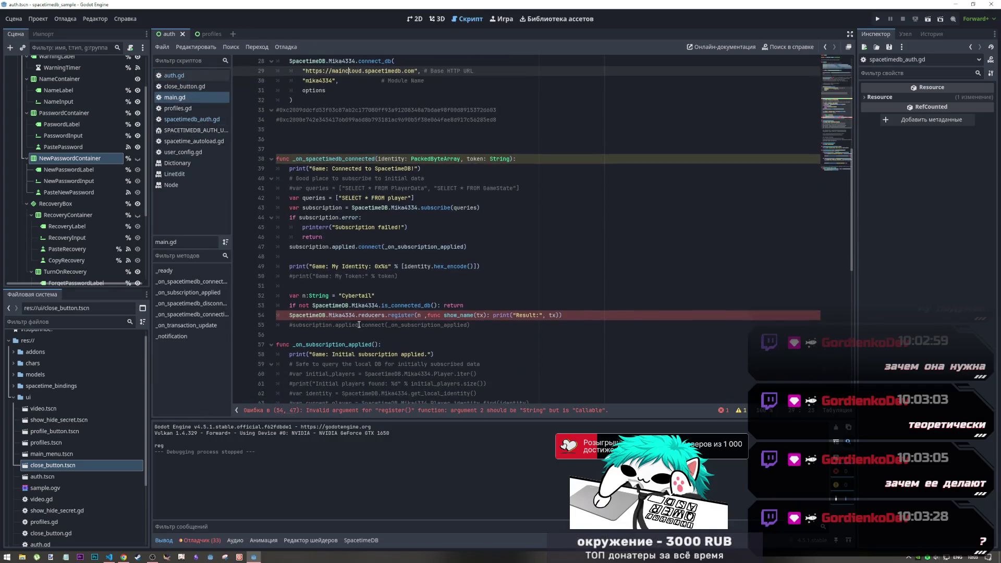
pyautogui.scroll(-7, 359, 324)
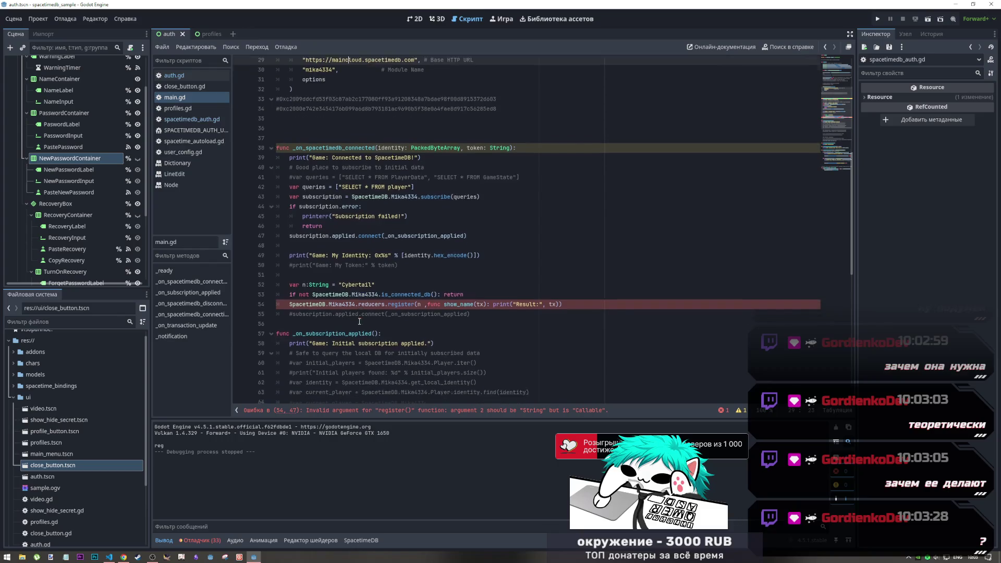
pyautogui.scroll(-5, 359, 324)
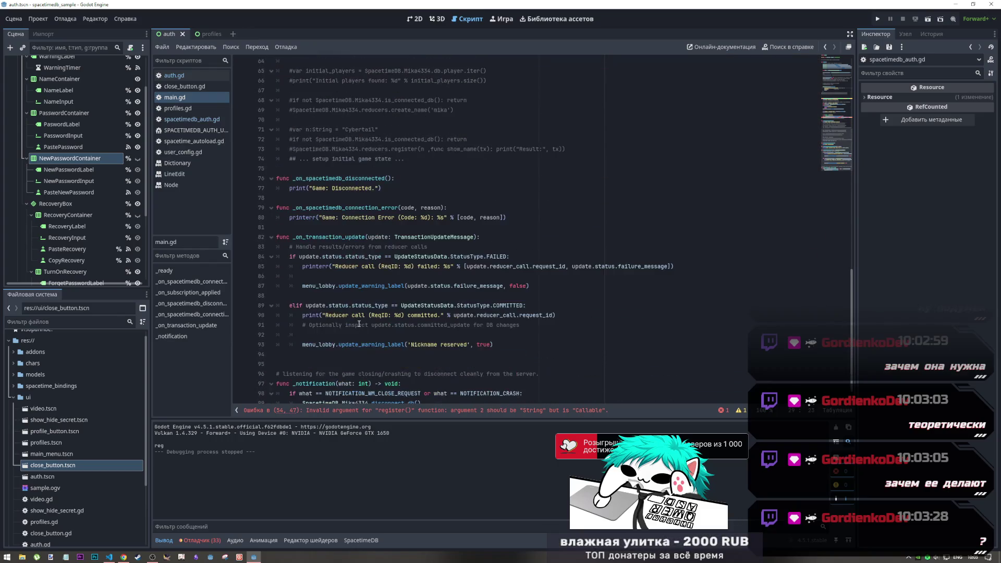
pyautogui.moveTo(349, 237)
pyautogui.mouseDown()
pyautogui.moveTo(385, 261)
pyautogui.moveTo(387, 278)
pyautogui.mouseUp()
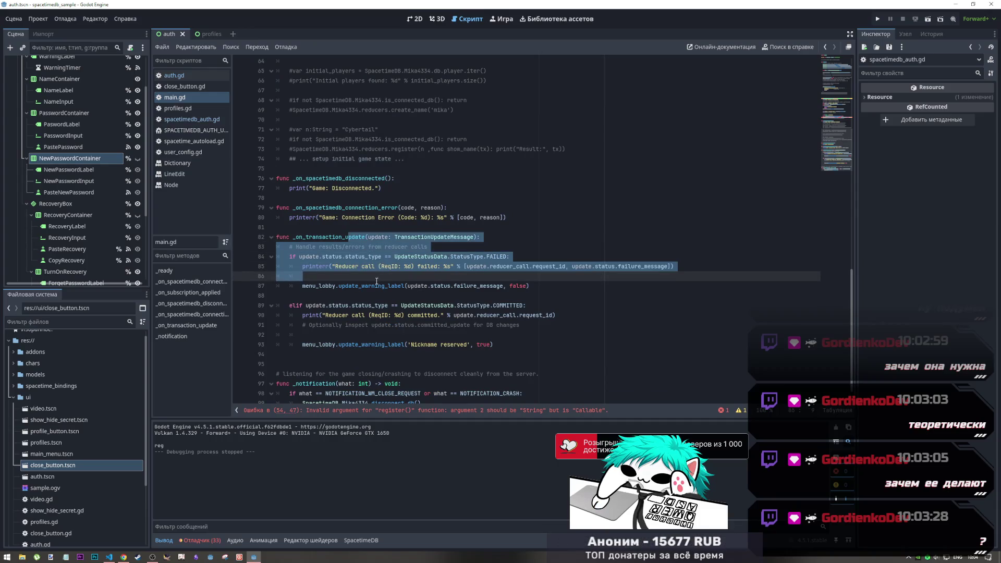
pyautogui.click(346, 288)
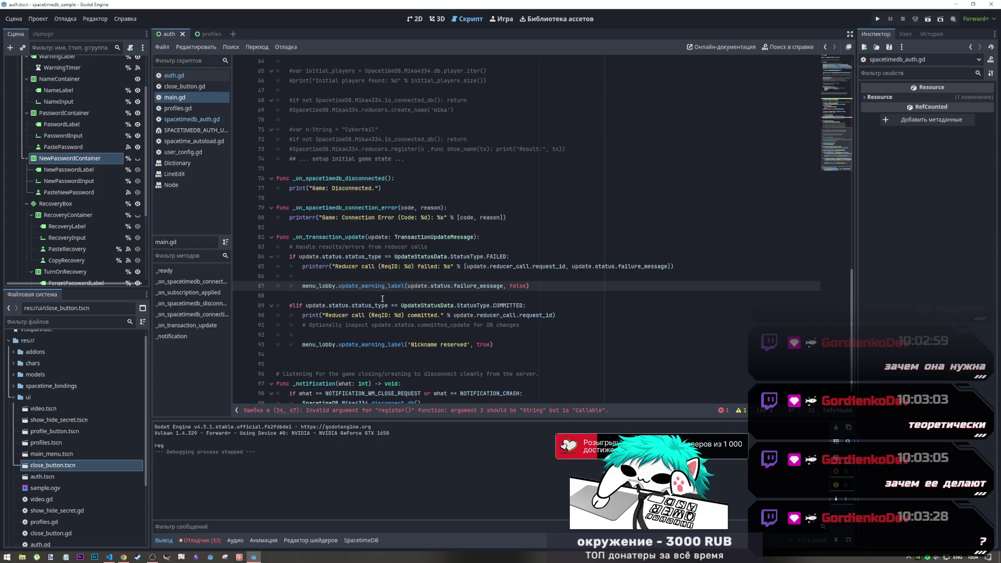
pyautogui.scroll(4, 379, 298)
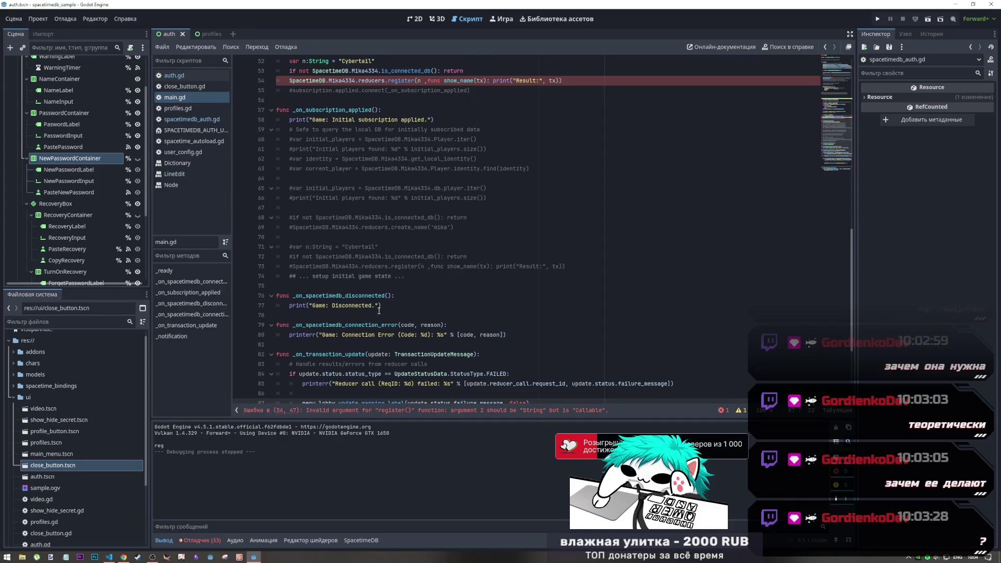
pyautogui.scroll(-1, 379, 310)
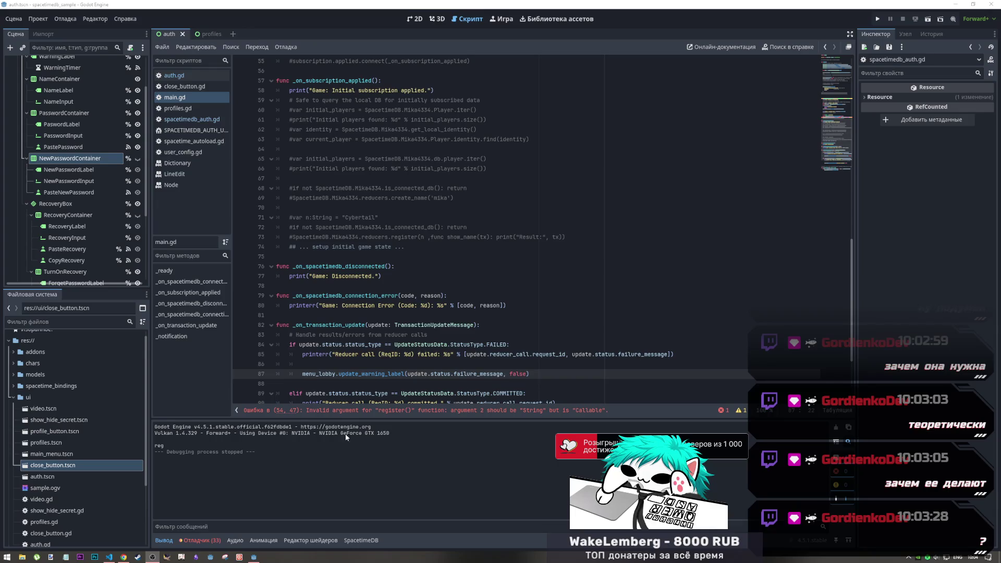
# Select main.gd's whole _notification function that disconnects from SpacetimeDB
pyautogui.click(124, 557)
pyautogui.click(110, 557)
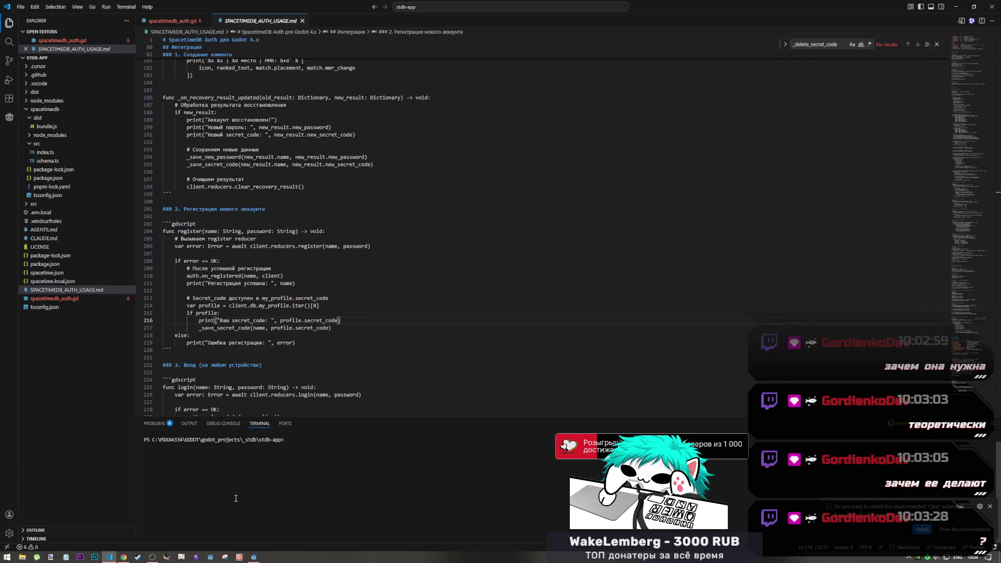
pyautogui.click(254, 557)
pyautogui.scroll(-3, 425, 375)
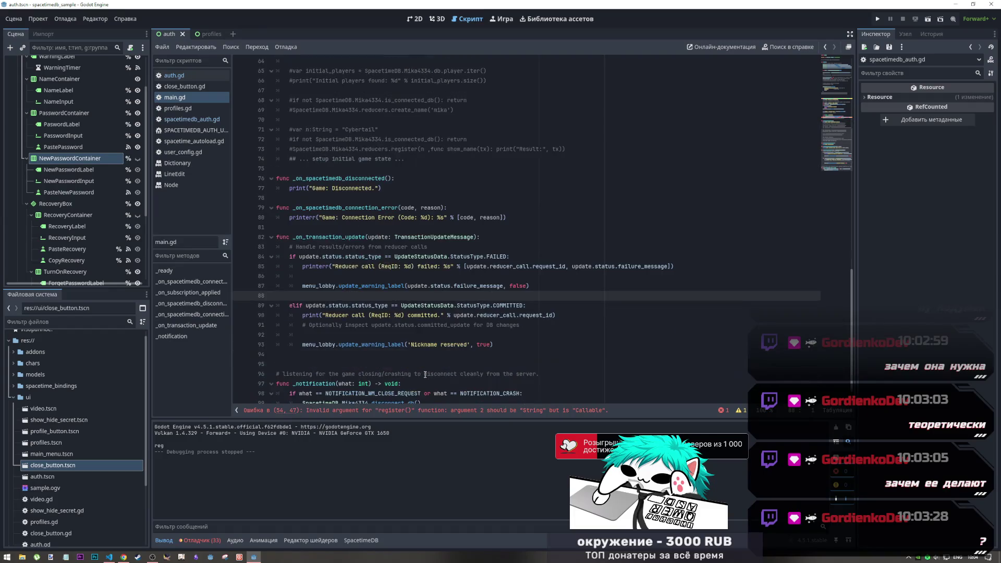
pyautogui.click(304, 334)
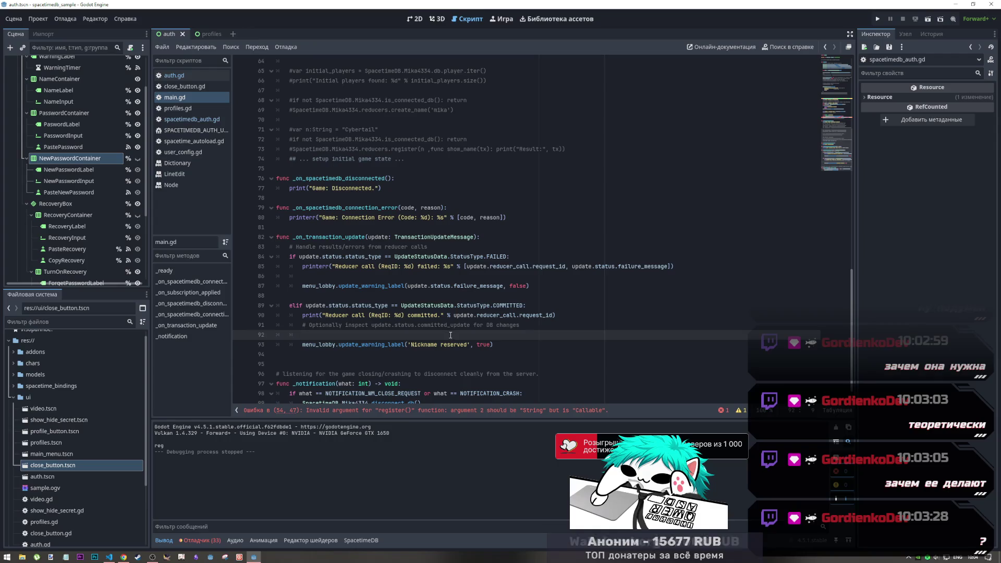
pyautogui.scroll(-1, 450, 338)
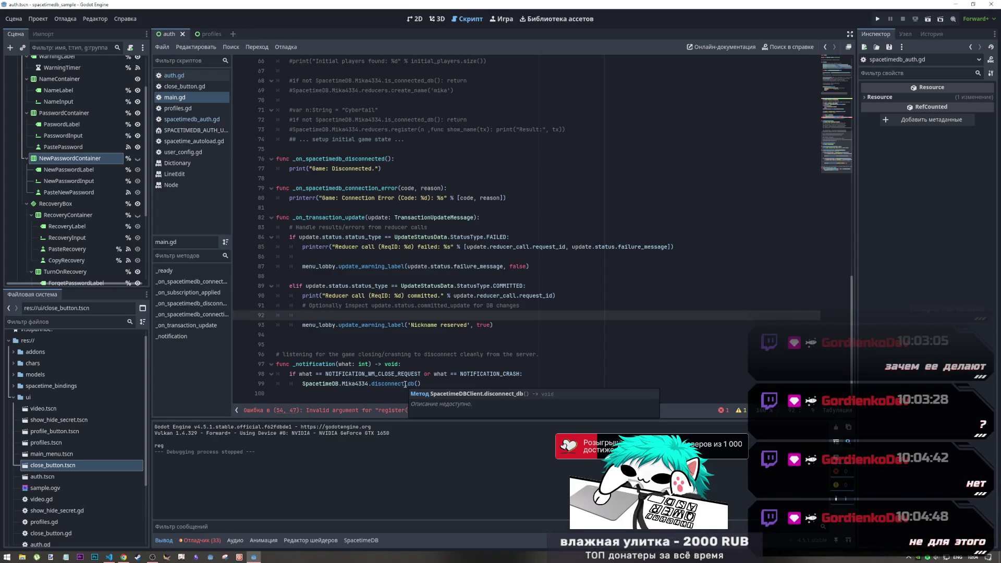
pyautogui.moveTo(434, 386); pyautogui.dragTo(278, 365)
pyautogui.hotkey('ctrl', 'c')
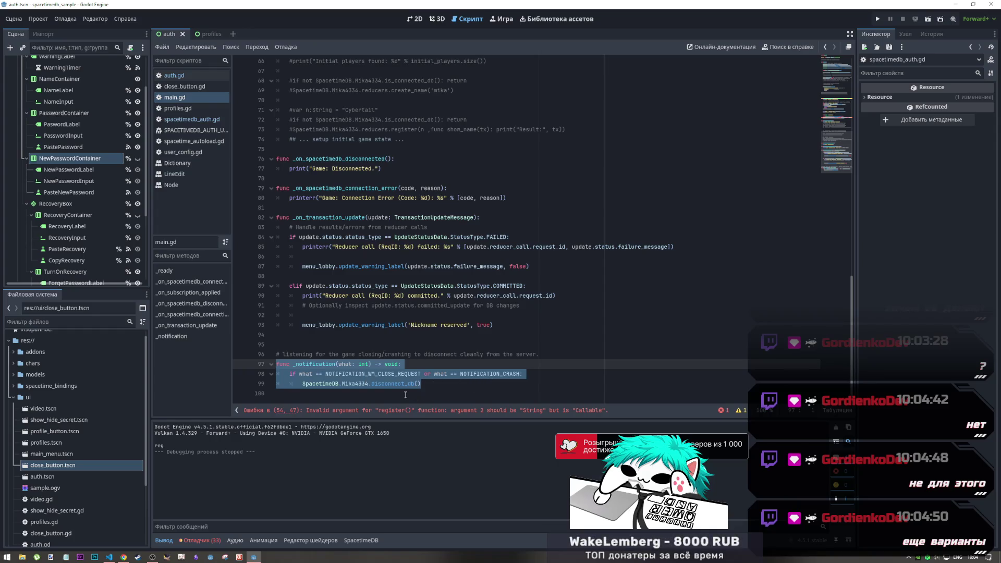
# Paste the _notification function on a new line after register() in auth.gd
pyautogui.click(198, 77)
pyautogui.scroll(-2, 367, 276)
pyautogui.click(445, 266)
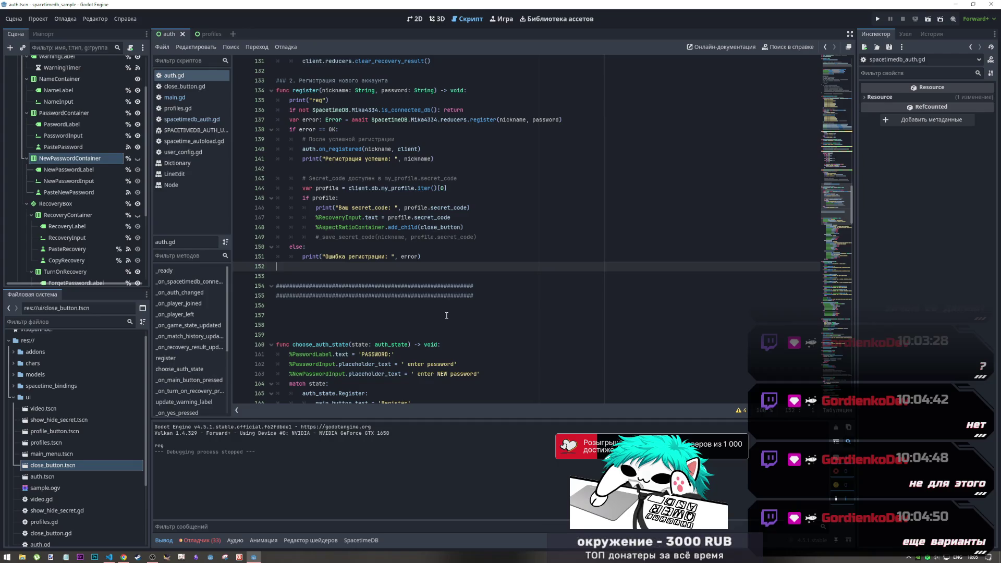
pyautogui.press('Return')
pyautogui.hotkey('ctrl', 'v')
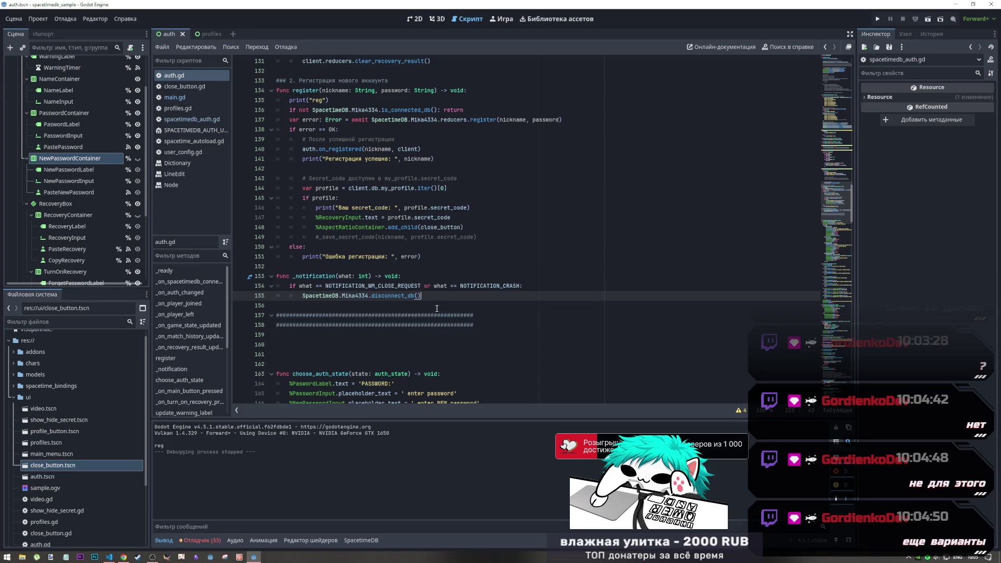
# Check the pasted disconnect_db call and scroll through the rest of auth.gd
pyautogui.moveTo(391, 296); pyautogui.dragTo(425, 298)
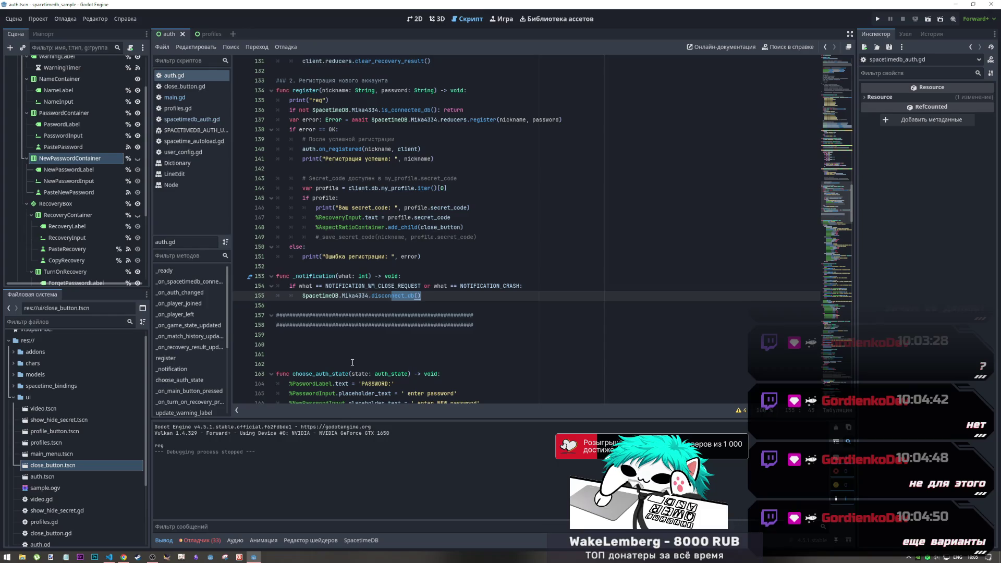
pyautogui.scroll(-6, 352, 364)
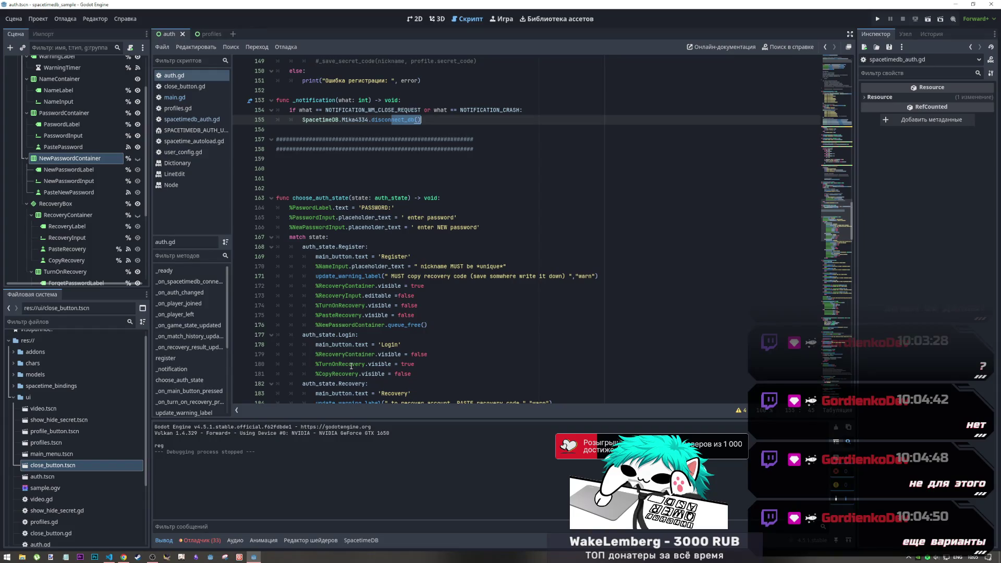
pyautogui.scroll(-11, 351, 367)
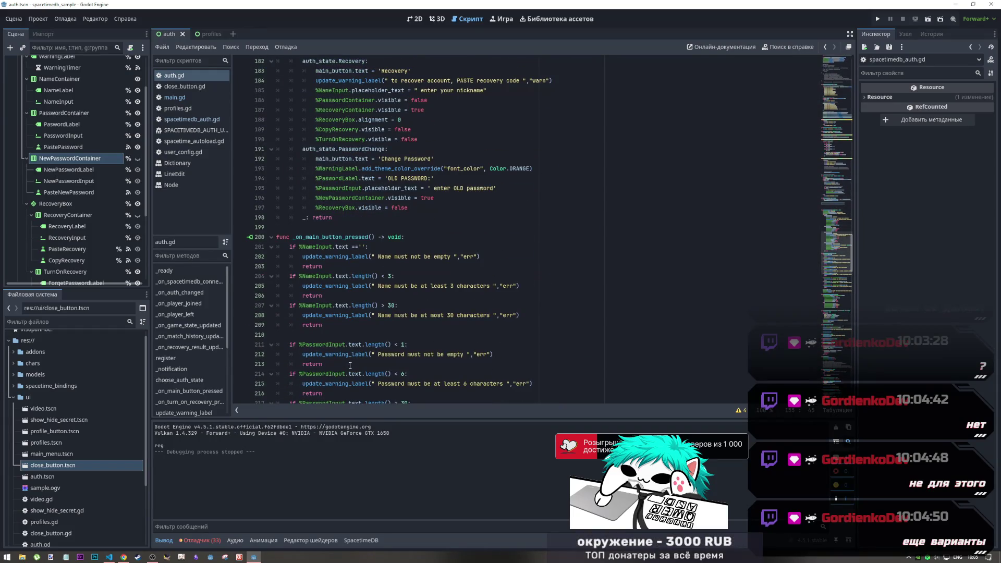
pyautogui.scroll(-20, 350, 367)
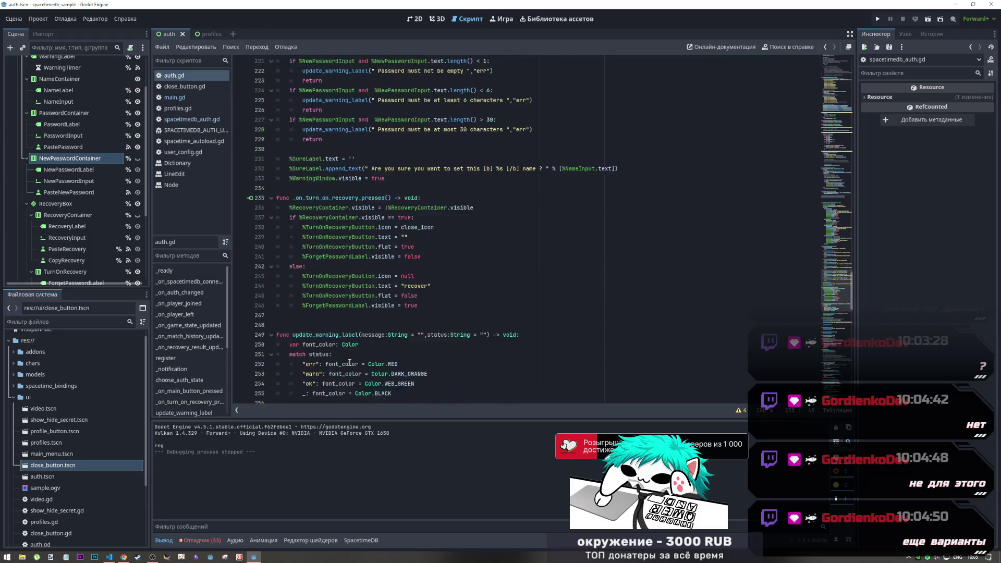
pyautogui.scroll(-6, 350, 364)
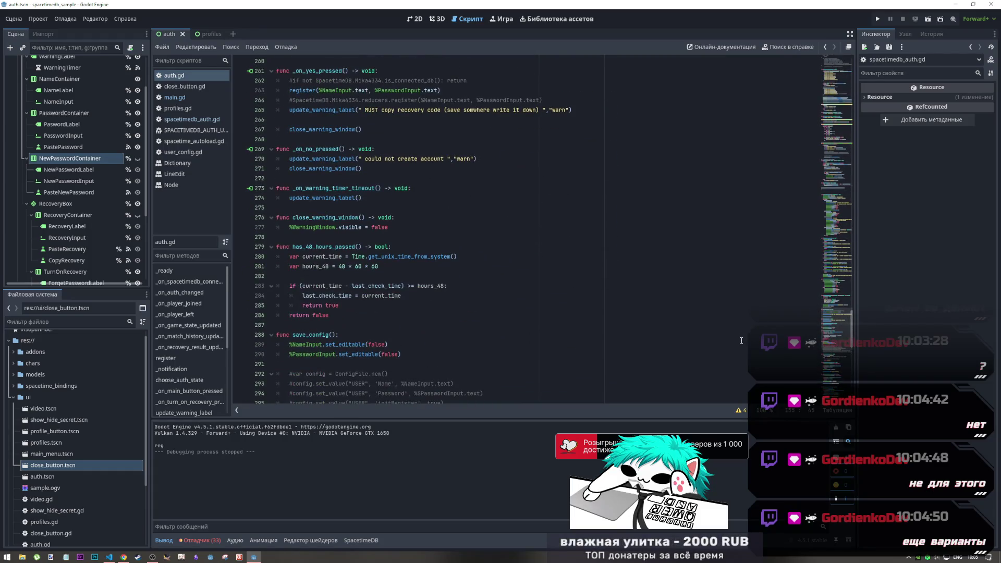
pyautogui.moveTo(837, 321); pyautogui.dragTo(819, 196)
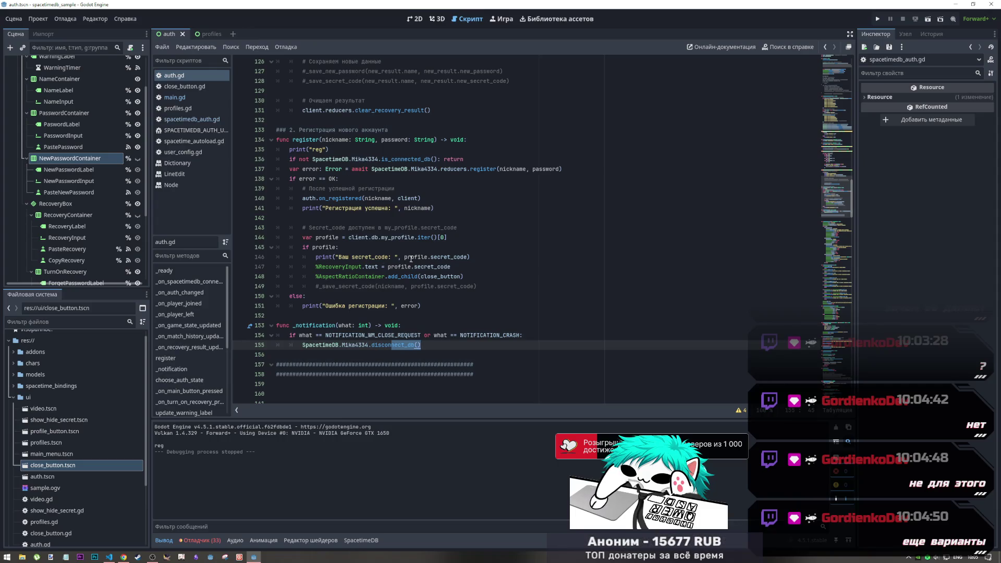
pyautogui.click(383, 266)
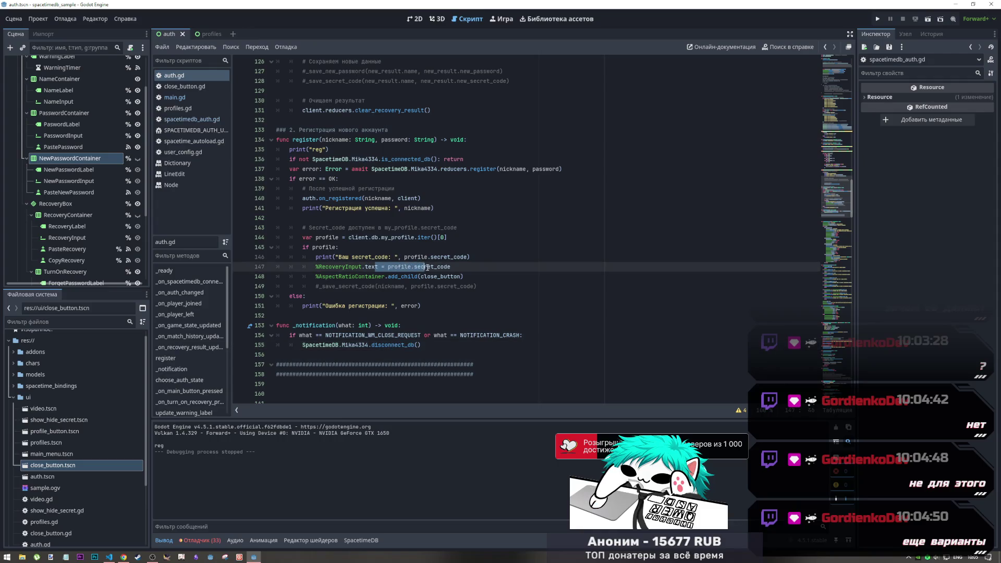
pyautogui.moveTo(367, 276); pyautogui.dragTo(430, 277)
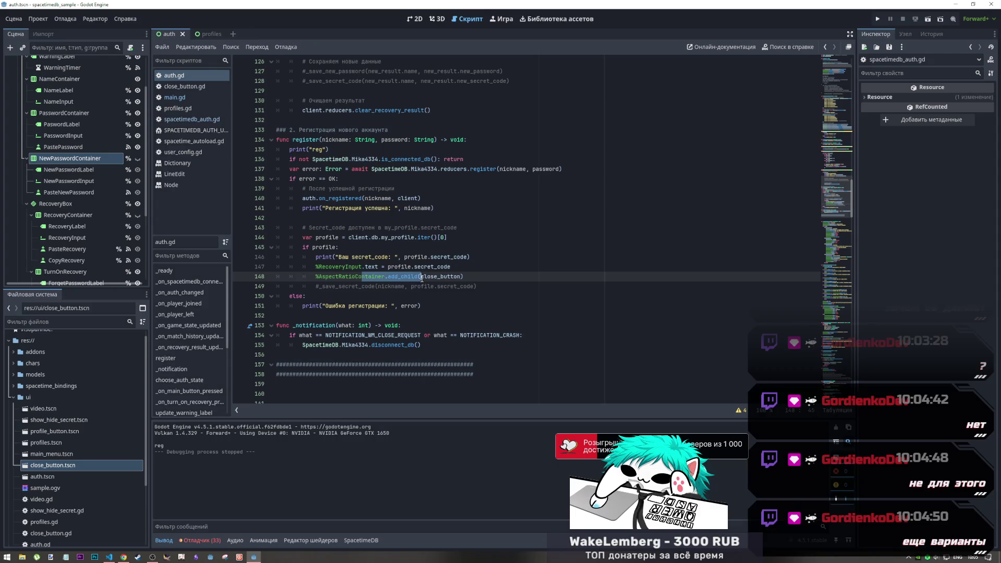
pyautogui.click(462, 277)
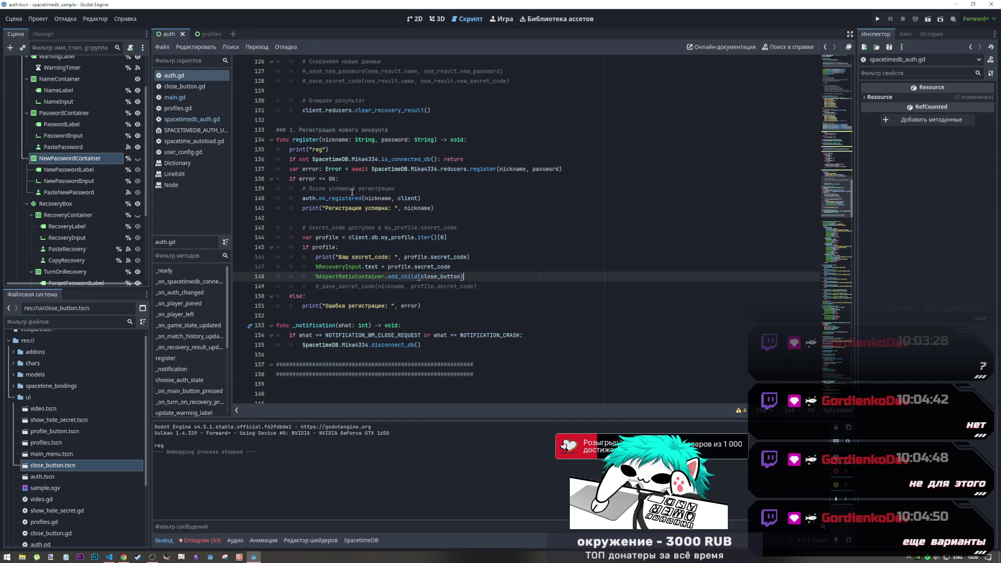
pyautogui.doubleClick(334, 170)
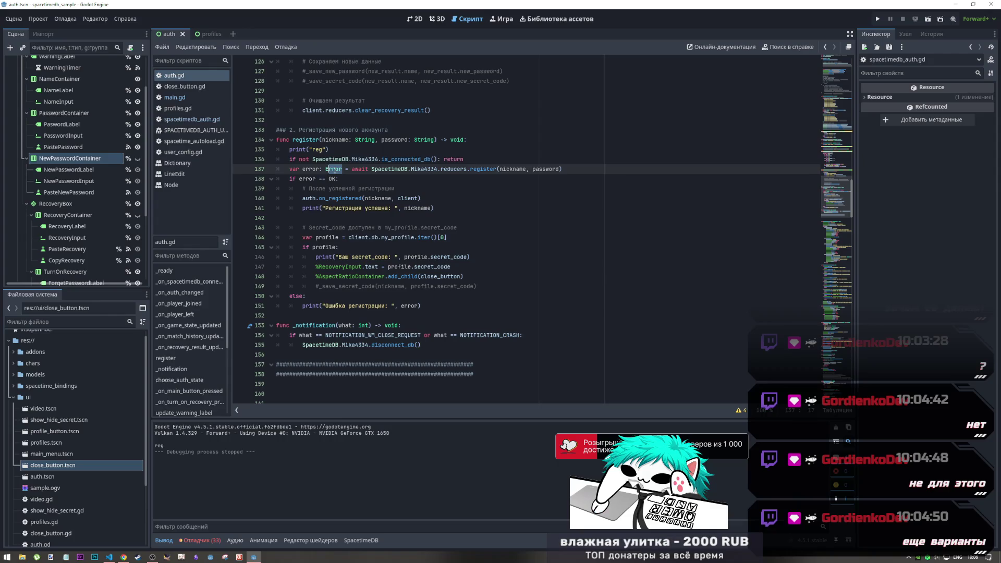
pyautogui.click(334, 170)
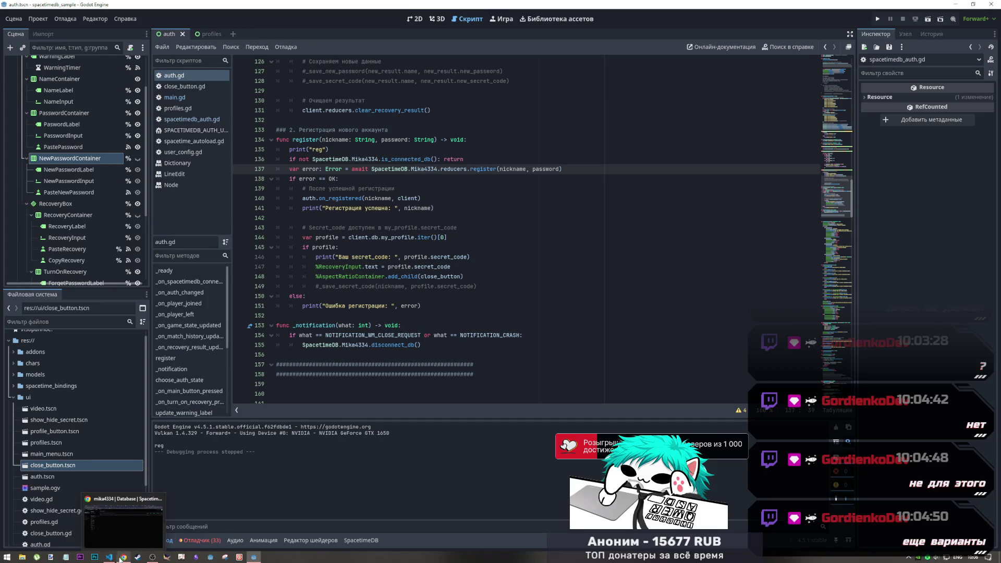
pyautogui.click(124, 557)
# Take the move_user TransactionUpdateData callback example from quickstart.md's Call Reducers section back to Godot
pyautogui.click(281, 9)
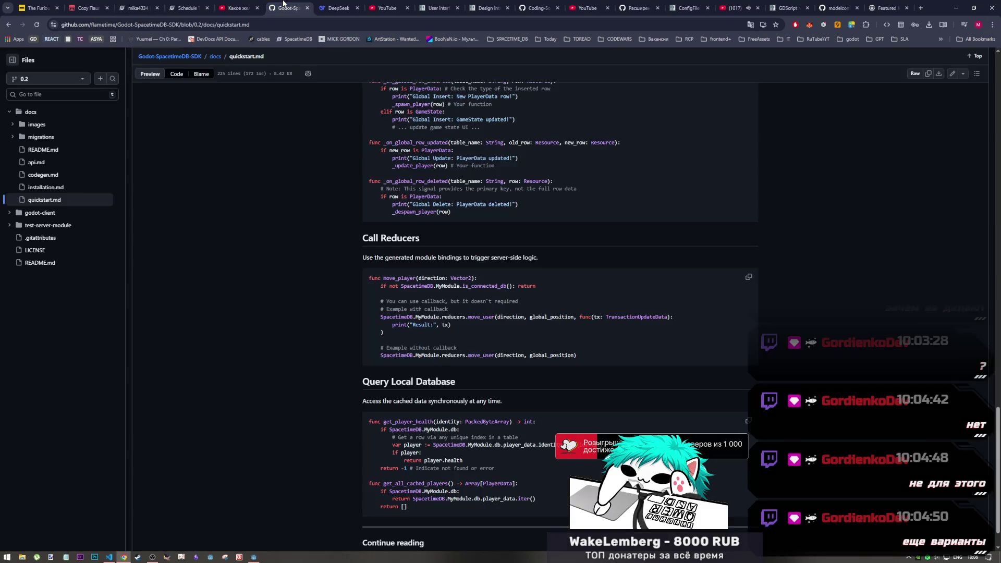
pyautogui.scroll(4, 485, 326)
pyautogui.scroll(-3, 485, 326)
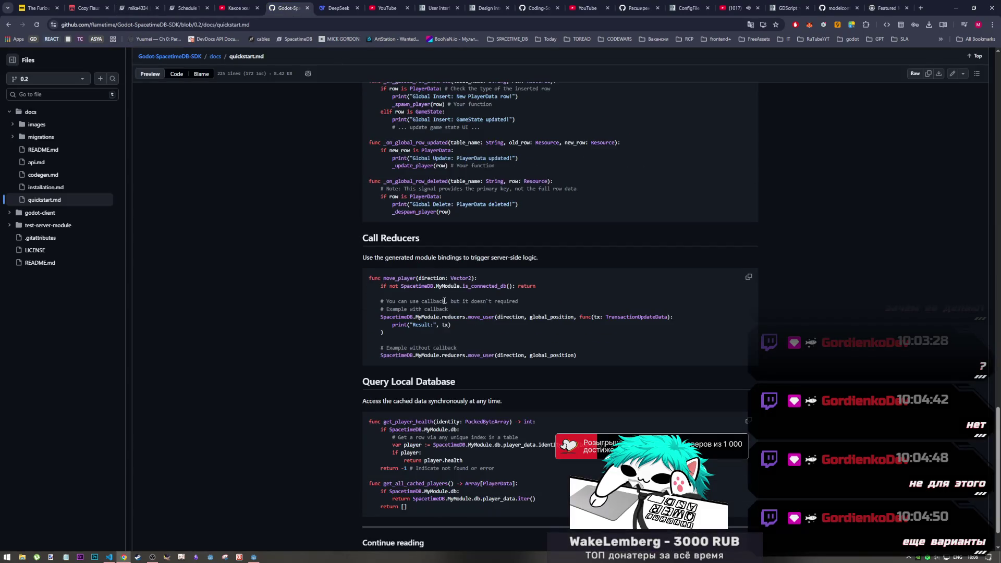
pyautogui.moveTo(399, 324)
pyautogui.mouseDown()
pyautogui.moveTo(453, 326)
pyautogui.moveTo(391, 327)
pyautogui.mouseUp()
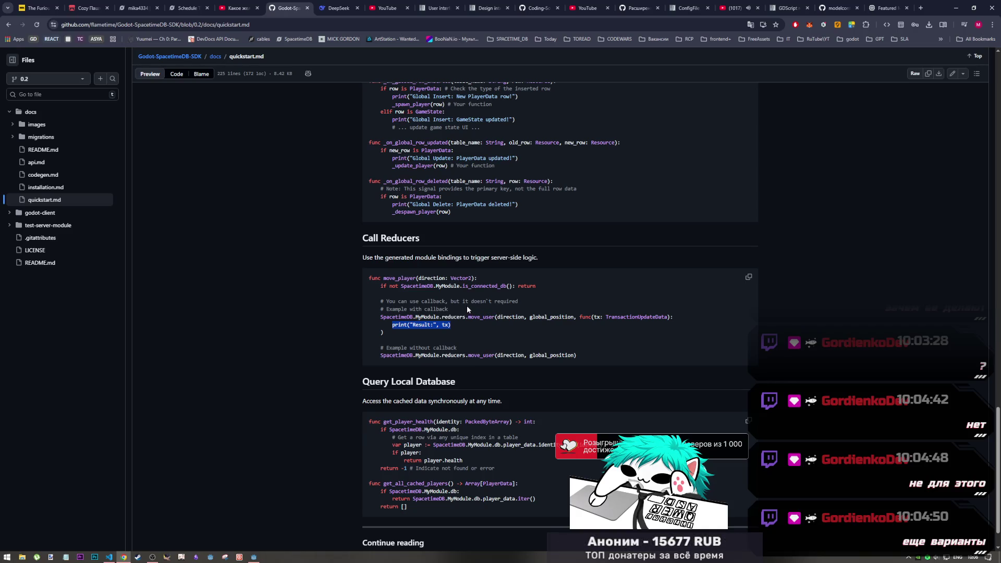
pyautogui.moveTo(579, 317)
pyautogui.mouseDown()
pyautogui.moveTo(598, 320)
pyautogui.moveTo(431, 333)
pyautogui.mouseUp()
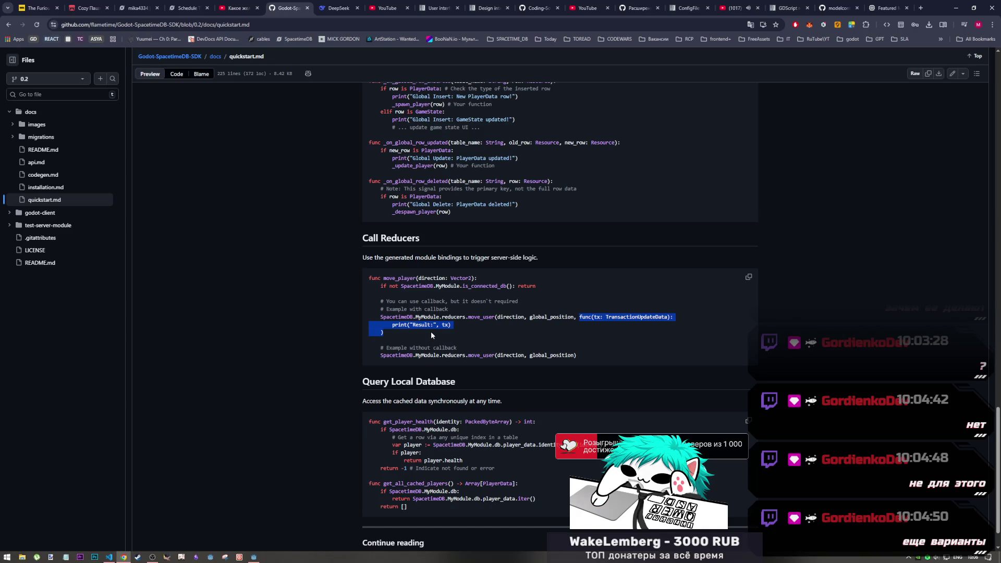
pyautogui.hotkey('alt', 'Tab')
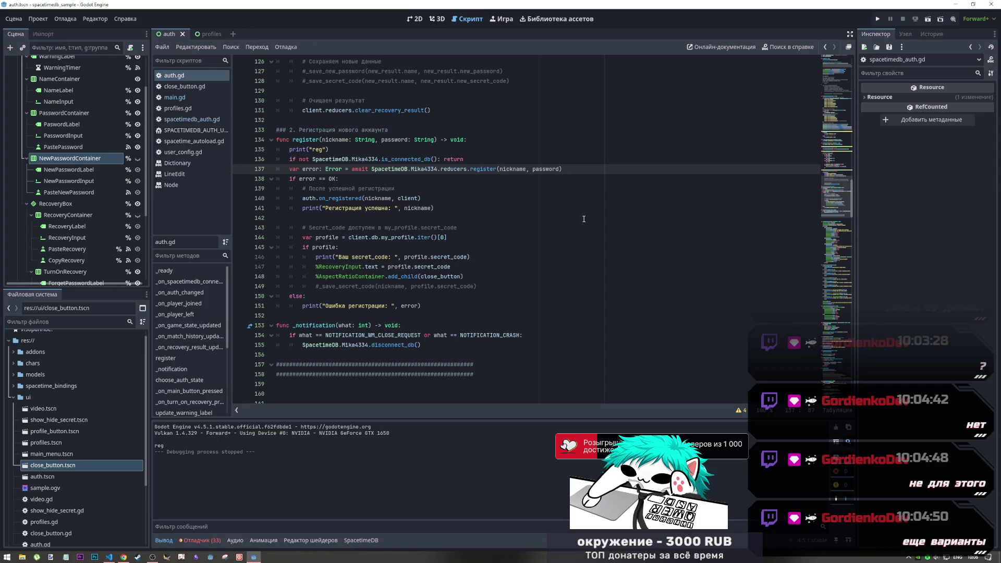
# Paste the print callback as register's third argument, joined onto line 137
pyautogui.hotkey('ctrl', 'space')
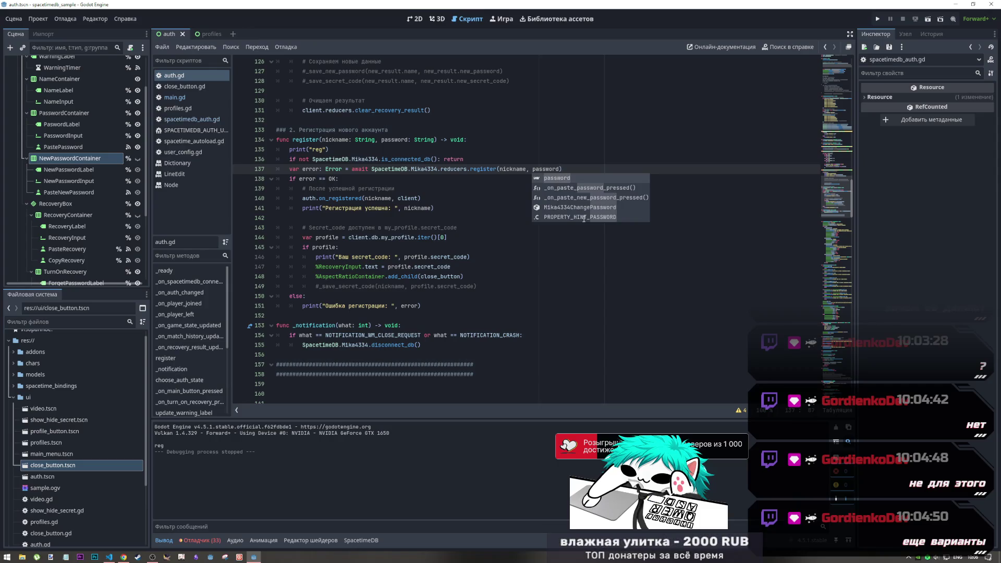
pyautogui.write(',')
pyautogui.hotkey('ctrl', 'v')
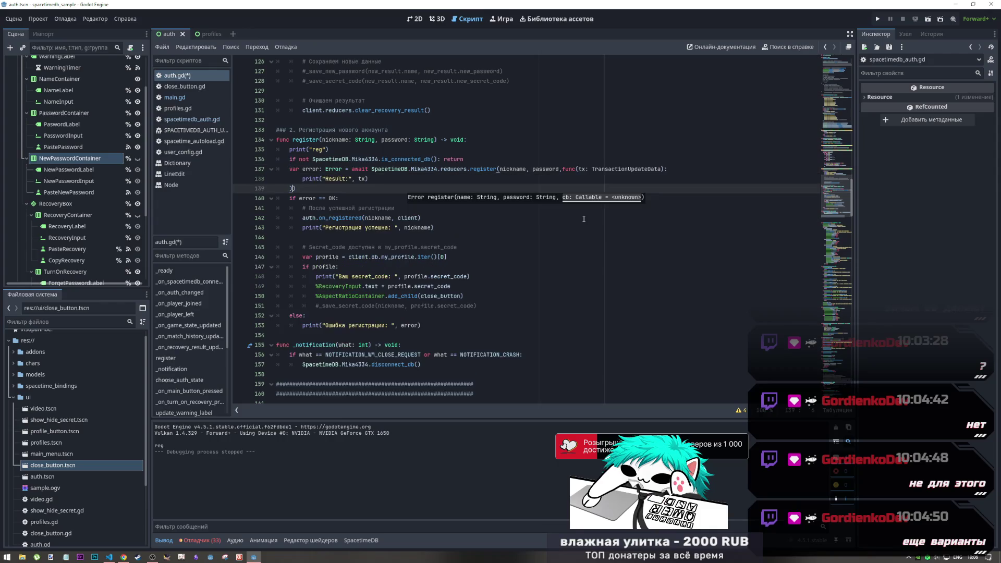
pyautogui.click(304, 179)
pyautogui.press('BackSpace')
pyautogui.press('BackSpace')
pyautogui.press('BackSpace')
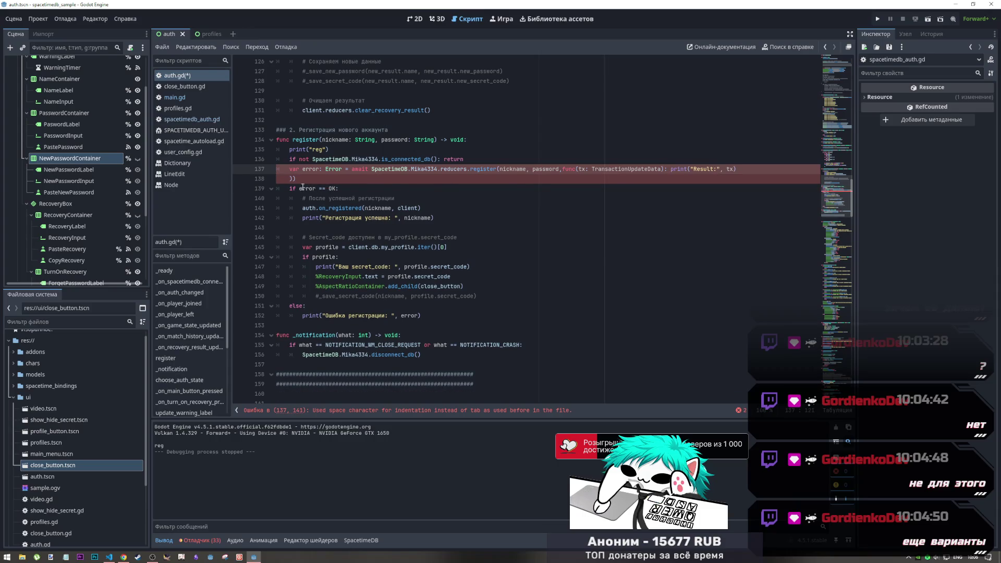
pyautogui.press('BackSpace')
pyautogui.press('BackSpace')
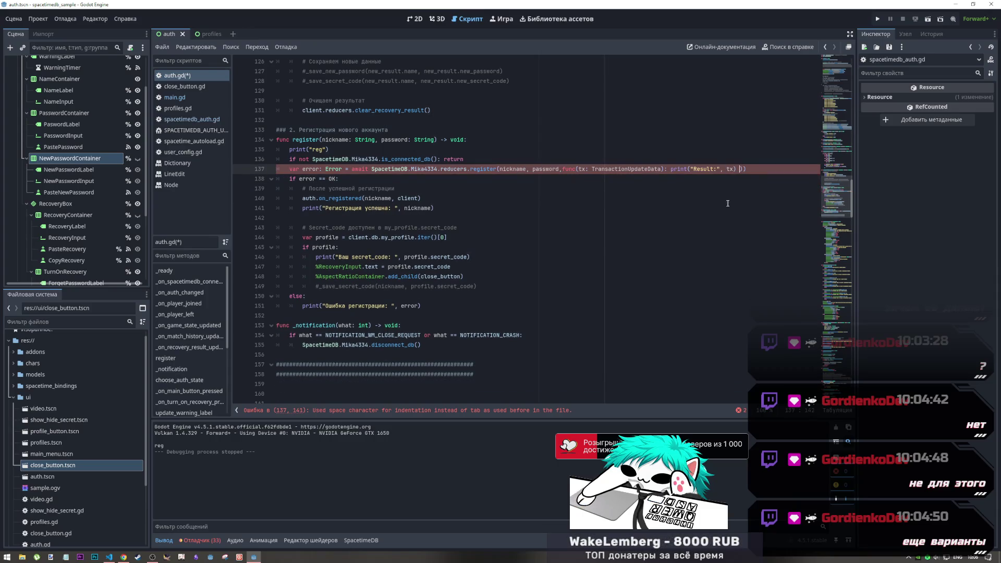
pyautogui.press('End')
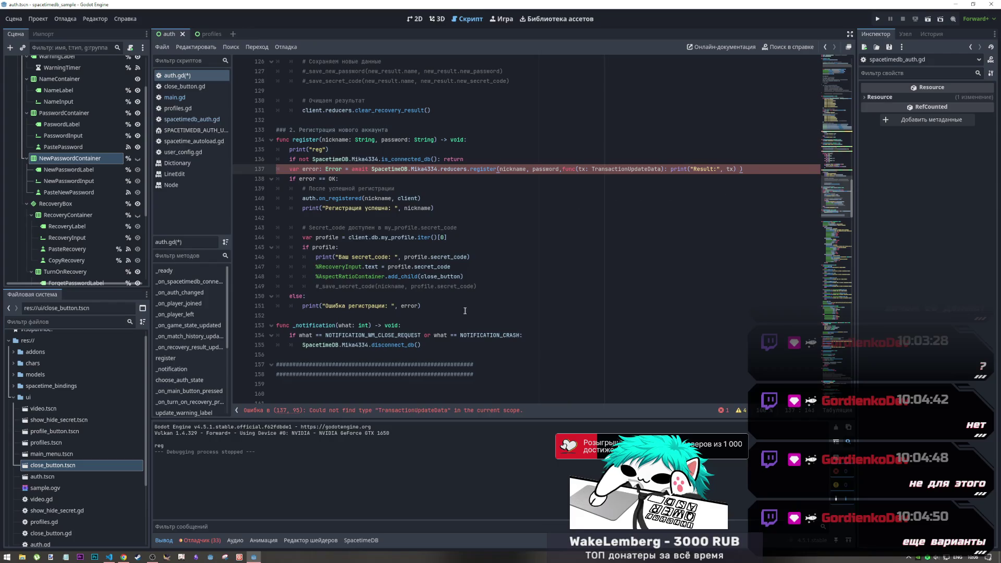
# Change the callback's parameter type to TransactionUpdateMessage, save auth.gd, and select the lambda
pyautogui.click(643, 169)
pyautogui.write('Message')
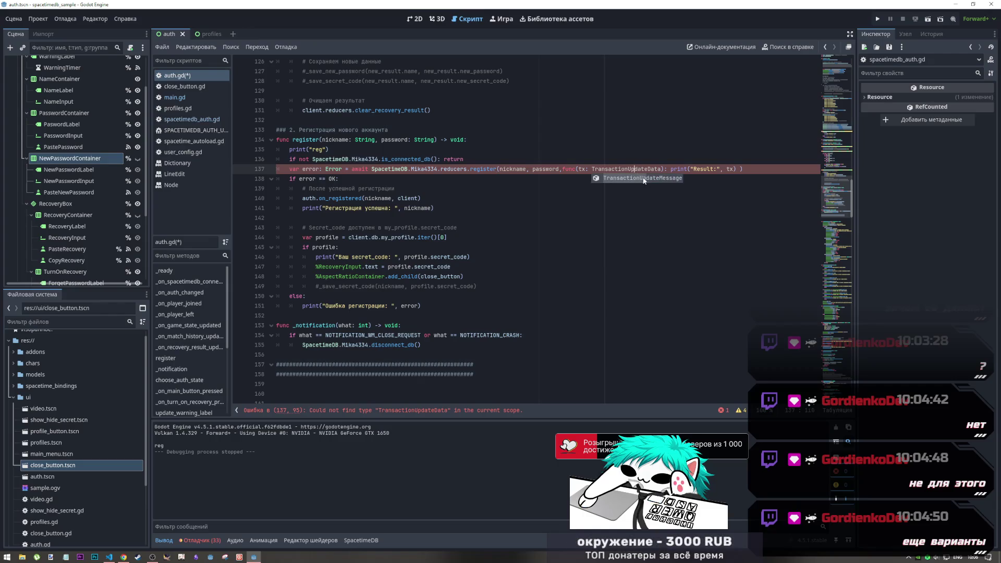
pyautogui.moveTo(685, 169); pyautogui.dragTo(672, 169)
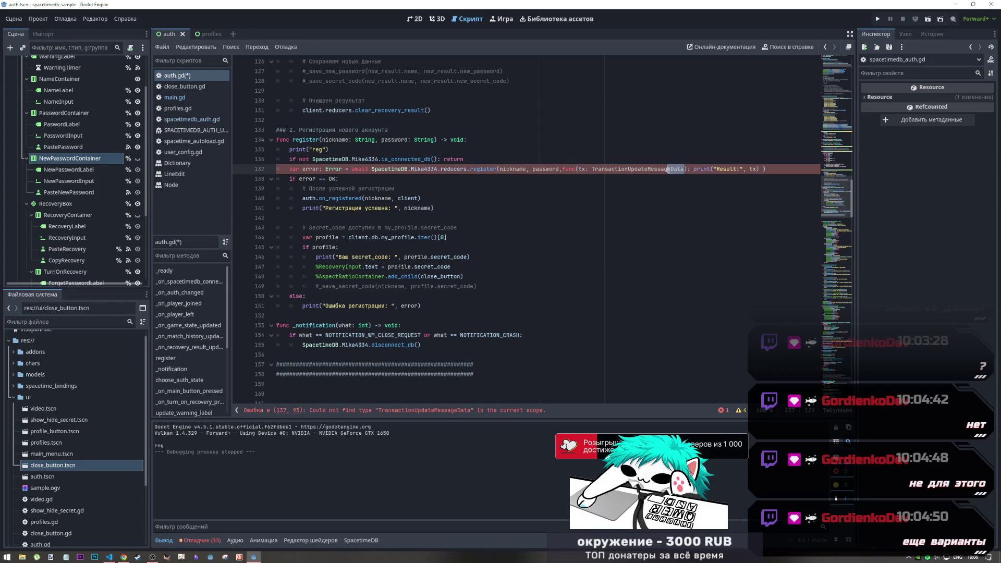
pyautogui.press('BackSpace')
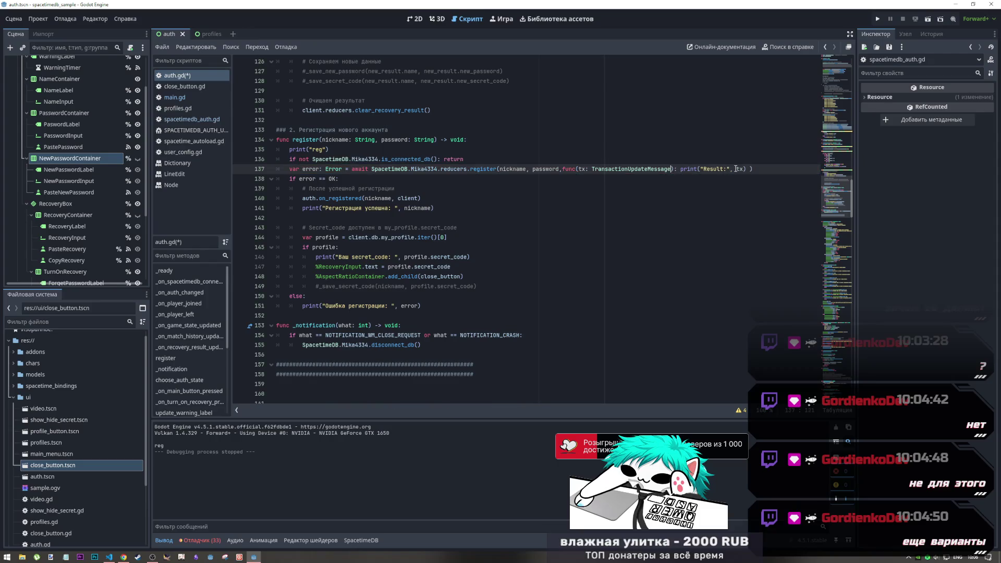
pyautogui.click(746, 169)
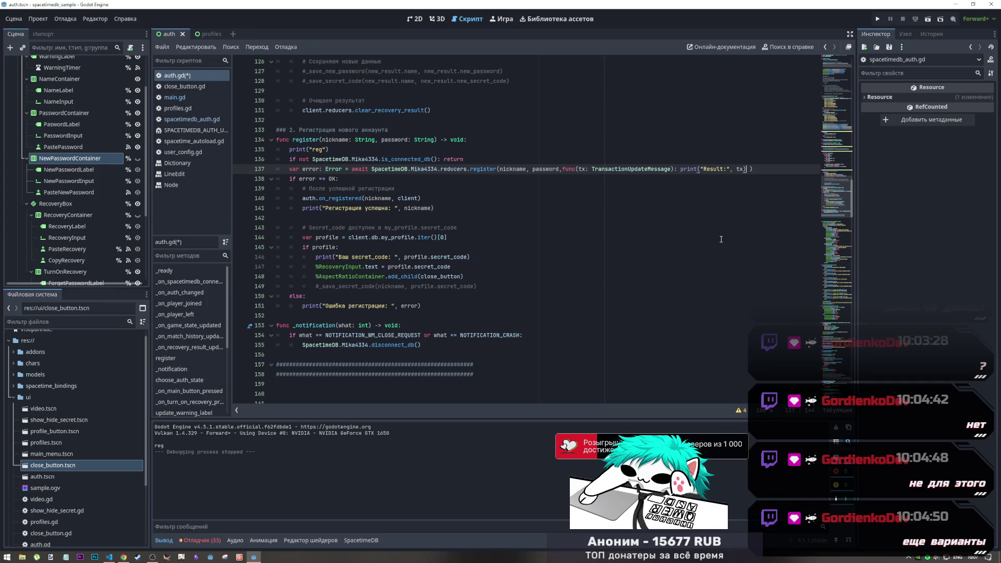
pyautogui.hotkey('ctrl', 's')
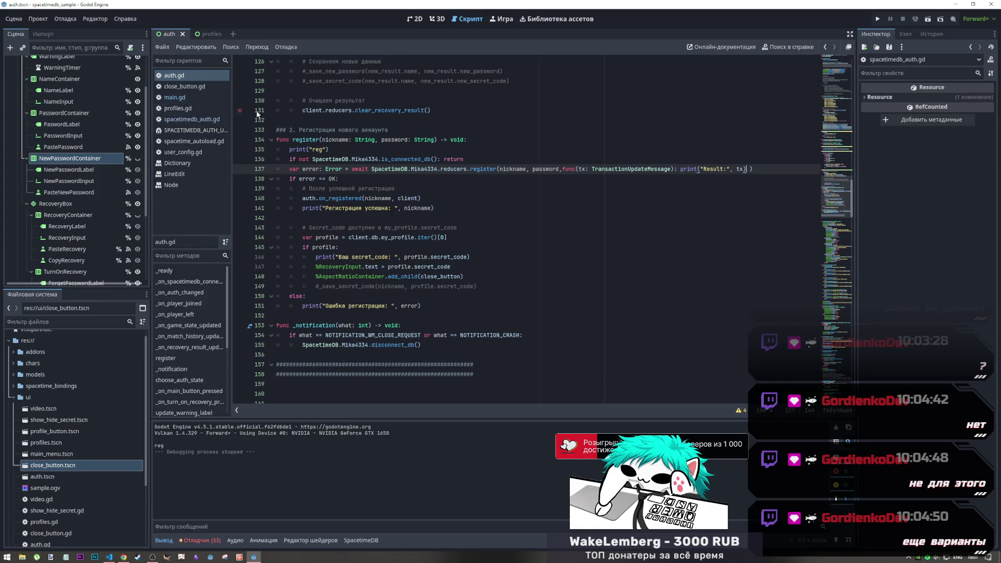
pyautogui.moveTo(746, 168); pyautogui.dragTo(674, 169)
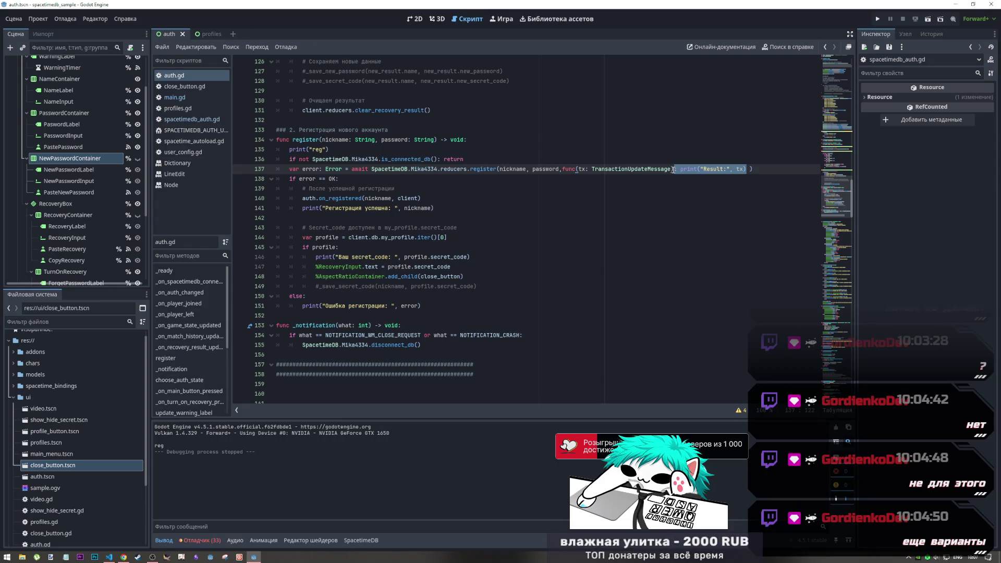
pyautogui.moveTo(673, 169); pyautogui.dragTo(563, 171)
pyautogui.click(733, 170)
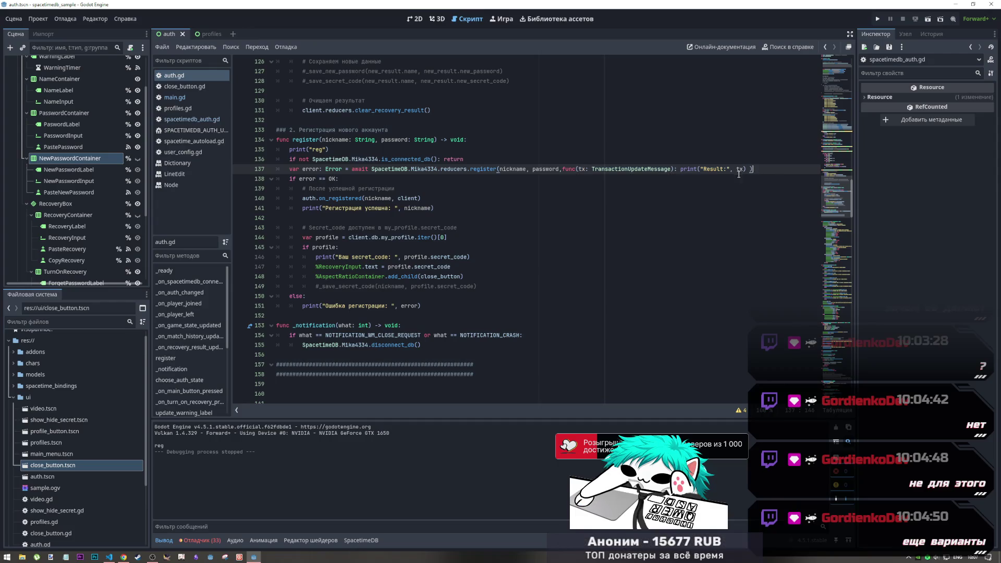
# Replace line 137's print lambda with update_warning_label(tx,'err') as register's third argument
pyautogui.moveTo(732, 170); pyautogui.dragTo(562, 170)
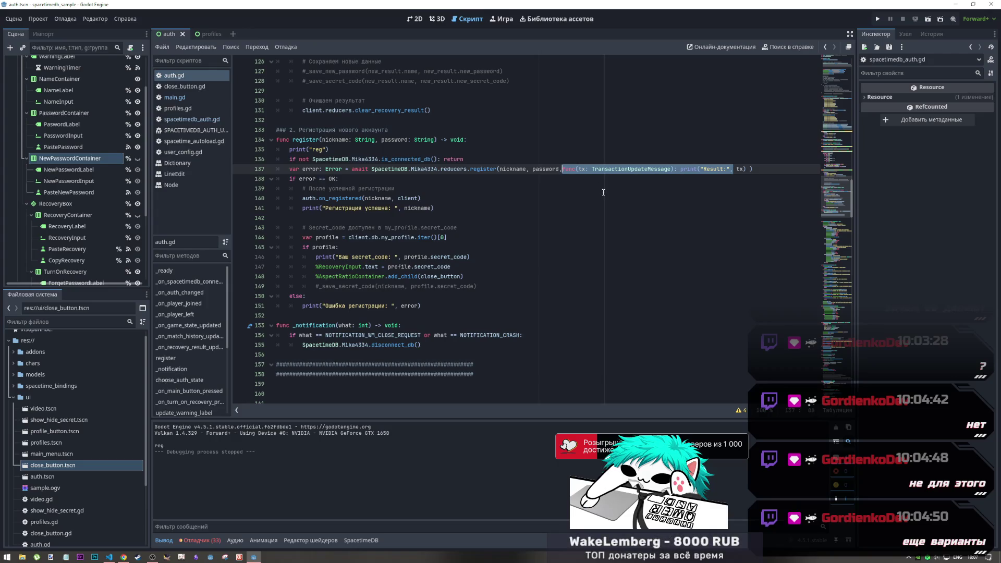
pyautogui.write('update')
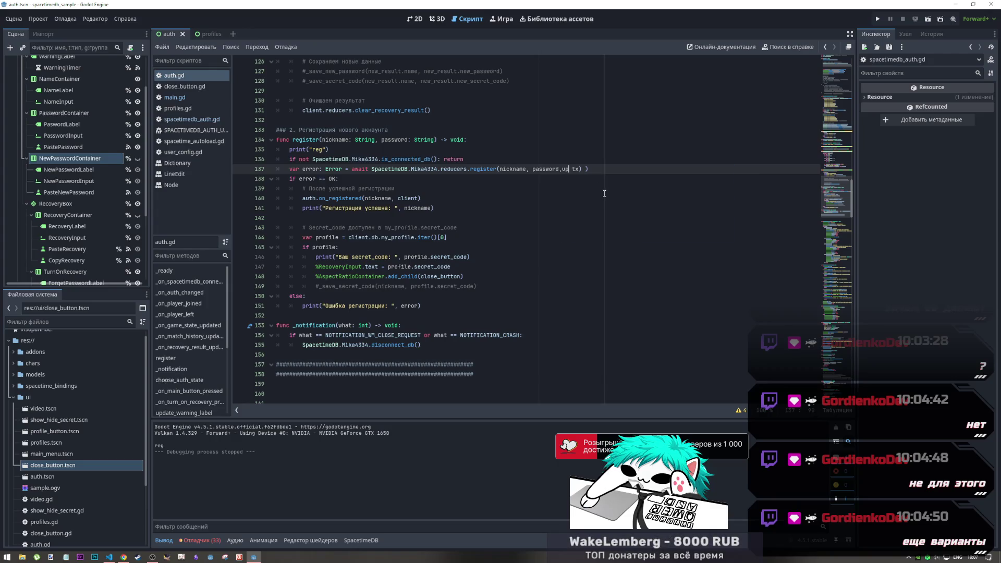
pyautogui.press('Return')
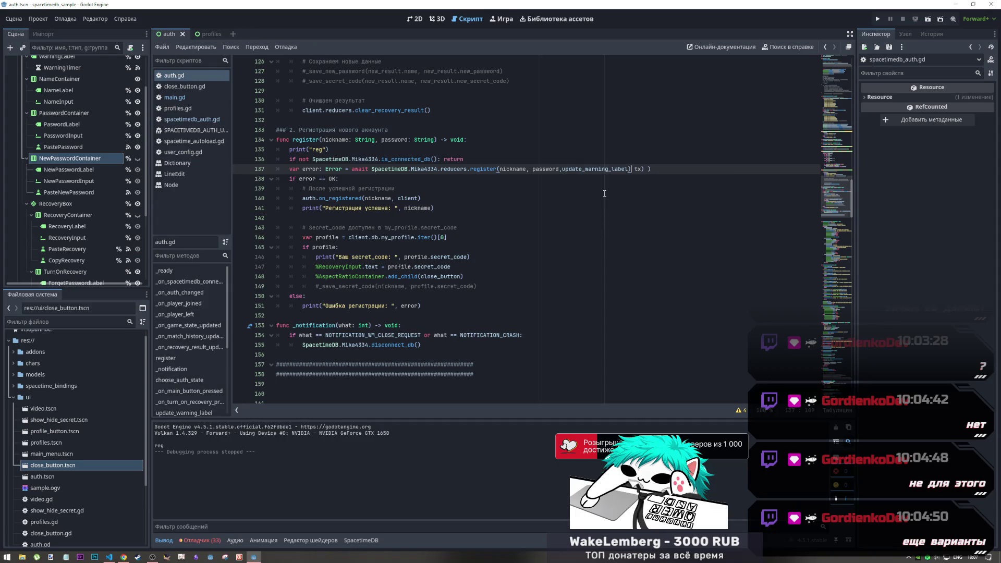
pyautogui.write('(')
pyautogui.press('Delete')
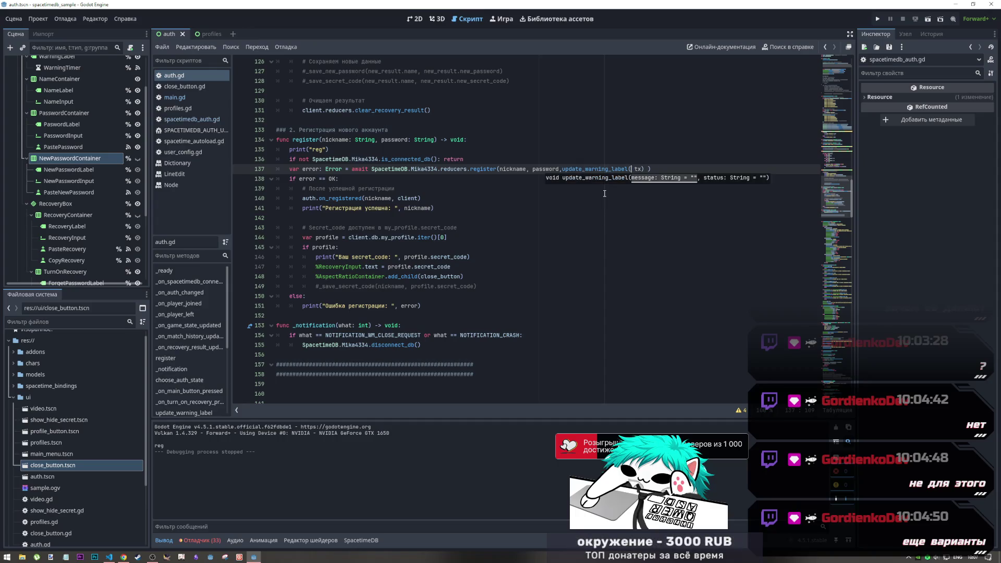
pyautogui.press('Delete')
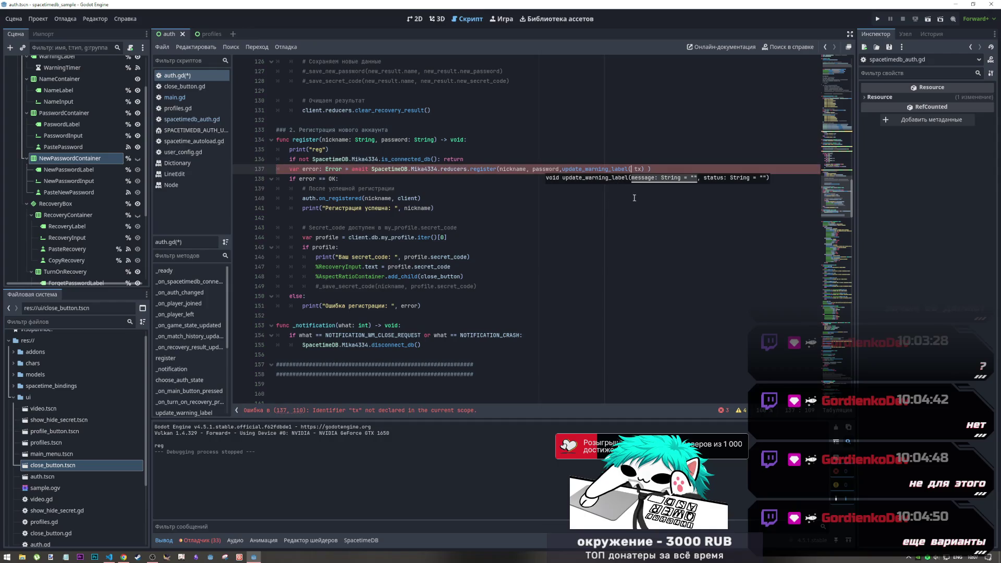
pyautogui.press('Right')
pyautogui.press('Right')
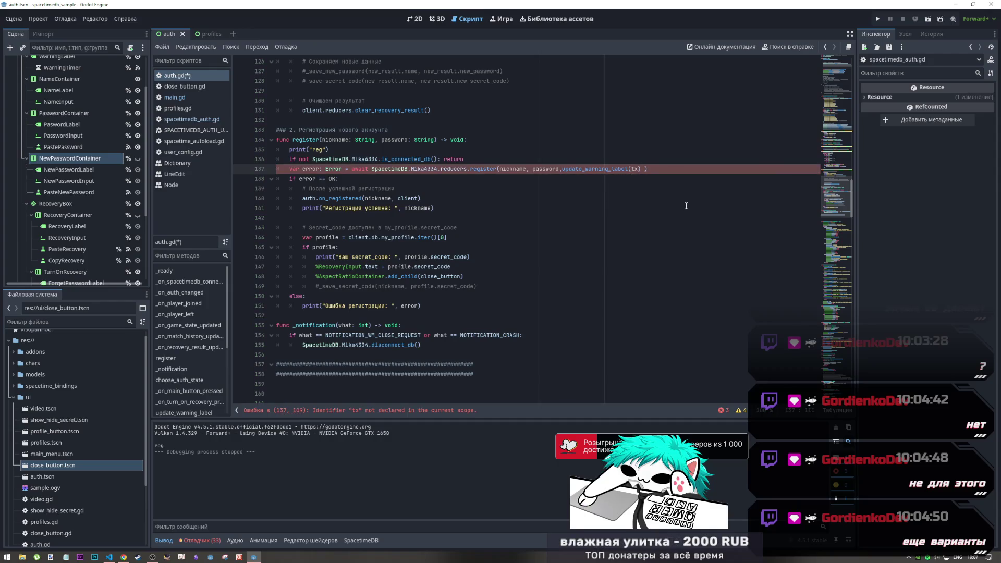
pyautogui.write(',')
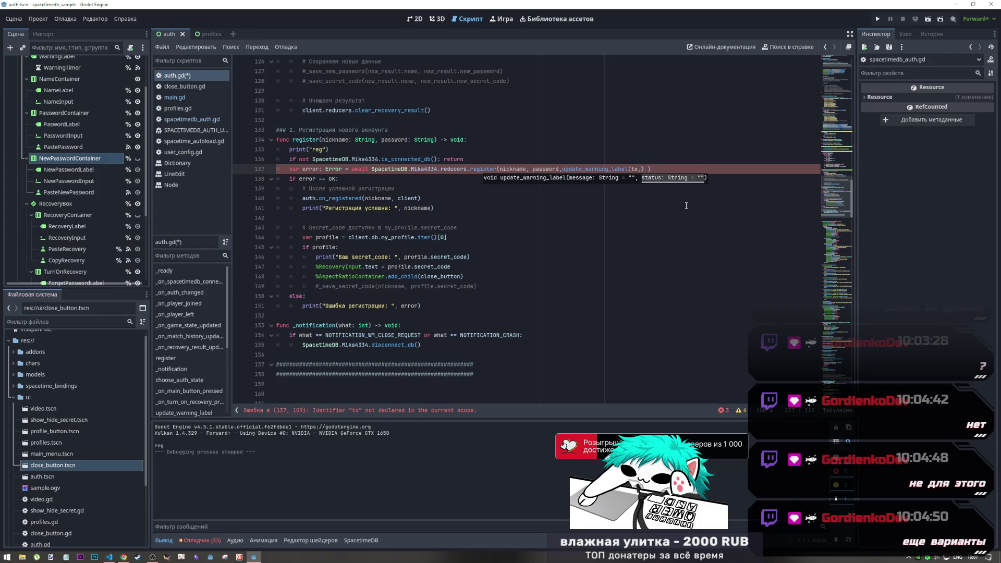
pyautogui.write('err')
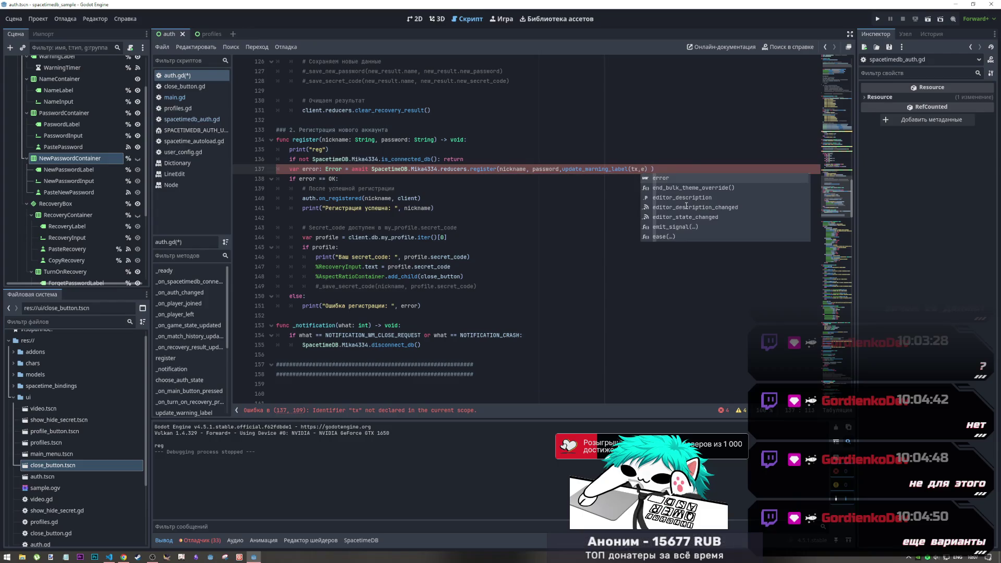
pyautogui.hotkey('shift', 'Left')
pyautogui.hotkey('shift', 'Left')
pyautogui.hotkey('shift', 'Left')
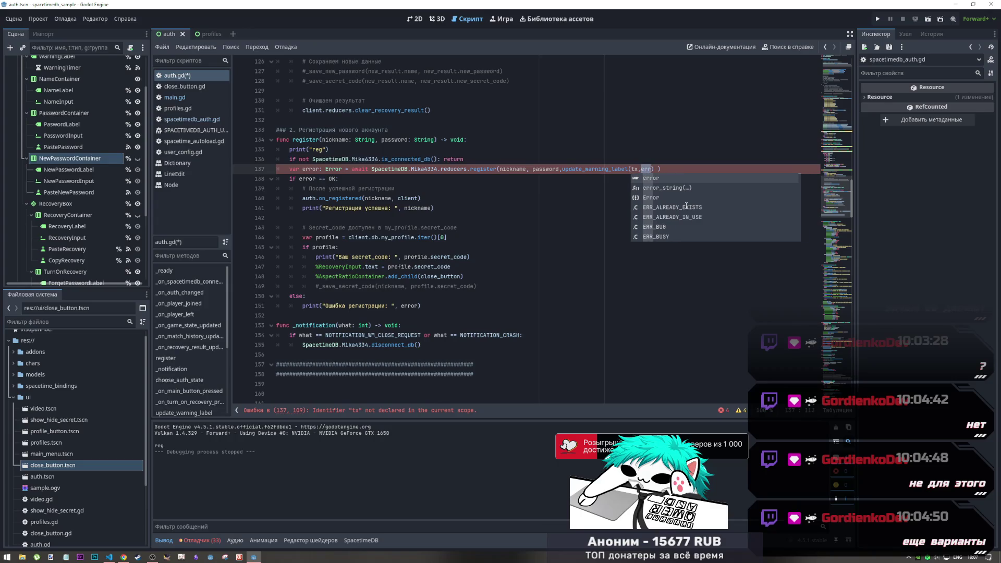
pyautogui.write("'")
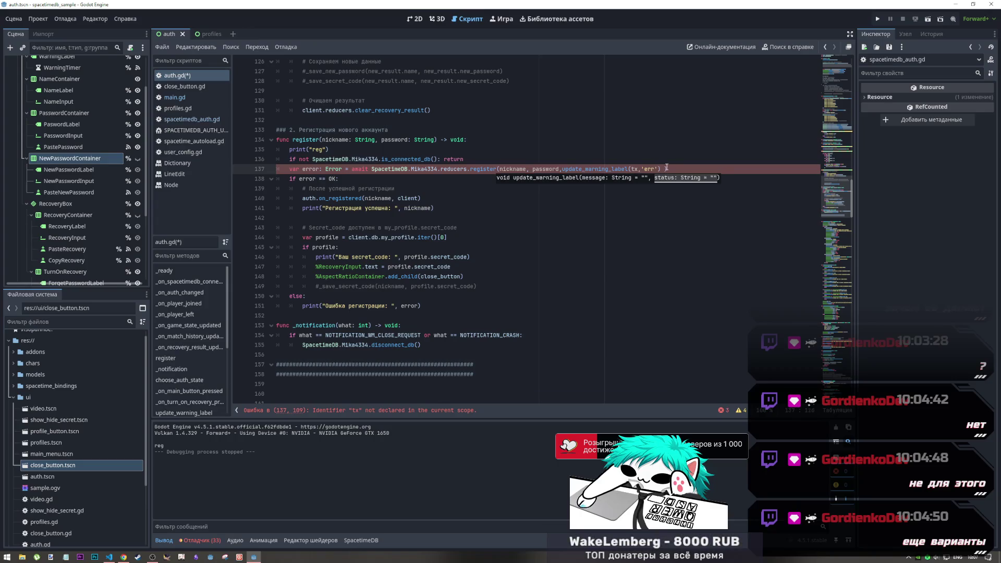
pyautogui.click(665, 169)
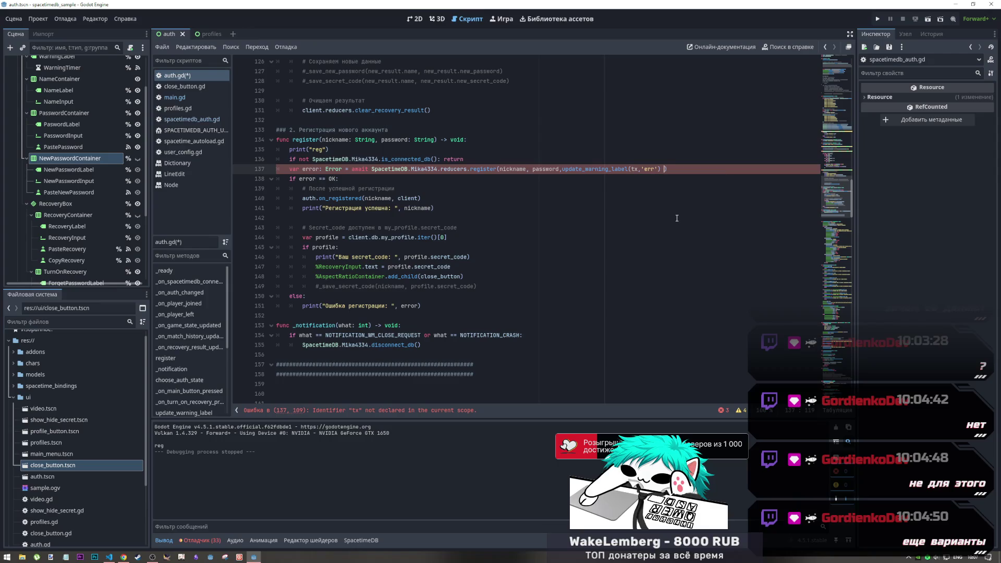
pyautogui.click(563, 170)
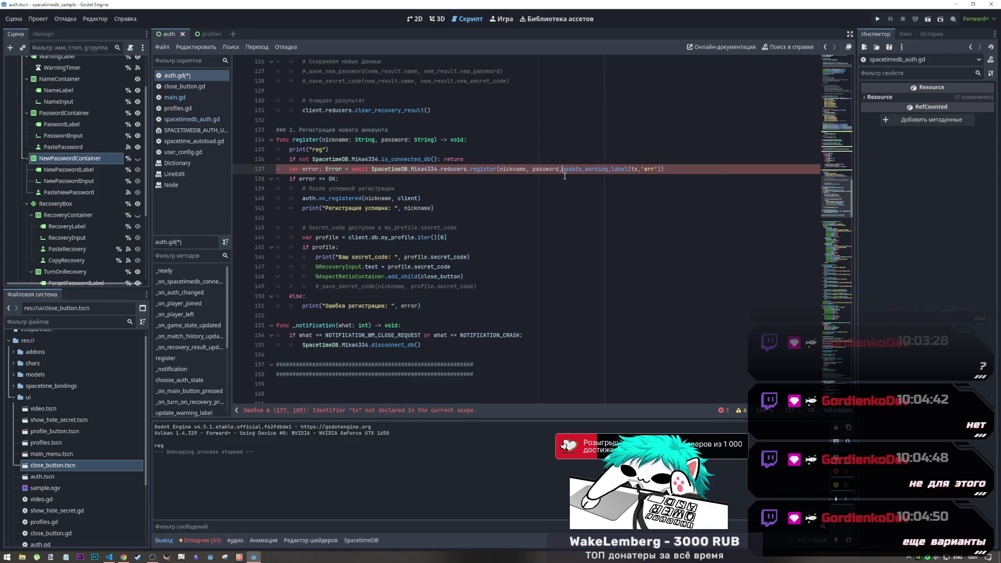
pyautogui.write('bind')
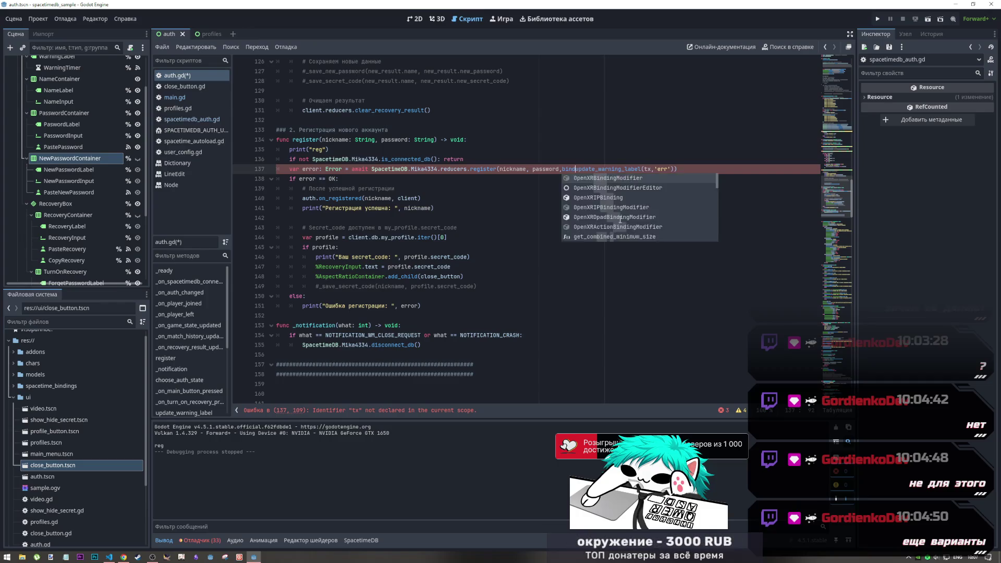
pyautogui.write('.')
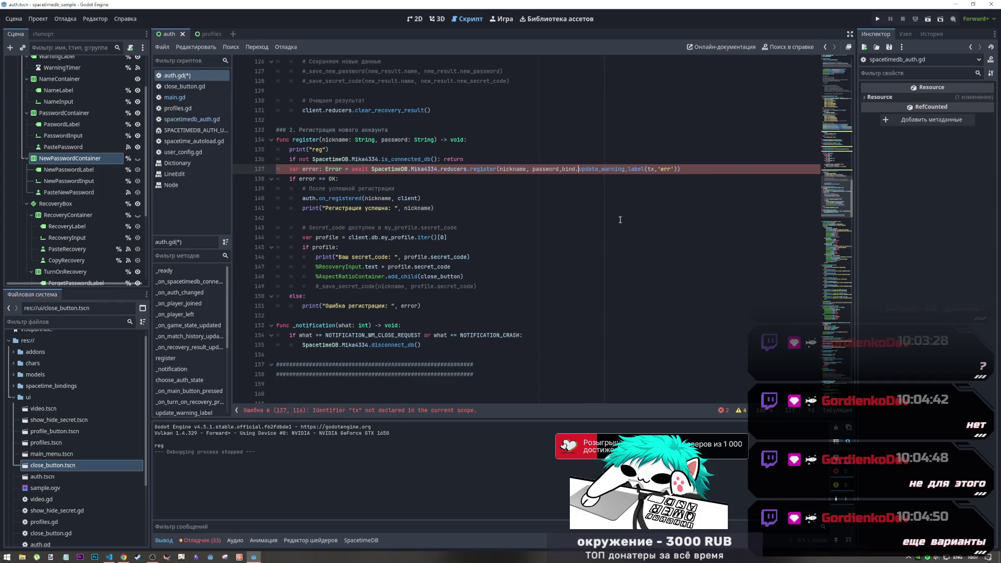
pyautogui.press('BackSpace')
pyautogui.write('(')
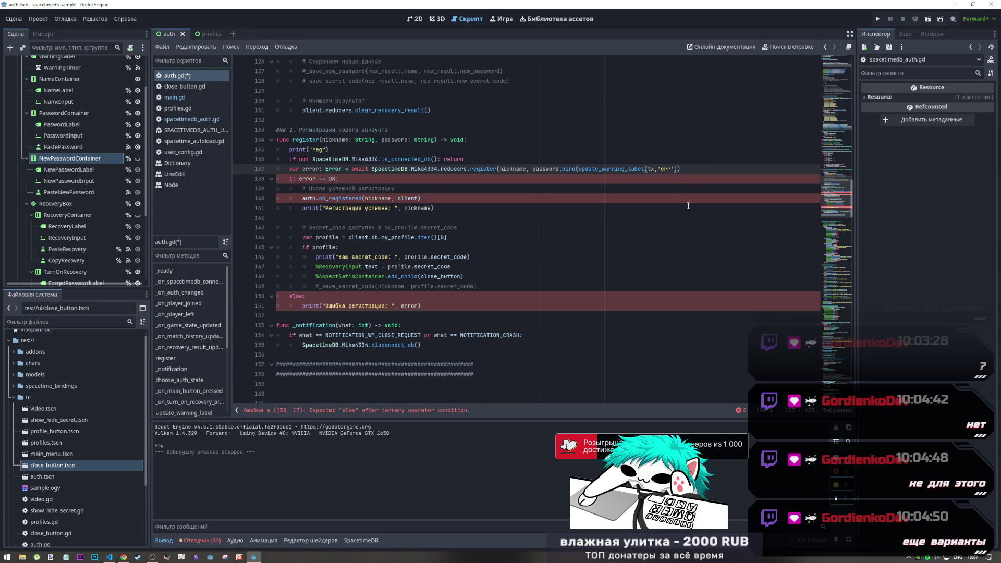
pyautogui.write(')')
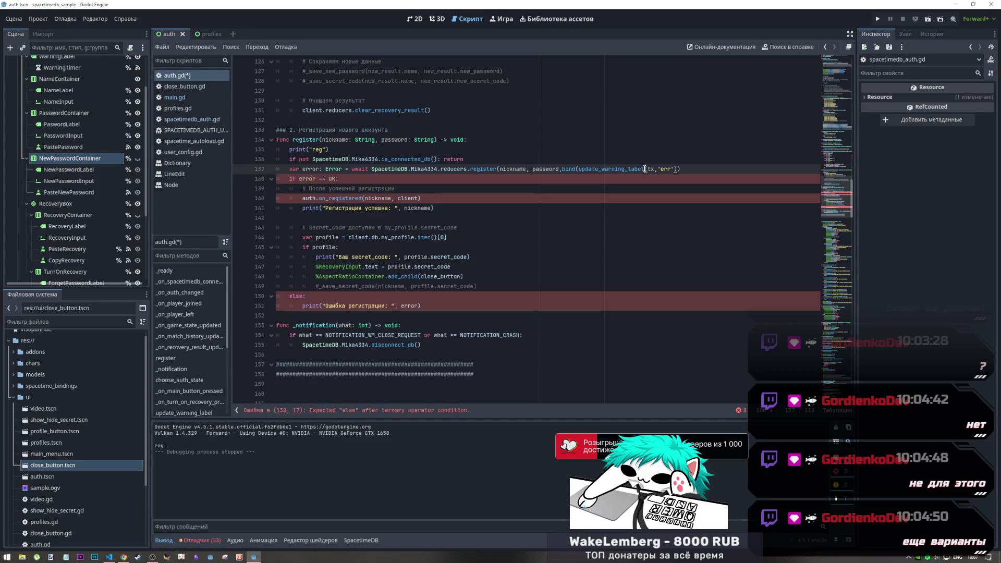
pyautogui.moveTo(578, 169); pyautogui.dragTo(563, 169)
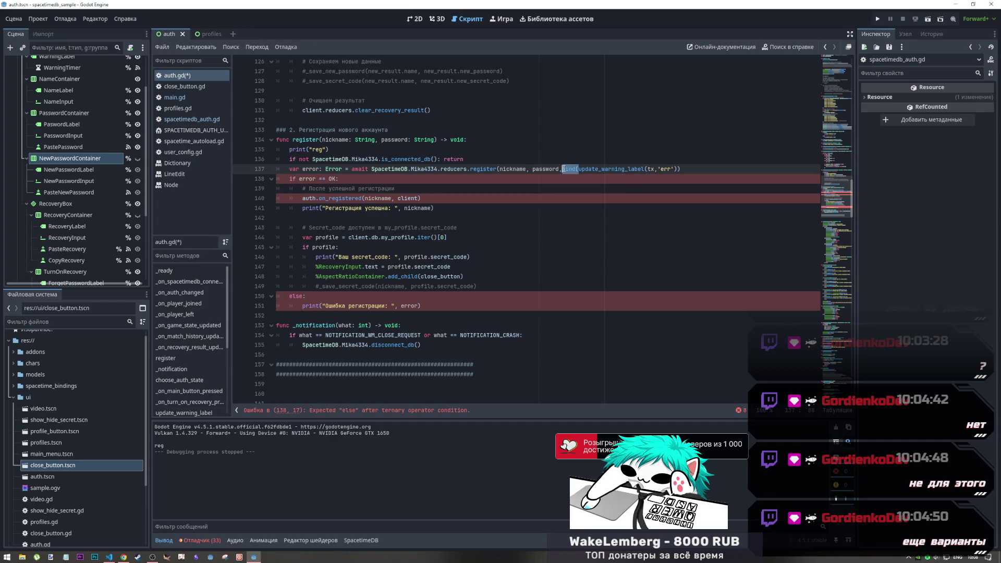
pyautogui.press('BackSpace')
pyautogui.click(662, 169)
pyautogui.press('BackSpace')
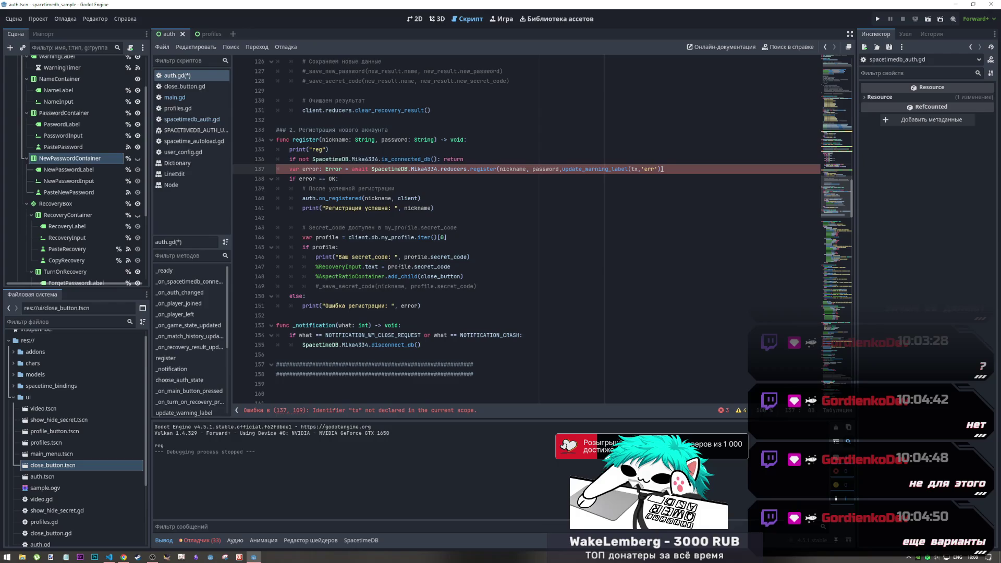
pyautogui.moveTo(661, 169); pyautogui.dragTo(559, 169)
pyautogui.press('BackSpace')
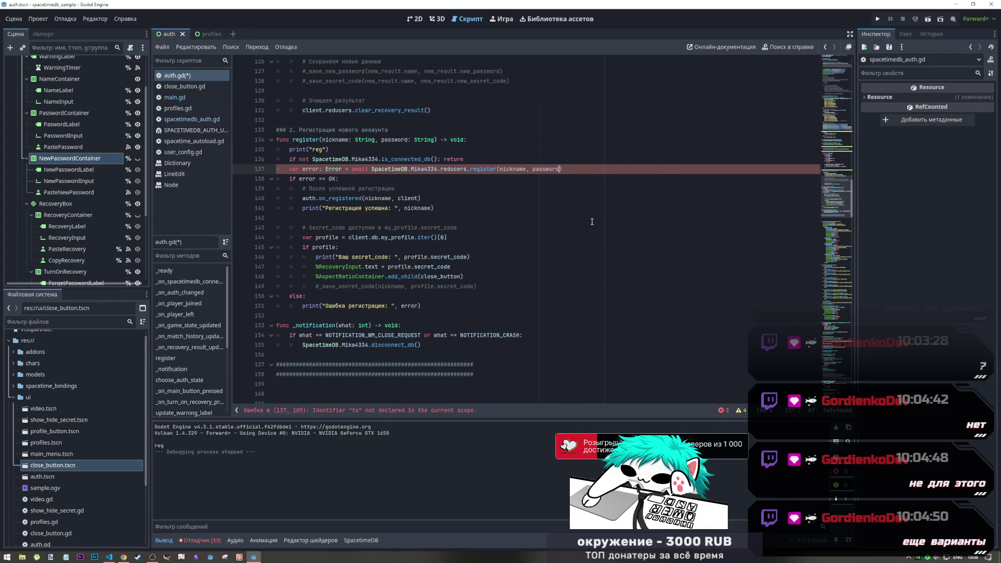
pyautogui.hotkey('ctrl', 'z')
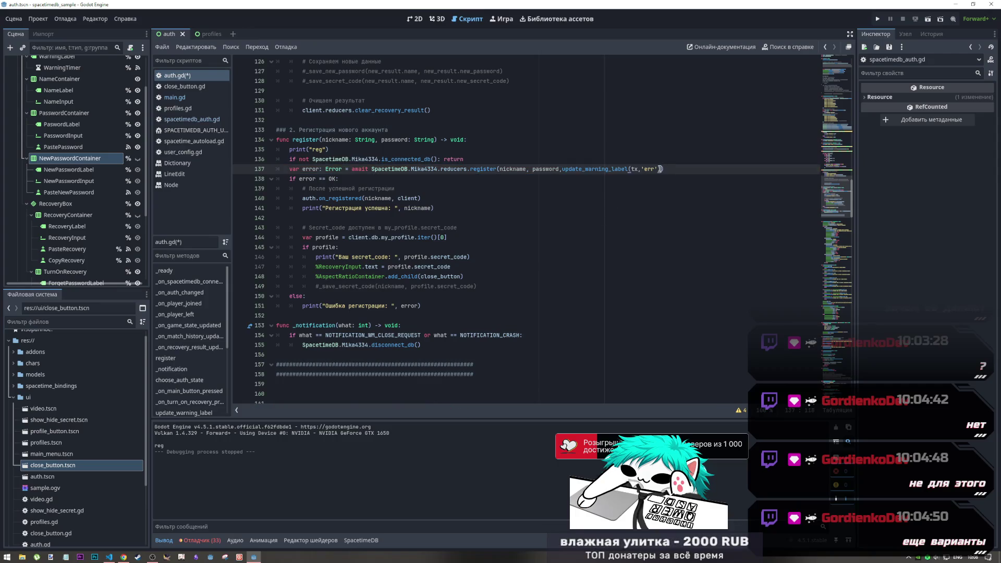
pyautogui.moveTo(661, 169); pyautogui.dragTo(564, 169)
# Restore the lambda calling update_warning_label(tx,'err'), type tx., and open transaction_update.gd
pyautogui.hotkey('ctrl', 'z')
pyautogui.hotkey('ctrl', 'z')
pyautogui.hotkey('ctrl', 'z')
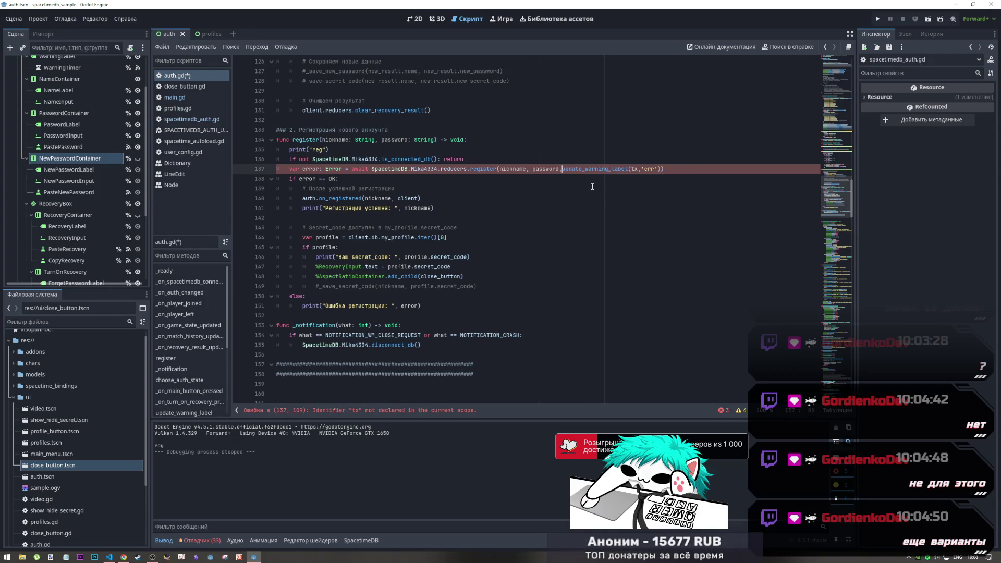
pyautogui.hotkey('ctrl', 'y')
pyautogui.hotkey('ctrl', 'y')
pyautogui.hotkey('ctrl', 'y')
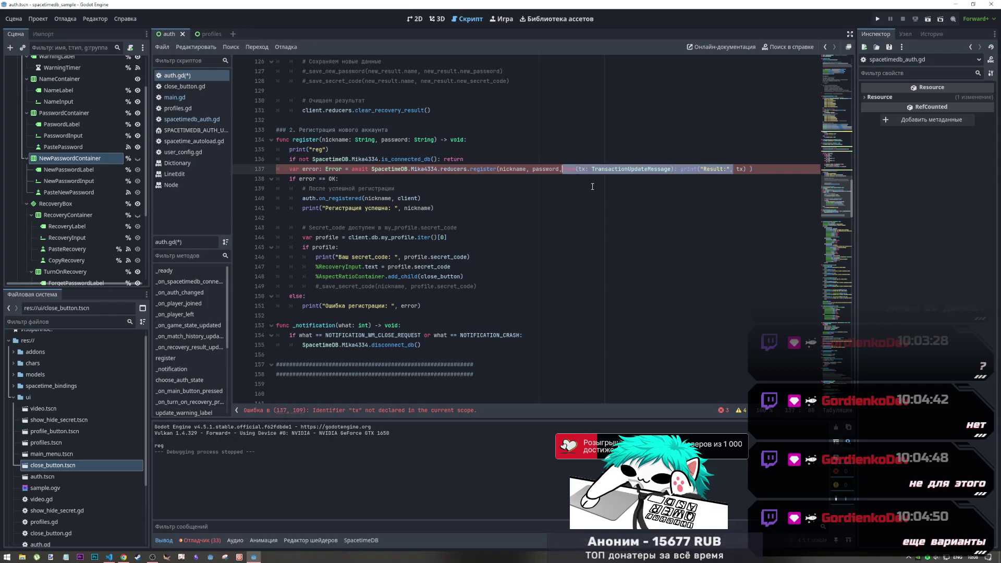
pyautogui.hotkey('ctrl', 'z')
pyautogui.hotkey('ctrl', 'z')
pyautogui.hotkey('ctrl', 'z')
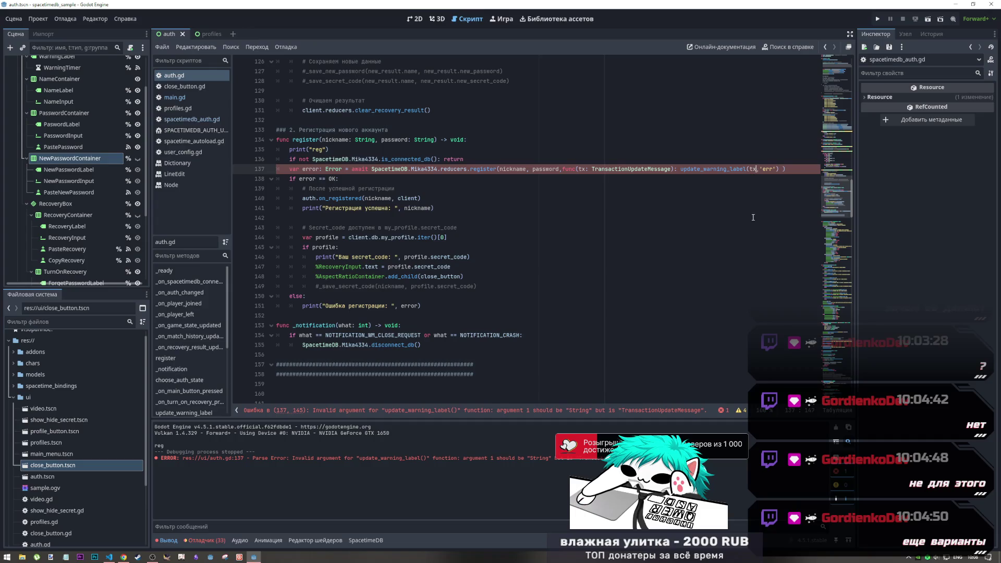
pyautogui.write('.')
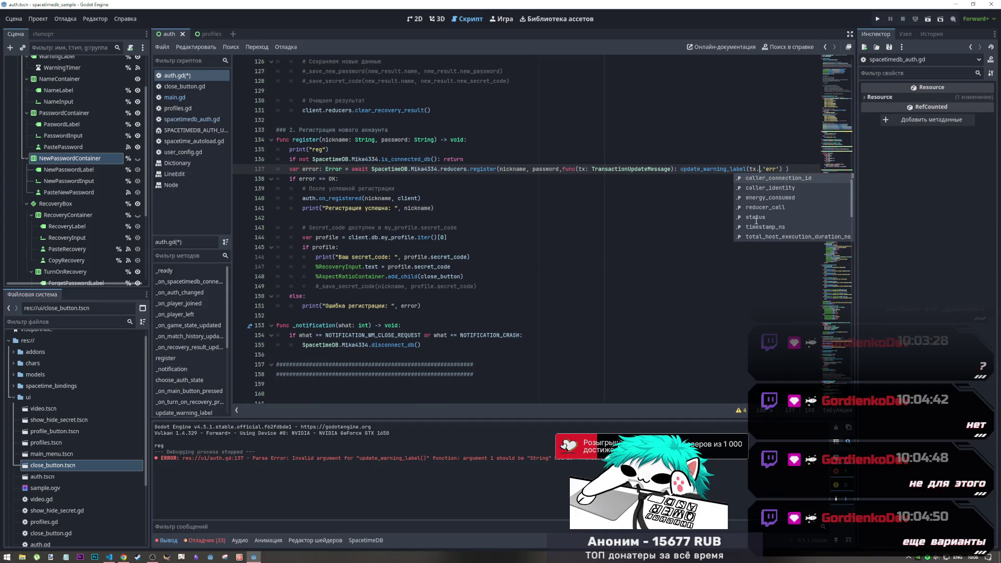
pyautogui.keyDown('ctrl'); pyautogui.click(648, 169); pyautogui.keyUp('ctrl')
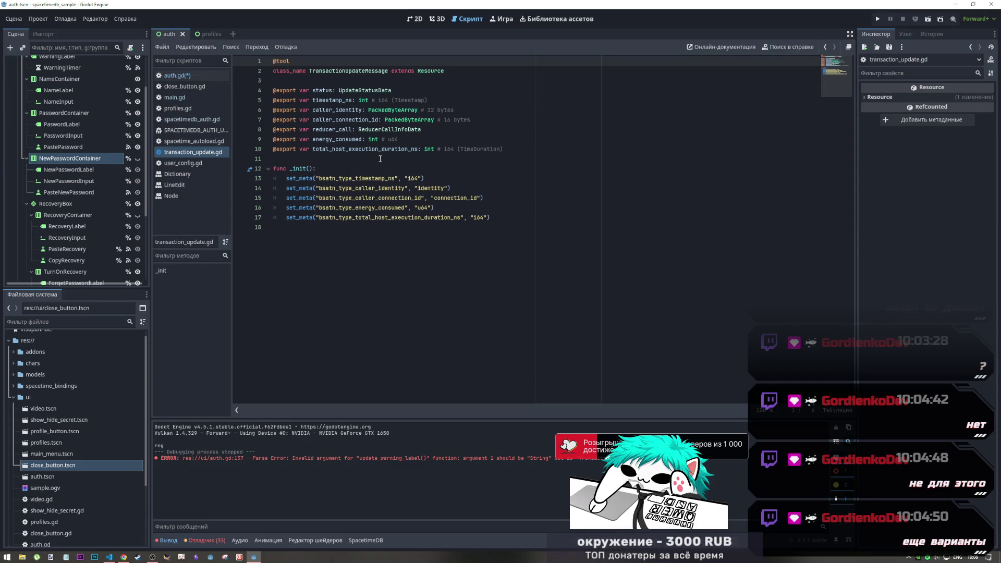
# Look up UpdateStatusData's failure_message field through the status field, then return to auth.gd
pyautogui.doubleClick(315, 91)
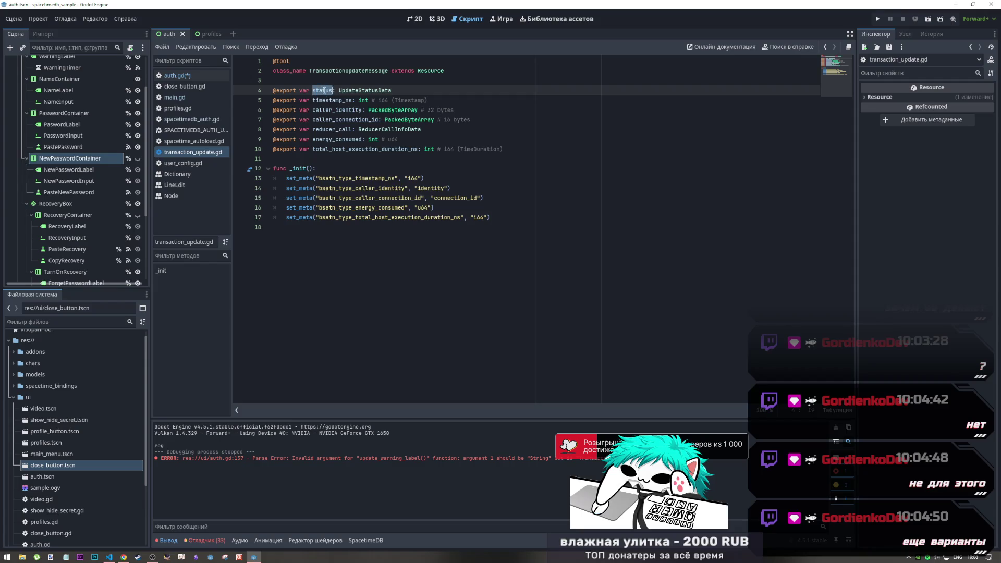
pyautogui.keyDown('ctrl'); pyautogui.click(365, 90); pyautogui.keyUp('ctrl')
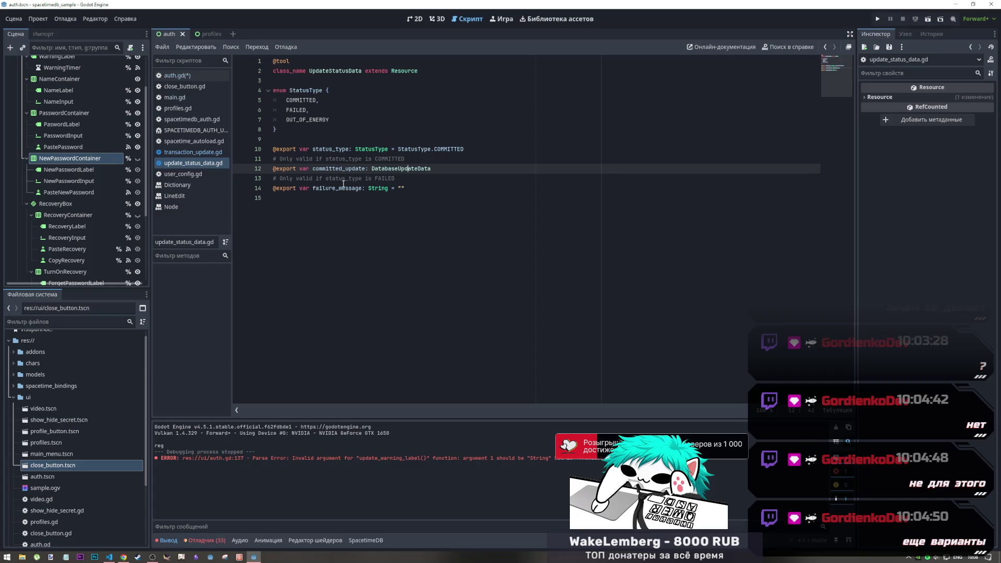
pyautogui.moveTo(362, 188); pyautogui.dragTo(316, 189)
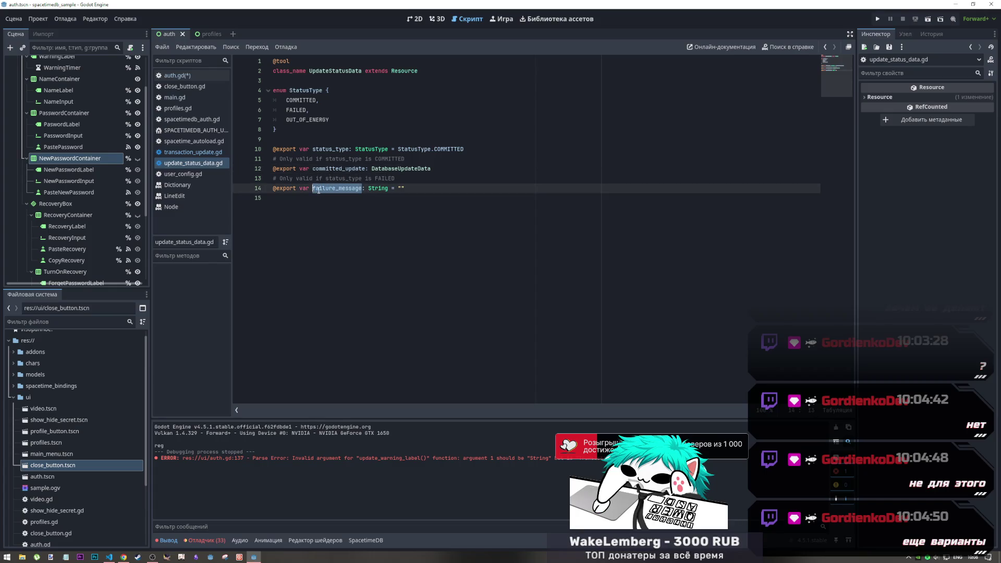
pyautogui.click(177, 76)
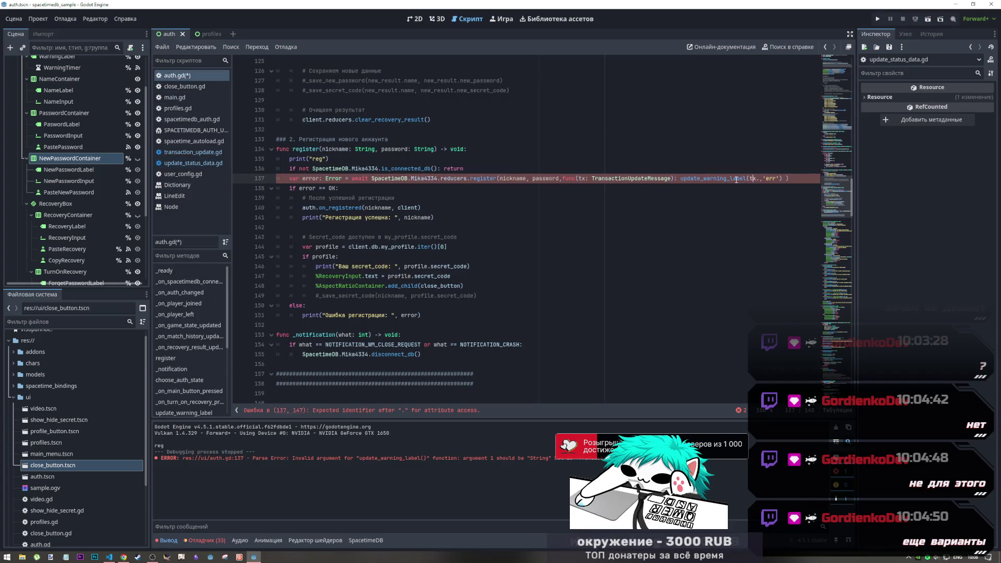
pyautogui.click(771, 178)
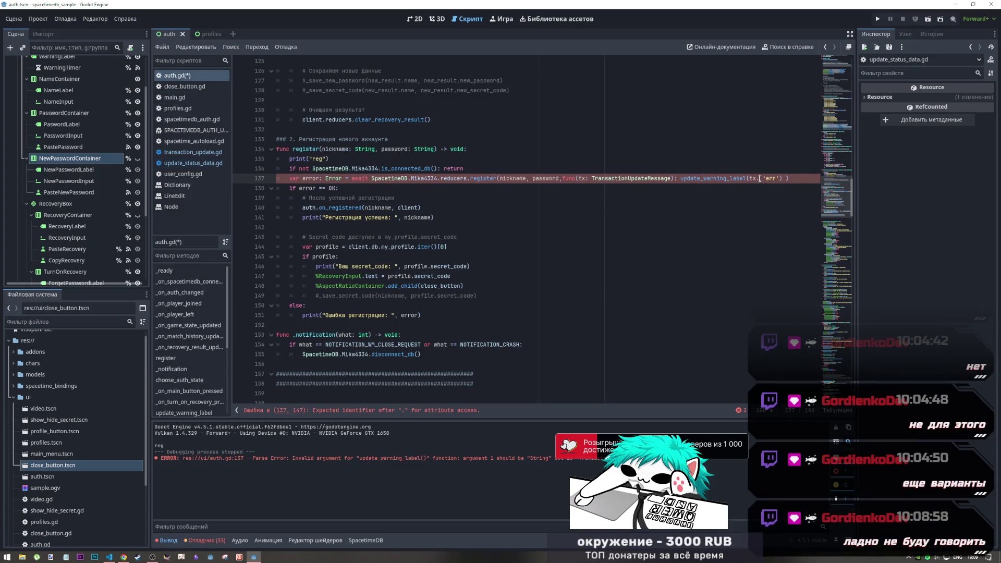
pyautogui.write('failure_message')
pyautogui.hotkey('ctrl', 's')
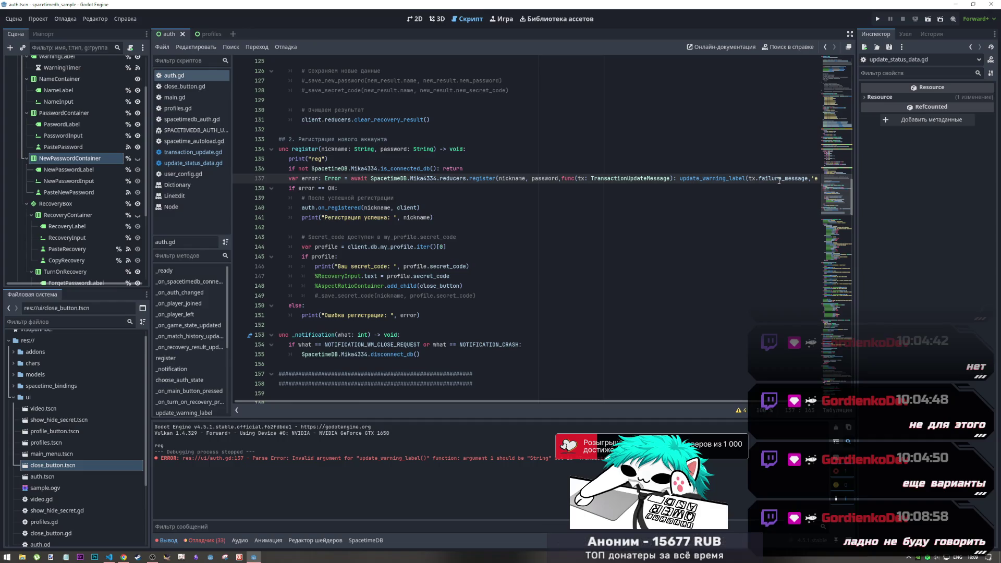
pyautogui.hotkey('alt', 'Tab')
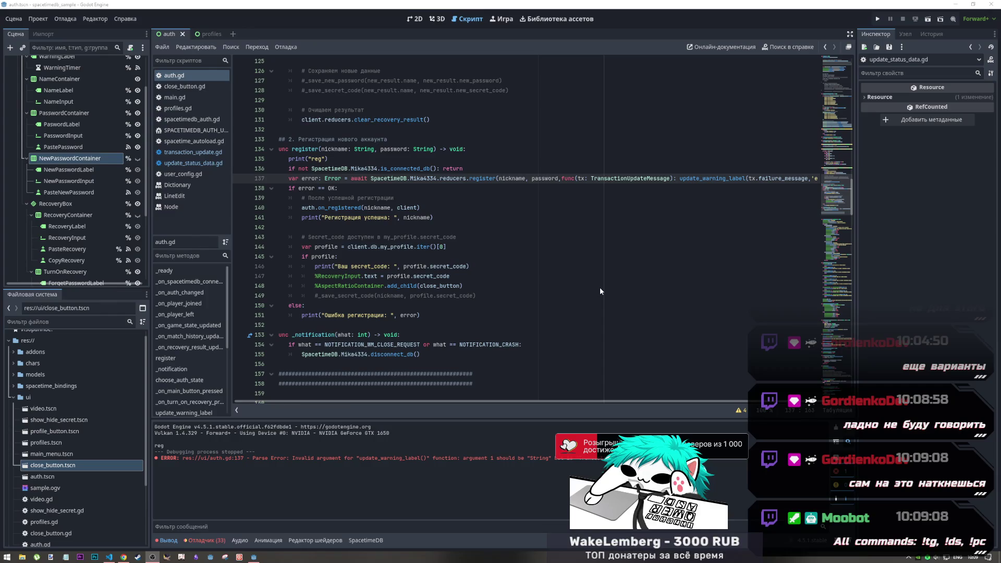
pyautogui.hotkey('alt', 'Tab')
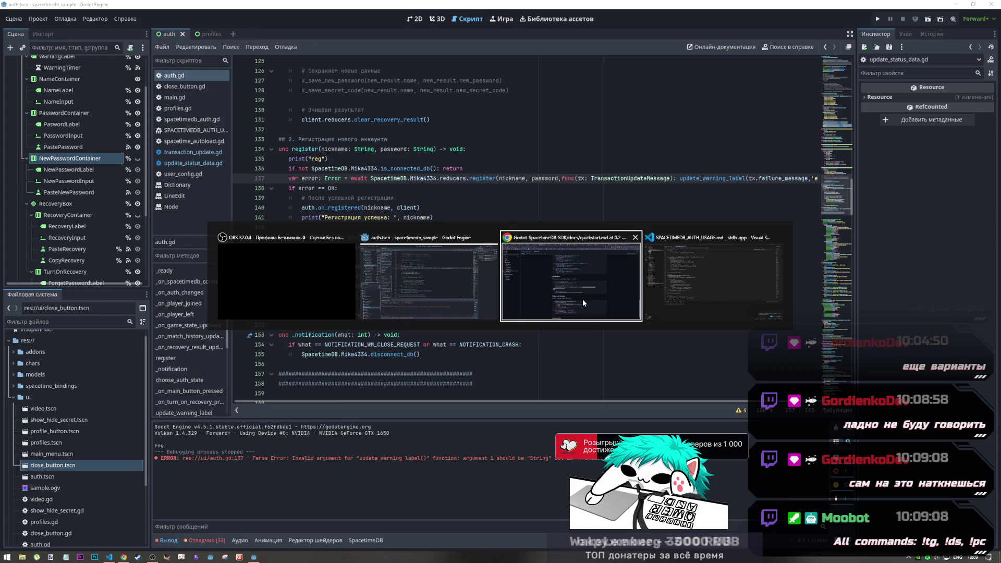
pyautogui.hotkey('alt', 'Tab')
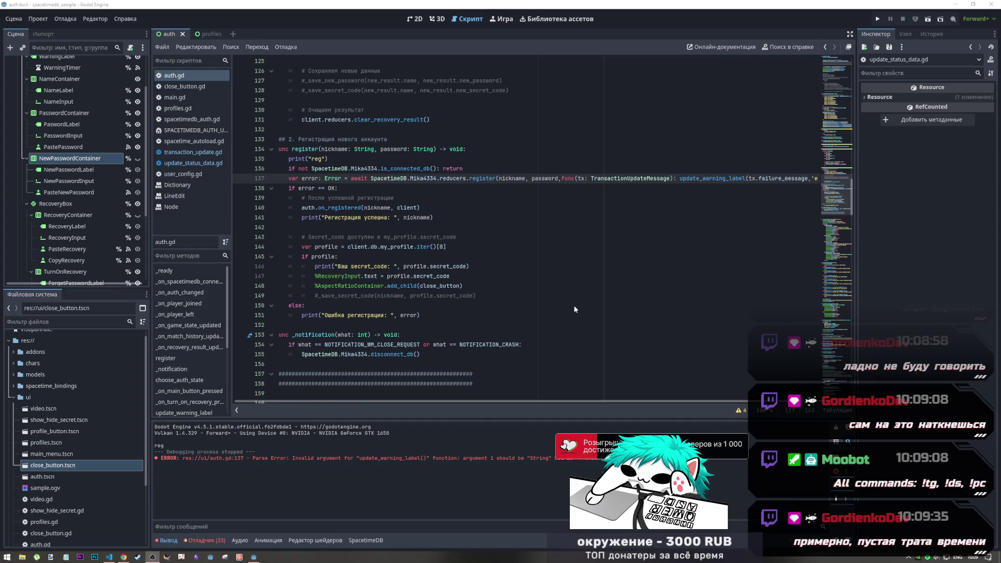
pyautogui.hotkey('alt', 'Tab')
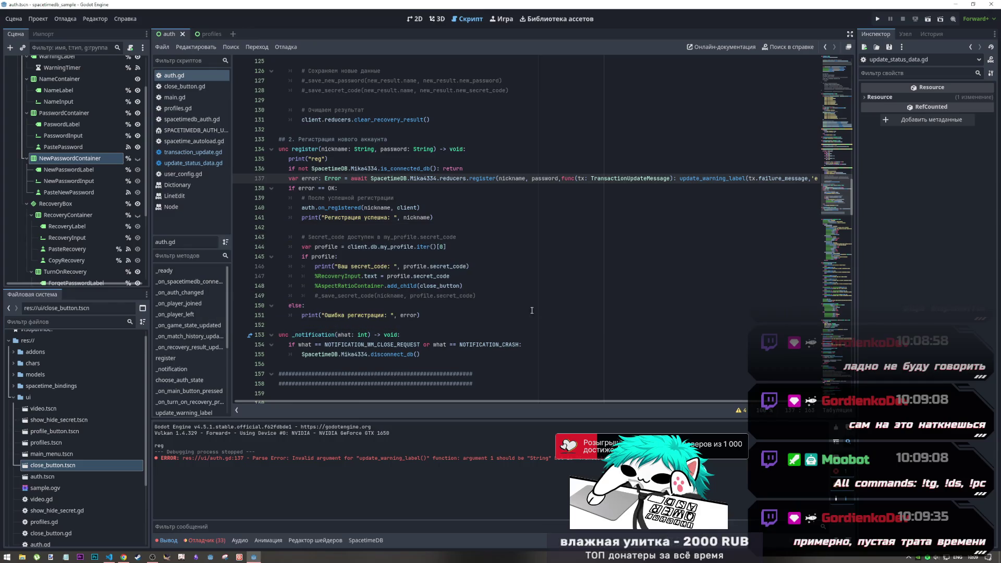
pyautogui.click(435, 199)
pyautogui.press('Up')
pyautogui.press('Up')
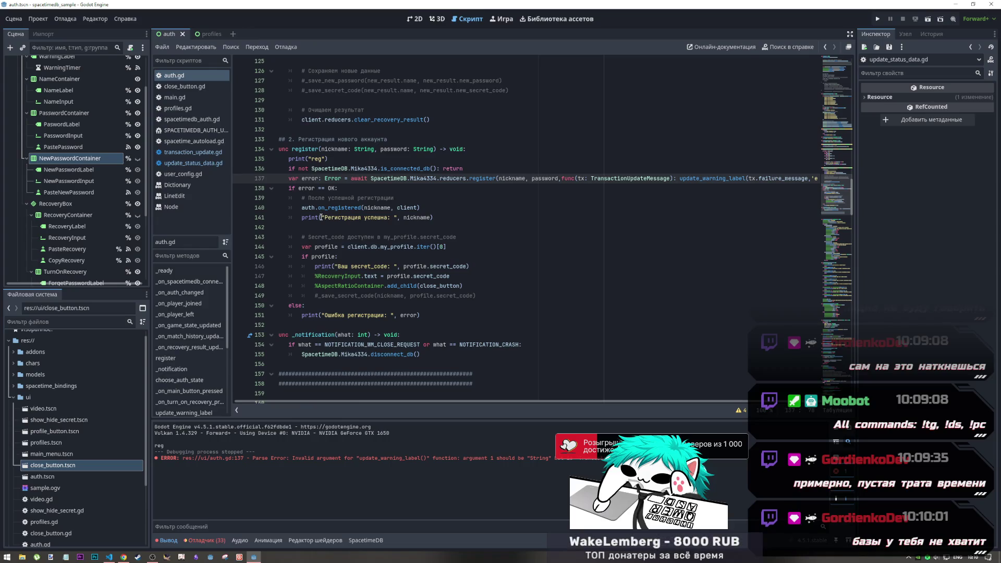
pyautogui.click(379, 207)
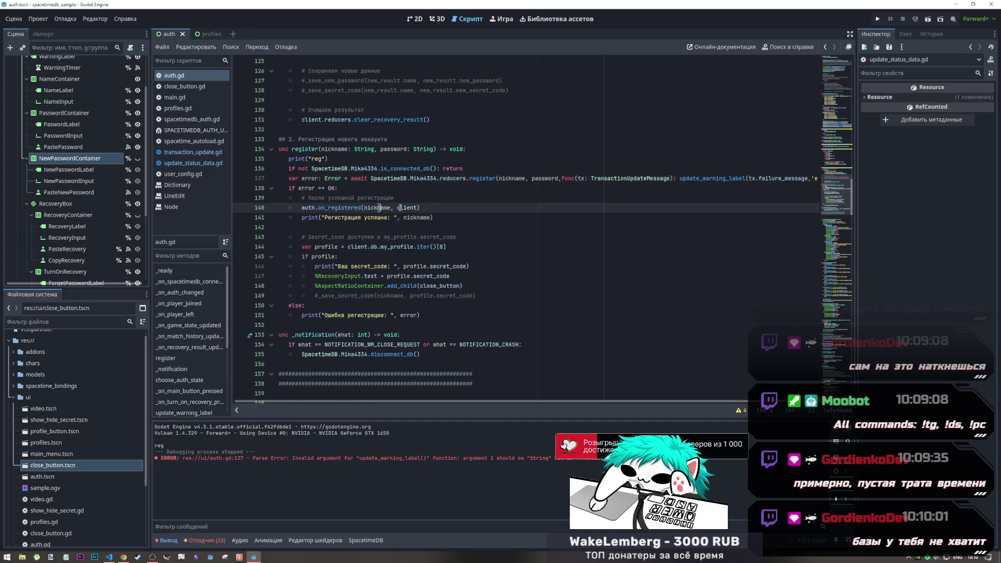
pyautogui.moveTo(419, 208); pyautogui.dragTo(306, 207)
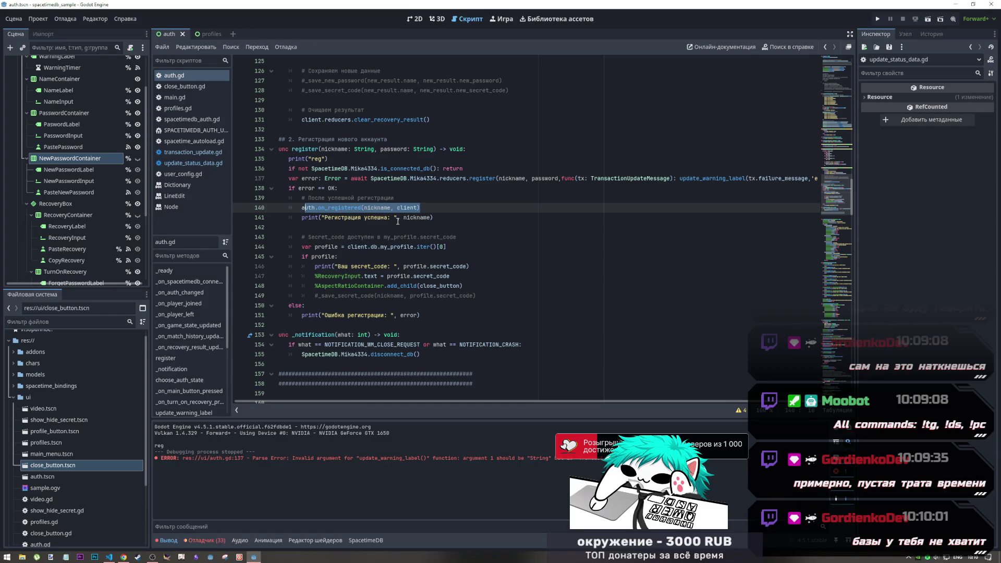
pyautogui.click(450, 180)
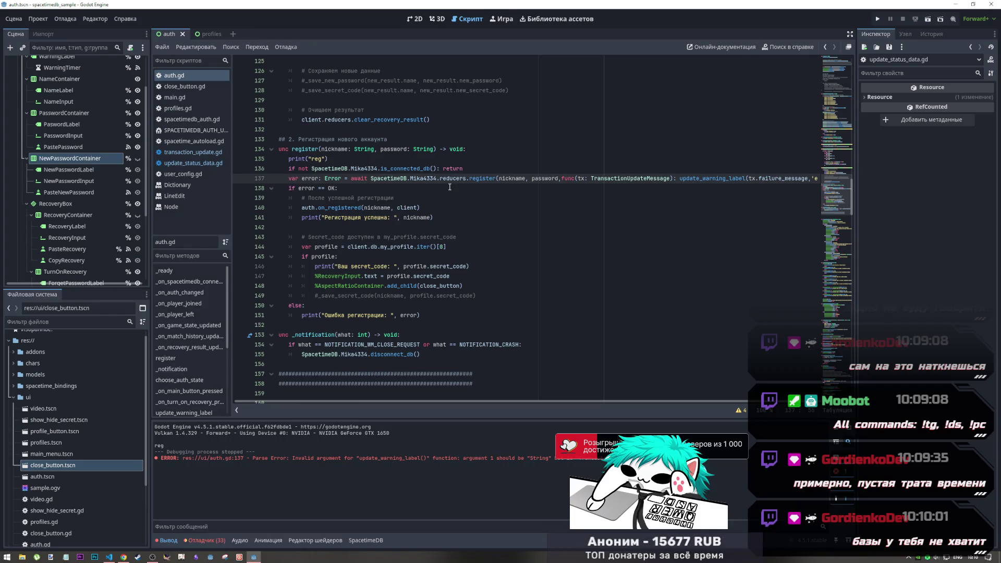
pyautogui.click(198, 98)
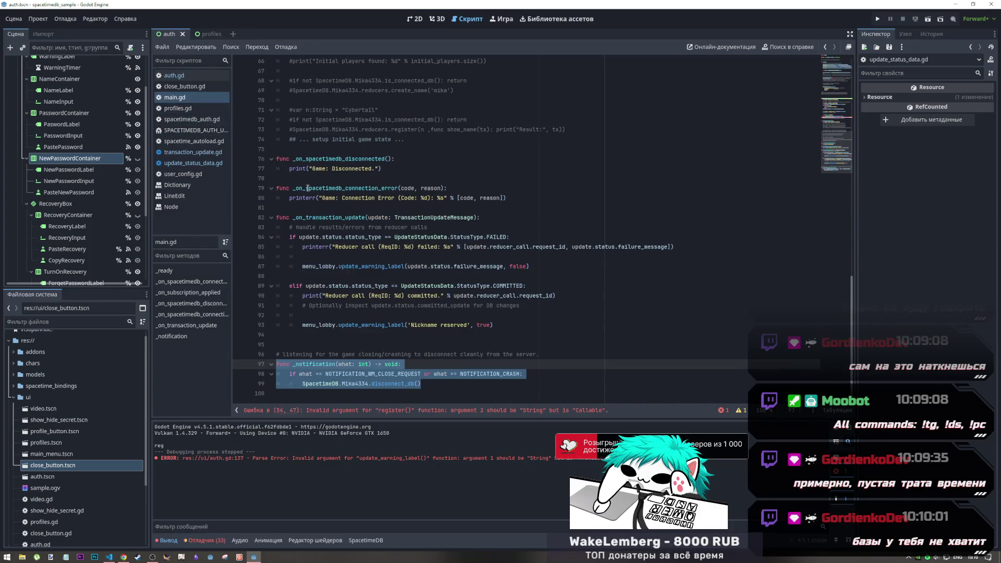
pyautogui.moveTo(303, 217)
pyautogui.mouseDown()
pyautogui.moveTo(467, 217)
pyautogui.moveTo(504, 322)
pyautogui.mouseUp()
pyautogui.click(500, 315)
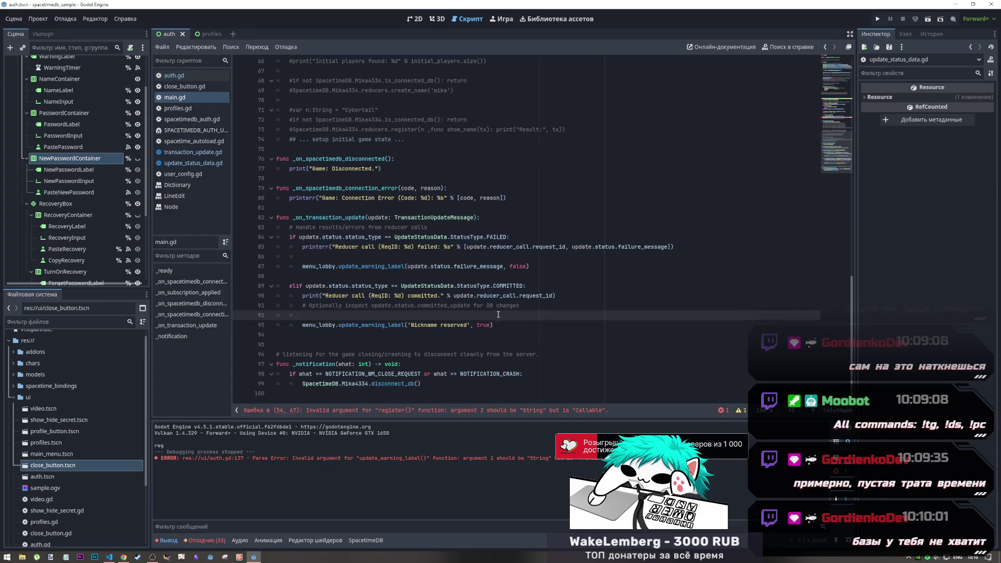
pyautogui.moveTo(494, 325)
pyautogui.mouseDown()
pyautogui.moveTo(417, 293)
pyautogui.moveTo(329, 221)
pyautogui.mouseUp()
pyautogui.hotkey('ctrl', 'c')
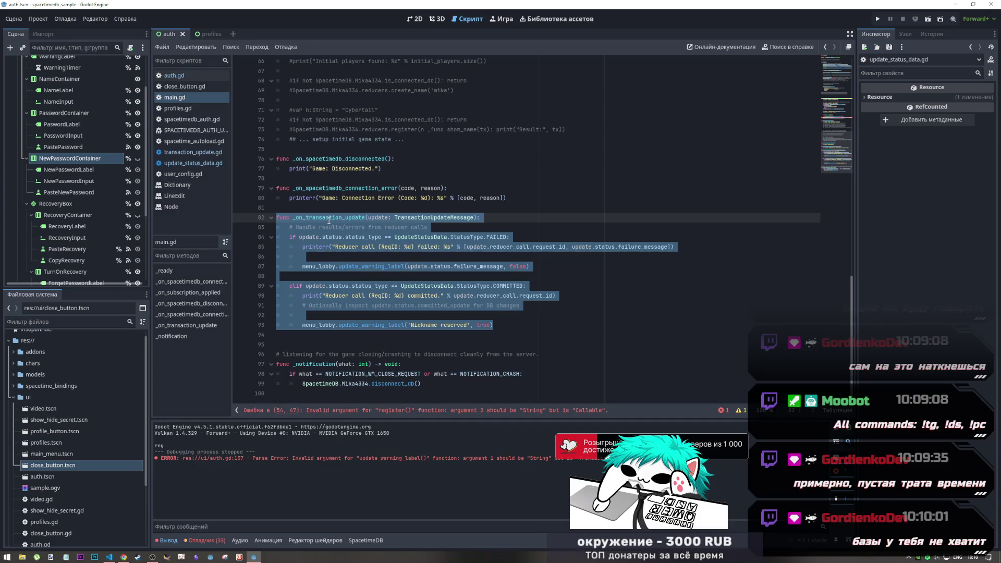
pyautogui.click(174, 76)
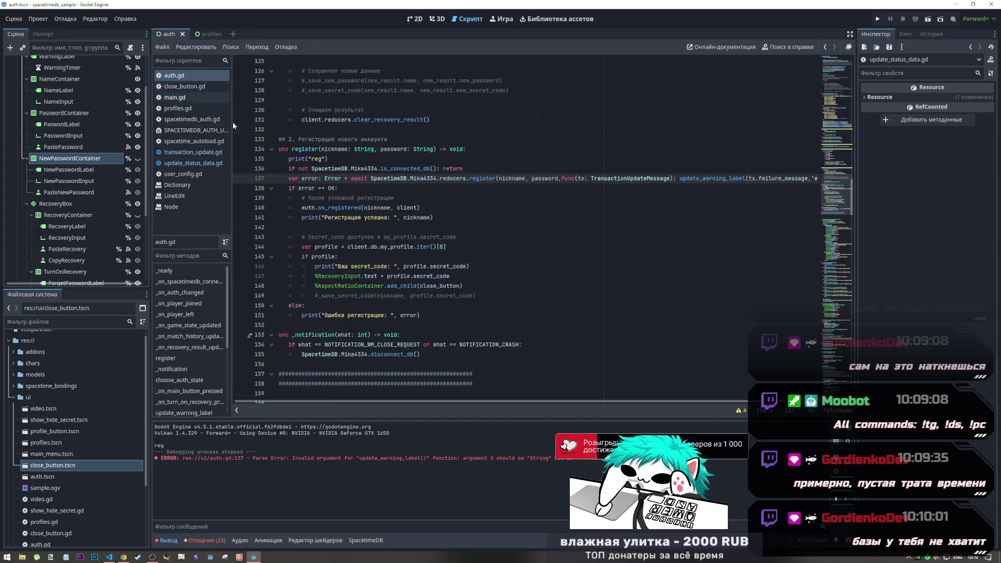
# Paste the copied _on_transaction_update function into auth.gd below _notification
pyautogui.click(443, 207)
pyautogui.click(348, 207)
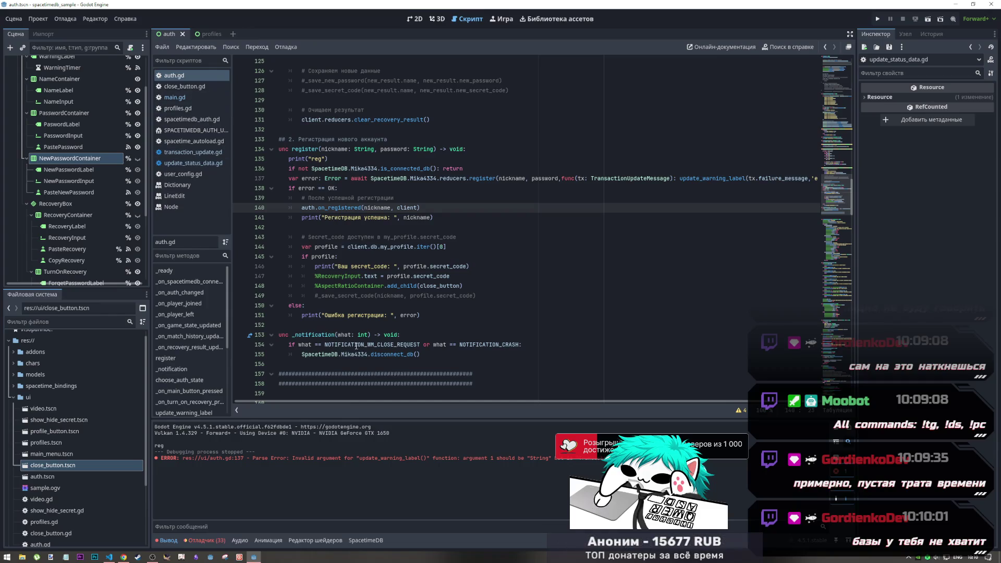
pyautogui.scroll(-5, 313, 225)
pyautogui.click(294, 218)
pyautogui.press('Return')
pyautogui.press('Return')
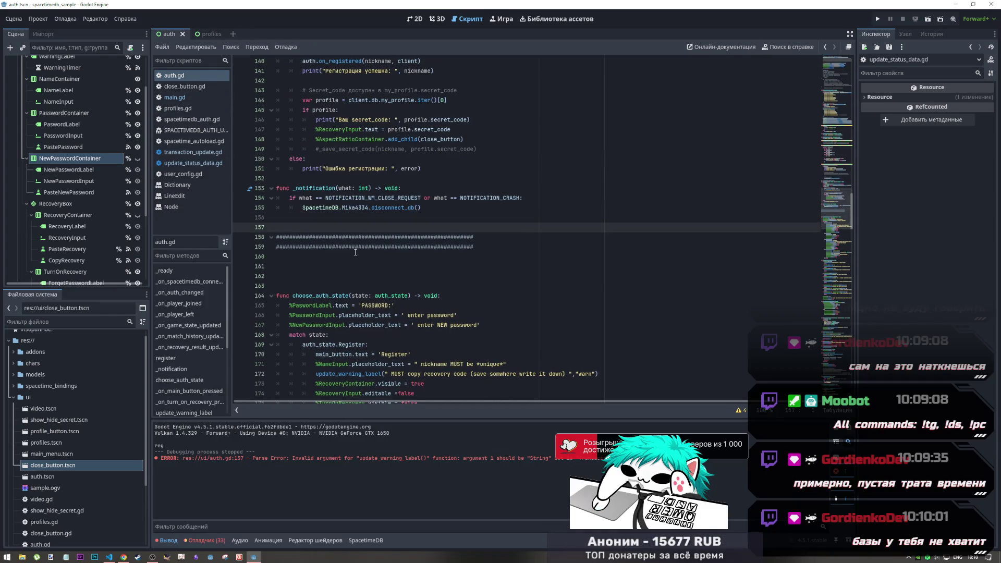
pyautogui.press('Up')
pyautogui.hotkey('ctrl', 'v')
# Uncomment the transaction_update_received and disconnected connections (lines 31, 29), save, and reopen main.gd
pyautogui.scroll(20, 529, 210)
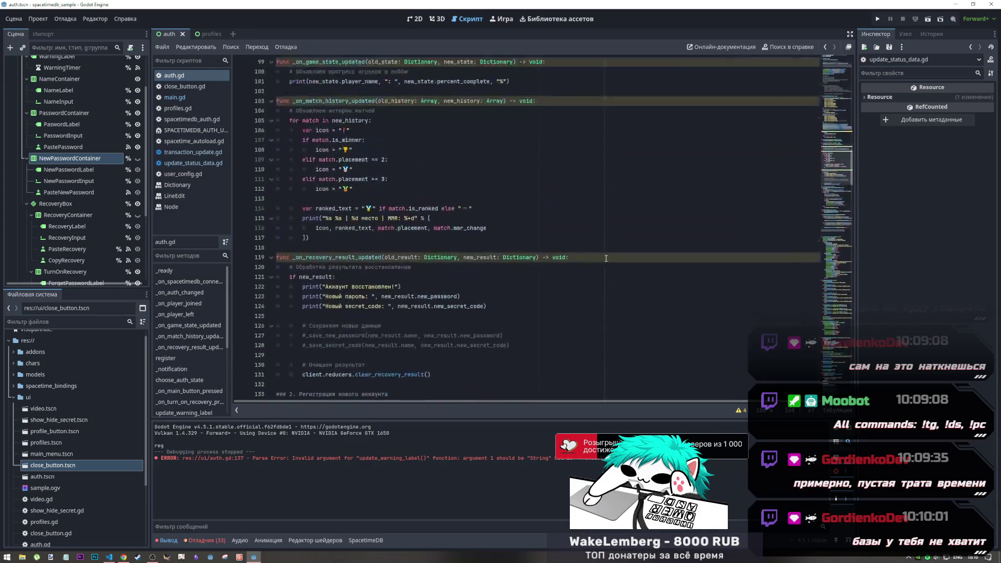
pyautogui.scroll(3, 529, 210)
pyautogui.click(519, 149)
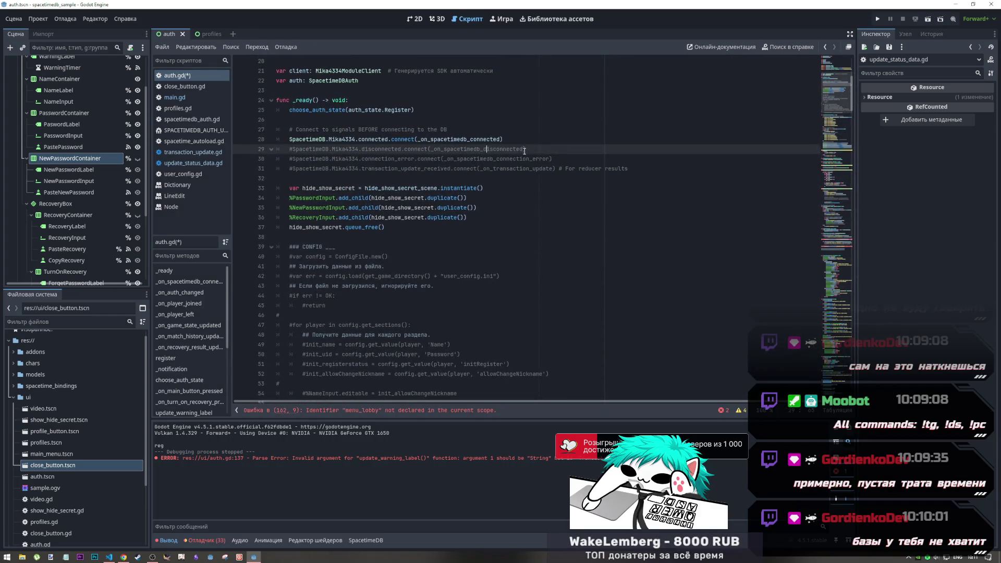
pyautogui.press('Down')
pyautogui.press('Down')
pyautogui.hotkey('ctrl', 'k')
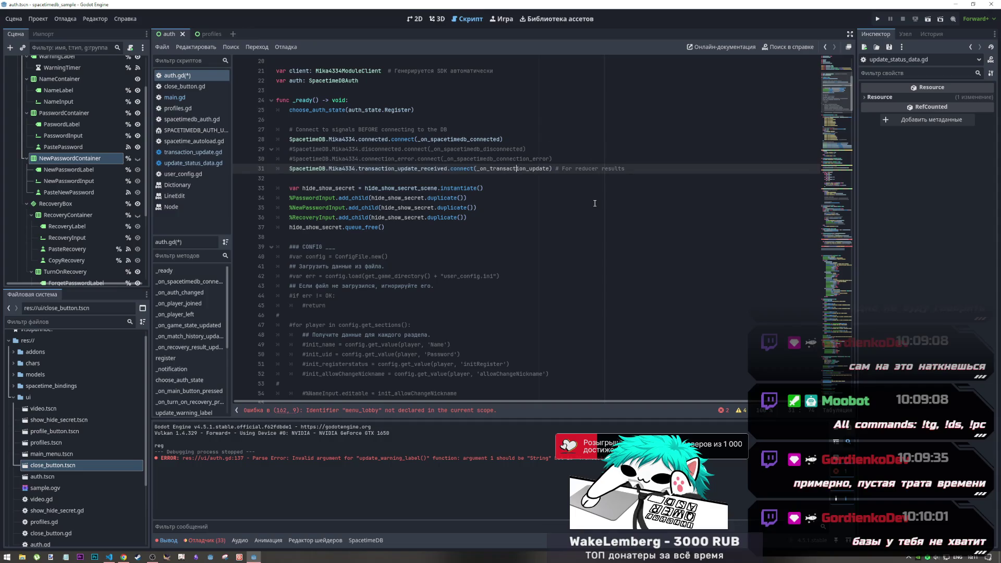
pyautogui.hotkey('ctrl', 's')
pyautogui.click(506, 149)
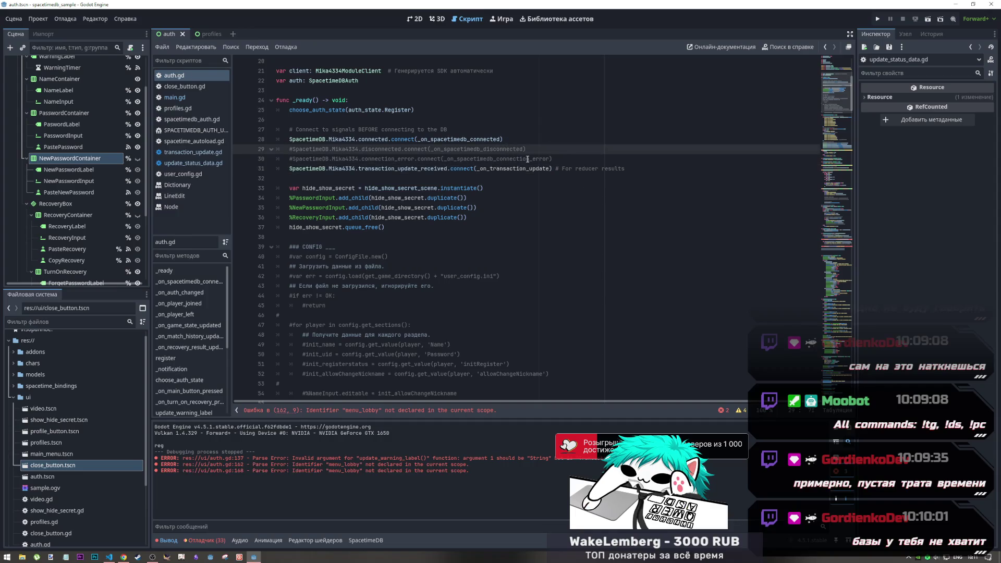
pyautogui.hotkey('ctrl', 'k')
pyautogui.hotkey('ctrl', 's')
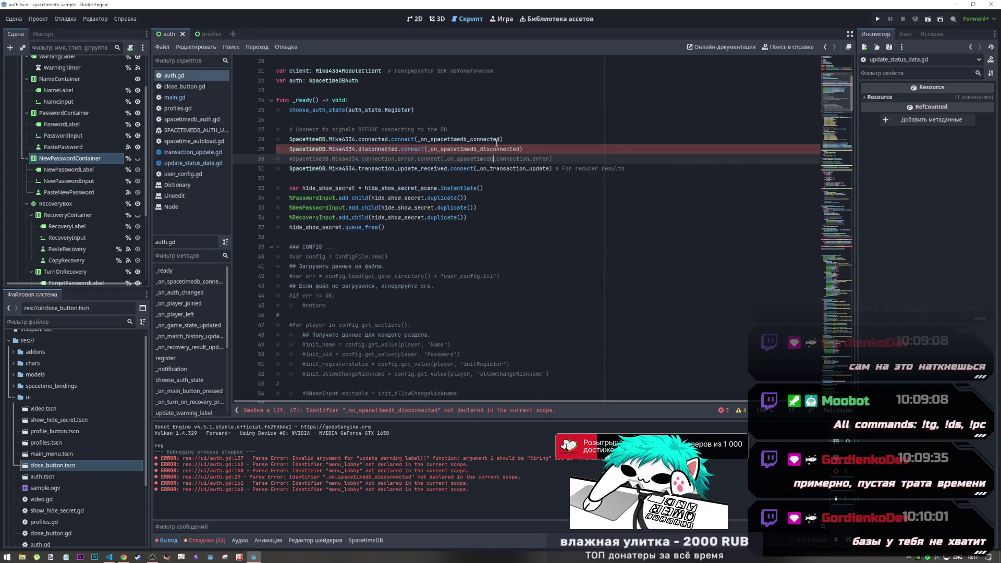
pyautogui.click(182, 99)
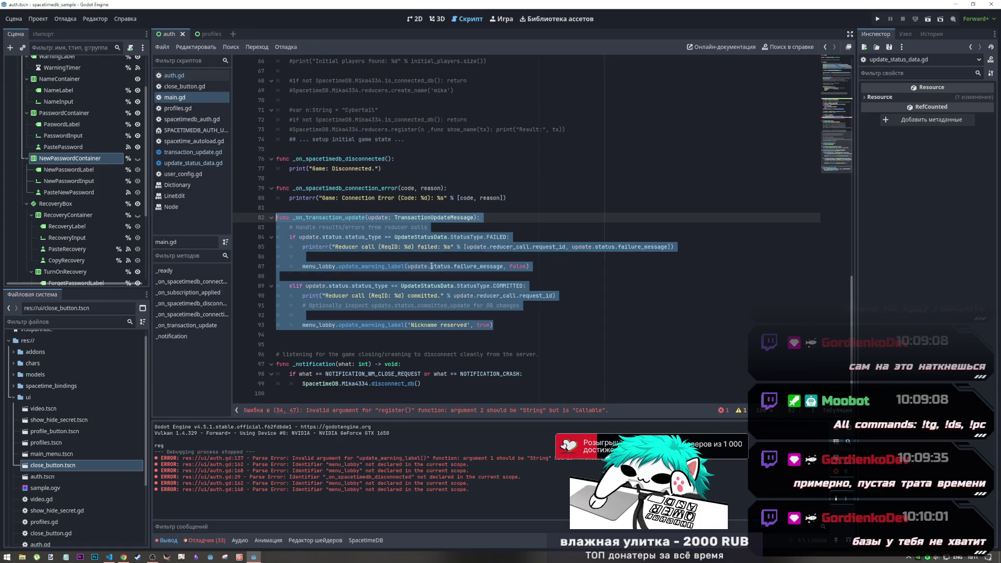
# Copy main.gd's disconnected and connection-error handlers into auth.gd after _notification
pyautogui.moveTo(381, 168); pyautogui.dragTo(271, 164)
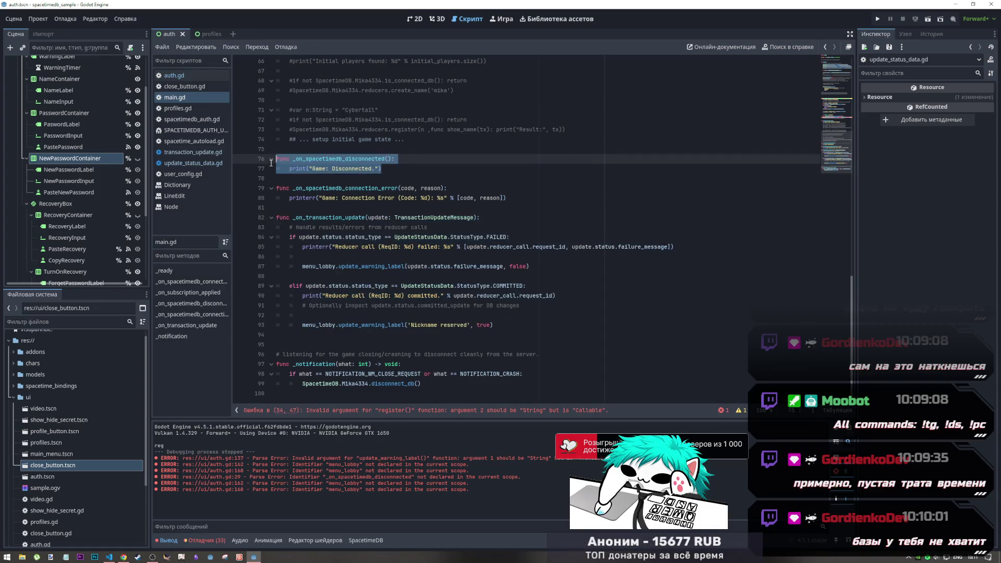
pyautogui.moveTo(505, 198); pyautogui.dragTo(273, 164)
pyautogui.hotkey('ctrl', 'c')
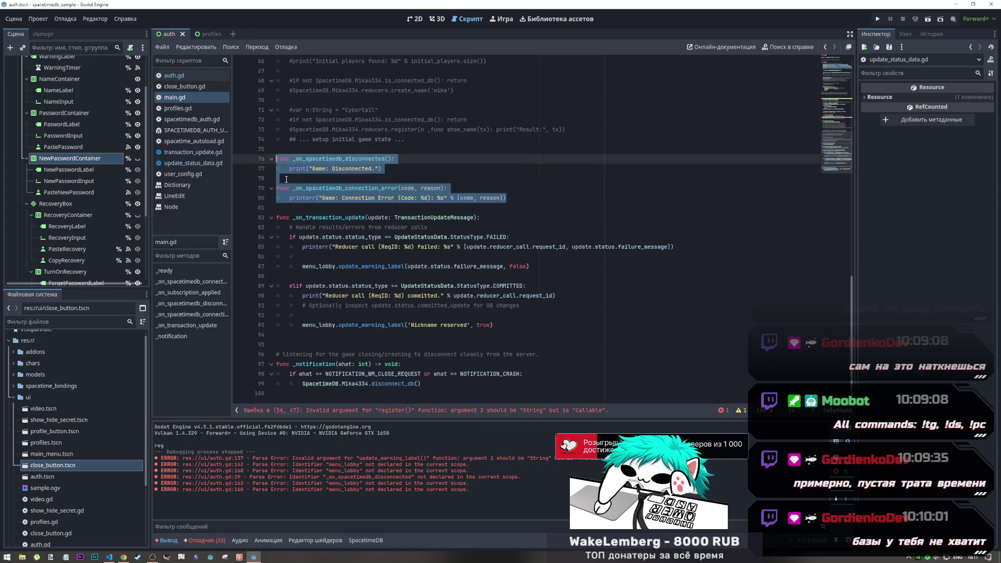
pyautogui.click(173, 75)
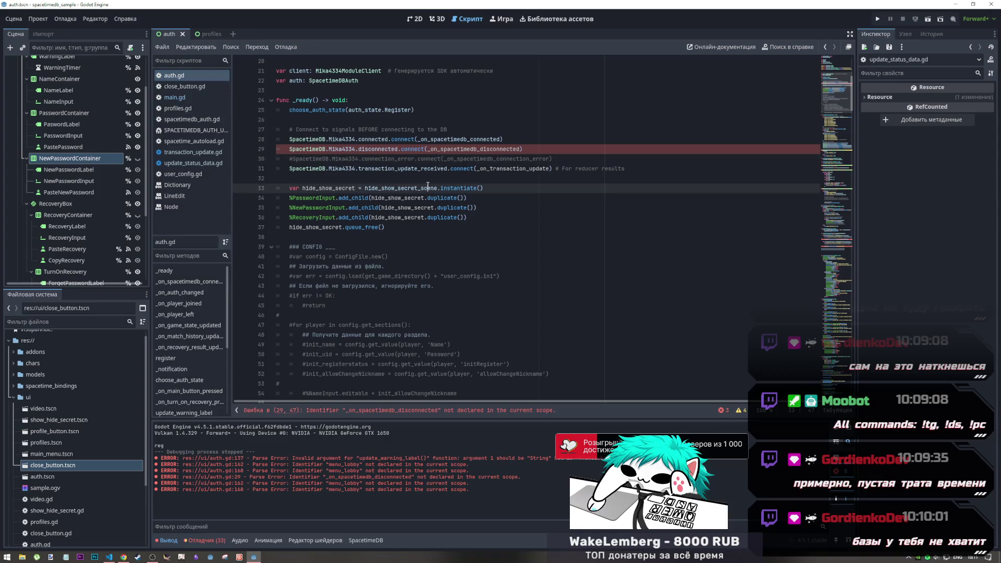
pyautogui.scroll(-2, 459, 250)
pyautogui.scroll(-15, 458, 249)
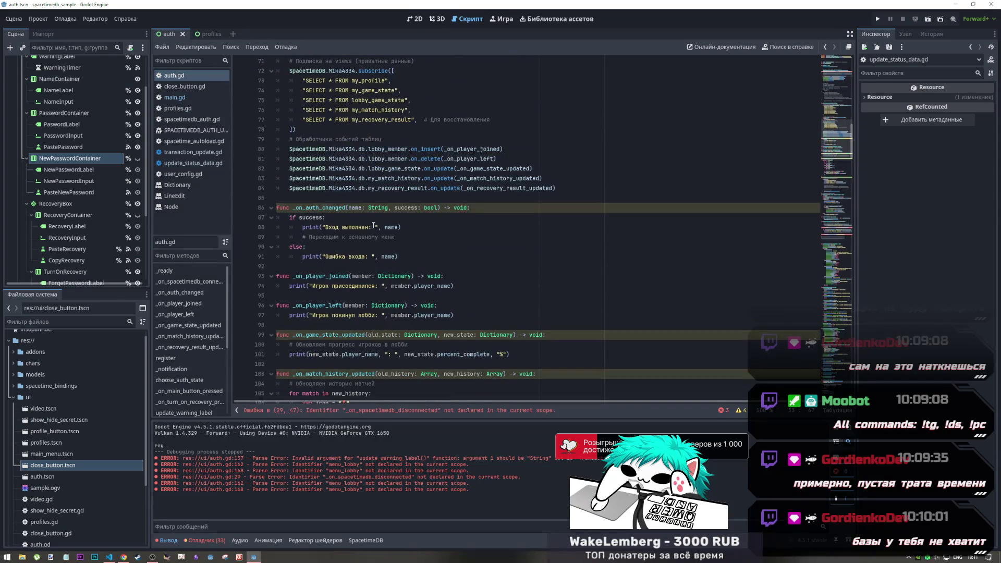
pyautogui.scroll(-20, 380, 229)
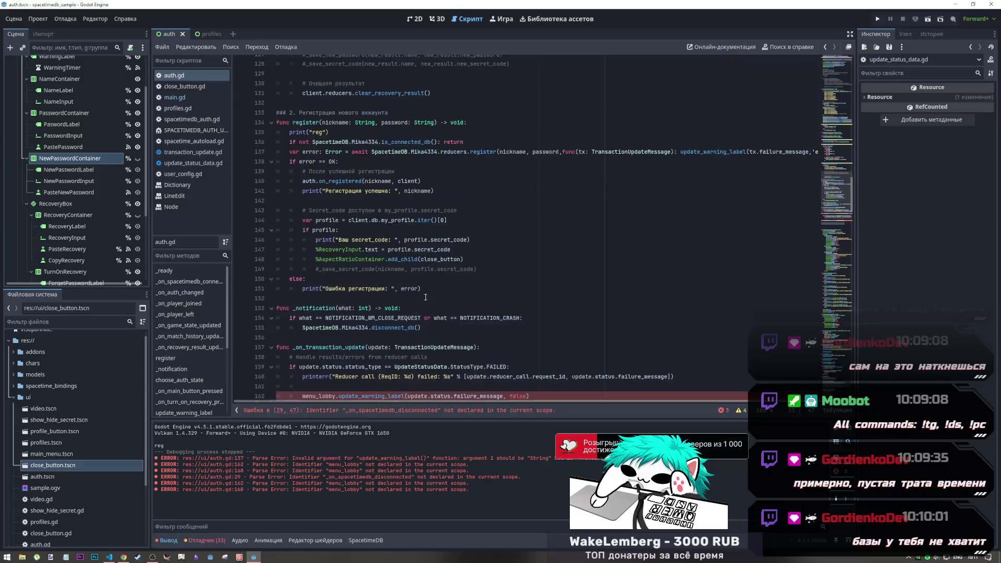
pyautogui.scroll(-2, 389, 283)
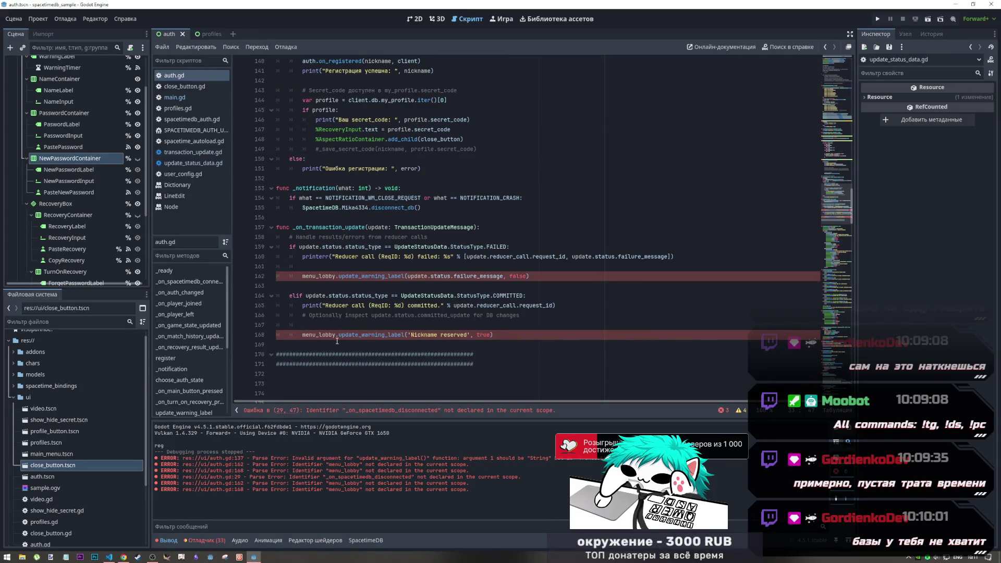
pyautogui.click(334, 218)
pyautogui.press('Return')
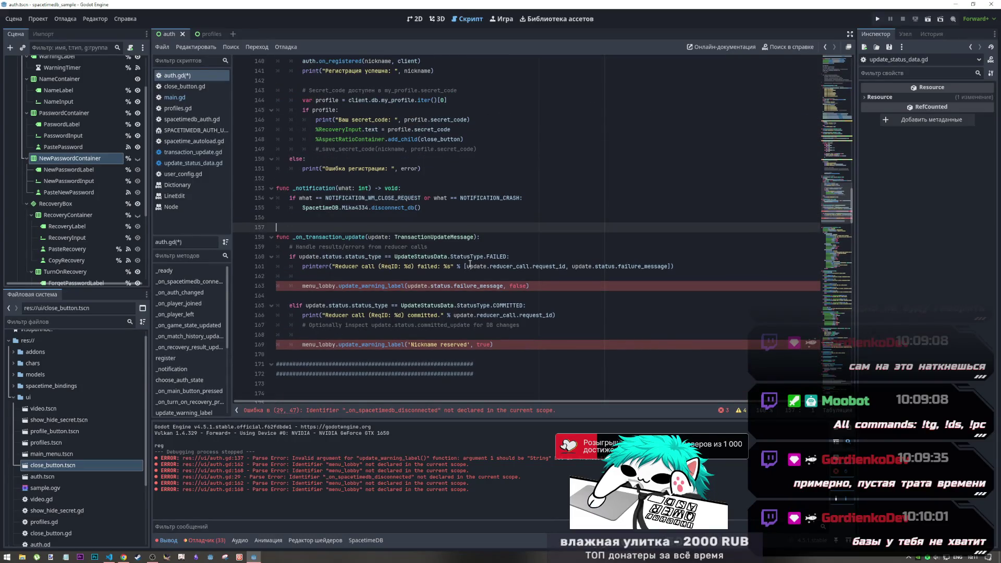
pyautogui.press('BackSpace')
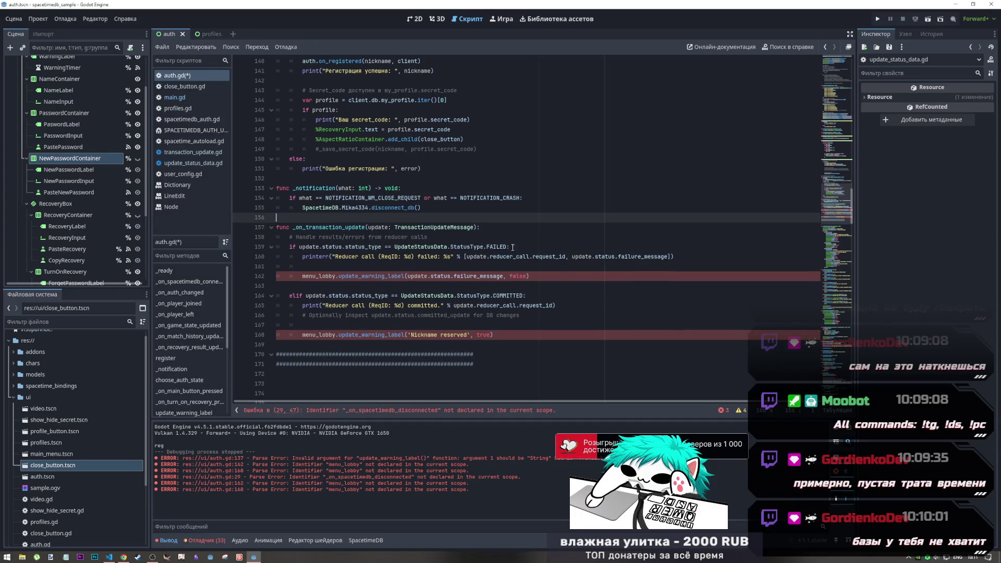
pyautogui.hotkey('ctrl', 'v')
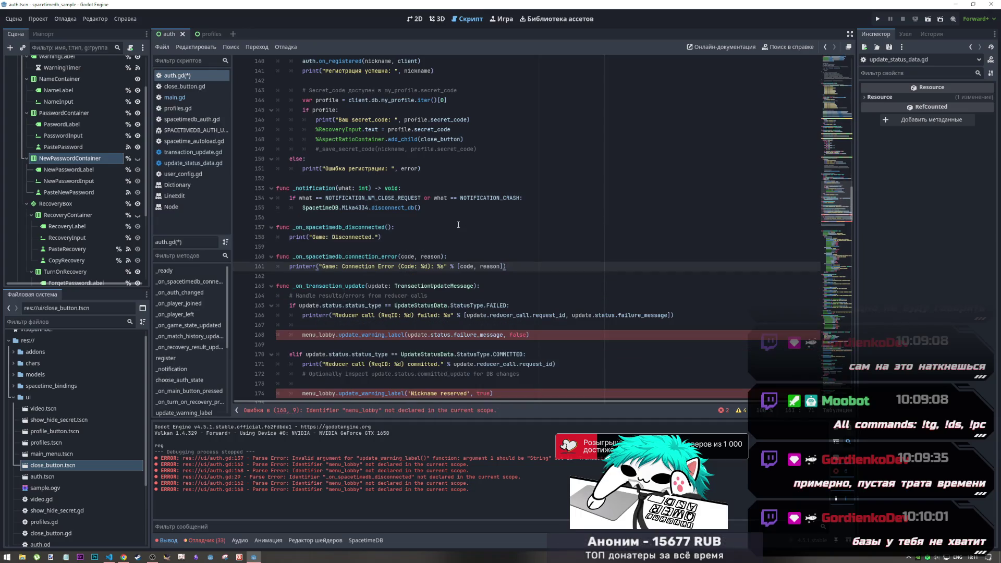
# Move _notification below the handlers and delete the menu_lobby prefix on line 170
pyautogui.moveTo(424, 209); pyautogui.dragTo(251, 180)
pyautogui.hotkey('ctrl', 'c')
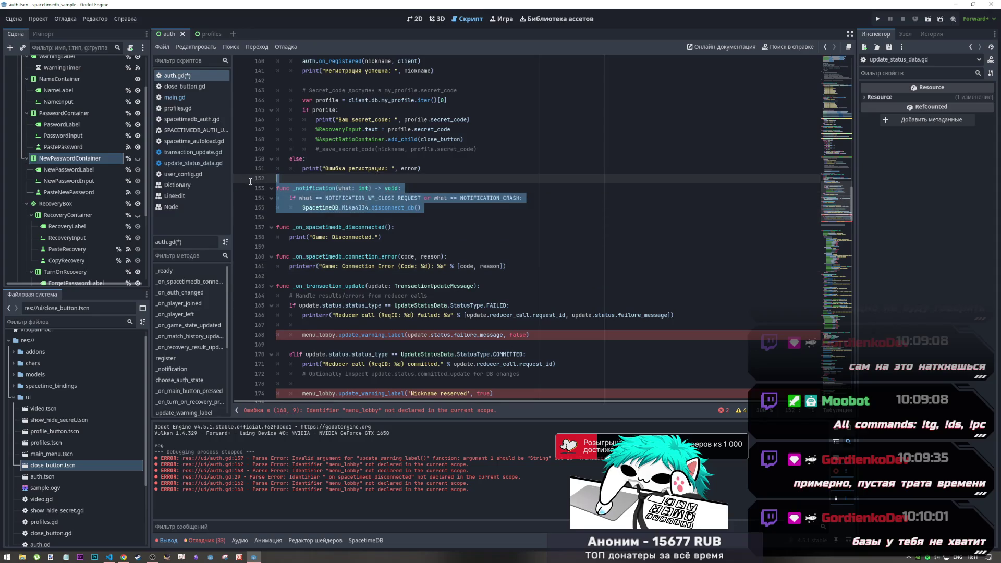
pyautogui.press('BackSpace')
pyautogui.press('BackSpace')
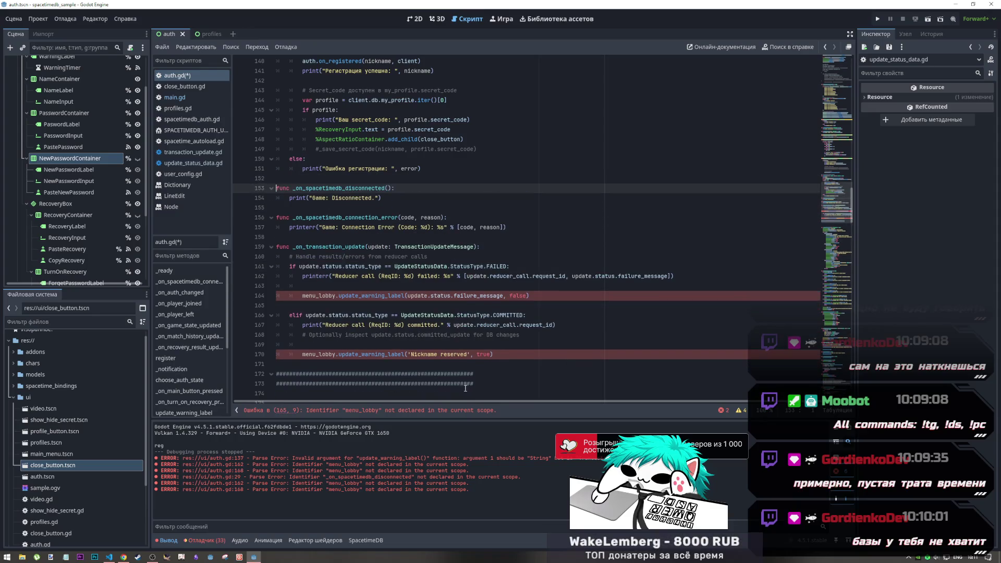
pyautogui.click(370, 355)
pyautogui.click(370, 360)
pyautogui.hotkey('ctrl', 'v')
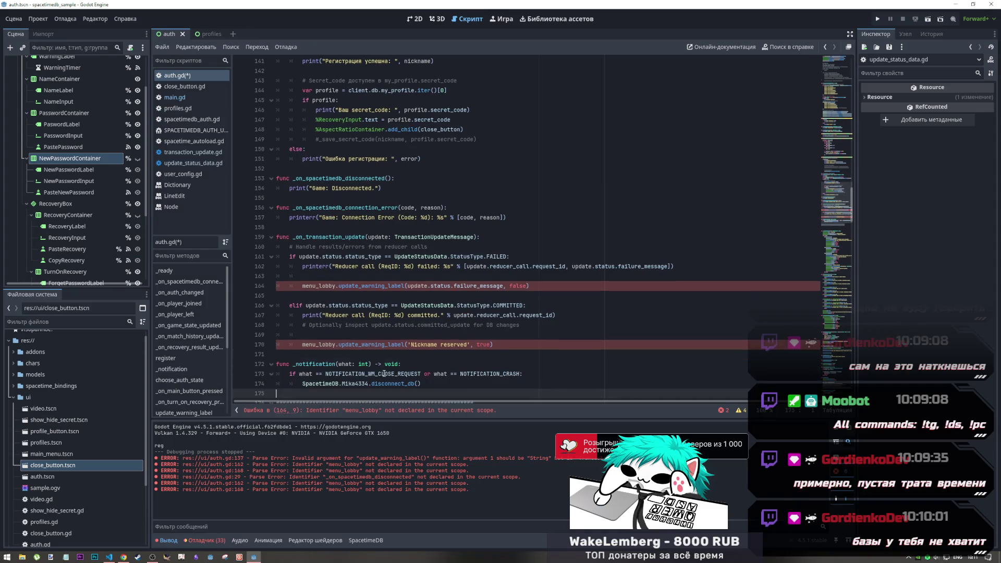
pyautogui.moveTo(339, 345); pyautogui.dragTo(302, 345)
pyautogui.press('BackSpace')
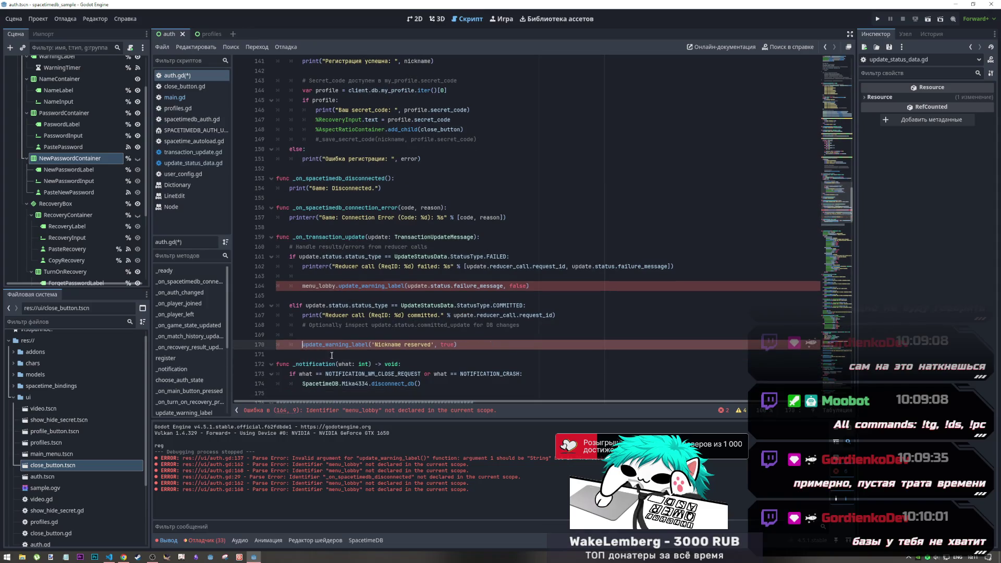
# Delete the menu_lobby prefix from the failure warning call on line 164
pyautogui.moveTo(339, 286); pyautogui.dragTo(301, 286)
pyautogui.press('BackSpace')
pyautogui.press('Up')
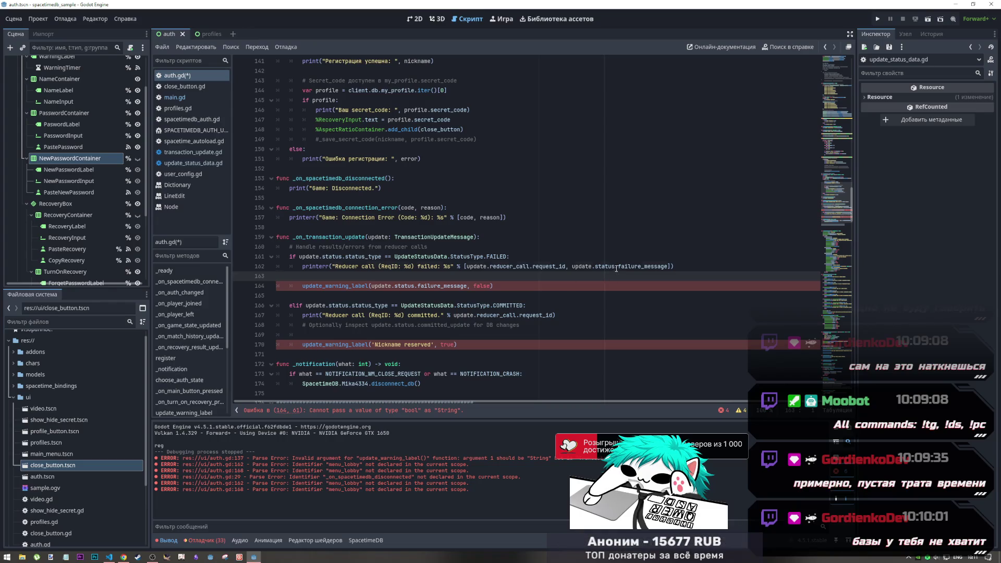
pyautogui.moveTo(617, 269); pyautogui.dragTo(593, 267)
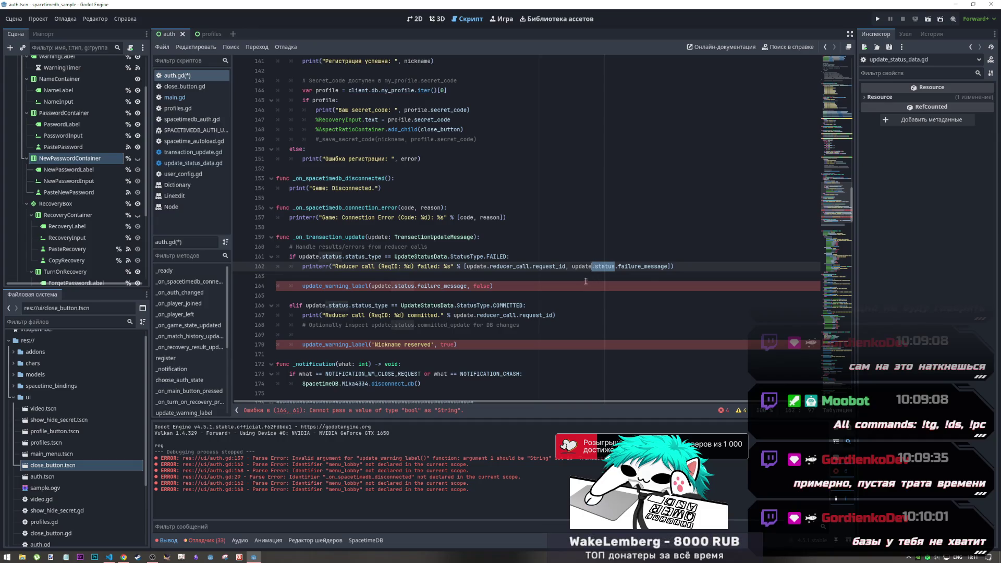
# Remove the inline func(tx...) callback from the register reducer call on line 137
pyautogui.scroll(5, 498, 241)
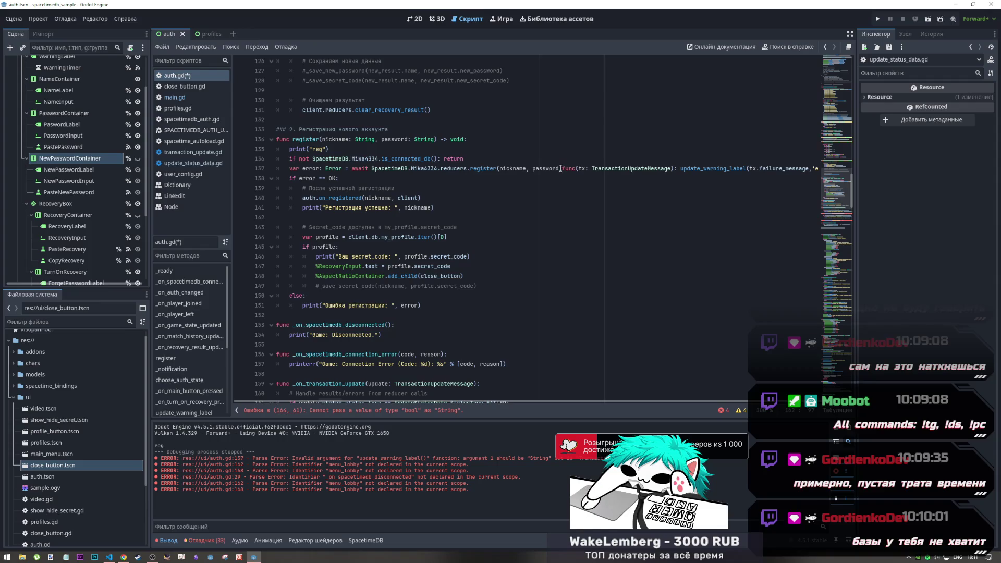
pyautogui.moveTo(559, 169); pyautogui.dragTo(816, 171)
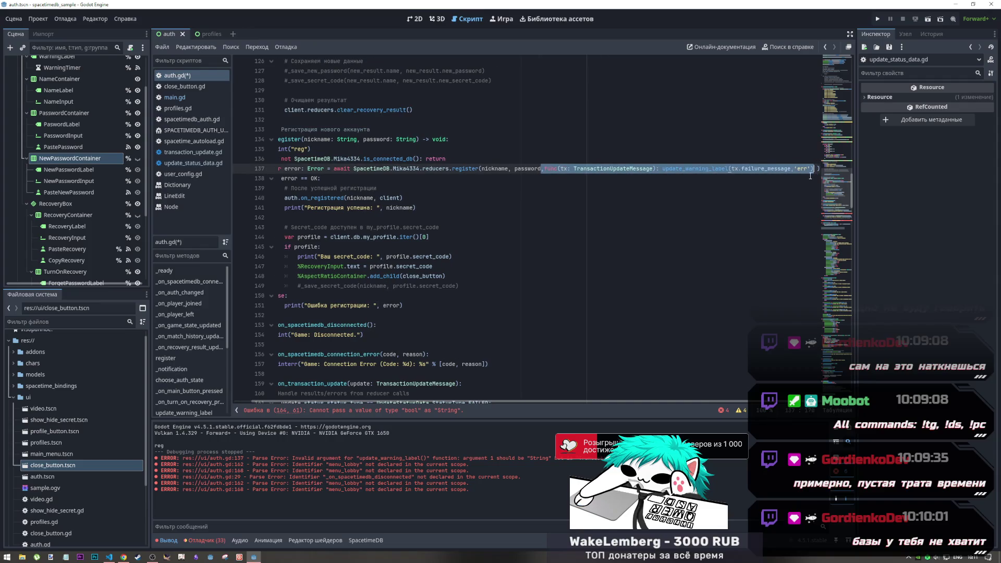
pyautogui.press('BackSpace')
# Select the false argument in the line-164 failure warning call
pyautogui.scroll(-5, 417, 255)
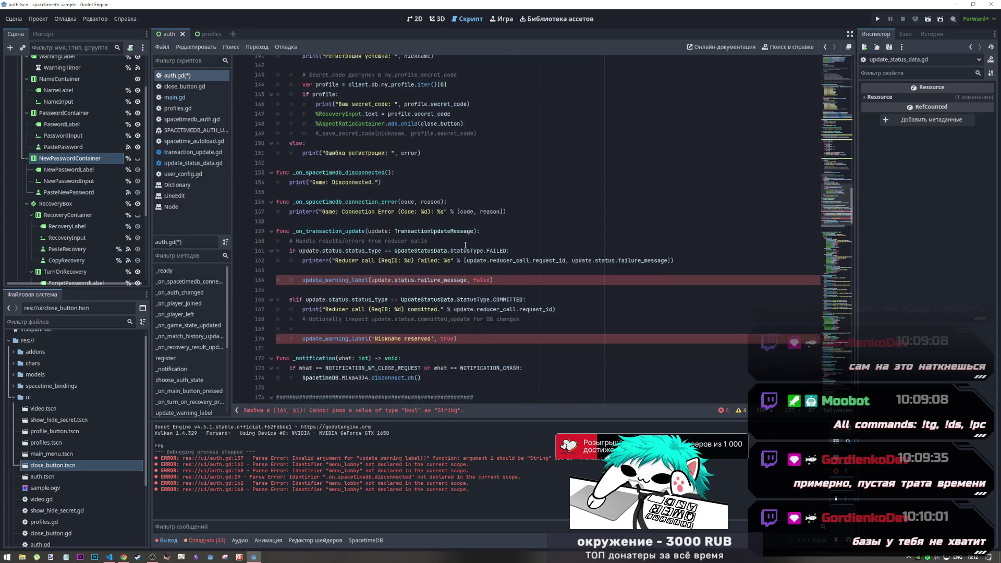
pyautogui.click(384, 278)
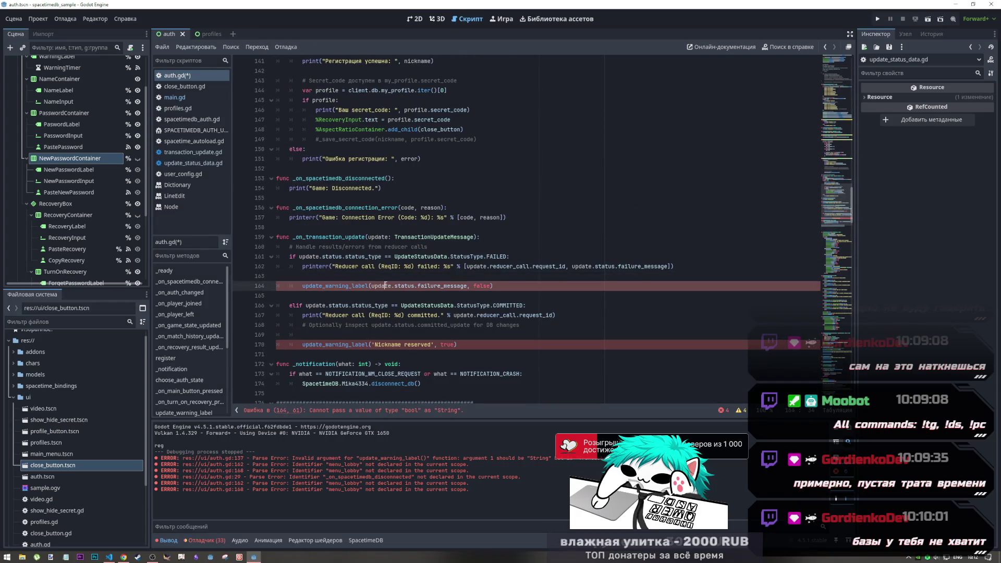
pyautogui.click(486, 266)
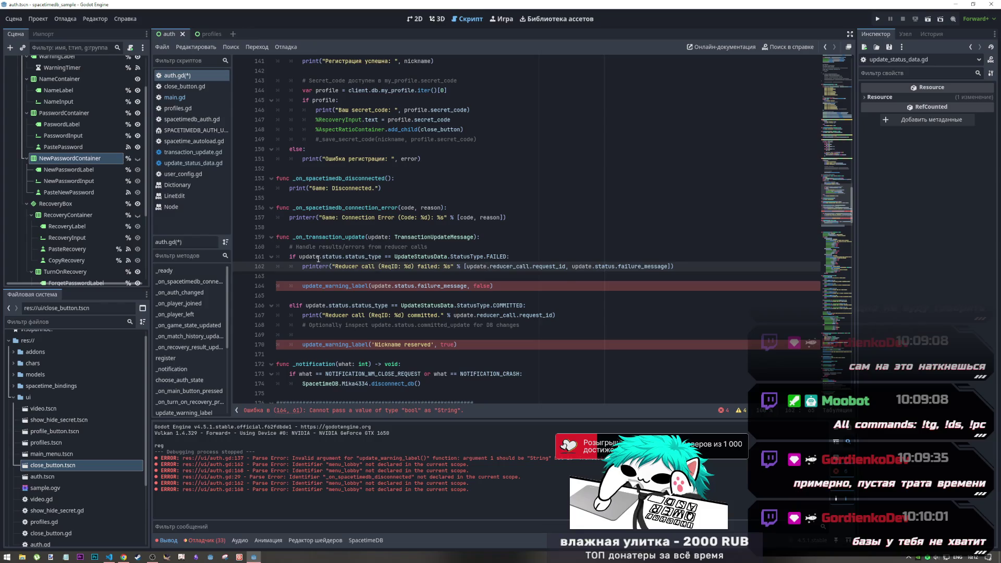
pyautogui.press('Up')
pyautogui.click(499, 267)
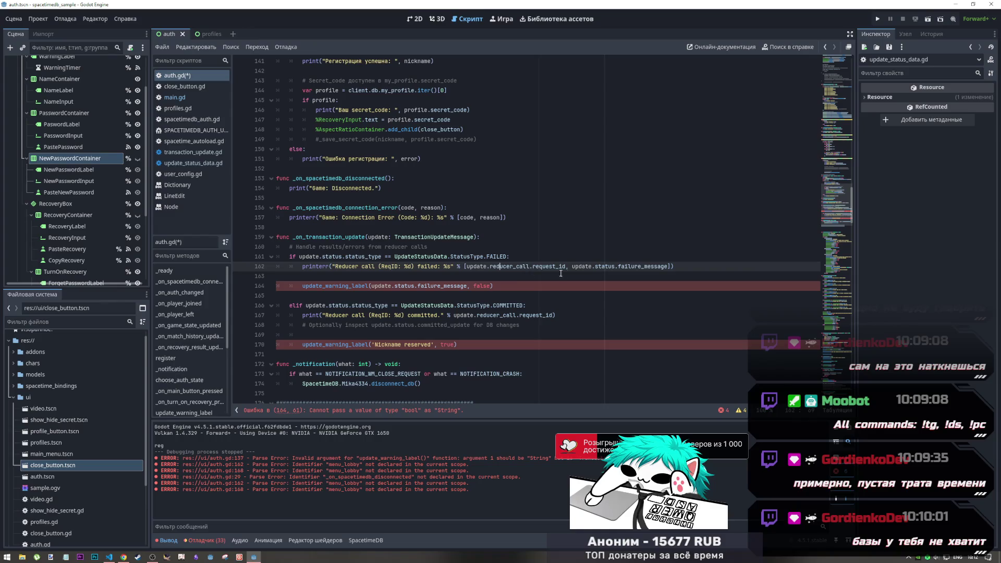
pyautogui.click(352, 286)
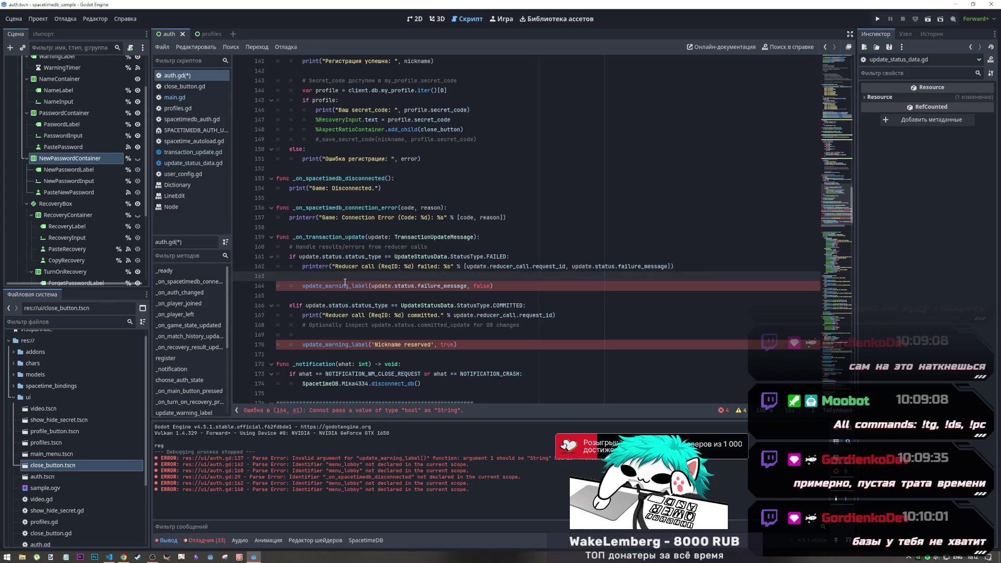
pyautogui.doubleClick(489, 286)
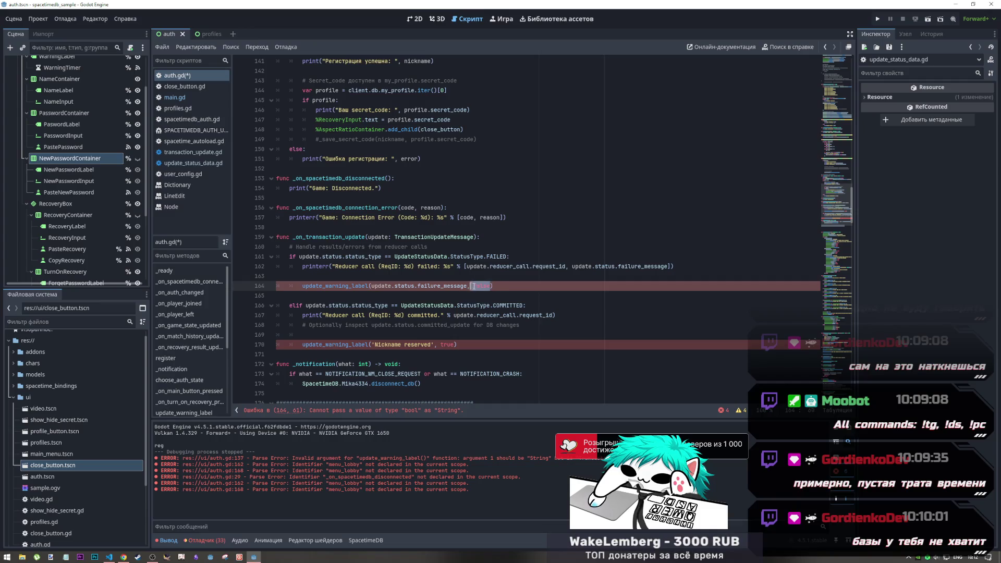
# Replace the false and true warning arguments on lines 164 and 170 with 'err'
pyautogui.write('e')
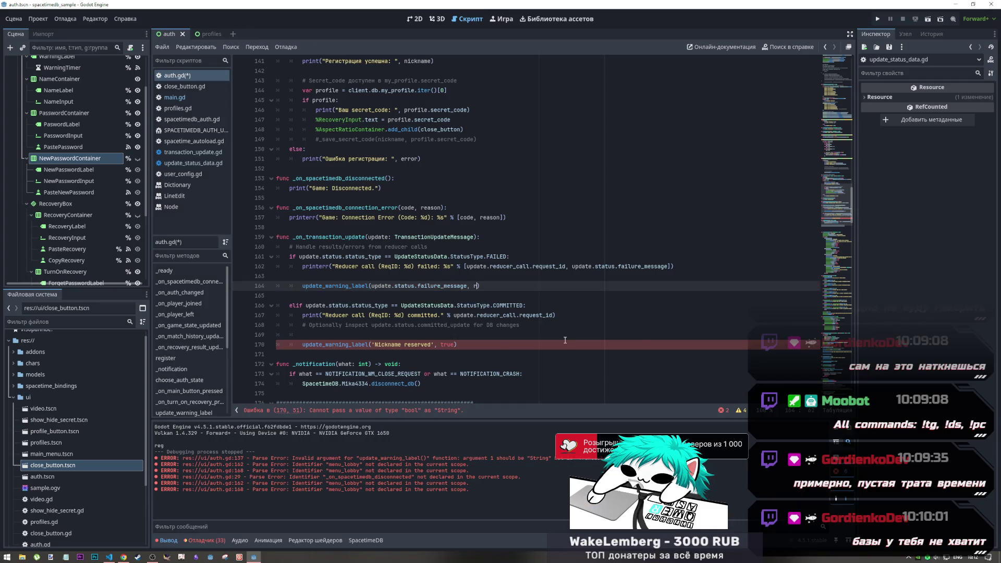
pyautogui.write('rr')
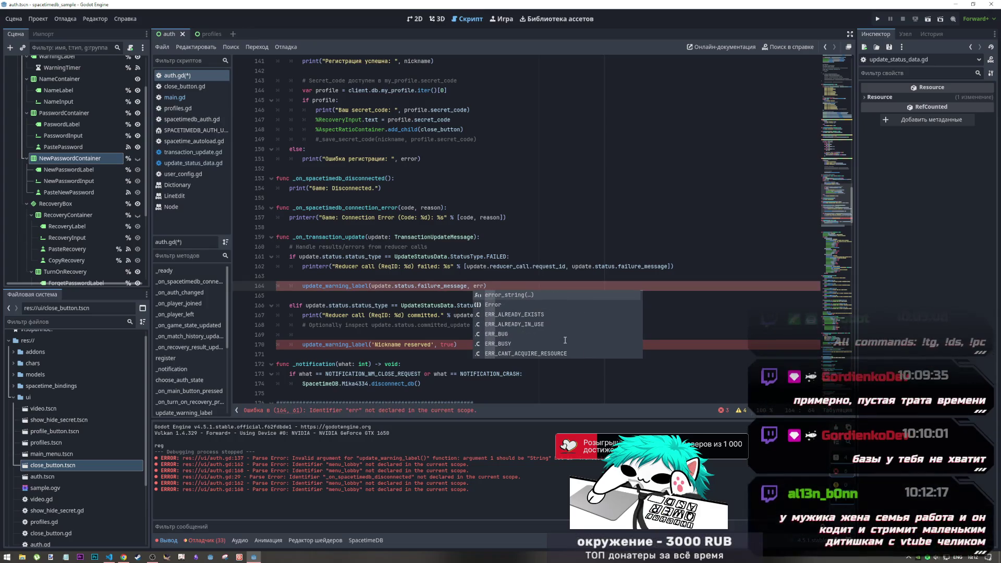
pyautogui.hotkey('shift', 'Left')
pyautogui.hotkey('shift', 'Left')
pyautogui.hotkey('shift', 'Left')
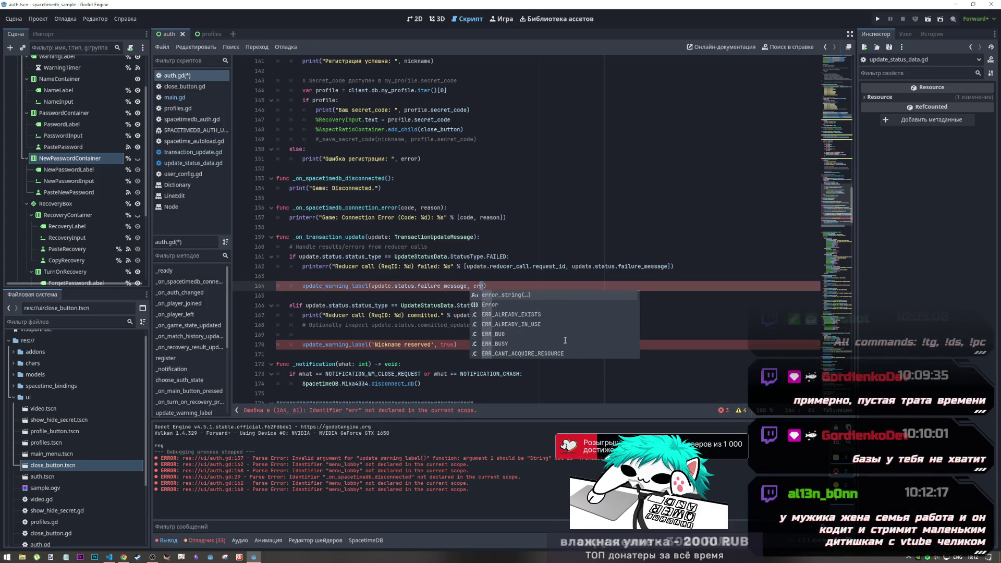
pyautogui.write("'")
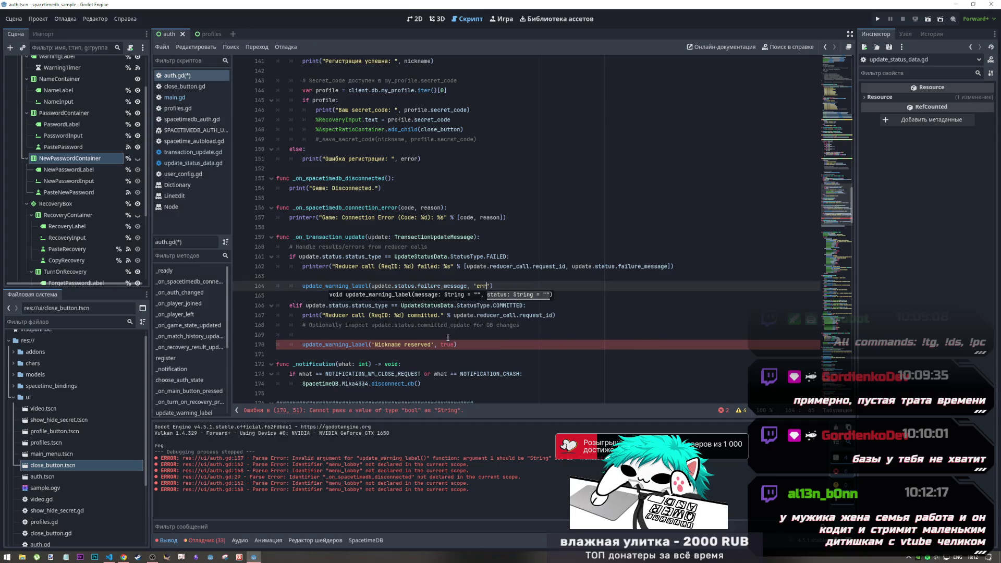
pyautogui.click(447, 345)
pyautogui.click(492, 287)
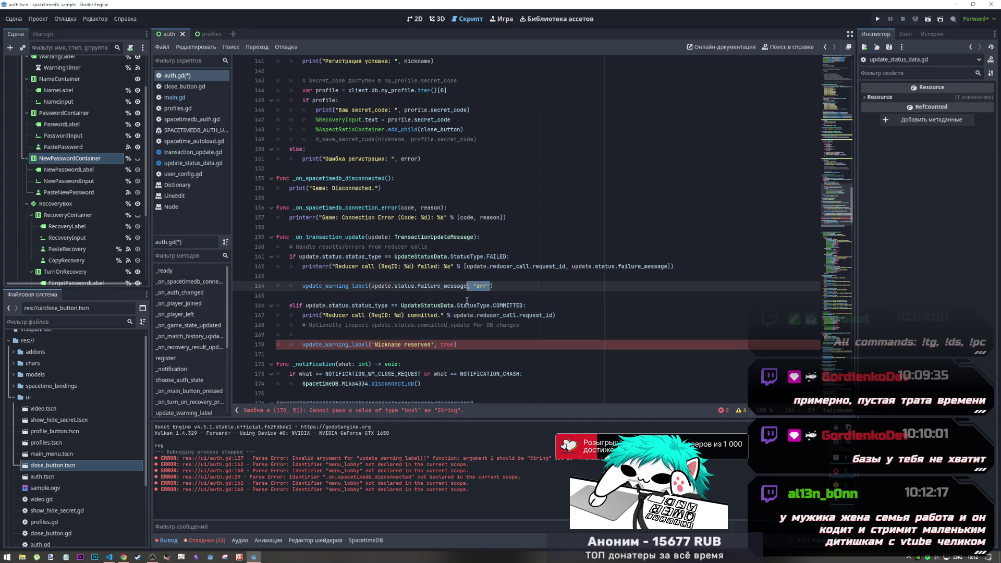
pyautogui.doubleClick(447, 345)
pyautogui.write("'err'")
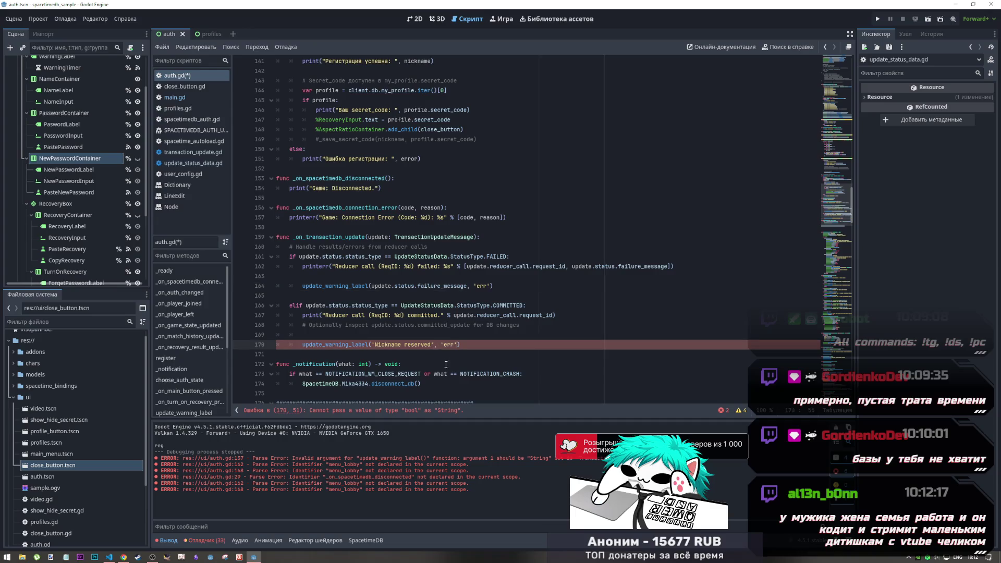
# Remove the blank line before the commit warning, reword it to 'Nickname registered', and save
pyautogui.click(412, 335)
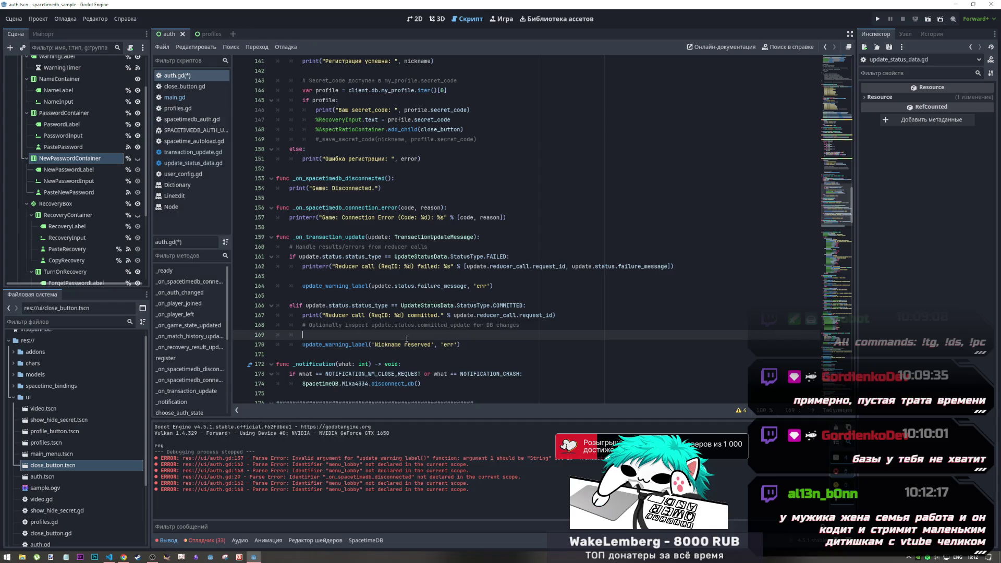
pyautogui.click(388, 326)
pyautogui.hotkey('ctrl', 'shift', 'k')
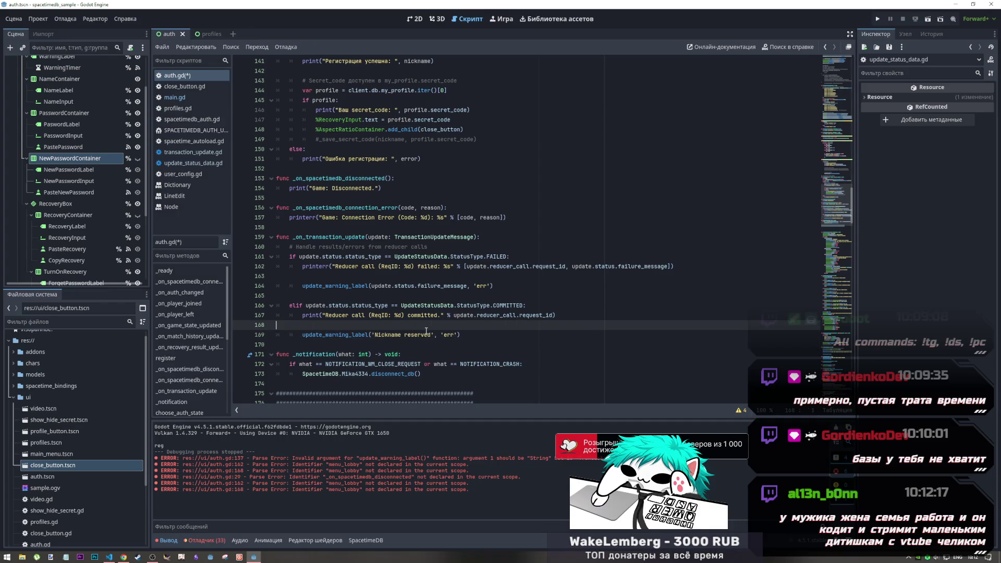
pyautogui.hotkey('ctrl', 'z')
pyautogui.press('BackSpace')
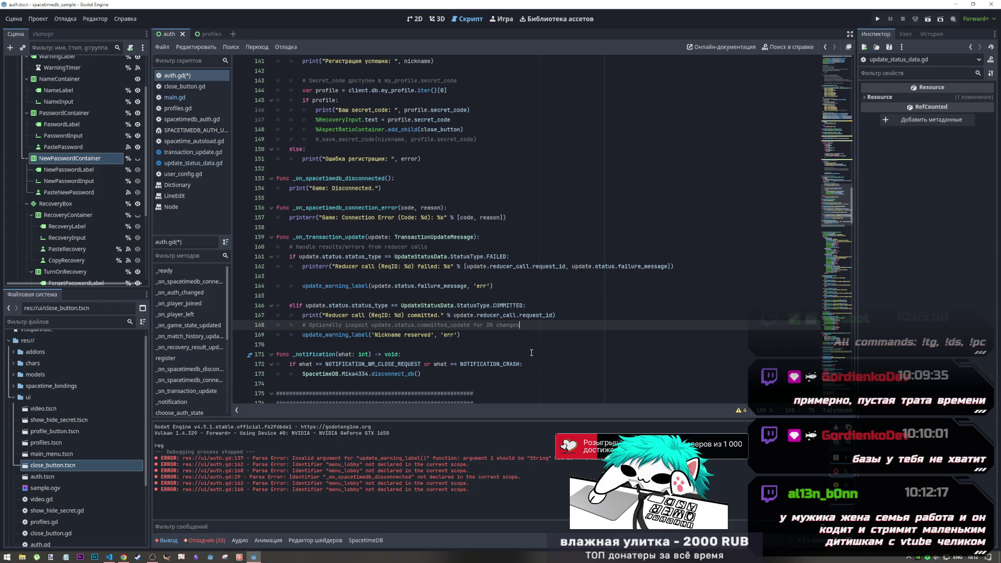
pyautogui.click(440, 335)
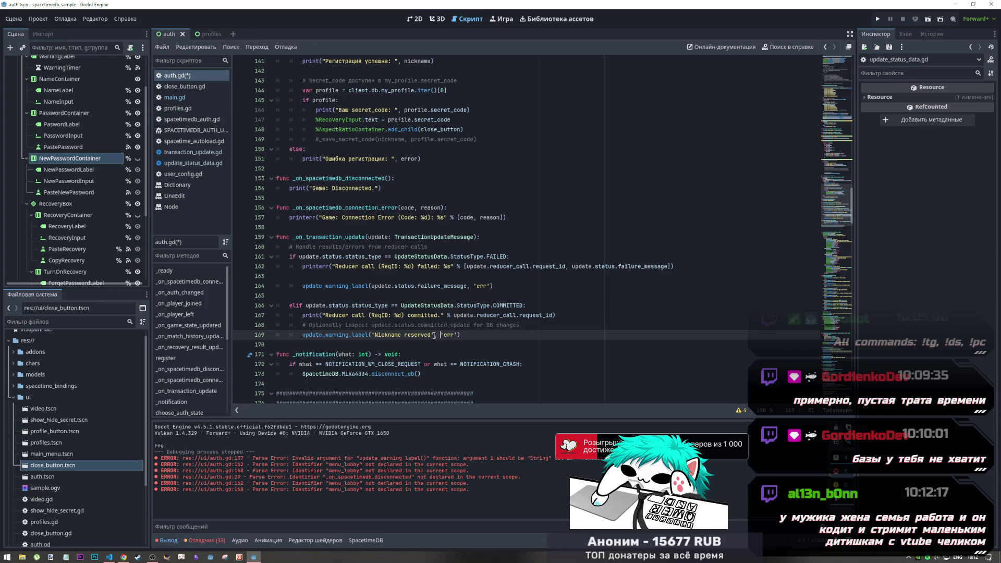
pyautogui.click(431, 334)
pyautogui.press('BackSpace')
pyautogui.press('BackSpace')
pyautogui.press('BackSpace')
pyautogui.write('equ')
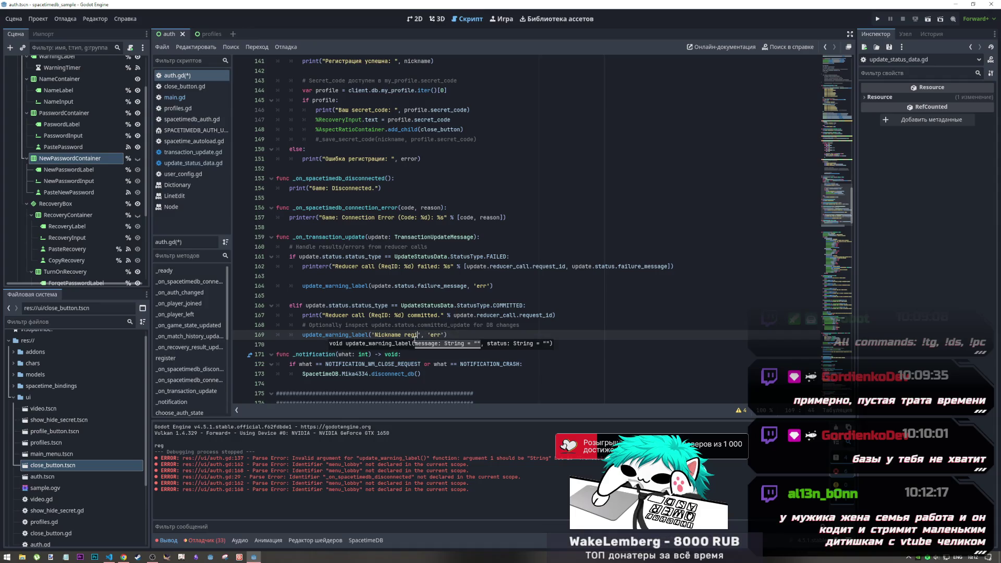
pyautogui.write('stered')
pyautogui.hotkey('ctrl', 's')
# Change the commit warning's status argument from 'err' to 'ok'
pyautogui.doubleClick(456, 335)
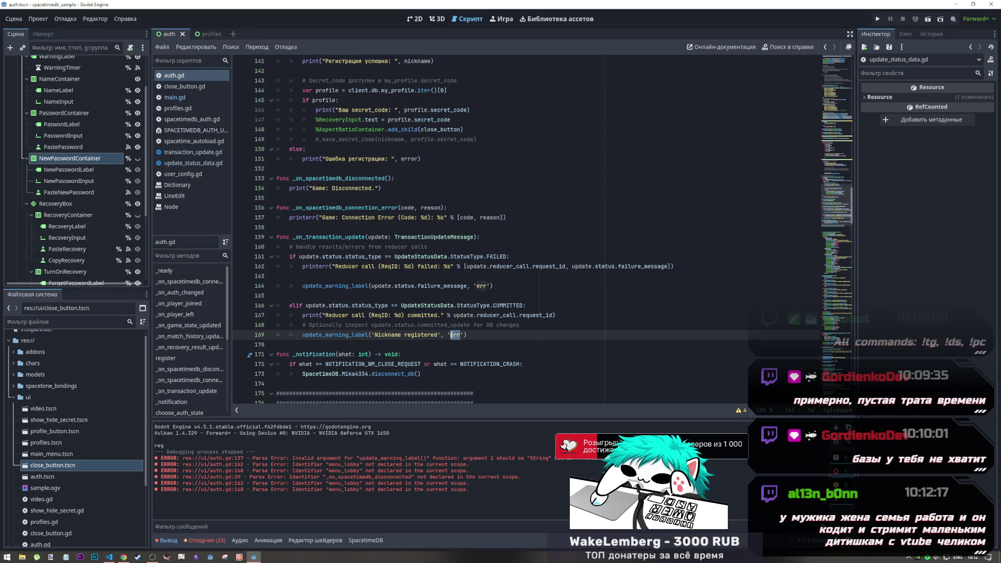
pyautogui.write('ok')
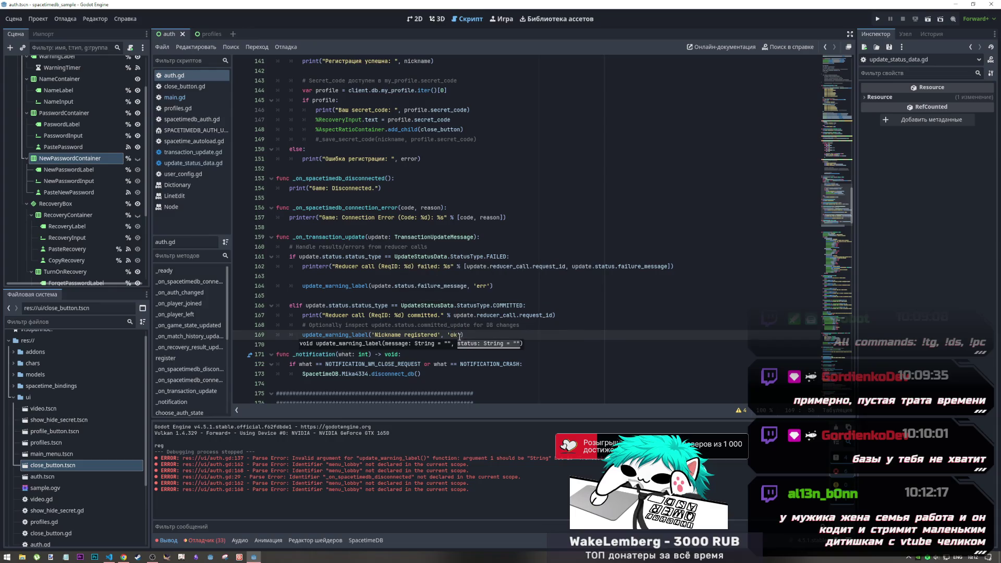
pyautogui.press('Left')
pyautogui.press('Left')
pyautogui.press('Left')
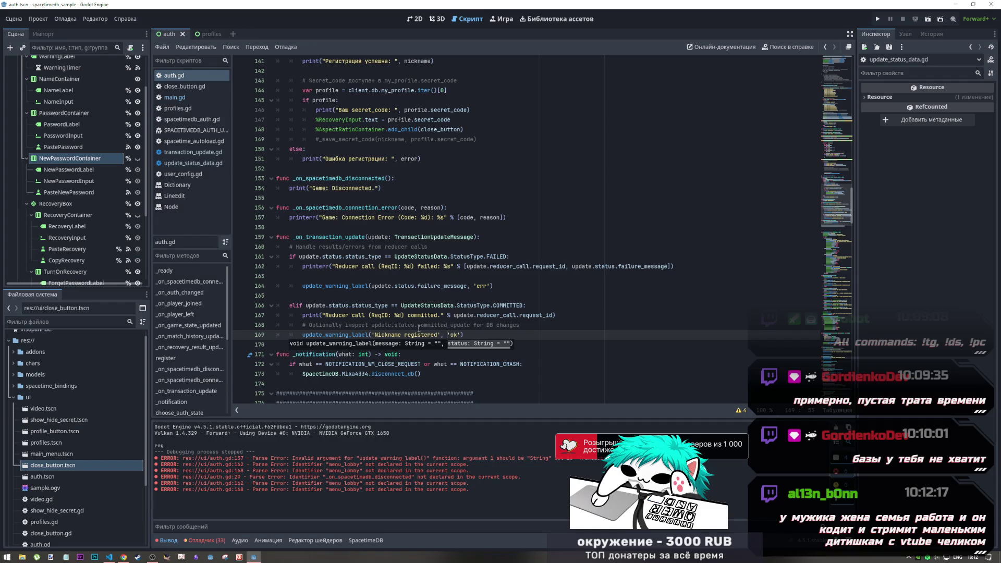
pyautogui.press('Escape')
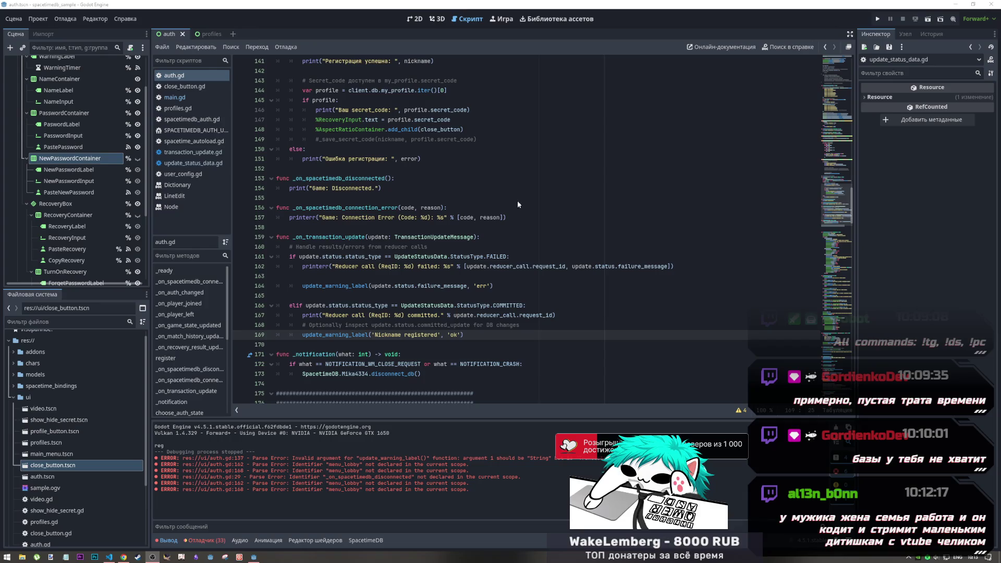
pyautogui.hotkey('alt', 'Tab')
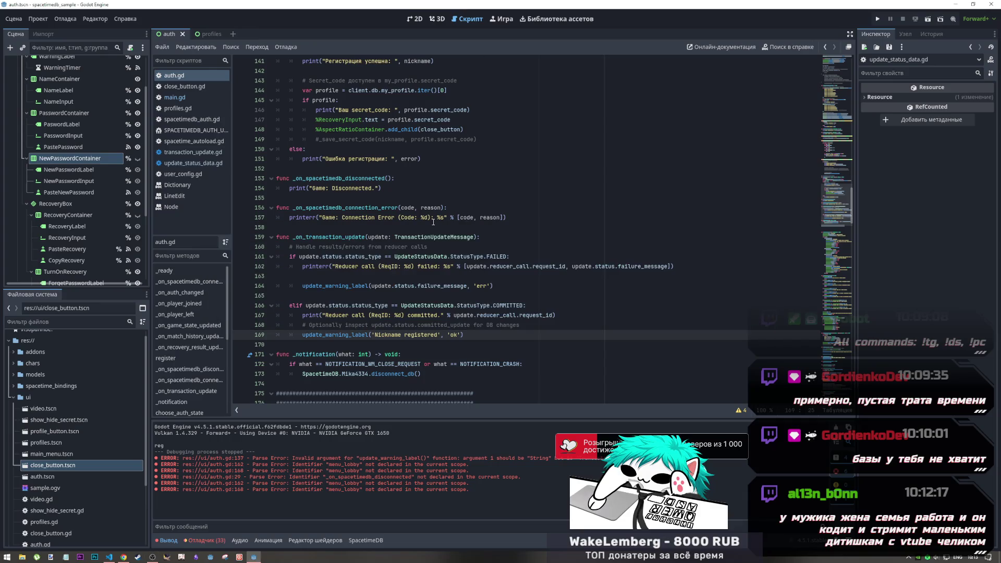
pyautogui.hotkey('alt', 'Tab')
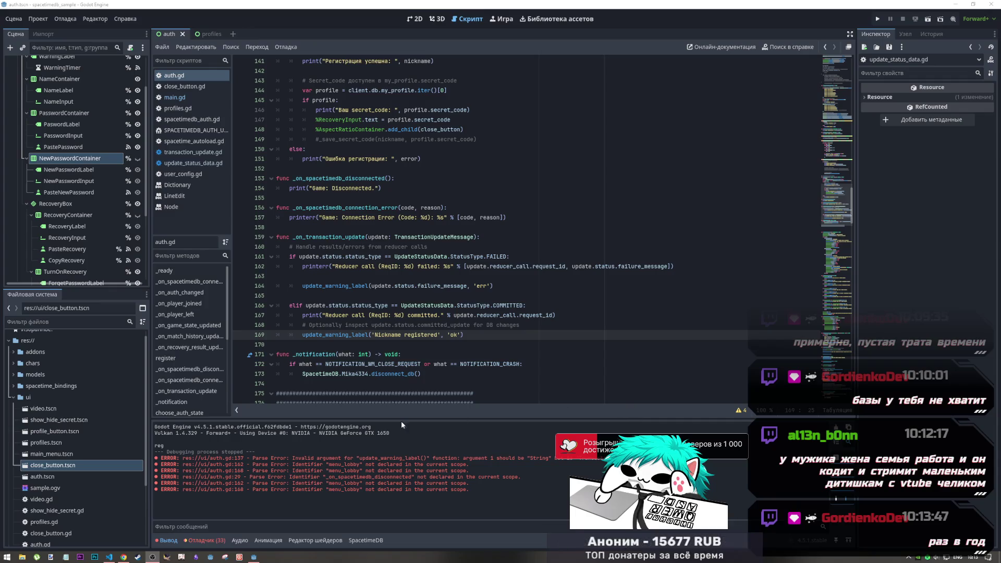
# Read the Call Reducers examples in the GitHub quickstart.md, then return to the Godot editor
pyautogui.click(111, 557)
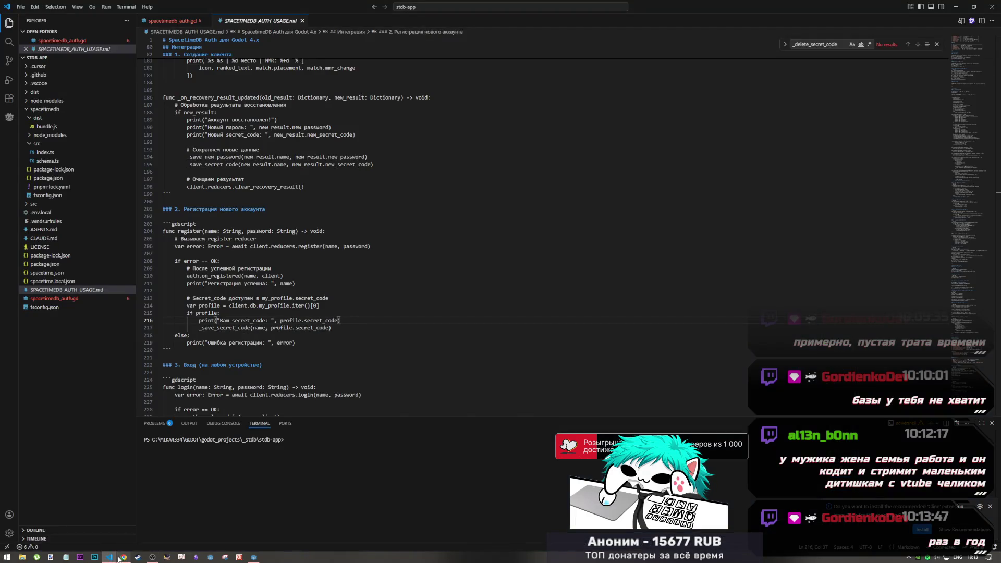
pyautogui.click(124, 557)
pyautogui.click(429, 355)
pyautogui.scroll(-2, 425, 357)
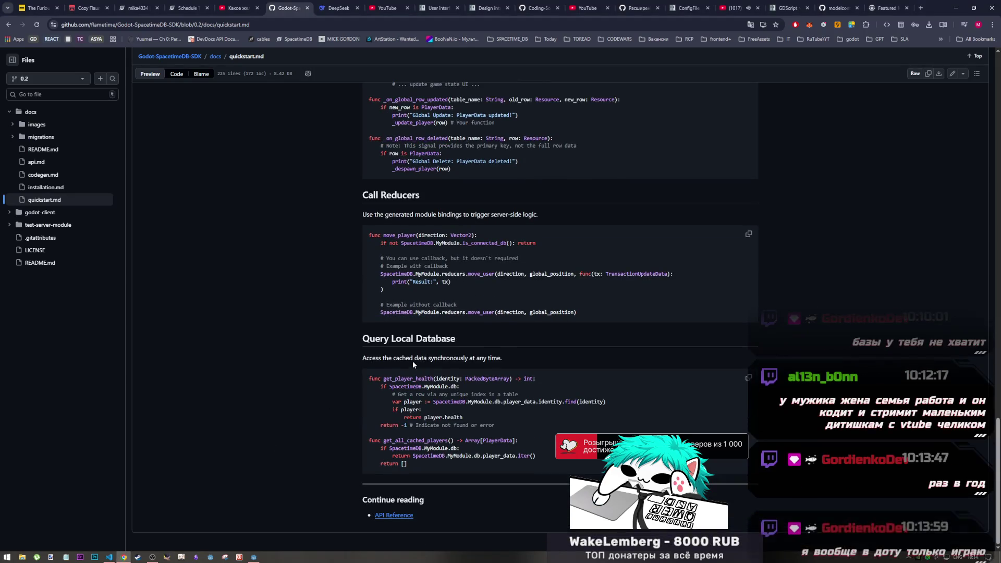
pyautogui.moveTo(473, 341); pyautogui.dragTo(344, 342)
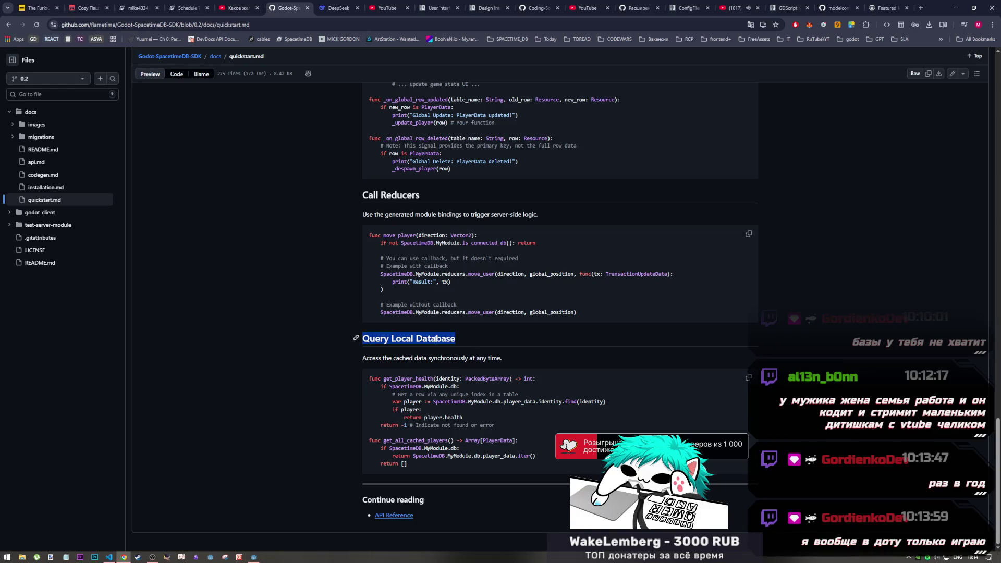
pyautogui.hotkey('alt', 'Tab')
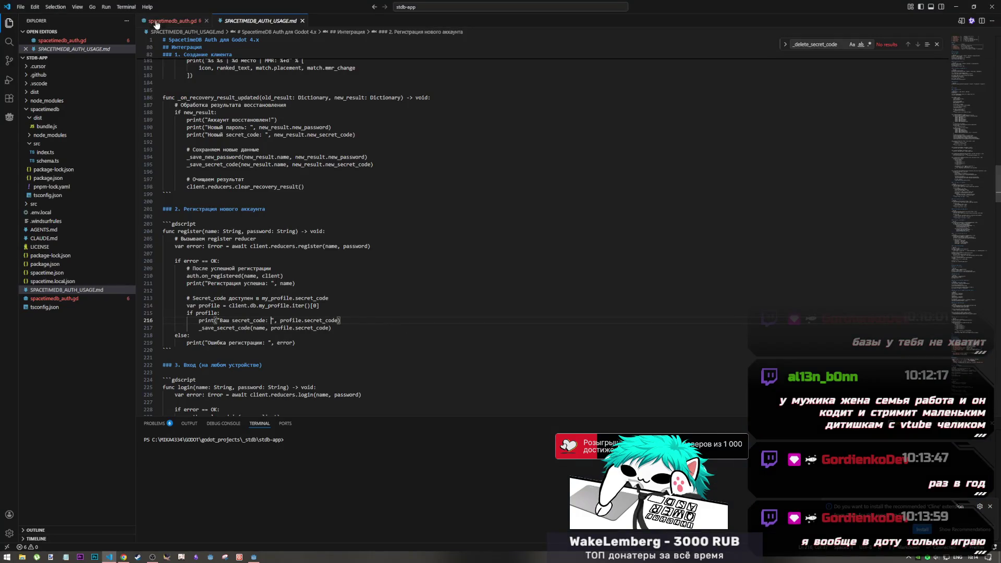
pyautogui.hotkey('alt', 'Tab')
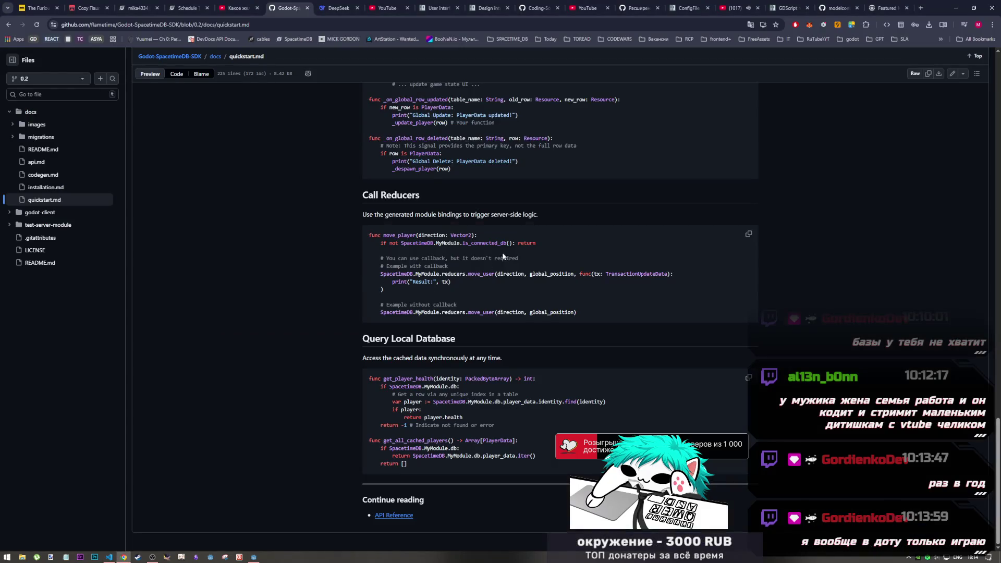
pyautogui.hotkey('alt', 'Tab')
pyautogui.hotkey('alt', 'Tab')
pyautogui.hotkey('alt', 'Tab')
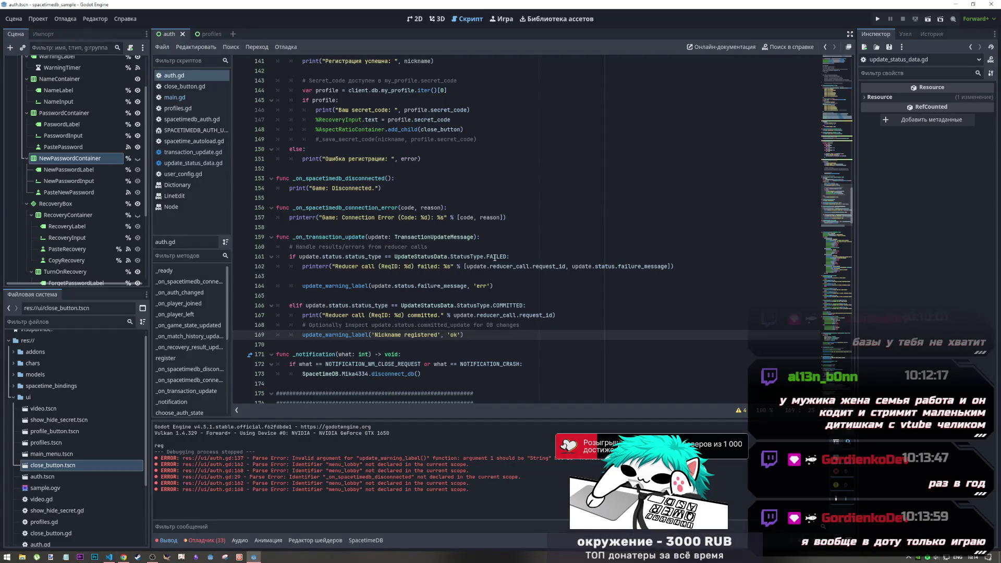
pyautogui.click(491, 256)
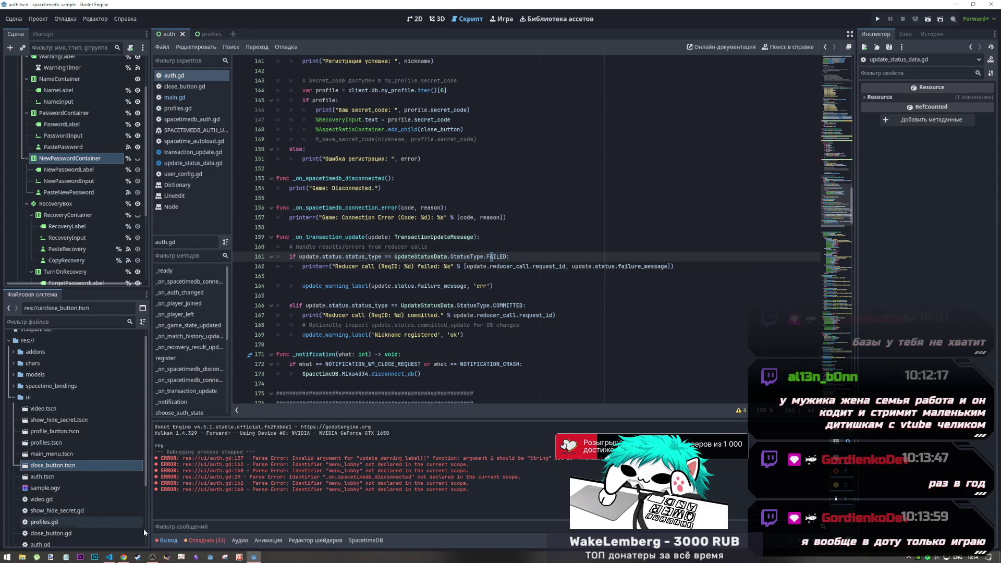
# Back in Godot, delete the empty line 163 before the elif branch in auth.gd
pyautogui.click(151, 557)
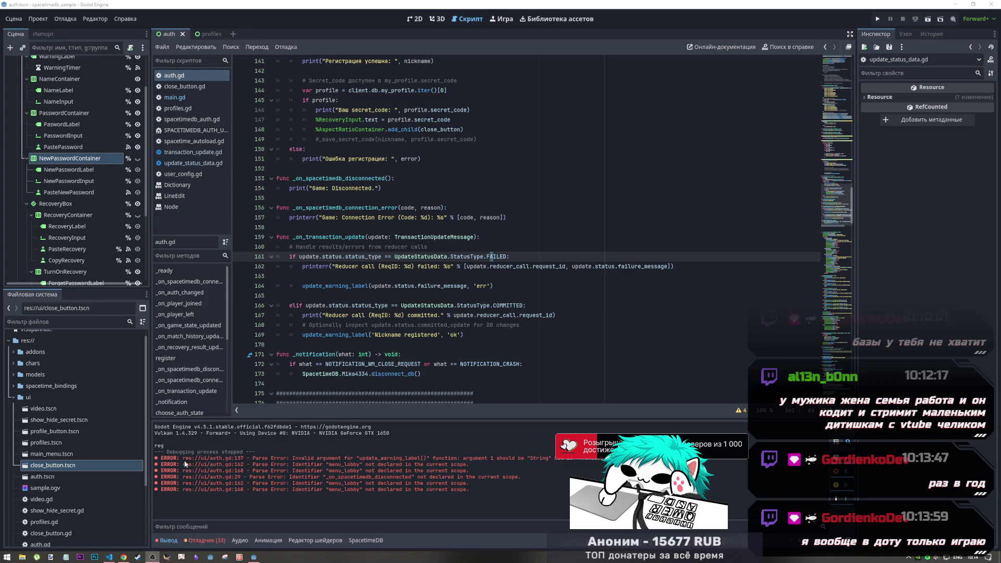
pyautogui.click(109, 557)
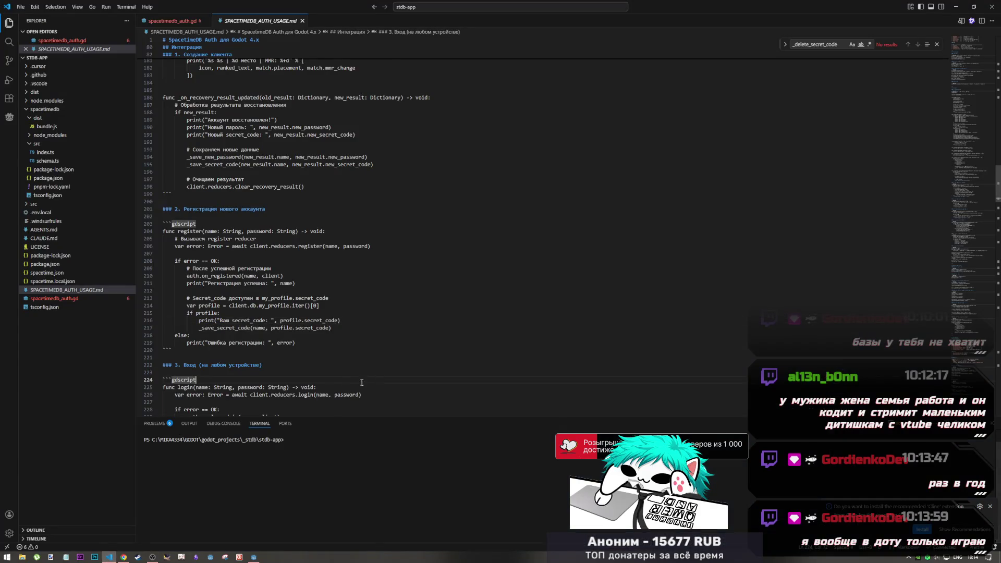
pyautogui.click(254, 557)
pyautogui.click(381, 384)
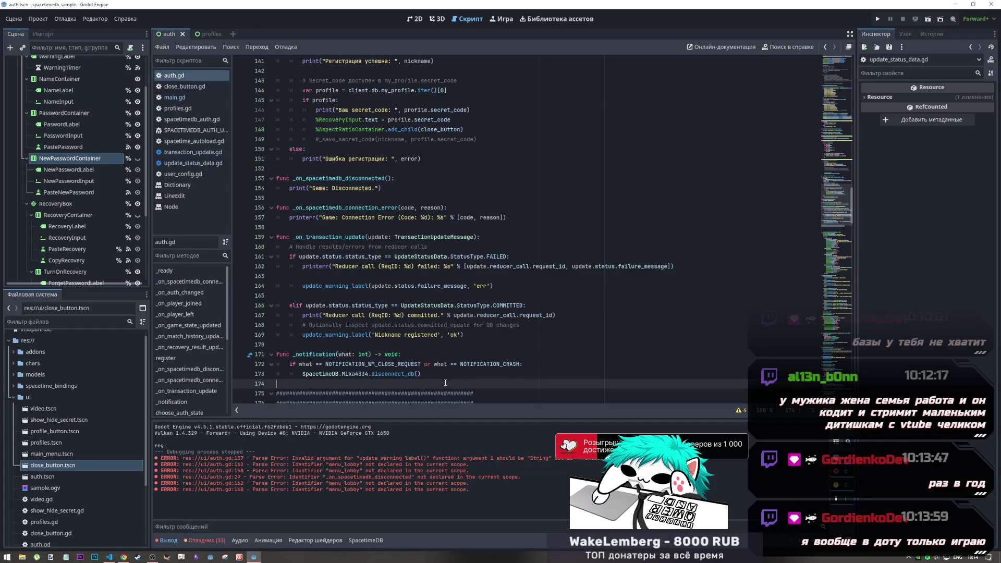
pyautogui.scroll(-1, 380, 365)
pyautogui.scroll(3, 380, 342)
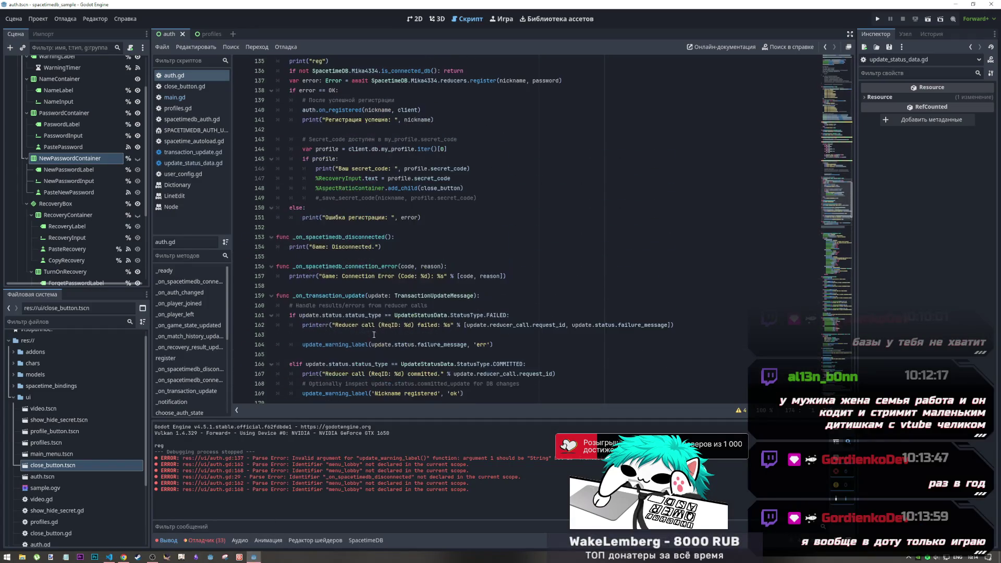
pyautogui.click(338, 339)
pyautogui.press('BackSpace')
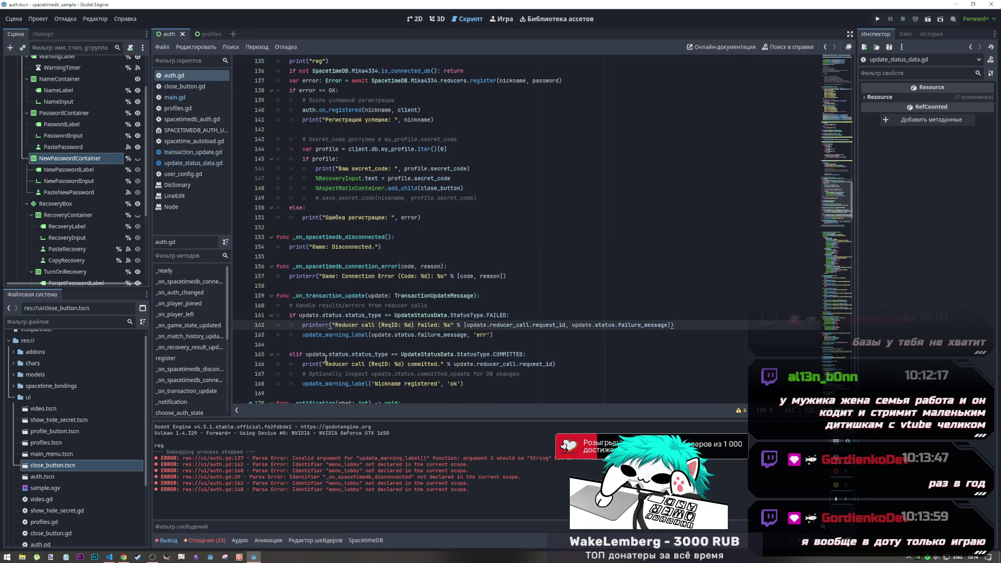
# Replace 'Nickname registered' with 'Succeed' in the commit warning call and save
pyautogui.click(327, 354)
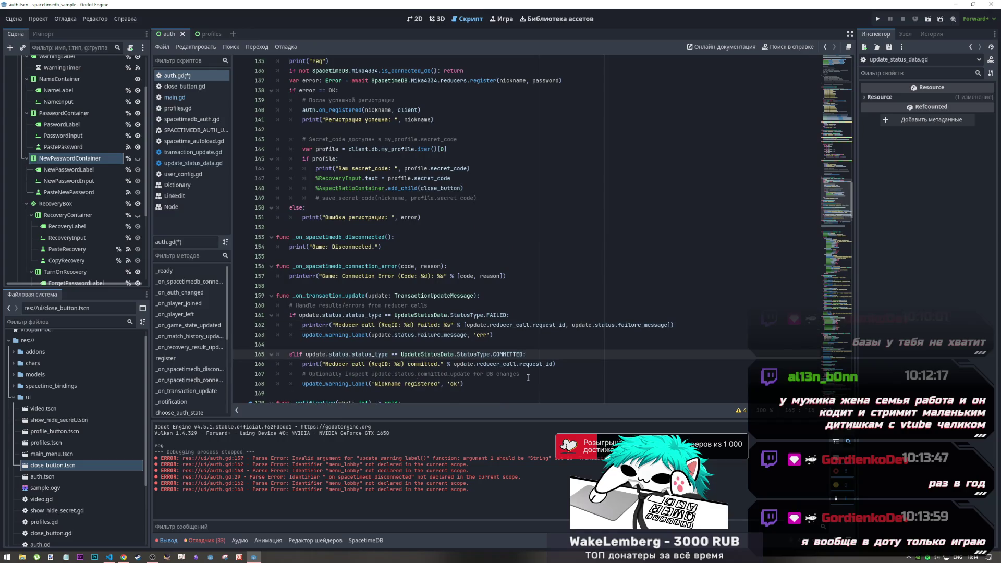
pyautogui.click(454, 384)
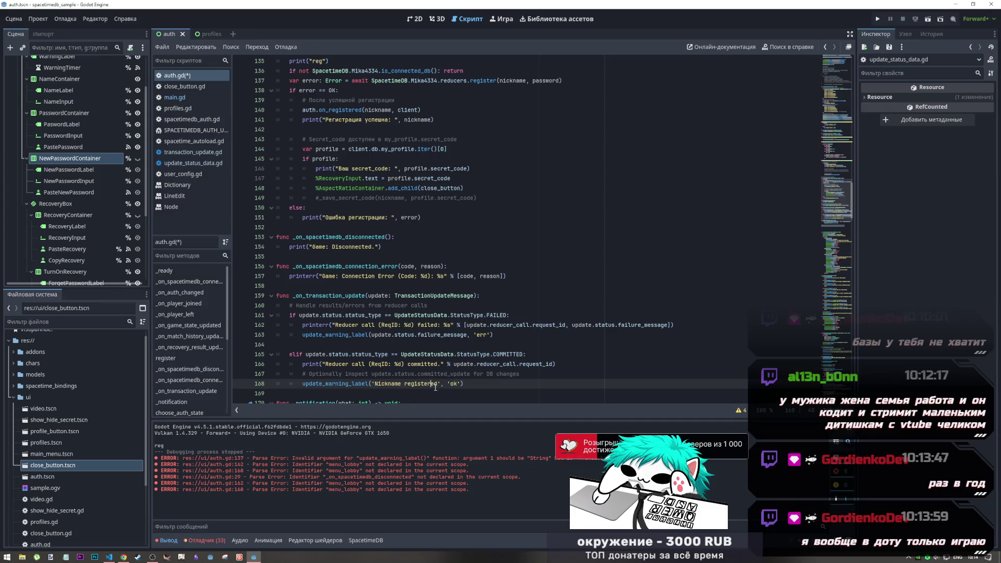
pyautogui.moveTo(439, 384); pyautogui.dragTo(374, 384)
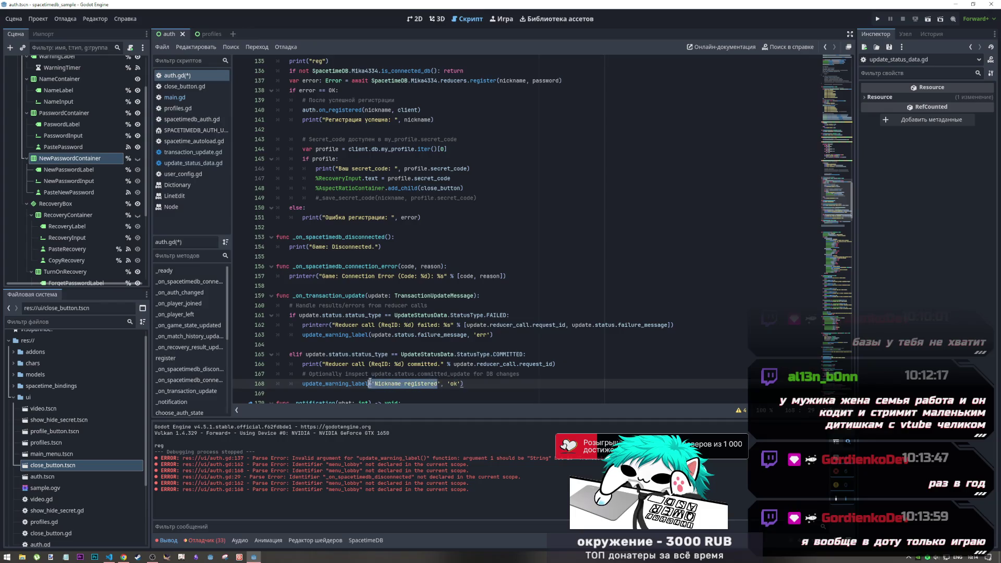
pyautogui.write('Succe')
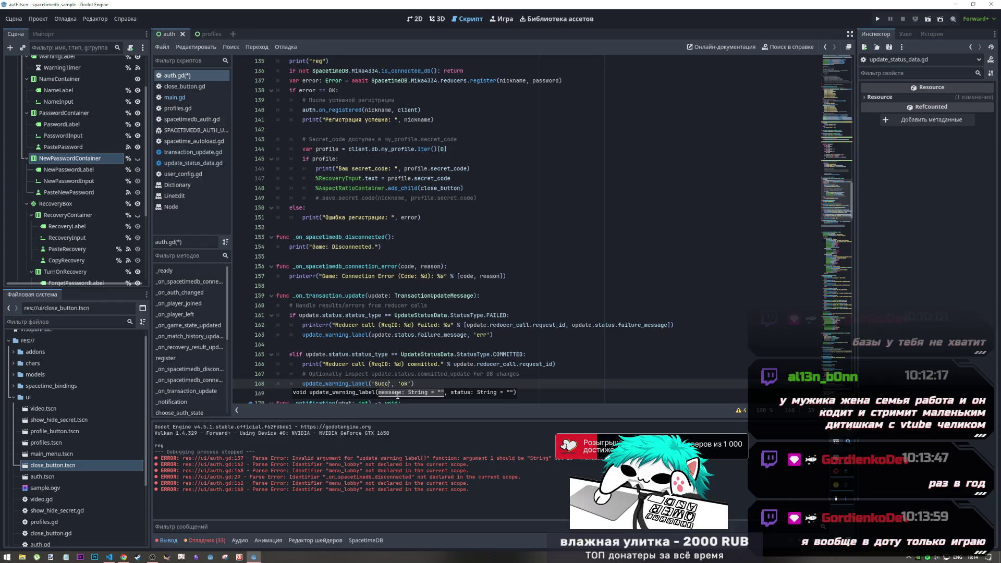
pyautogui.write('ed')
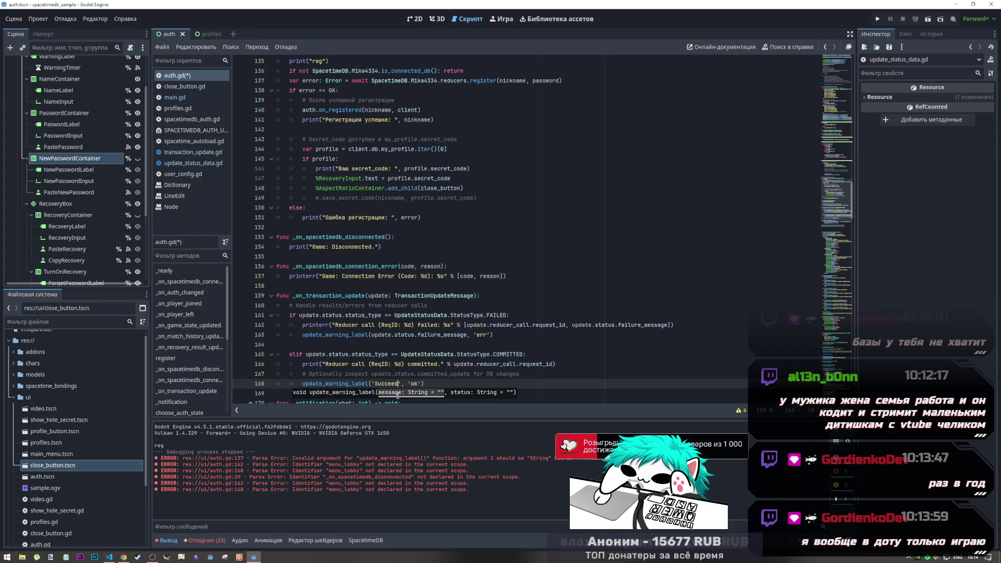
pyautogui.hotkey('ctrl', 's')
pyautogui.click(438, 379)
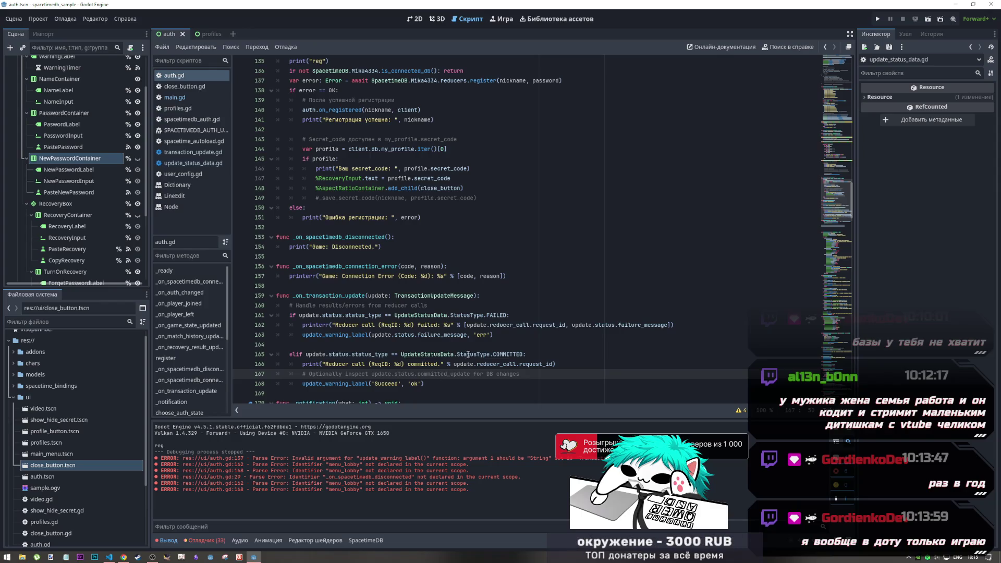
pyautogui.click(618, 325)
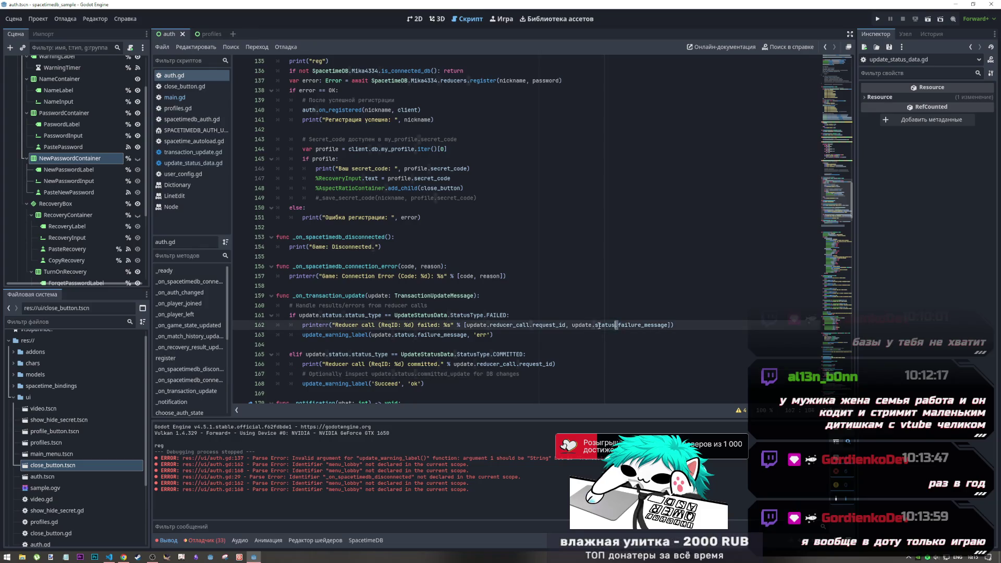
pyautogui.keyDown('ctrl'); pyautogui.click(632, 326); pyautogui.keyUp('ctrl')
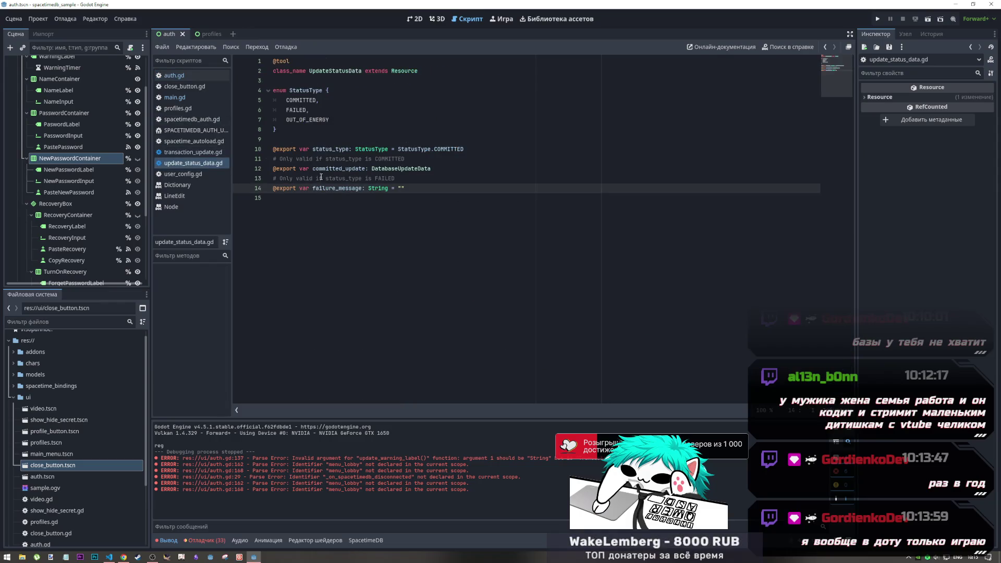
pyautogui.click(347, 169)
pyautogui.moveTo(367, 169); pyautogui.dragTo(322, 169)
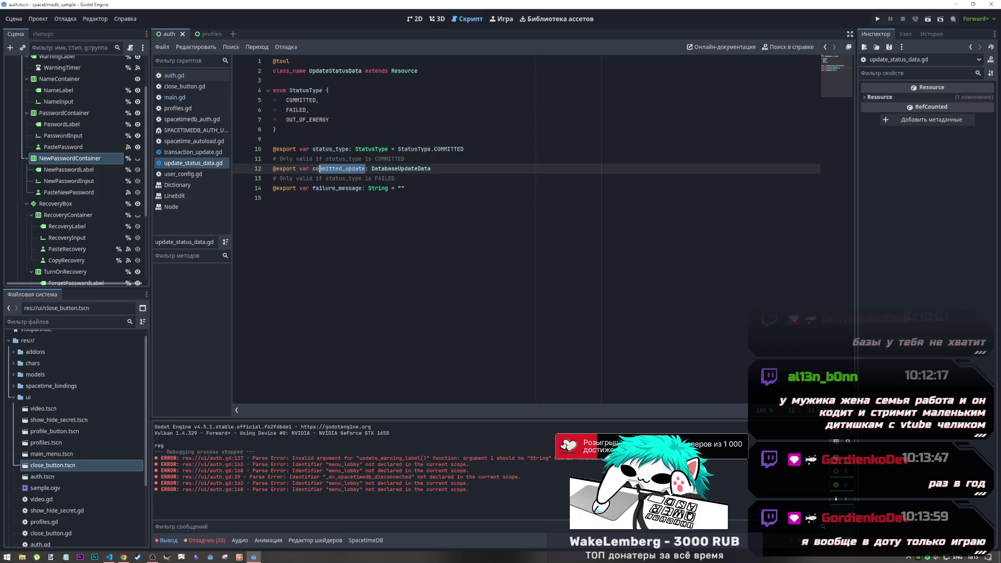
pyautogui.doubleClick(320, 169)
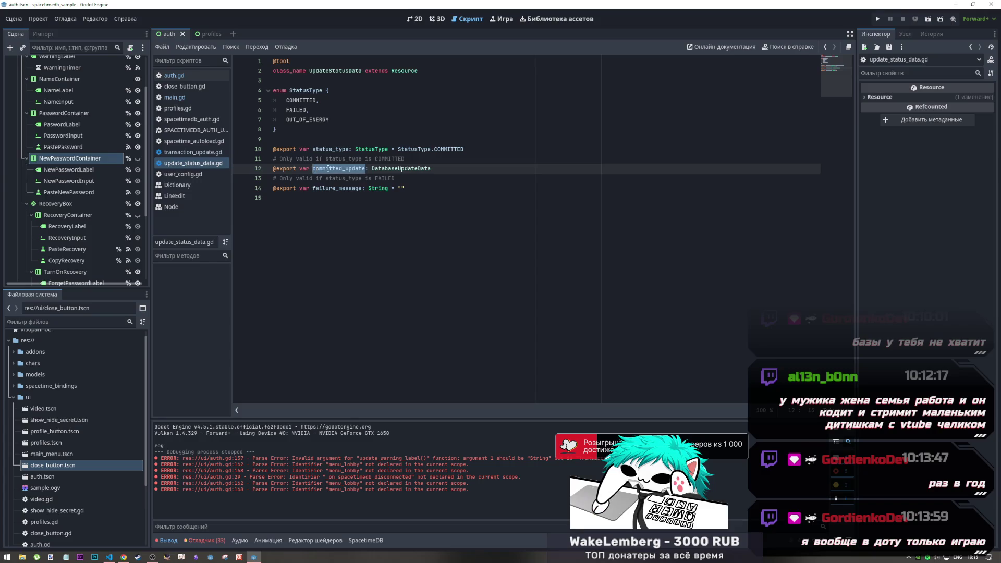
pyautogui.keyDown('ctrl'); pyautogui.click(388, 169); pyautogui.keyUp('ctrl')
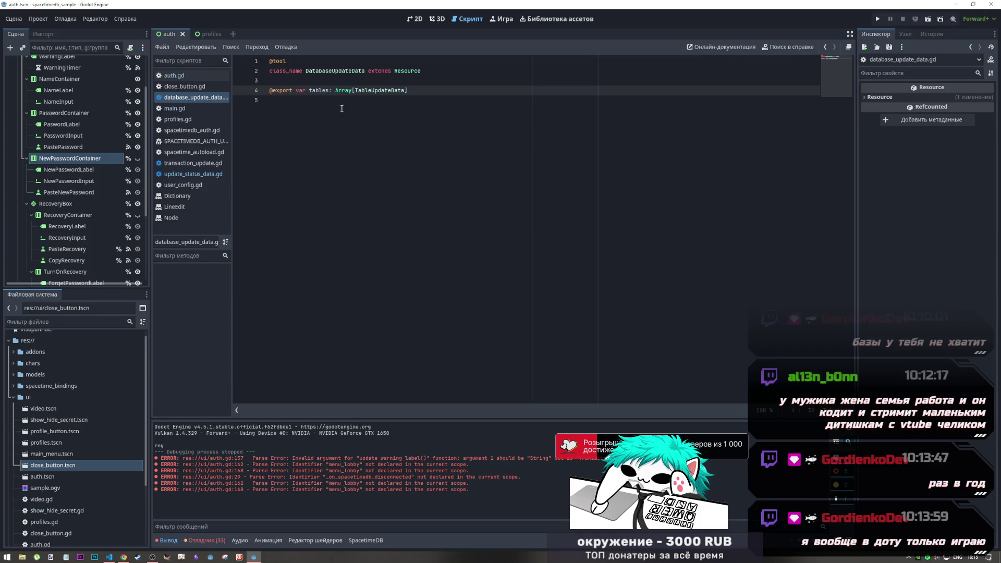
pyautogui.click(826, 47)
pyautogui.doubleClick(354, 167)
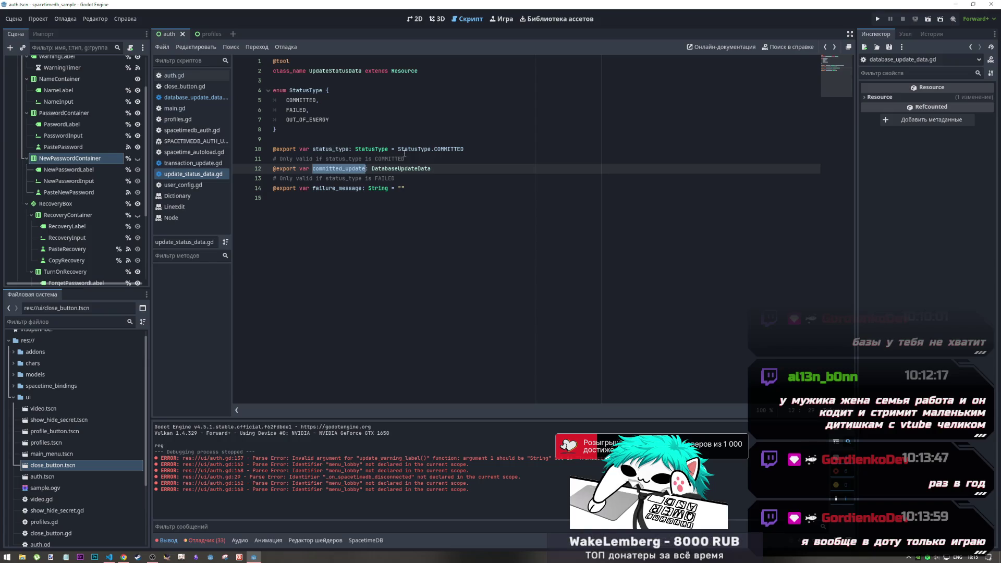
pyautogui.doubleClick(342, 149)
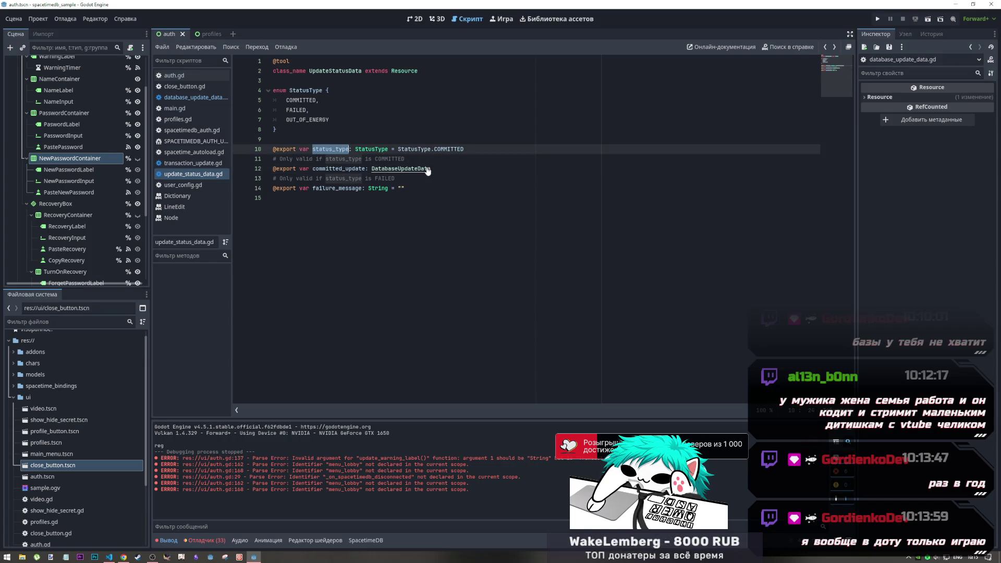
pyautogui.click(431, 150)
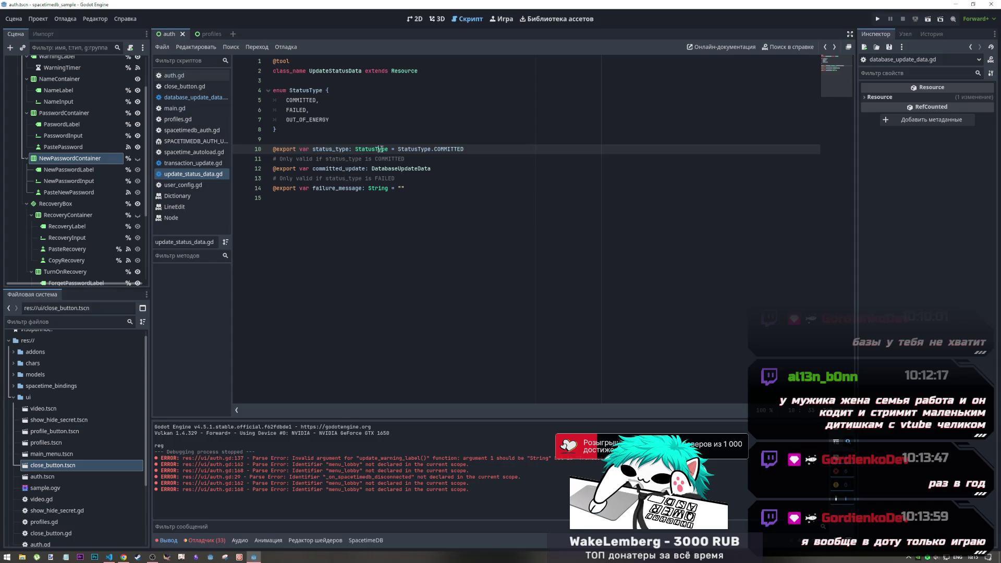
pyautogui.keyDown('ctrl'); pyautogui.click(383, 151); pyautogui.keyUp('ctrl')
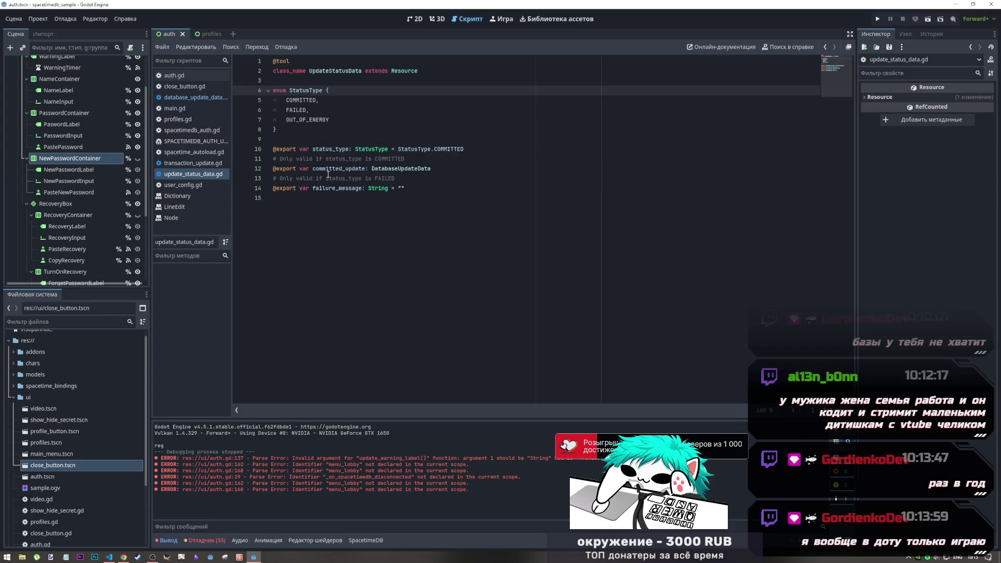
pyautogui.keyDown('ctrl'); pyautogui.click(374, 169); pyautogui.keyUp('ctrl')
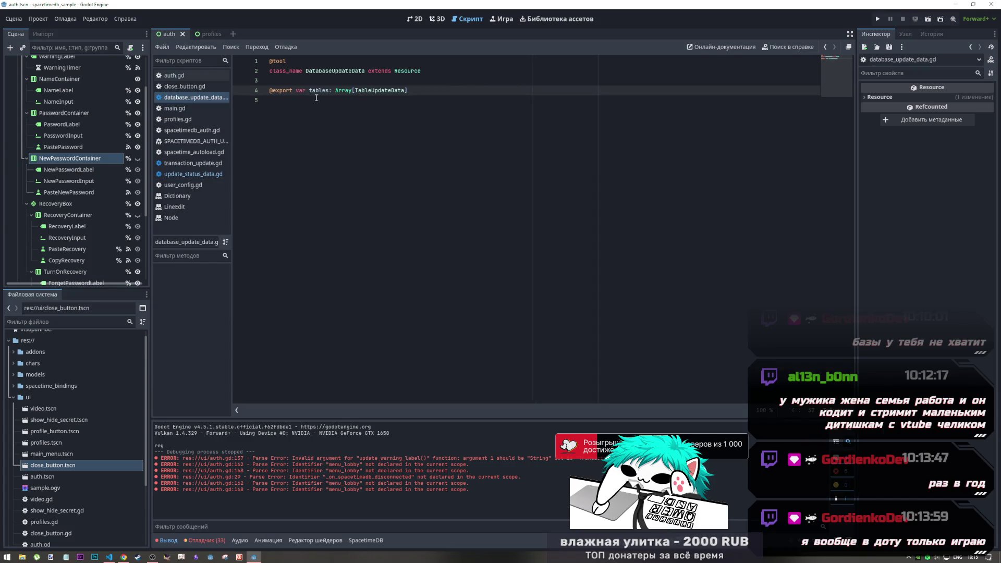
pyautogui.keyDown('ctrl'); pyautogui.click(380, 91); pyautogui.keyUp('ctrl')
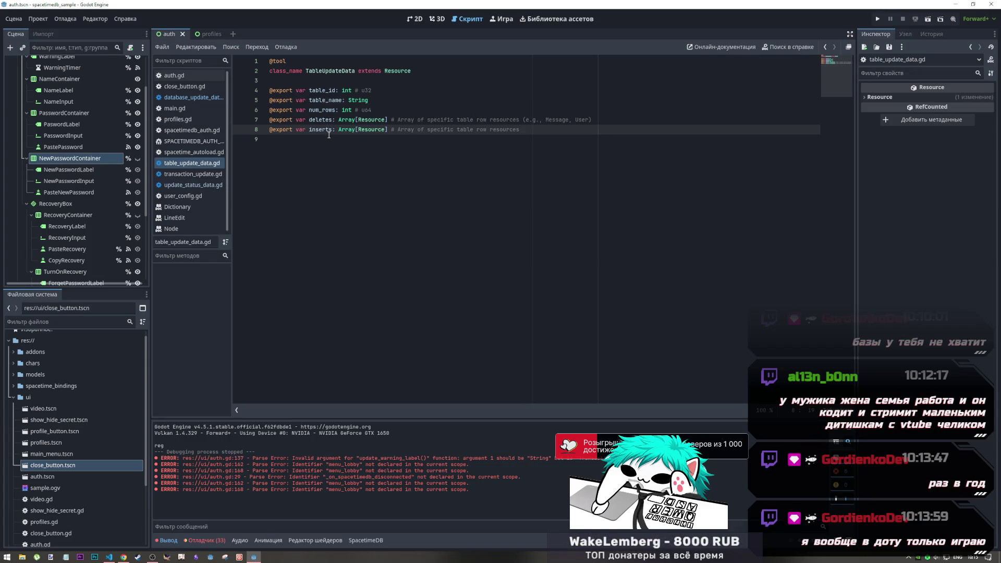
pyautogui.click(826, 48)
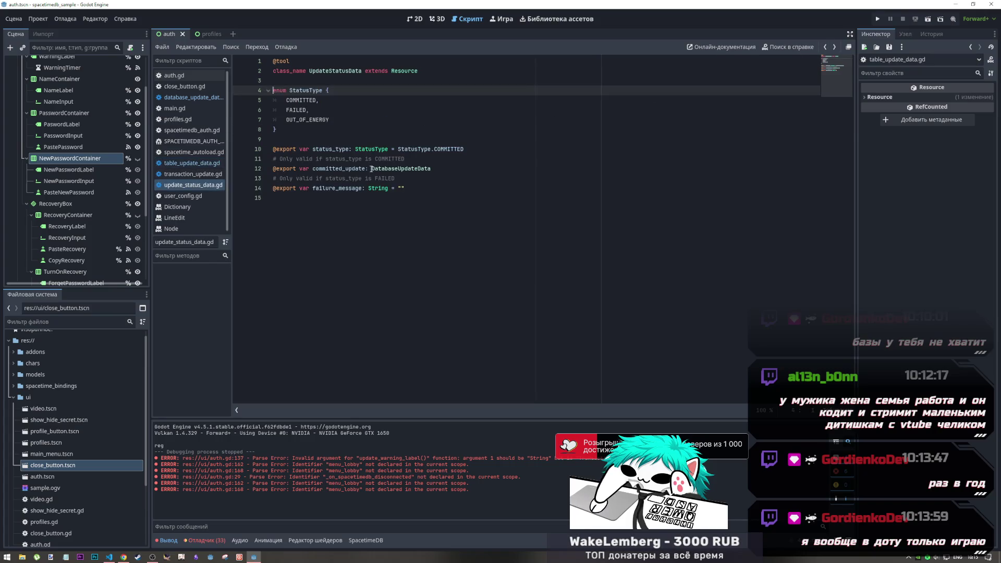
pyautogui.click(407, 170)
pyautogui.keyDown('ctrl'); pyautogui.click(408, 170); pyautogui.keyUp('ctrl')
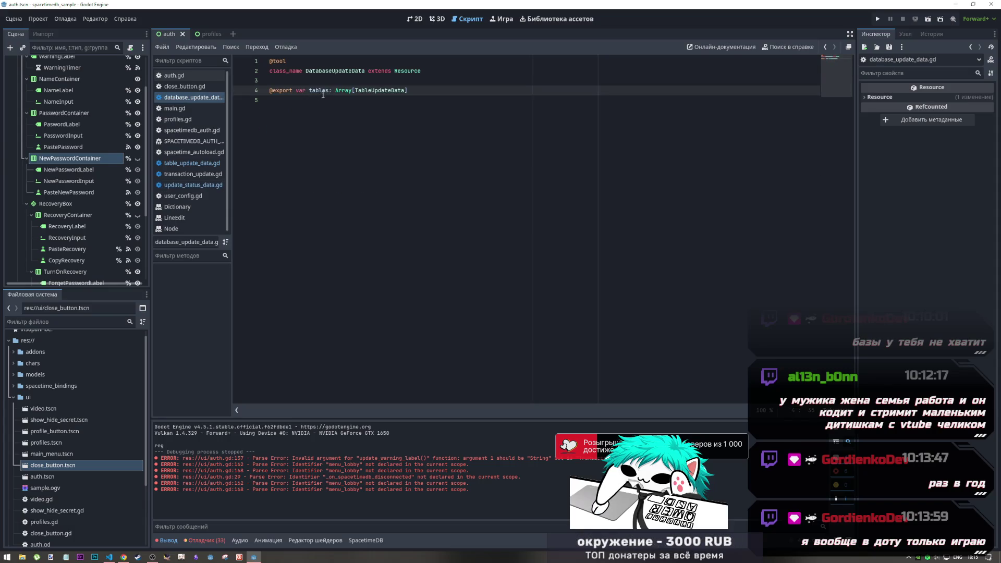
pyautogui.keyDown('ctrl'); pyautogui.click(374, 92); pyautogui.keyUp('ctrl')
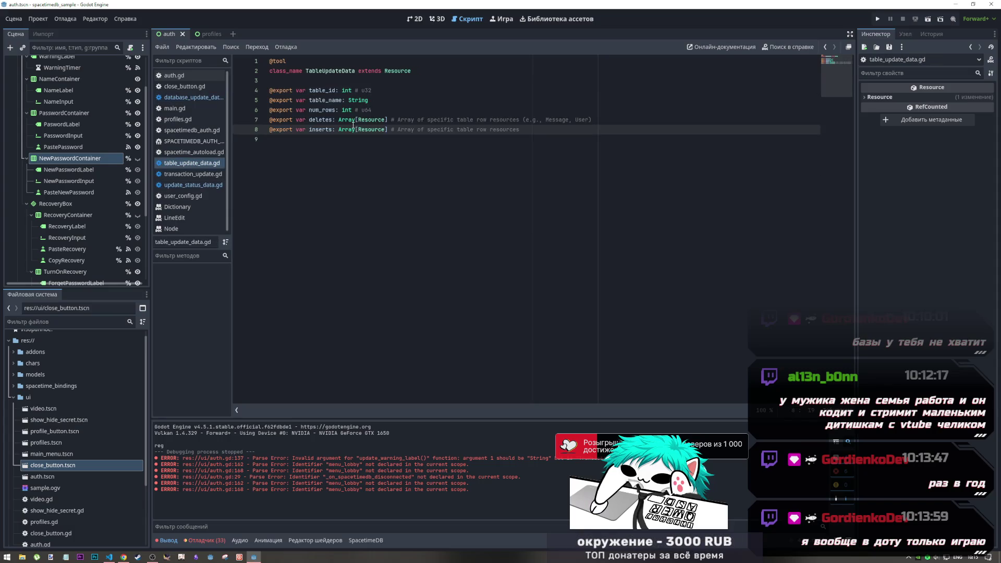
pyautogui.moveTo(333, 130); pyautogui.dragTo(309, 130)
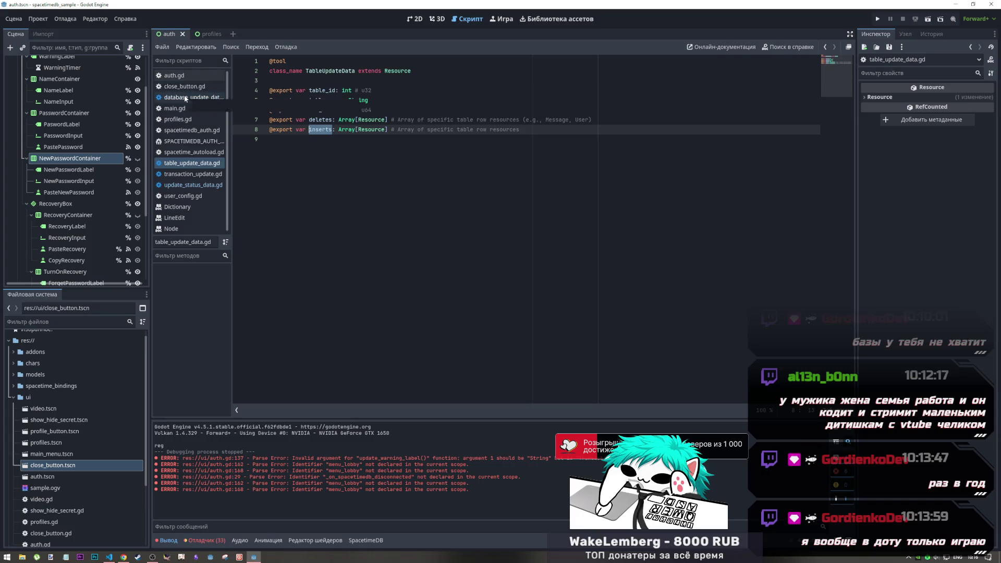
pyautogui.click(200, 88)
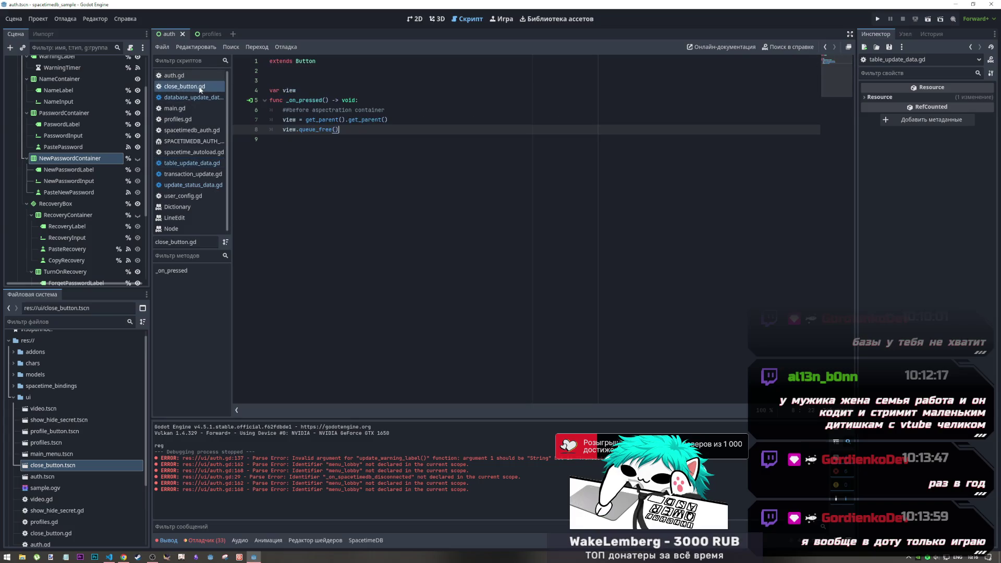
pyautogui.click(175, 76)
pyautogui.click(450, 346)
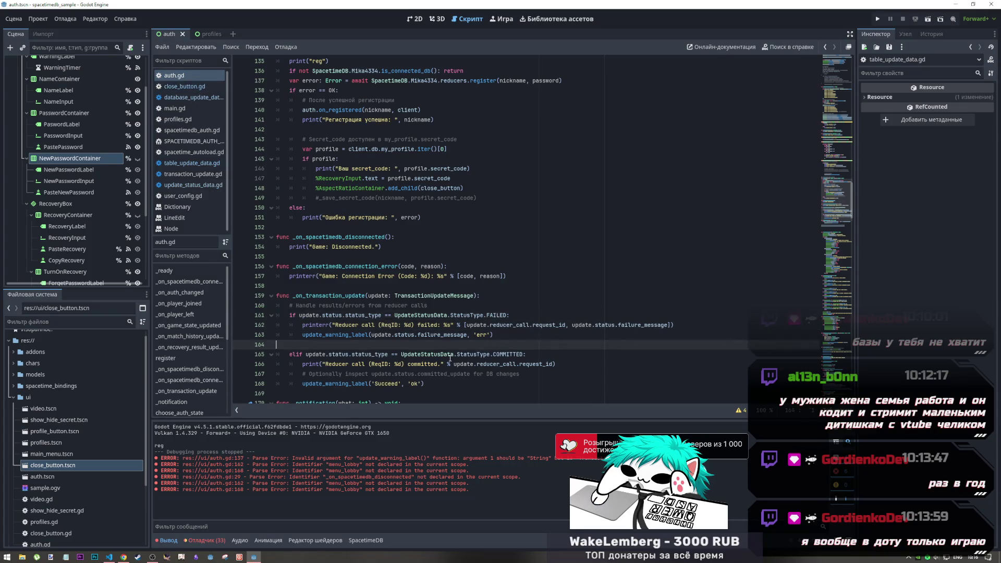
# Duplicate the committed print line 166 in auth.gd
pyautogui.click(450, 383)
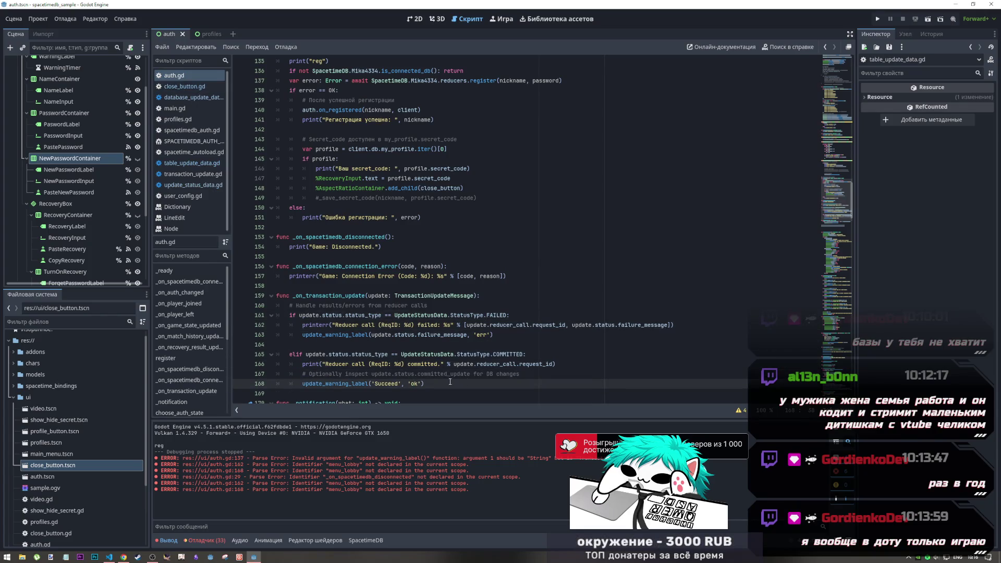
pyautogui.click(545, 377)
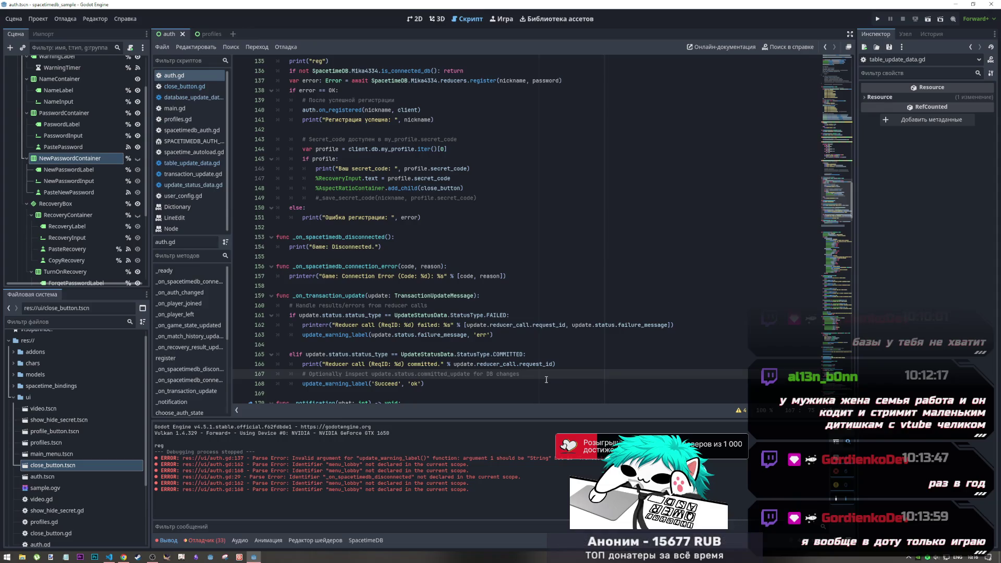
pyautogui.moveTo(447, 364)
pyautogui.mouseDown()
pyautogui.moveTo(332, 364)
pyautogui.moveTo(556, 364)
pyautogui.mouseUp()
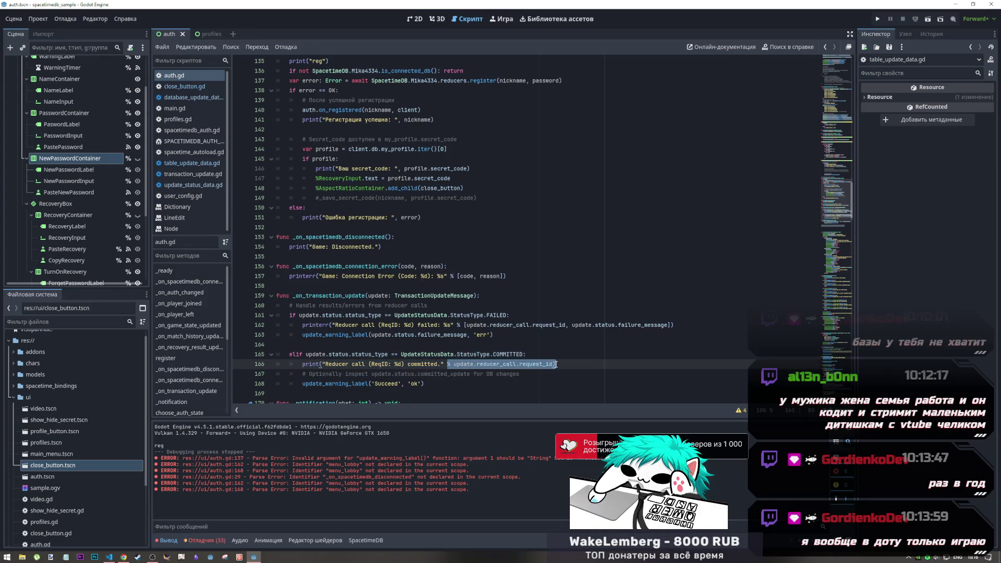
pyautogui.click(540, 364)
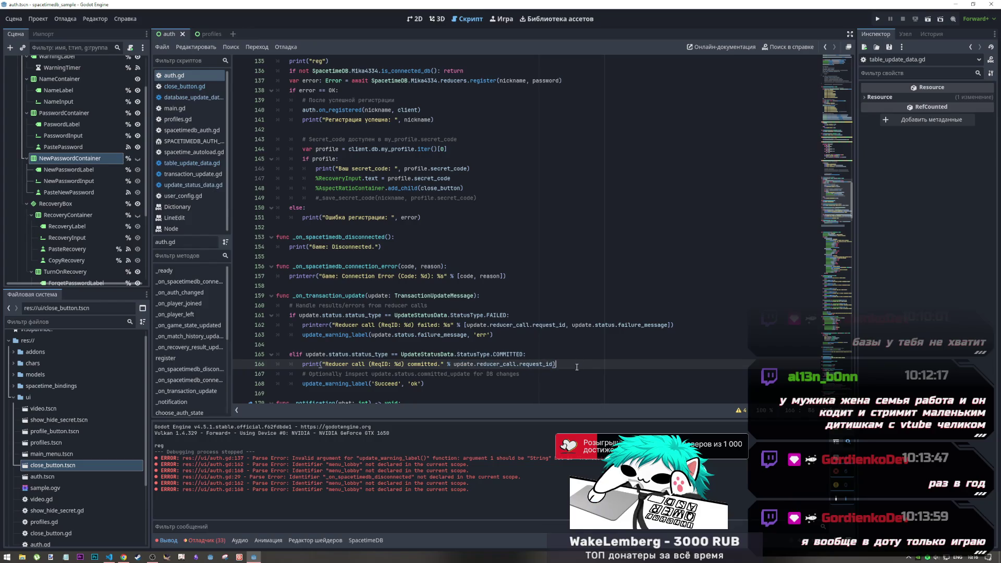
pyautogui.press('Up')
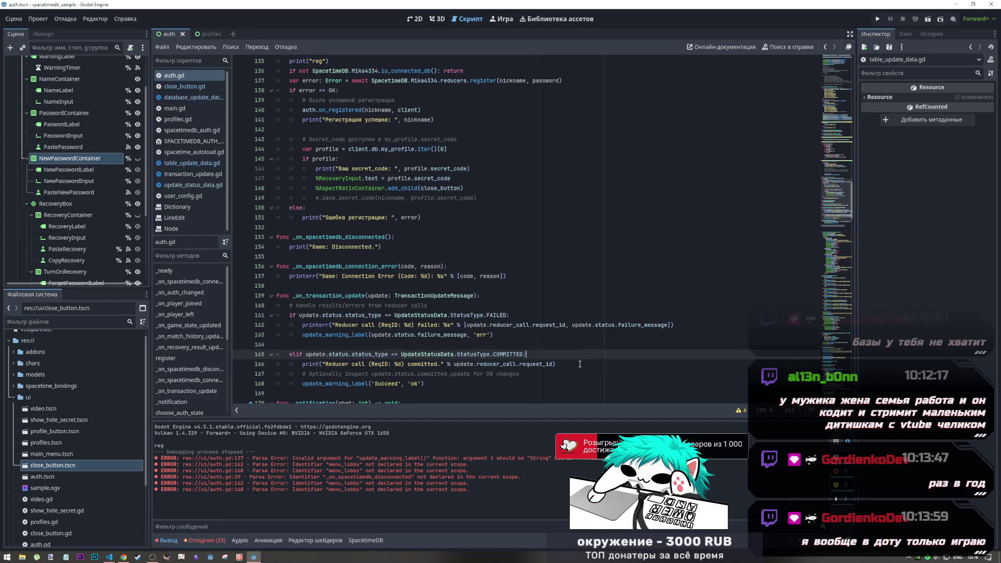
pyautogui.press('Down')
pyautogui.hotkey('ctrl', 'shift', 'd')
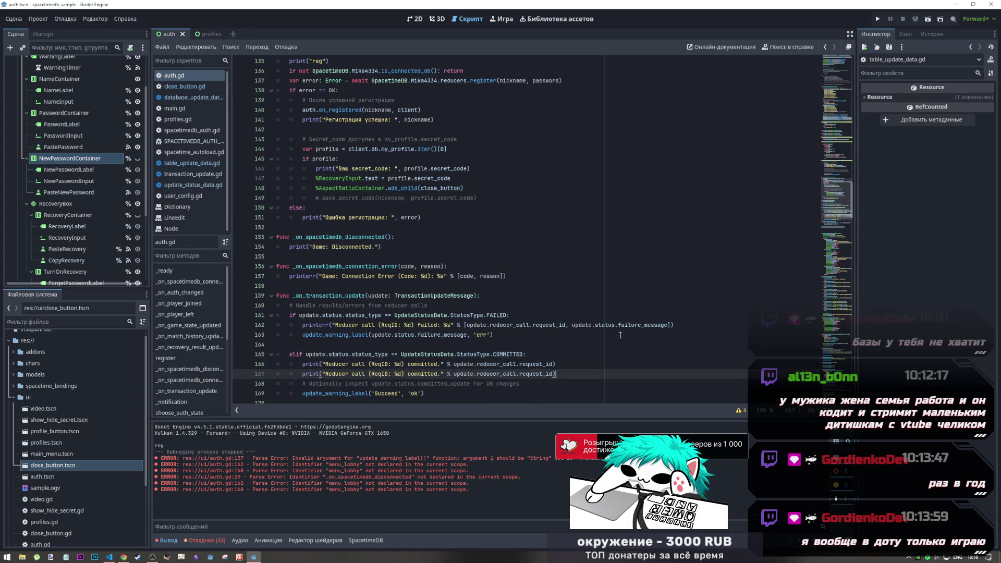
# Make the copy print "Info: " with update.status.committed_update.tables, then open committed_update's type definition
pyautogui.click(611, 327)
pyautogui.click(502, 373)
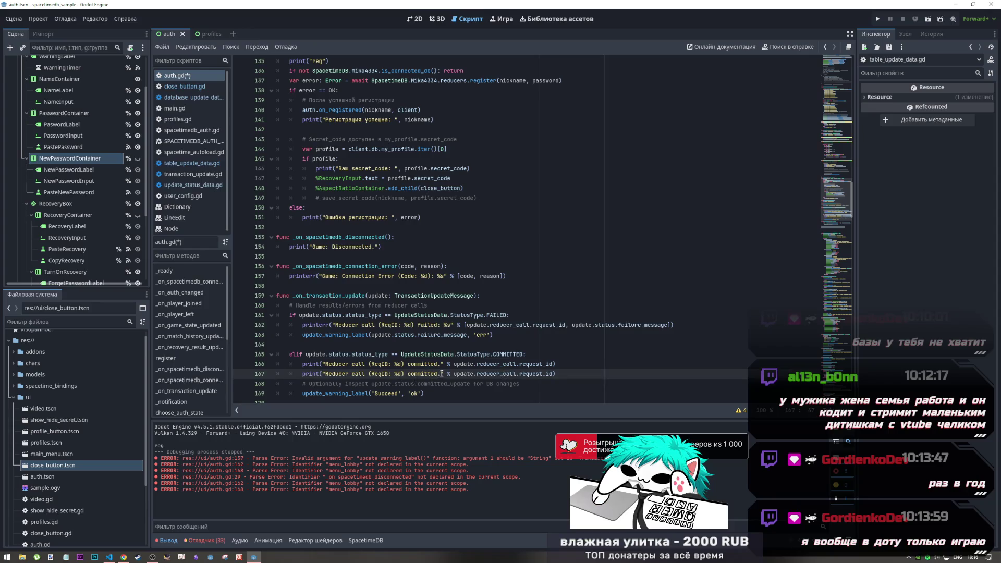
pyautogui.moveTo(442, 374); pyautogui.dragTo(327, 374)
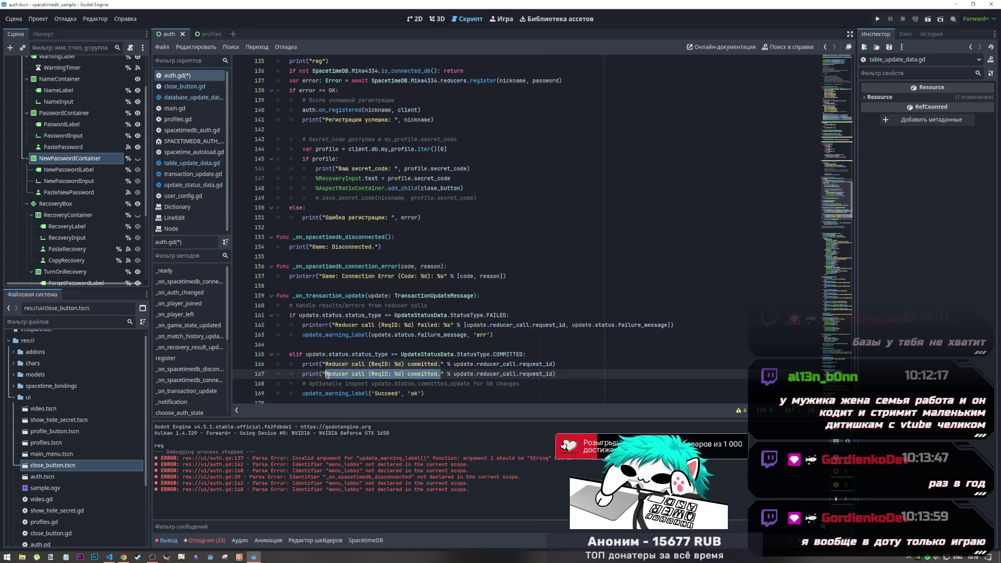
pyautogui.write('Info:')
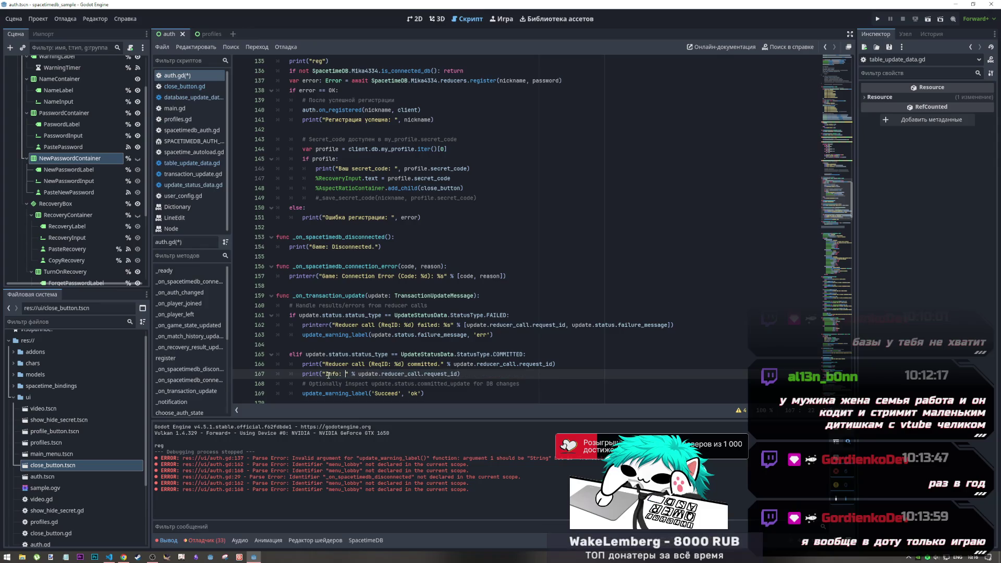
pyautogui.click(547, 326)
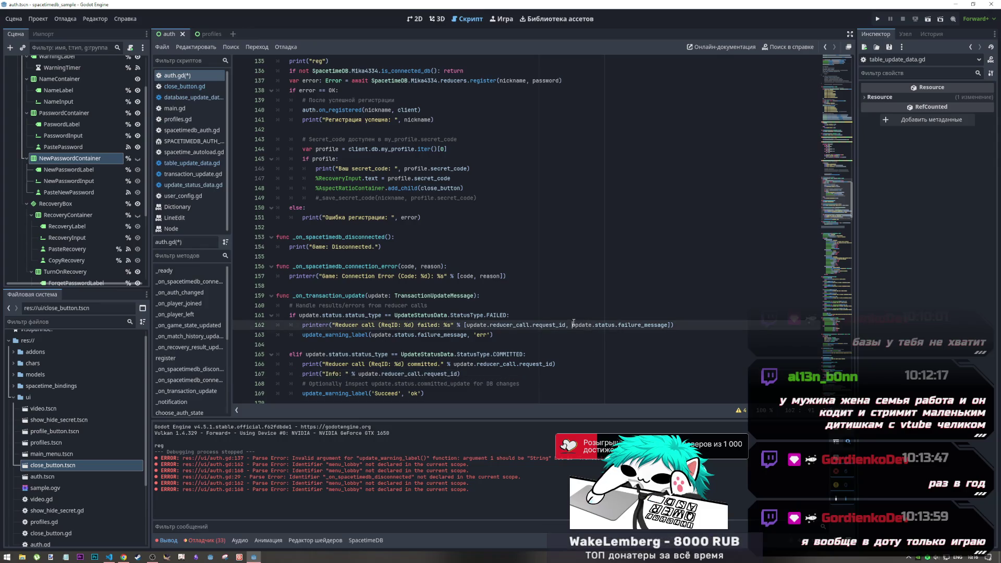
pyautogui.write('status.committed_update.tables.')
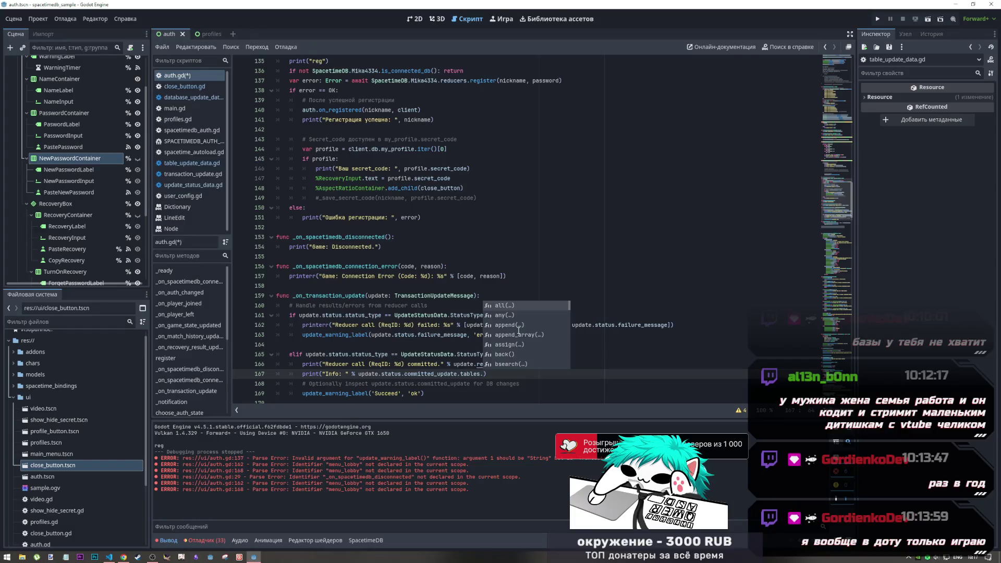
pyautogui.click(412, 374)
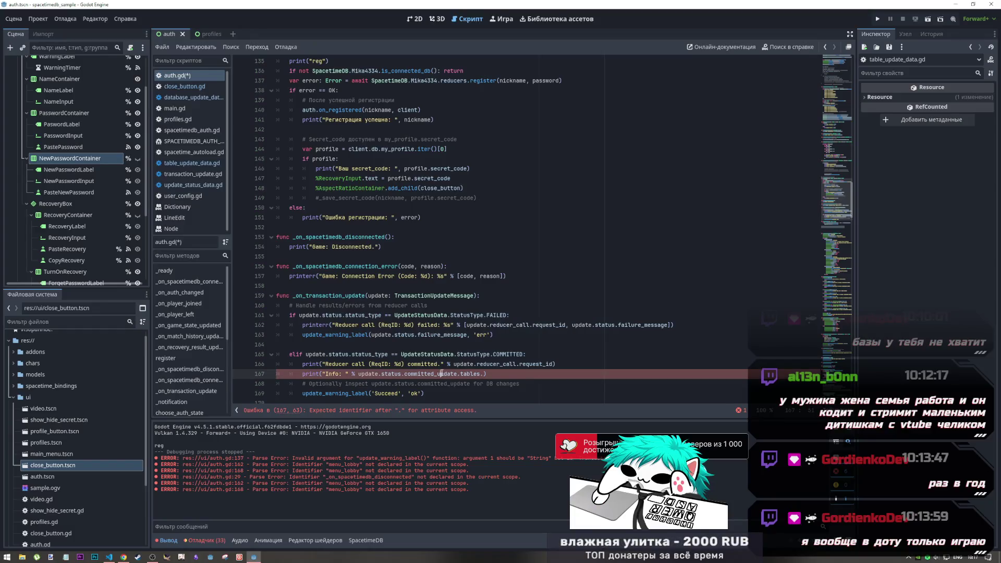
pyautogui.keyDown('ctrl'); pyautogui.click(413, 374); pyautogui.keyUp('ctrl')
pyautogui.keyDown('ctrl'); pyautogui.click(396, 174); pyautogui.keyUp('ctrl')
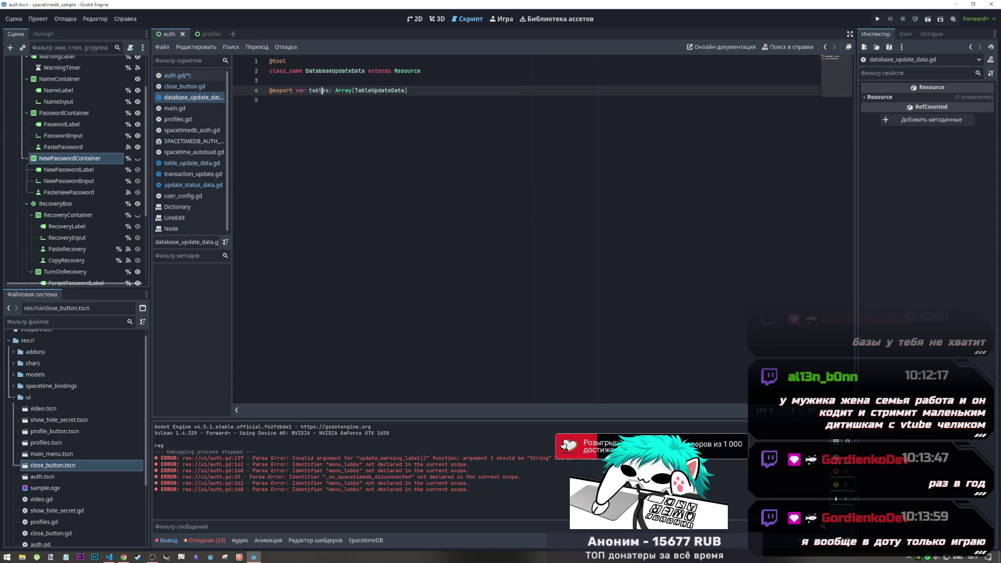
# Inspect the TableUpdateData and DatabaseUpdateData definitions, then return to auth.gd
pyautogui.keyDown('ctrl'); pyautogui.click(376, 91); pyautogui.keyUp('ctrl')
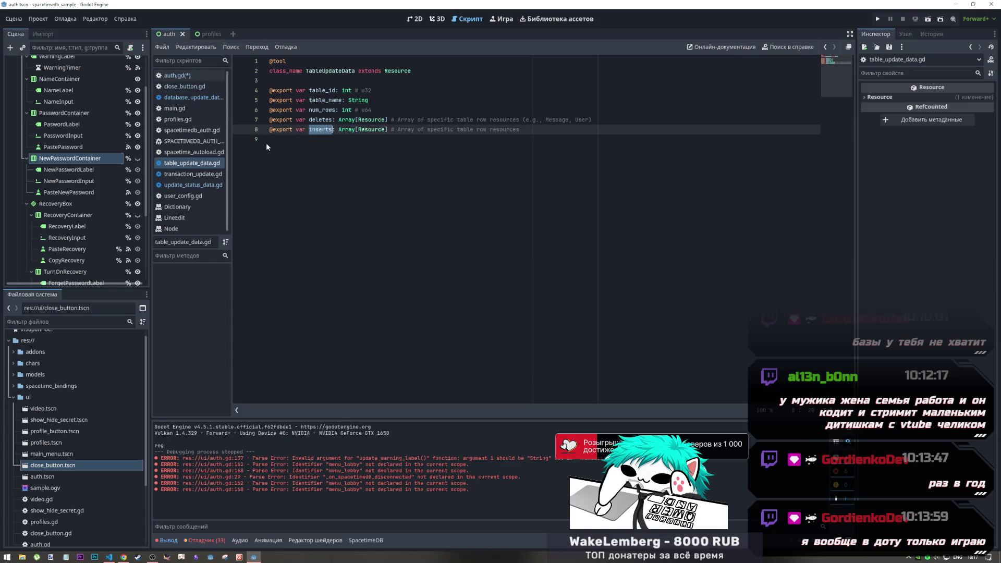
pyautogui.click(193, 185)
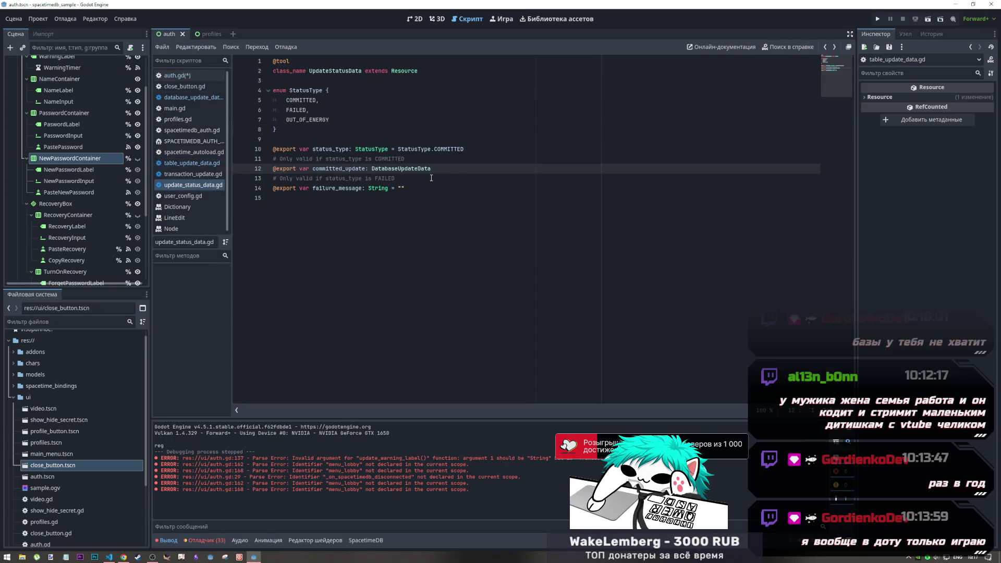
pyautogui.keyDown('ctrl'); pyautogui.click(402, 169); pyautogui.keyUp('ctrl')
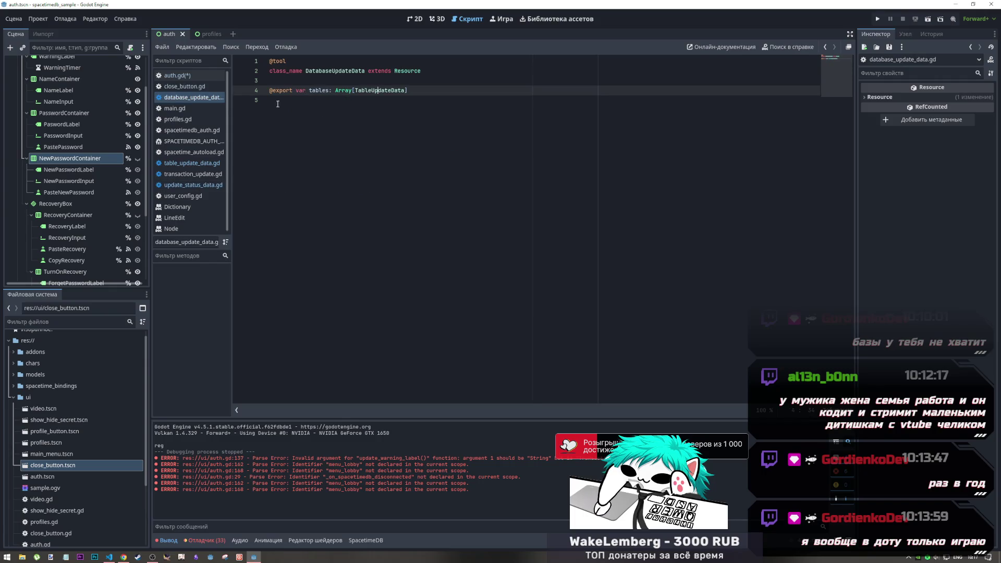
pyautogui.click(188, 77)
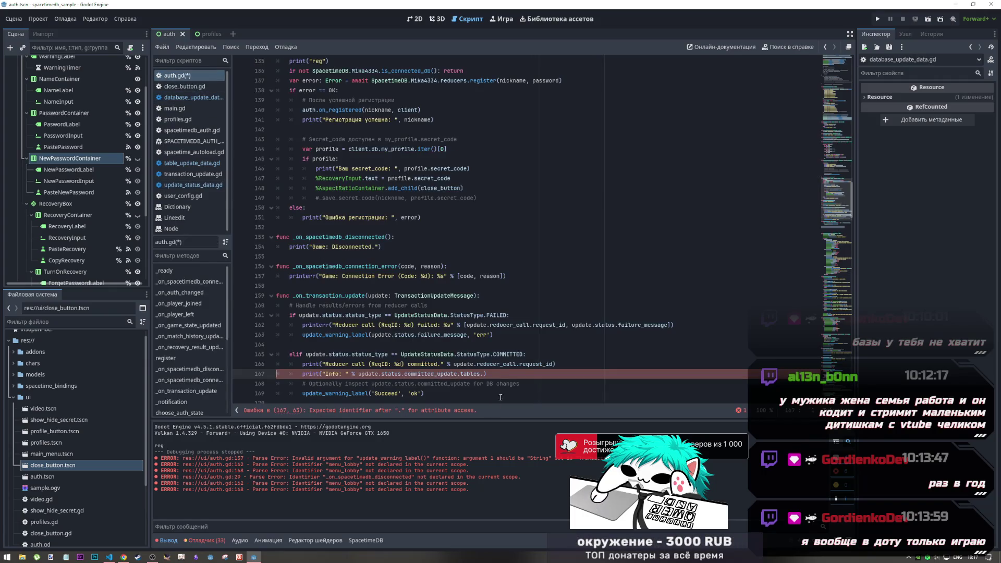
# Change line 167's argument to committed_update.tables[0].inserts and save auth.gd
pyautogui.click(490, 374)
pyautogui.write('inserts')
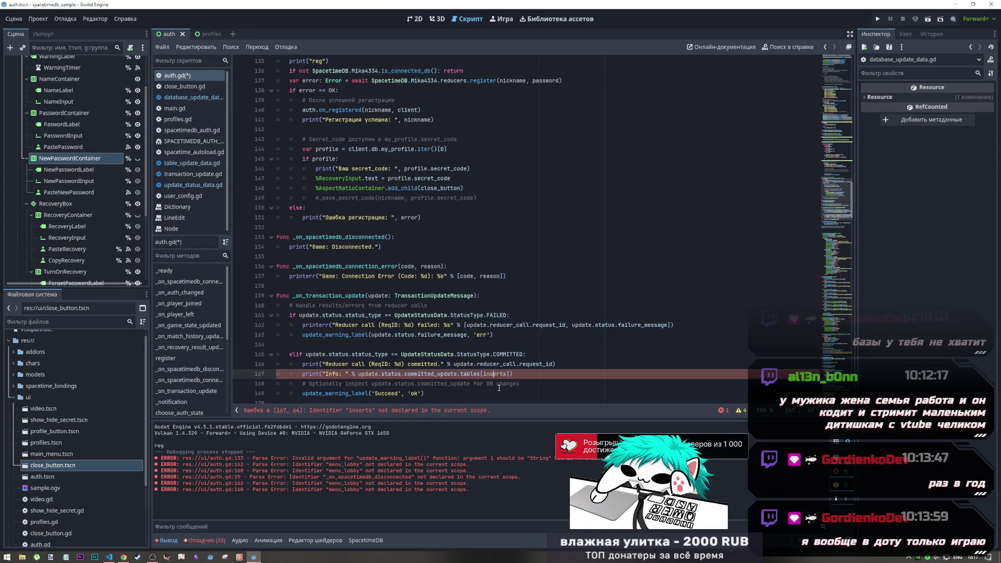
pyautogui.press('BackSpace')
pyautogui.write('.')
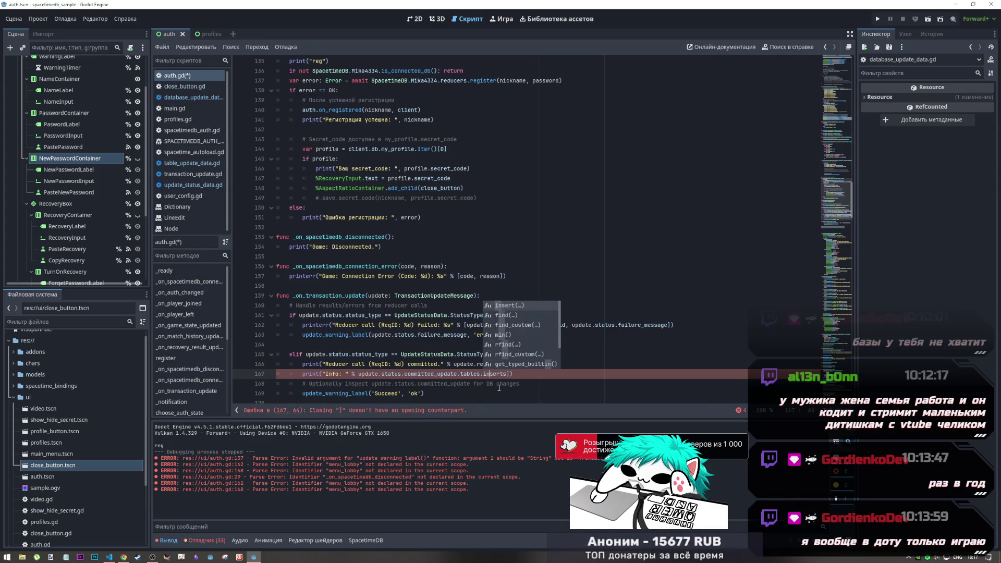
pyautogui.press('Right')
pyautogui.press('Right')
pyautogui.press('Right')
pyautogui.press('Delete')
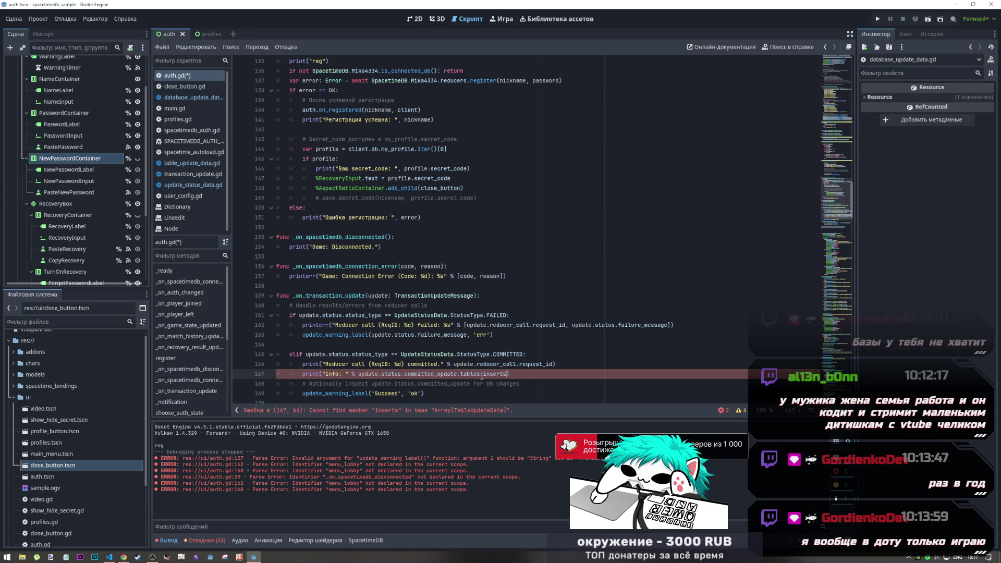
pyautogui.write('[0')
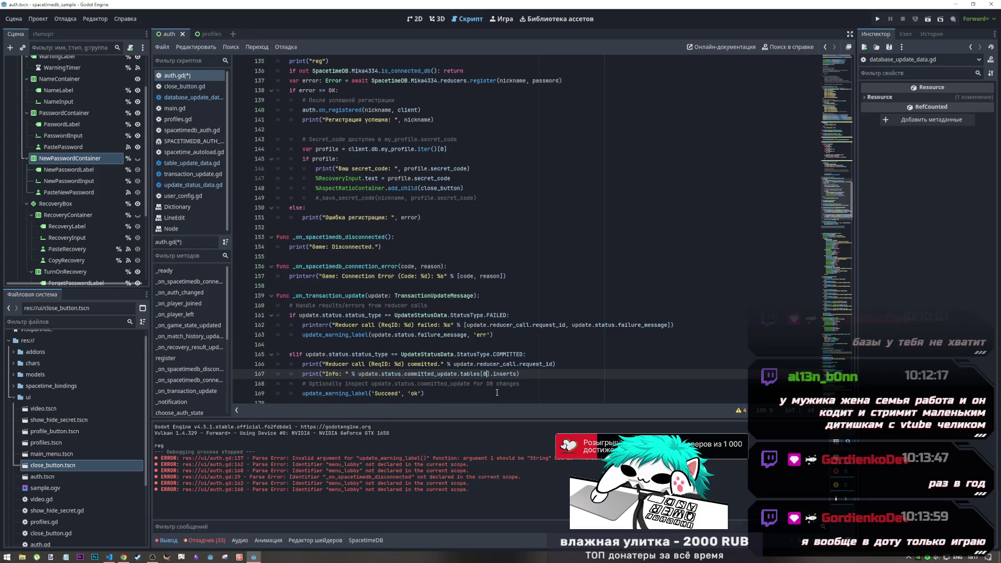
pyautogui.press('Right')
pyautogui.press('Right')
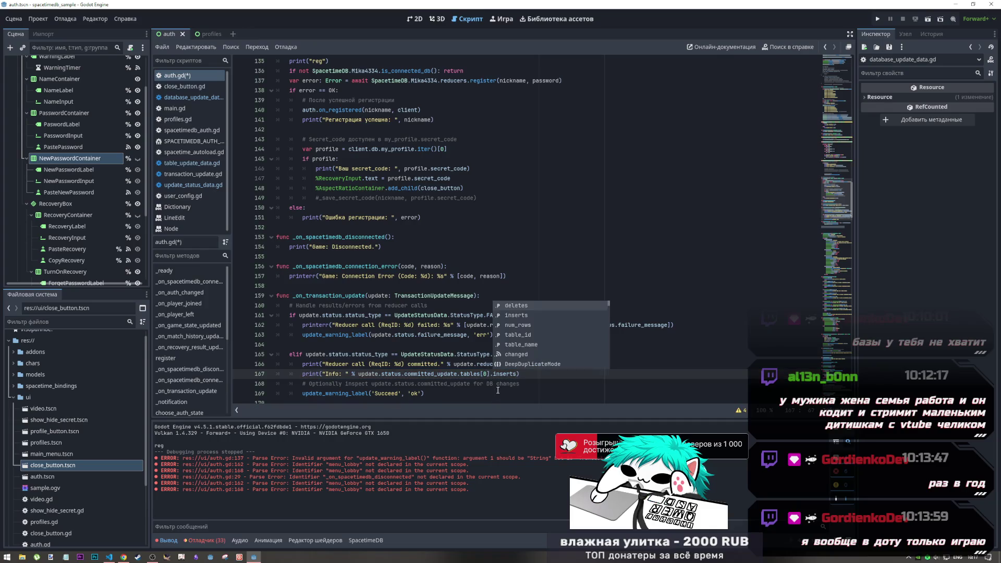
pyautogui.click(578, 391)
pyautogui.click(472, 376)
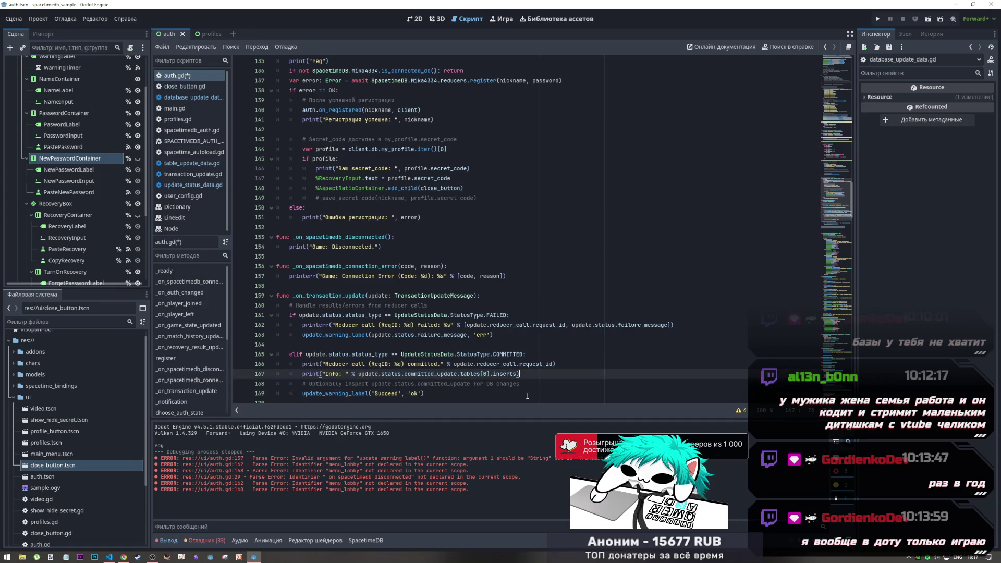
pyautogui.hotkey('ctrl', 's')
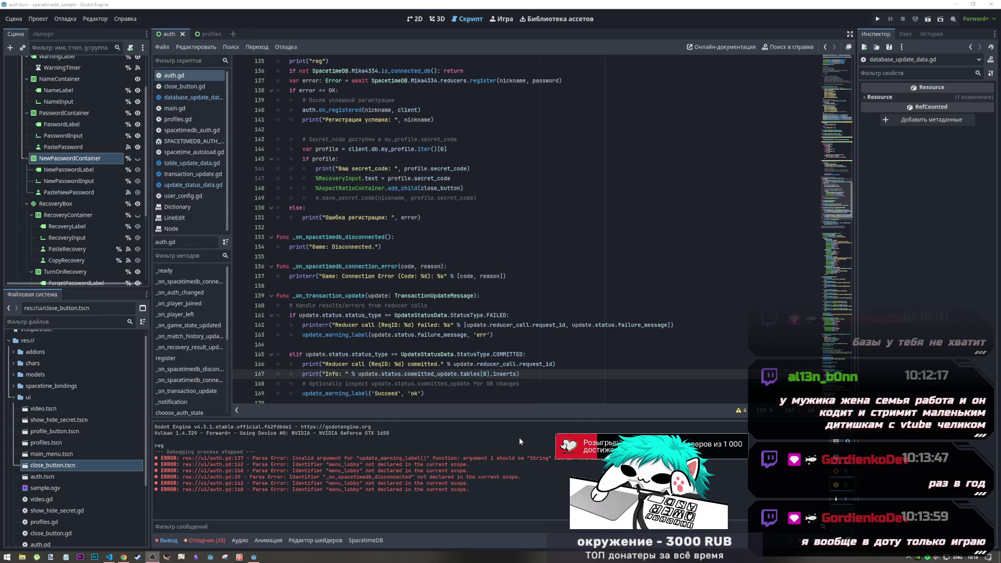
# Glance at the SDK quickstart docs, then return to the committed lines in auth.gd
pyautogui.click(123, 556)
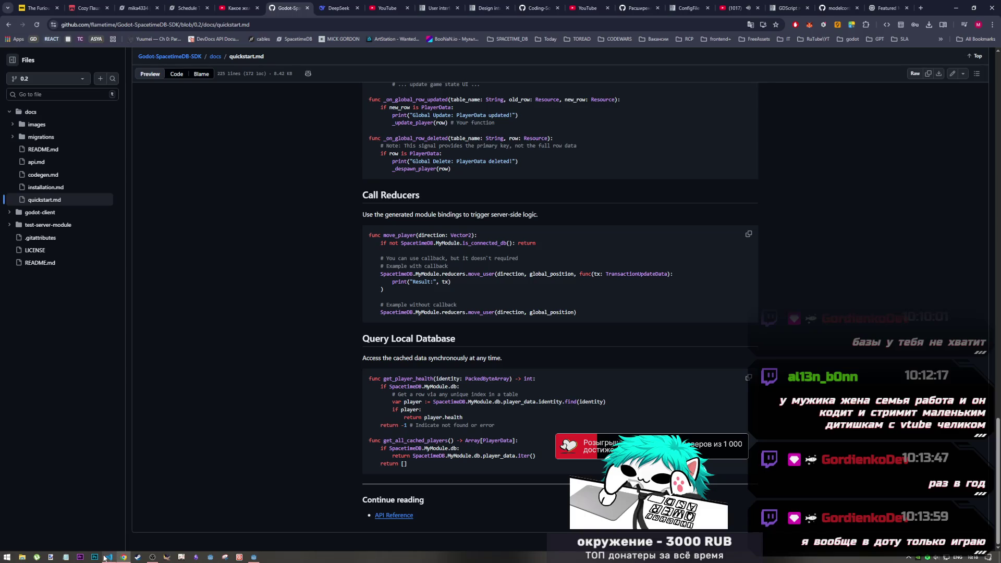
pyautogui.click(110, 557)
pyautogui.click(253, 557)
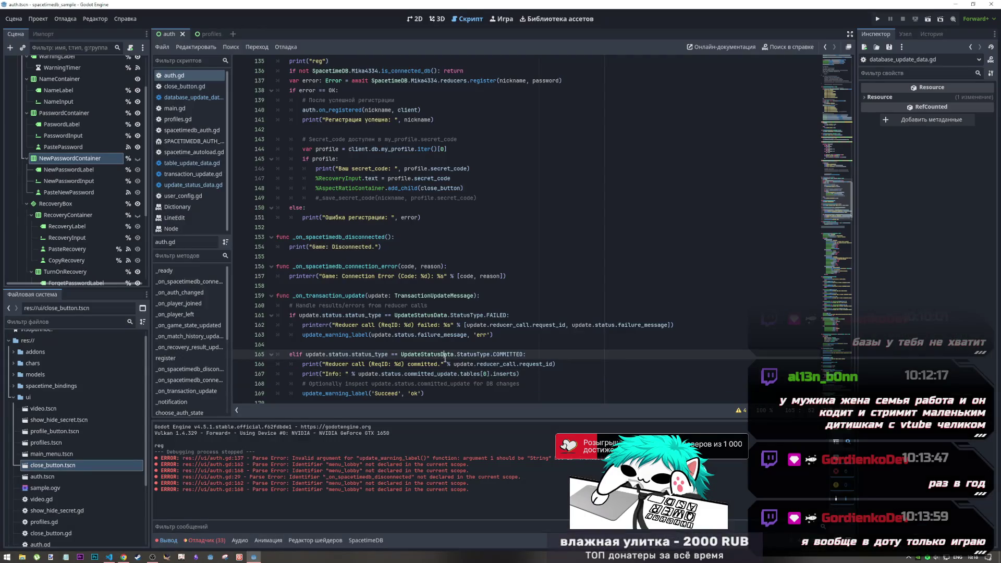
pyautogui.scroll(-1, 449, 381)
pyautogui.press('Down')
pyautogui.press('Down')
pyautogui.press('End')
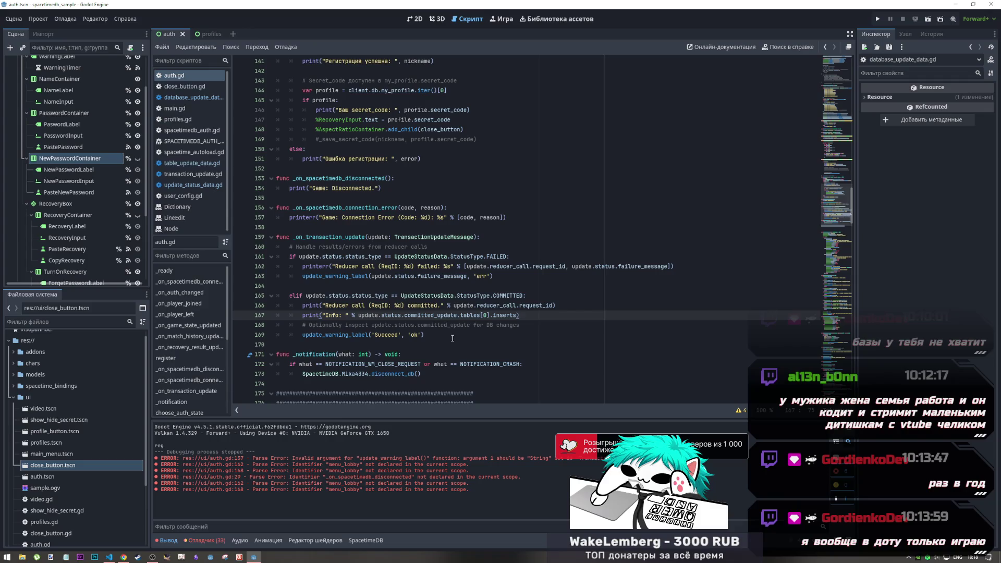
pyautogui.click(438, 306)
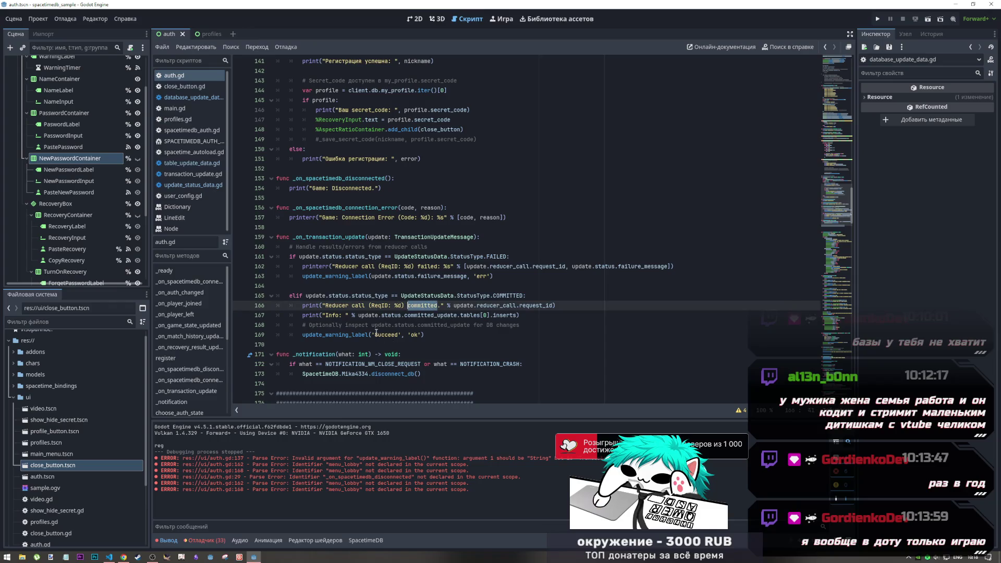
# Change the commit success label text in auth.gd to 'Committed succesfully'
pyautogui.click(376, 335)
pyautogui.press('Delete')
pyautogui.write('committed')
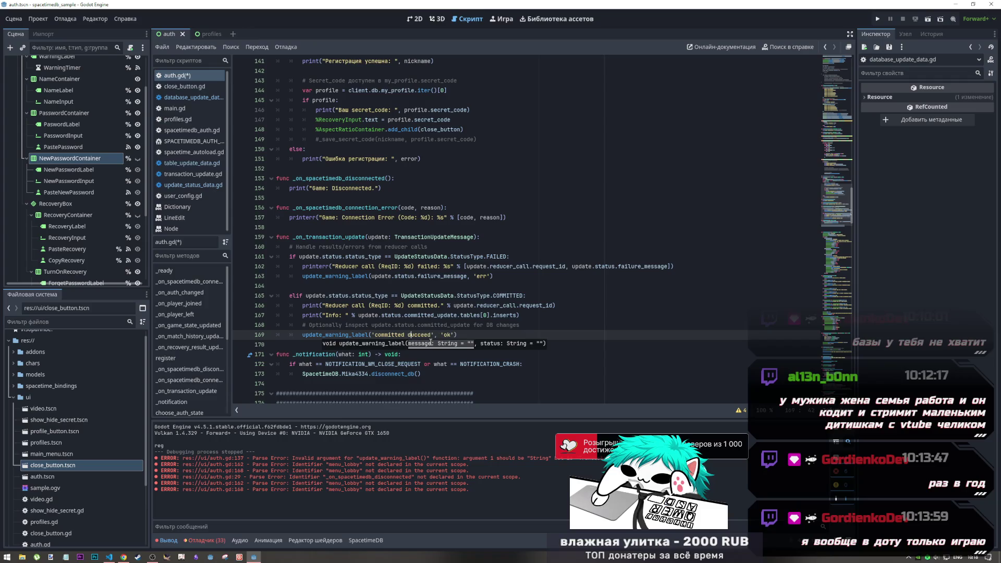
pyautogui.press('BackSpace')
pyautogui.write('s')
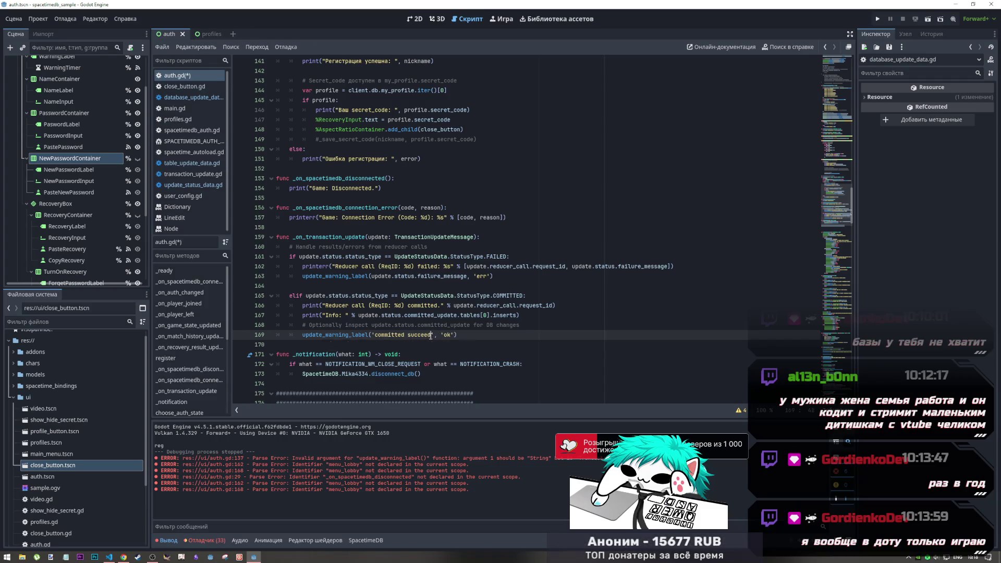
pyautogui.press('BackSpace')
pyautogui.press('BackSpace')
pyautogui.write('succe')
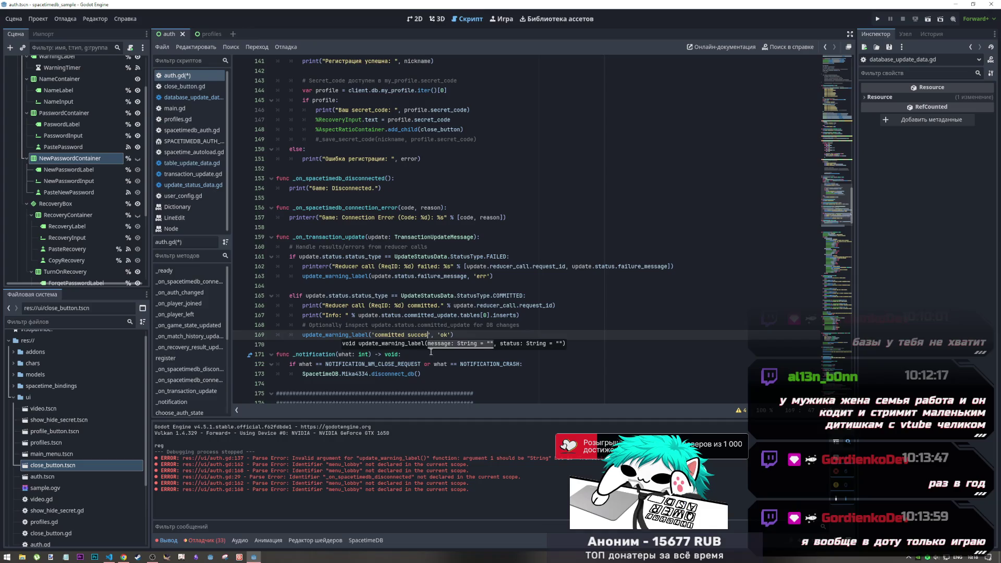
pyautogui.write('sfully')
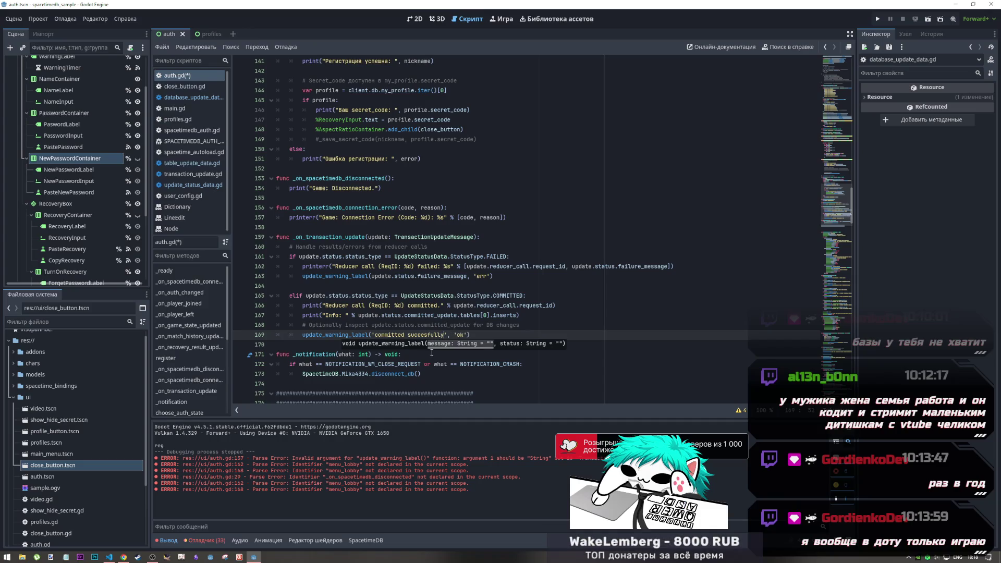
pyautogui.click(375, 334)
pyautogui.press('Delete')
pyautogui.write('C')
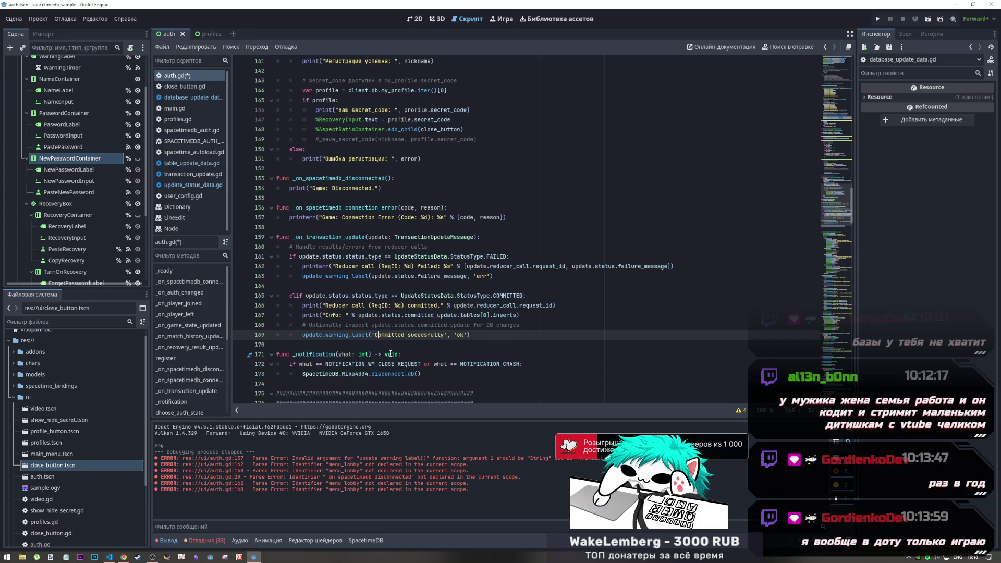
pyautogui.click(447, 335)
# Save auth.gd and run the project to test registration
pyautogui.hotkey('ctrl', 's')
pyautogui.rightClick(448, 349)
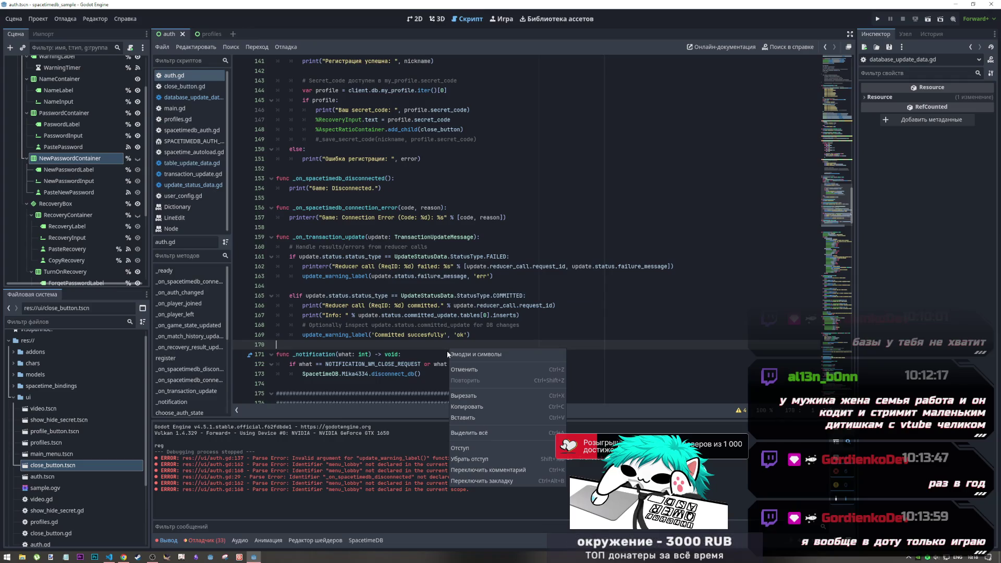
pyautogui.click(442, 346)
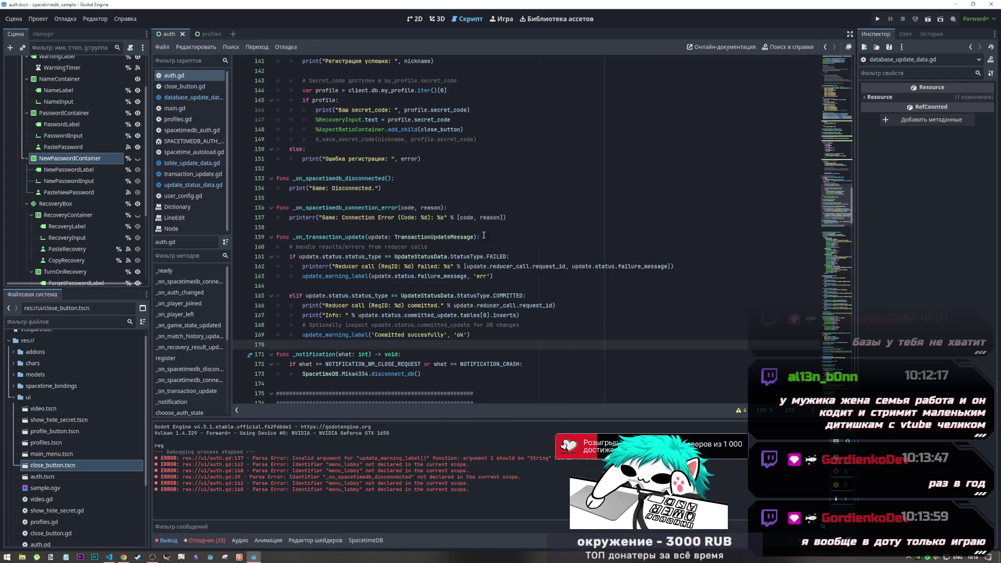
pyautogui.scroll(4, 451, 291)
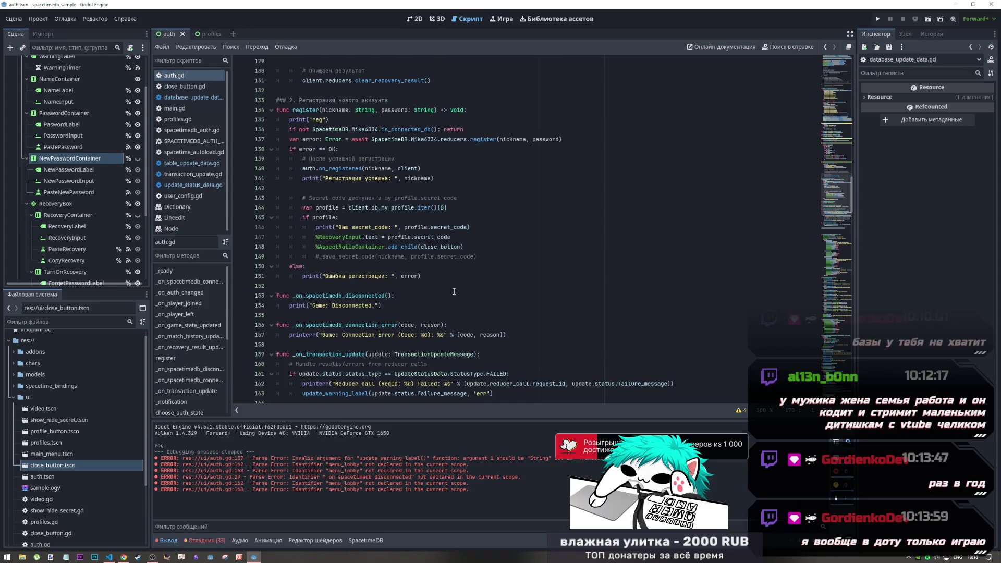
pyautogui.scroll(-2, 454, 291)
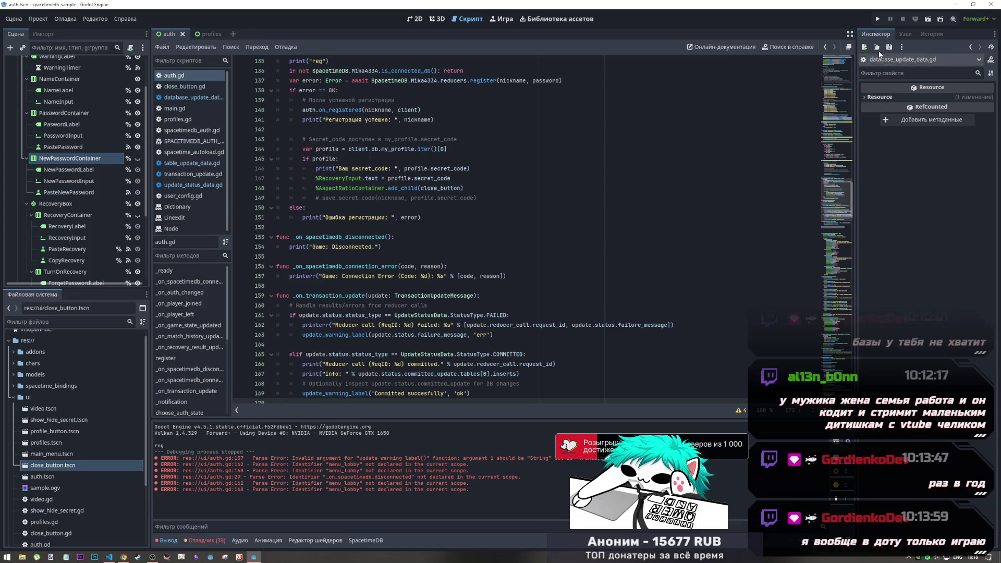
pyautogui.click(929, 19)
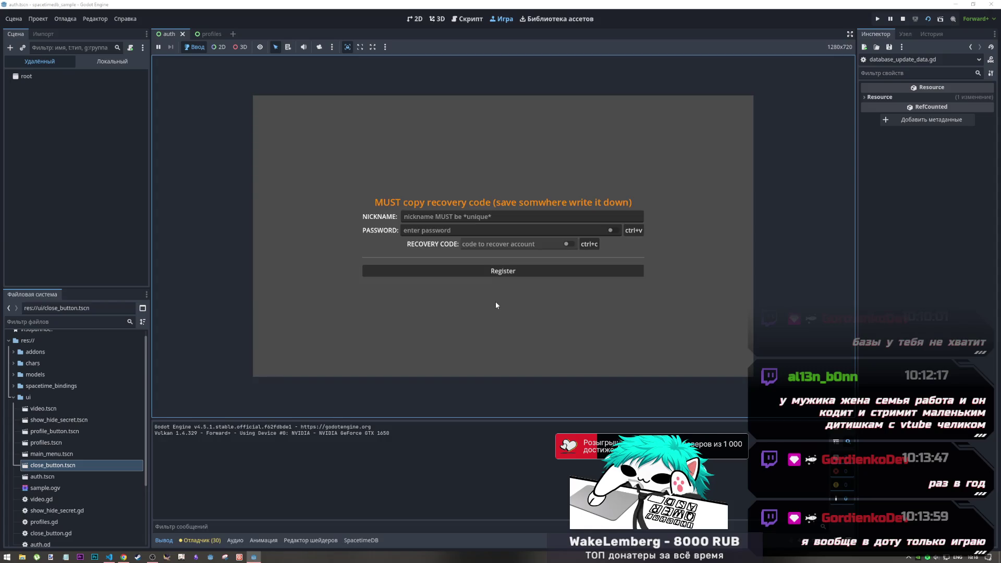
# Register nickname 123 with a test password in the running game and confirm it
pyautogui.click(454, 218)
pyautogui.write('123')
pyautogui.press('Tab')
pyautogui.write('123123')
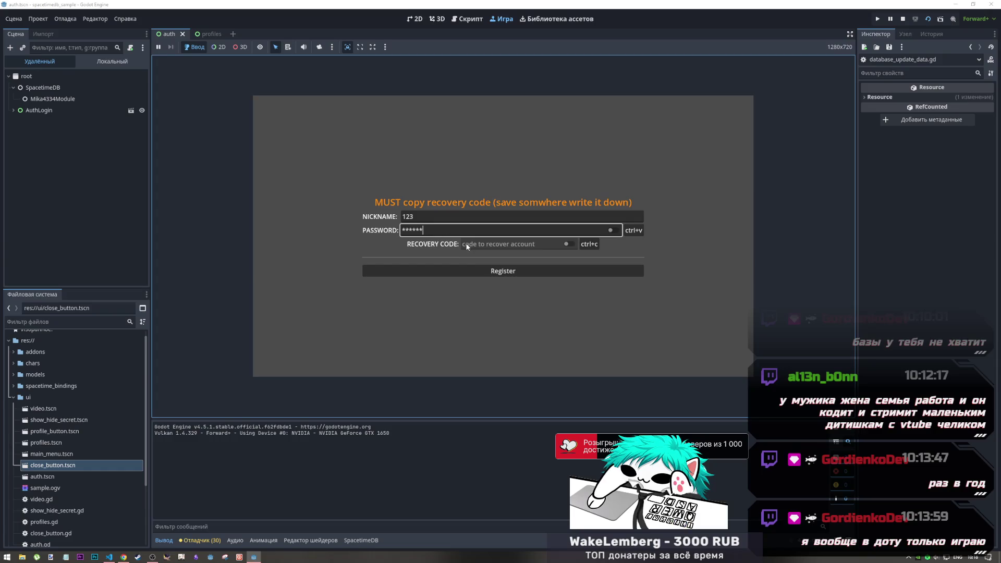
pyautogui.click(521, 271)
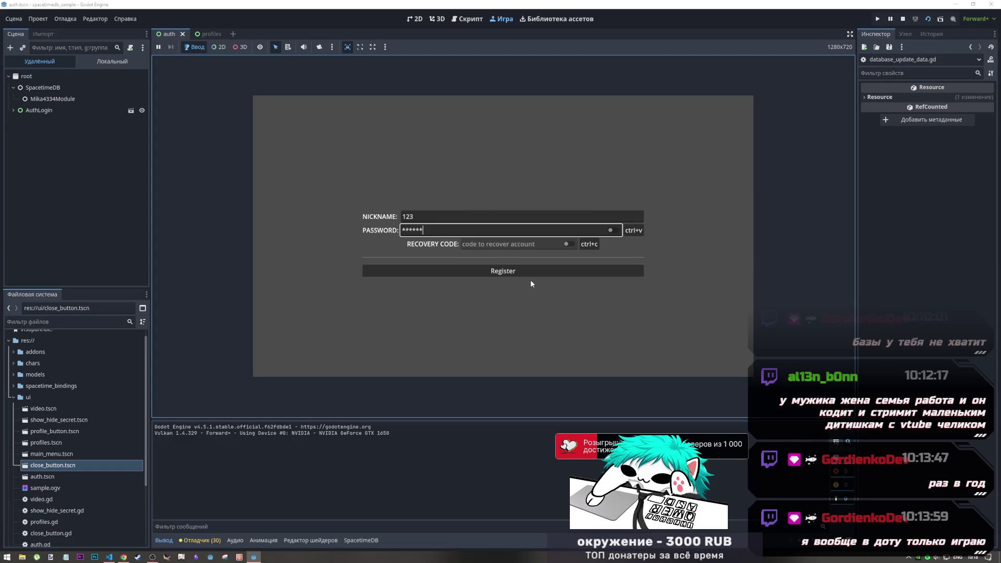
pyautogui.click(537, 245)
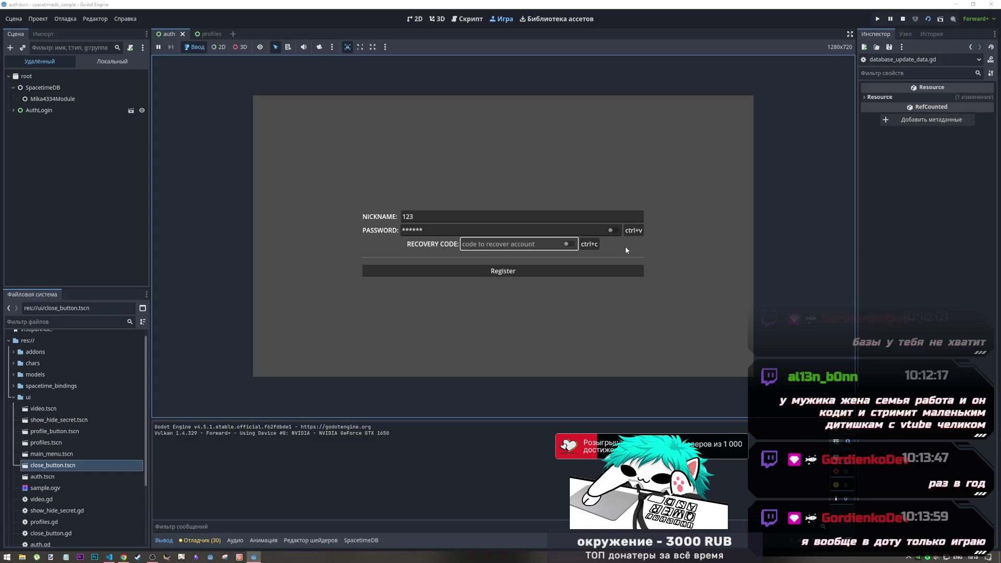
pyautogui.click(540, 272)
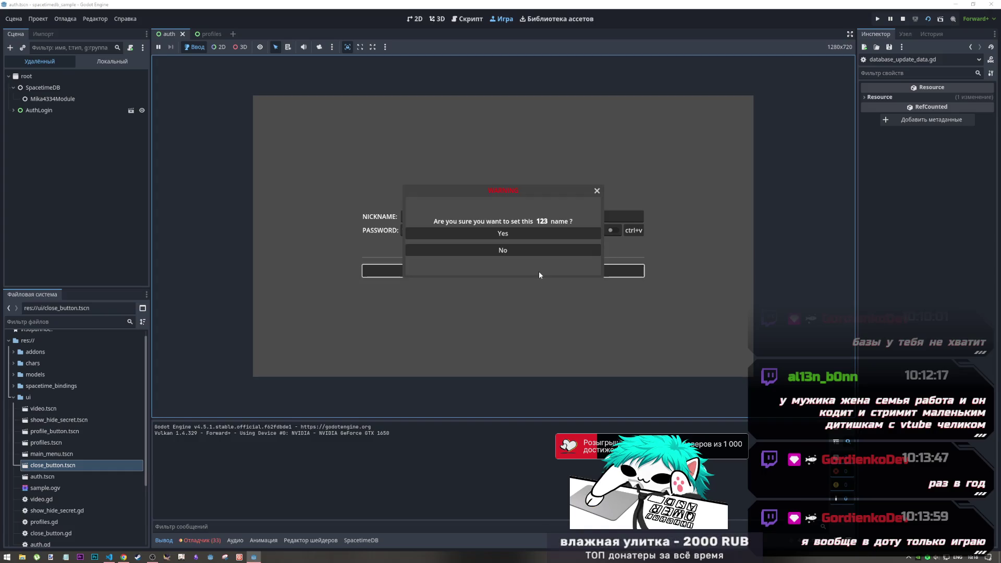
pyautogui.click(538, 230)
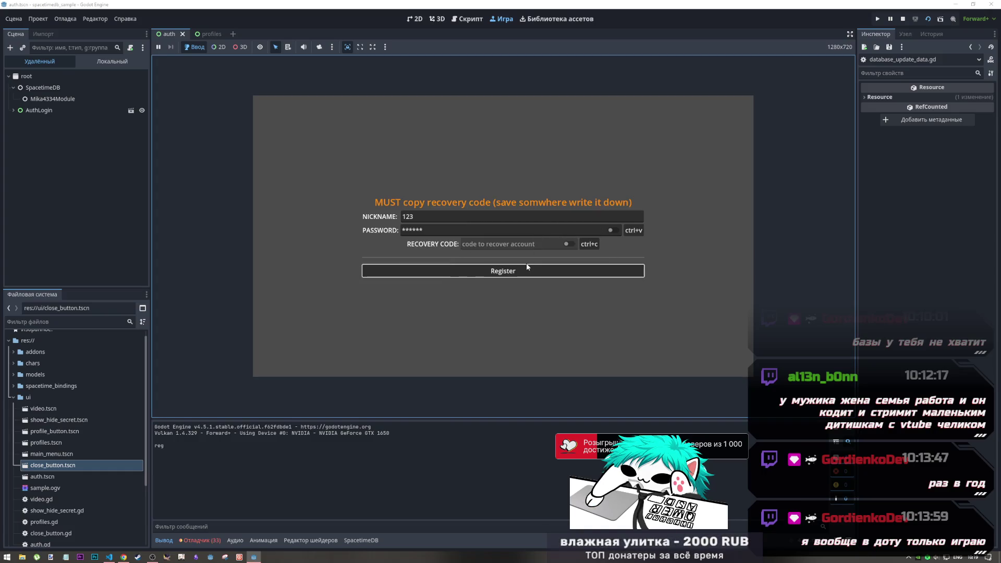
# Jump from the Errors list to the auth.gd line 239 'Node not found' error
pyautogui.doubleClick(159, 446)
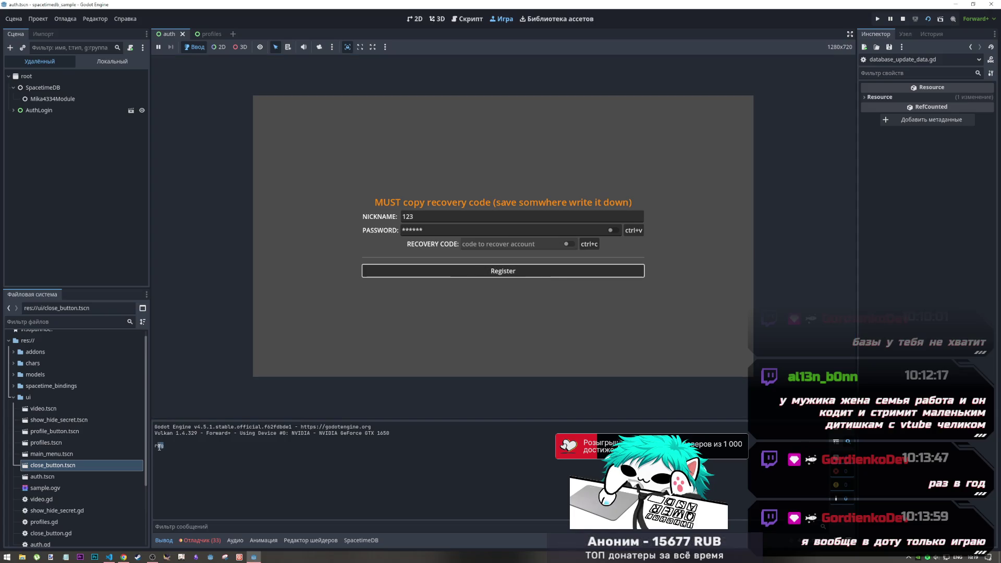
pyautogui.click(200, 540)
pyautogui.doubleClick(308, 502)
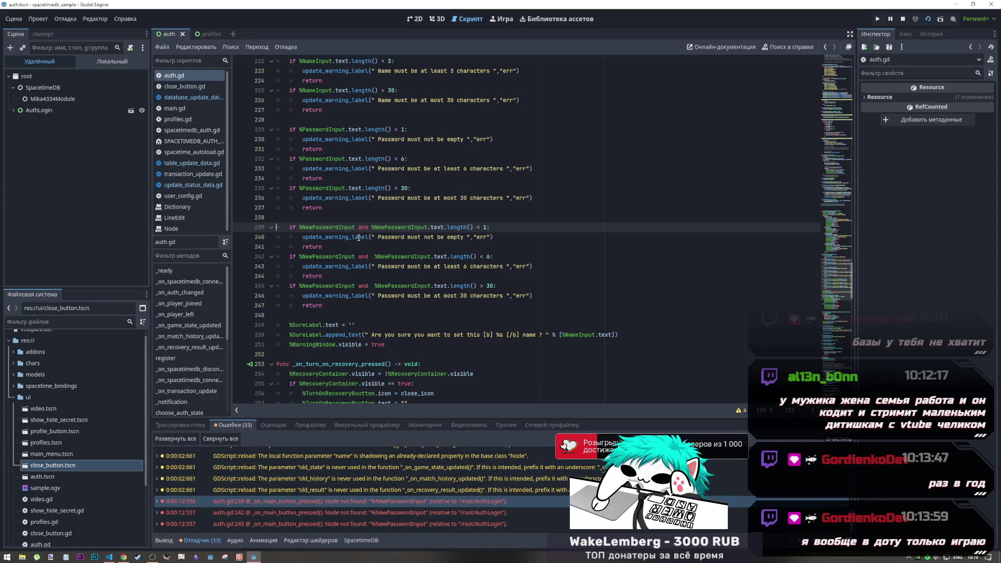
# Remove the redundant '%NewPasswordInput and' conditions from lines 242 and 245
pyautogui.scroll(1, 357, 241)
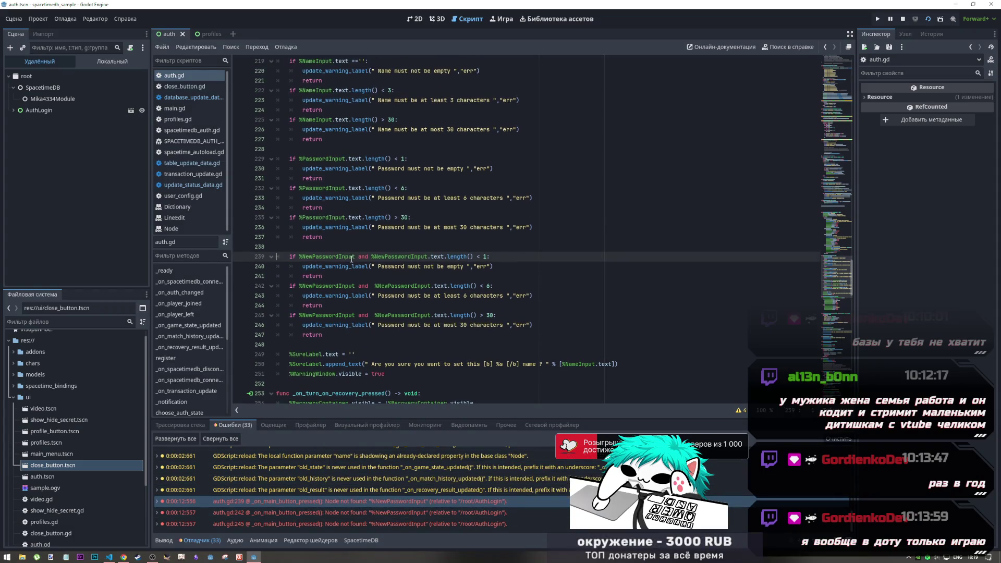
pyautogui.scroll(4, 358, 263)
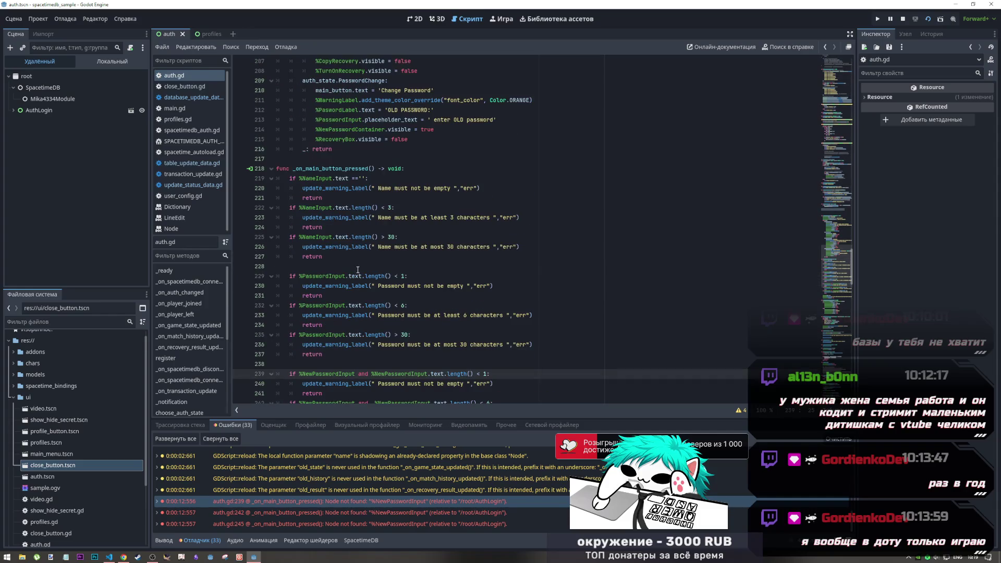
pyautogui.scroll(-4, 358, 269)
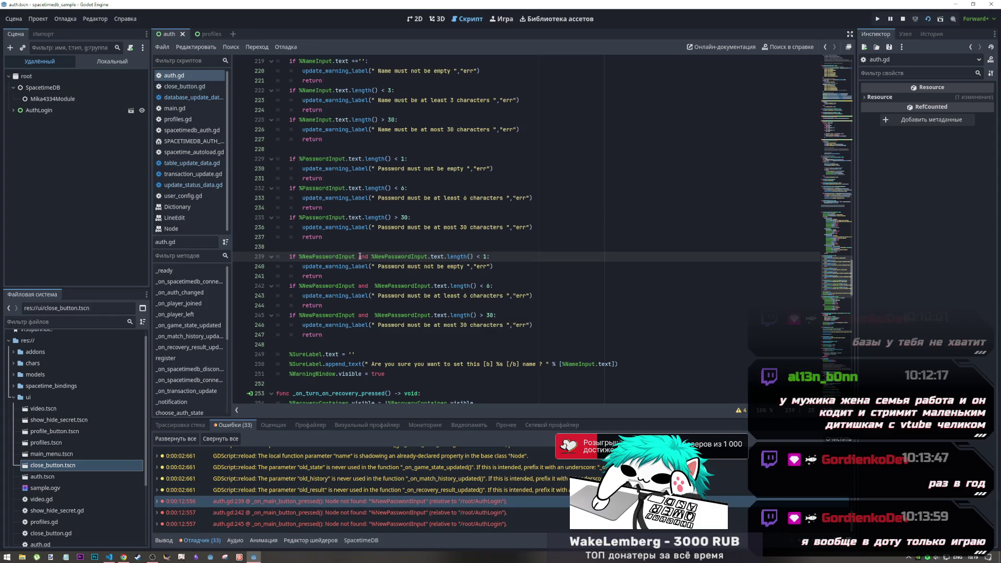
pyautogui.click(375, 286)
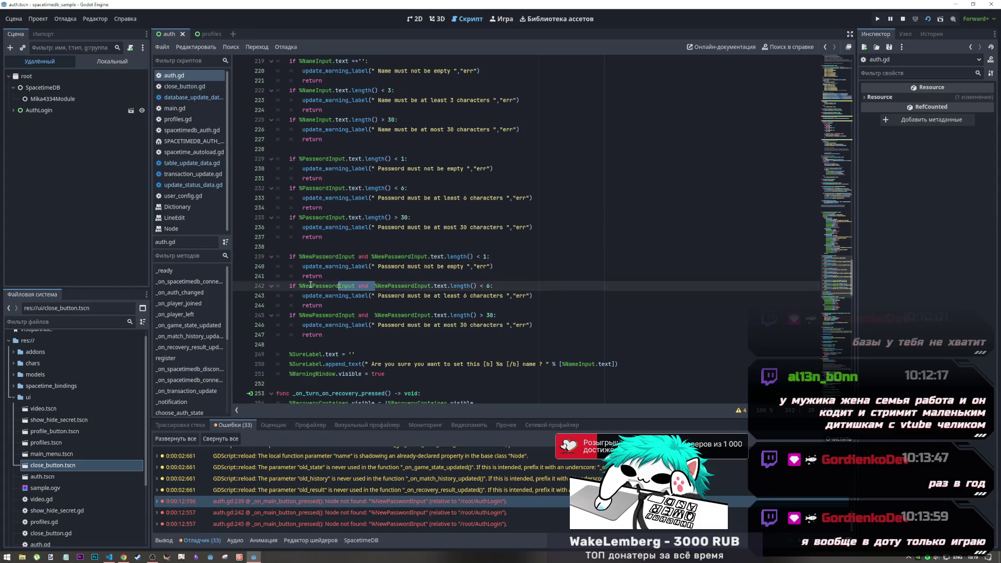
pyautogui.hotkey('ctrl', 'shift', 'Left')
pyautogui.hotkey('ctrl', 'shift', 'Left')
pyautogui.hotkey('ctrl', 'shift', 'Left')
pyautogui.press('BackSpace')
pyautogui.click(375, 317)
pyautogui.hotkey('ctrl', 'shift', 'Left')
pyautogui.hotkey('ctrl', 'shift', 'Left')
pyautogui.hotkey('ctrl', 'shift', 'Left')
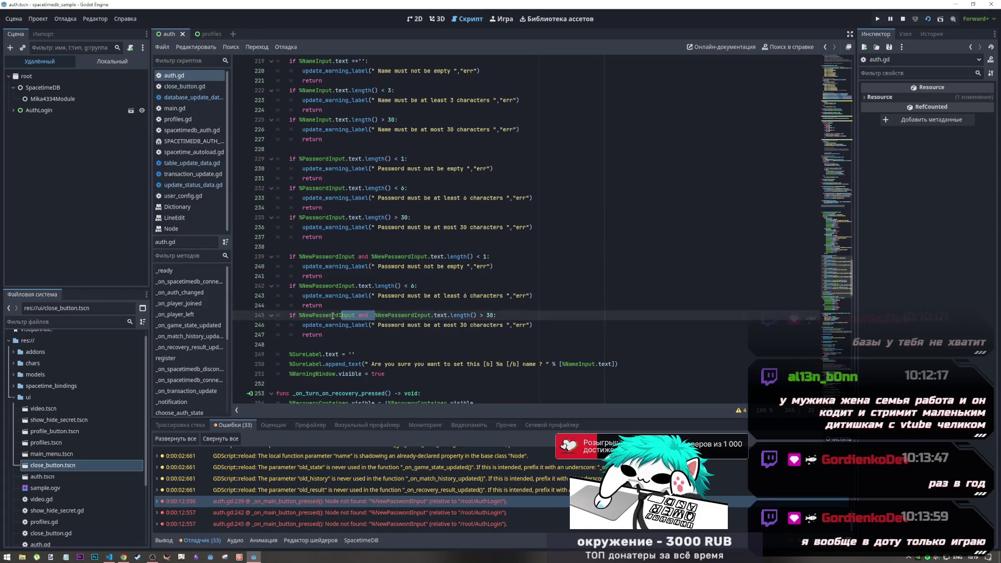
pyautogui.press('BackSpace')
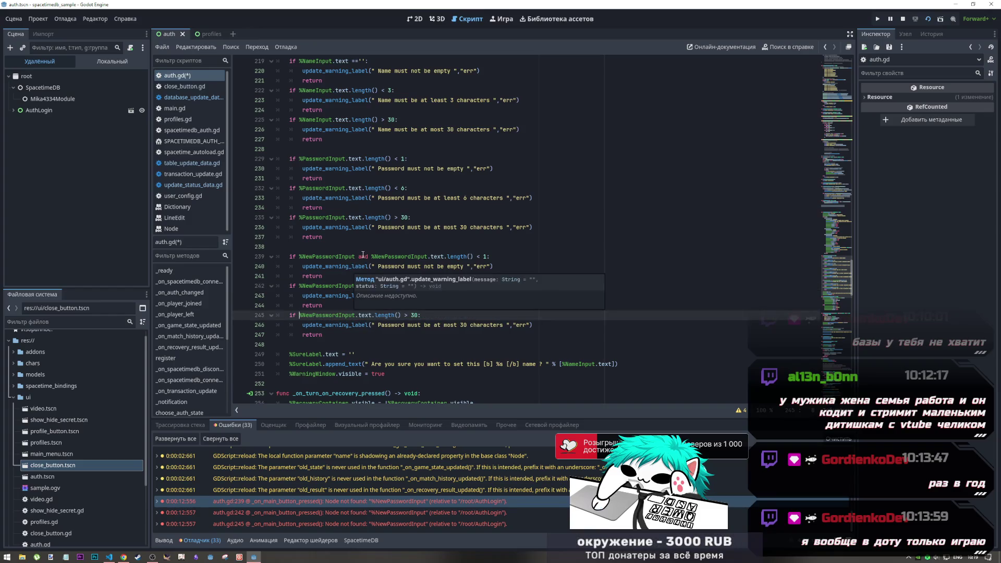
# Turn line 239 into 'if %NewPasswordInput:' and indent the length checks beneath it
pyautogui.click(356, 257)
pyautogui.hotkey('ctrl', 'shift', 'Right')
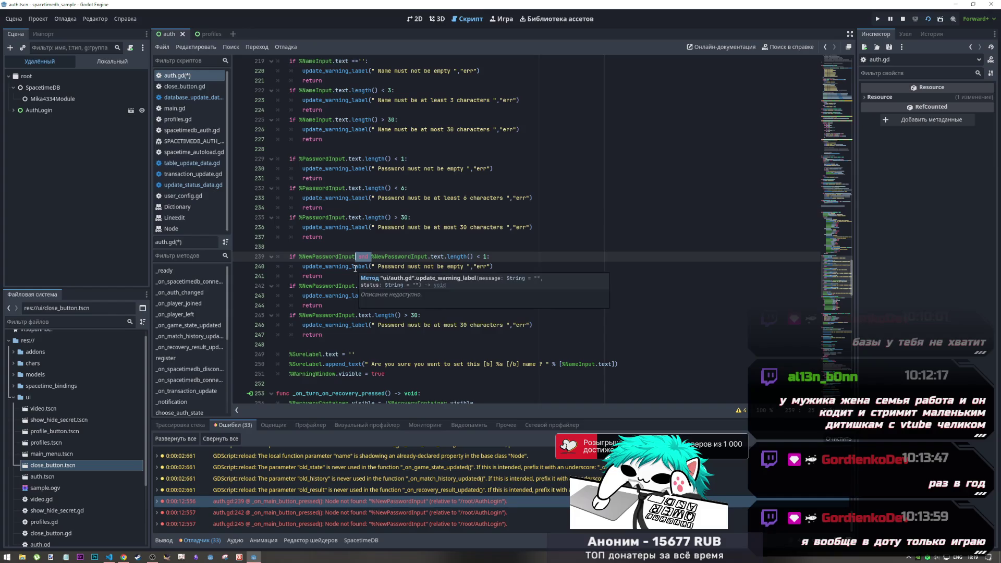
pyautogui.press('Return')
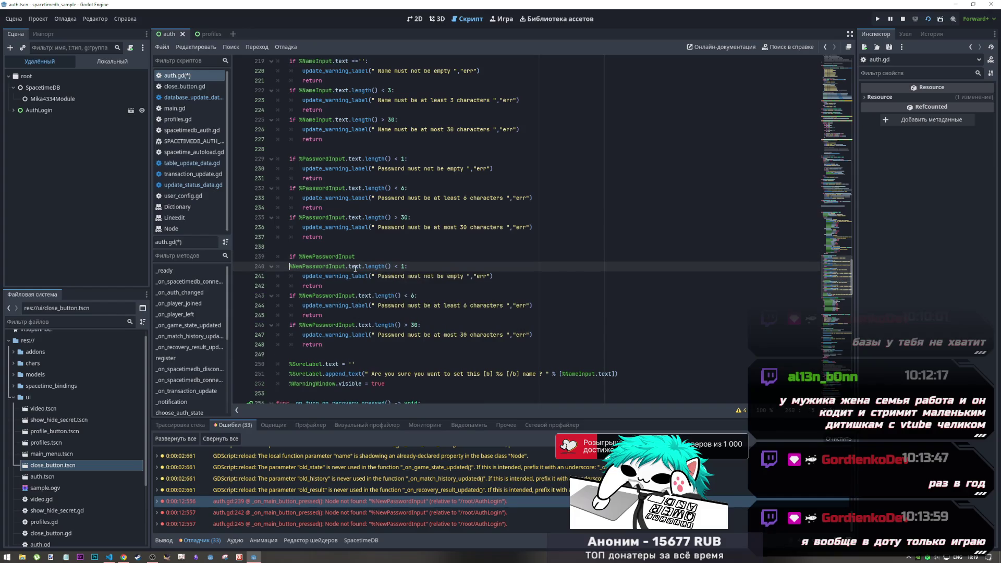
pyautogui.write('if')
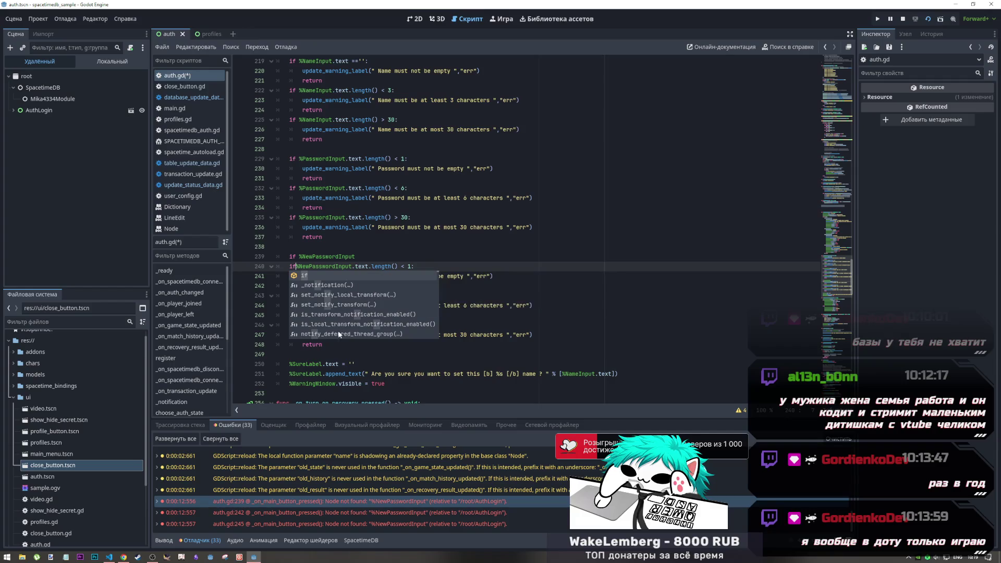
pyautogui.click(322, 343)
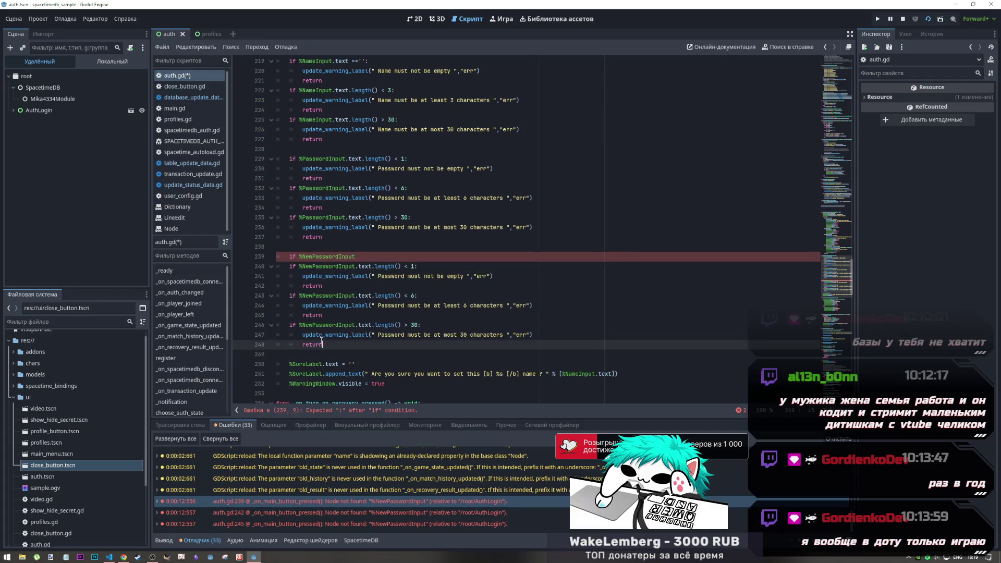
pyautogui.moveTo(322, 344)
pyautogui.mouseDown()
pyautogui.moveTo(365, 267)
pyautogui.moveTo(378, 266)
pyautogui.mouseUp()
pyautogui.press('Tab')
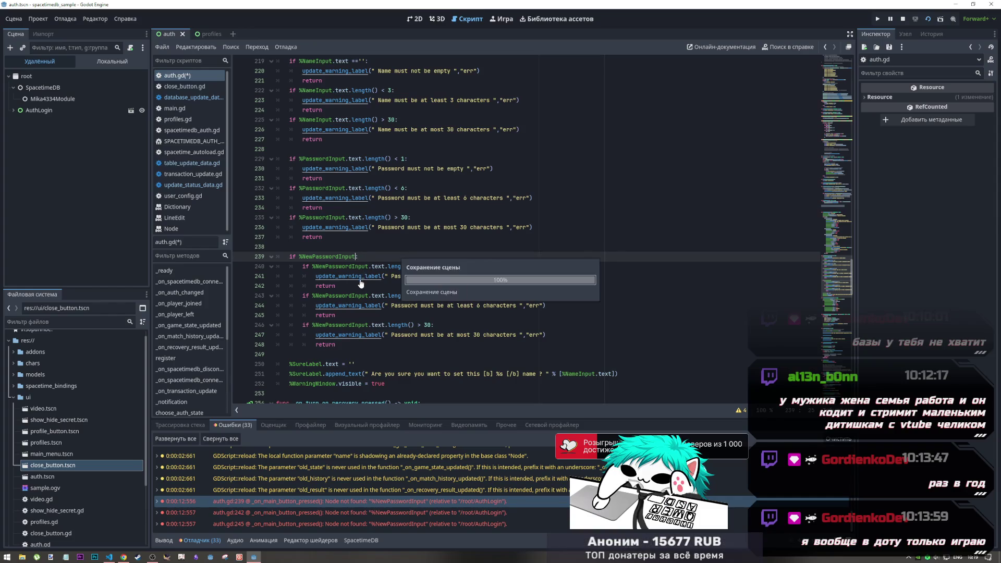
# Save auth.gd and relaunch the game
pyautogui.hotkey('ctrl', 's')
pyautogui.click(312, 257)
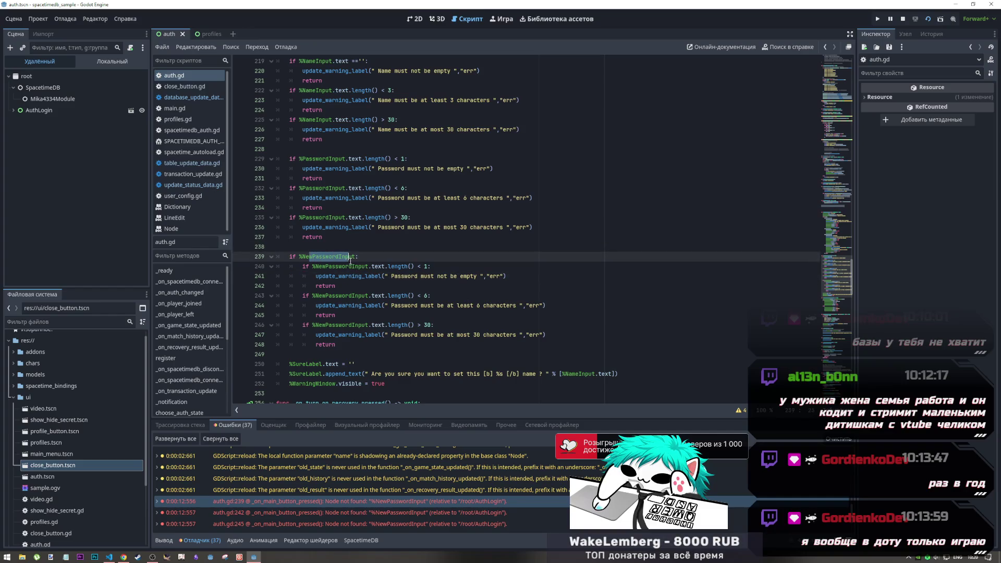
pyautogui.press('F6')
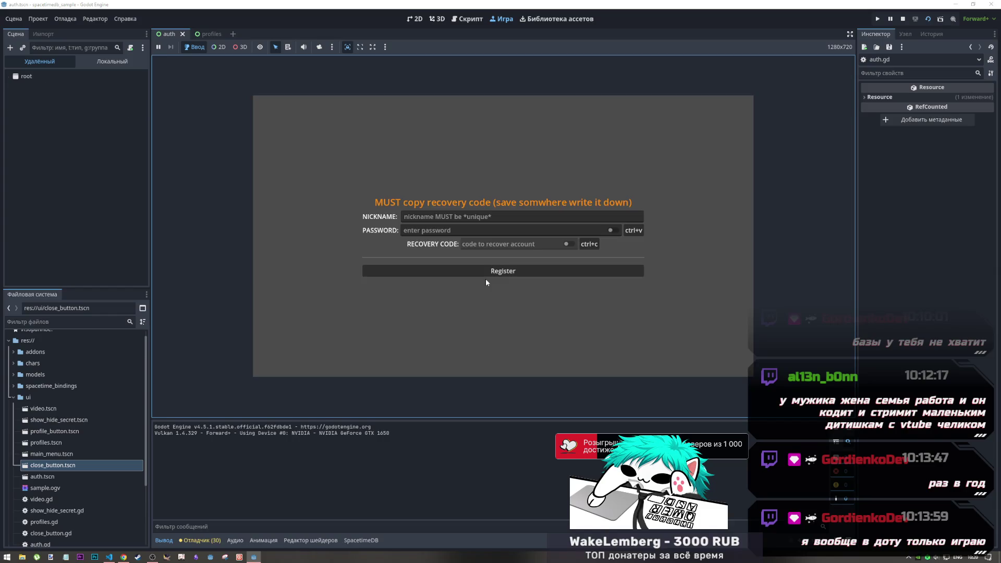
# Register nickname 123 with a test password again and confirm it
pyautogui.click(452, 216)
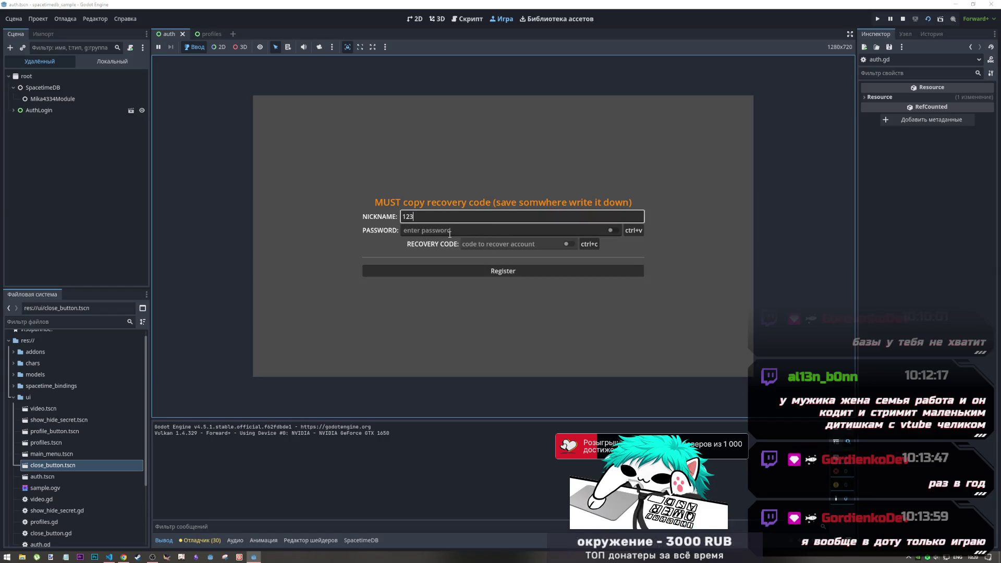
pyautogui.press('Tab')
pyautogui.click(512, 271)
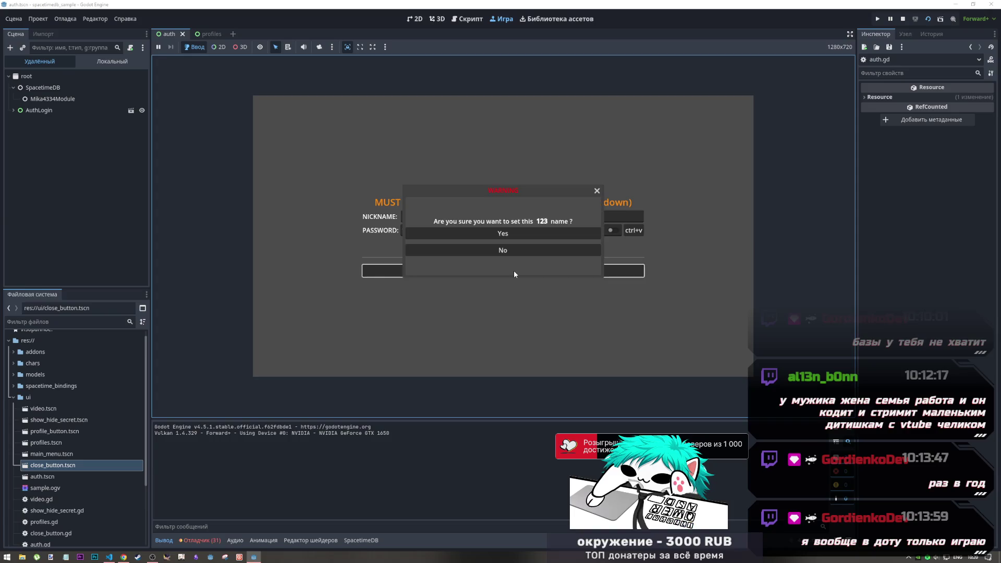
pyautogui.click(514, 236)
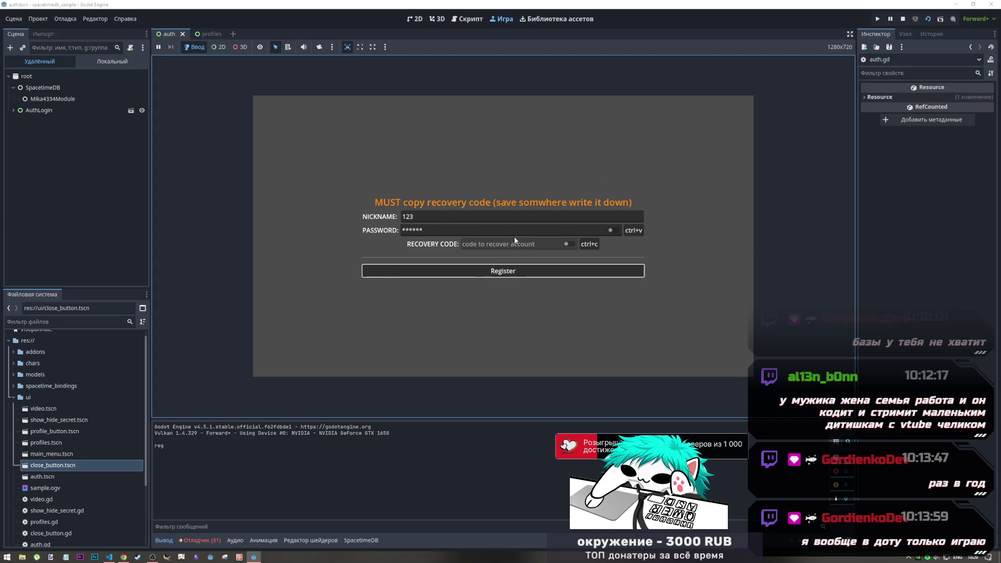
# Jump to the line 239 error and add a 'return' line inside the if %NewPasswordInput block
pyautogui.click(200, 540)
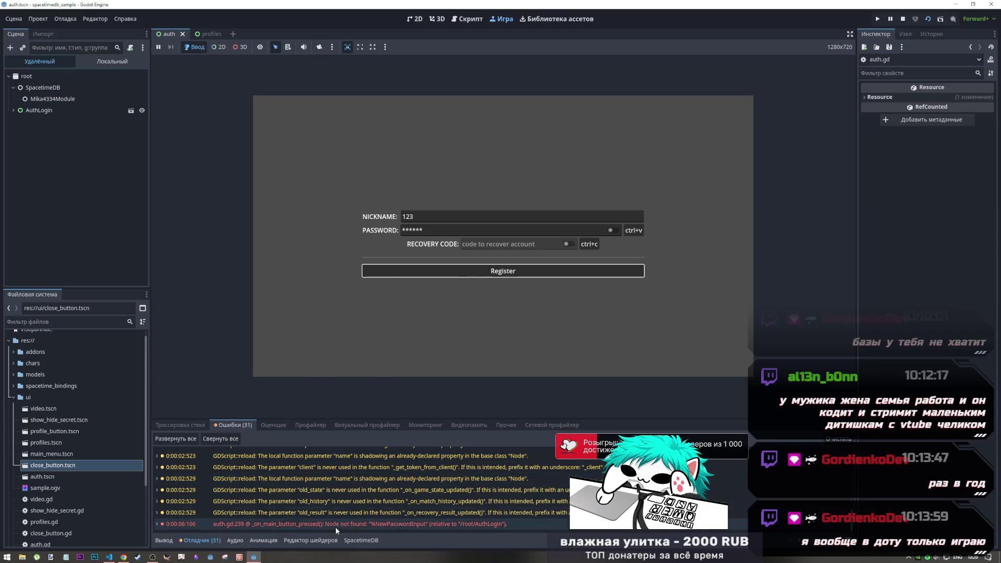
pyautogui.doubleClick(359, 525)
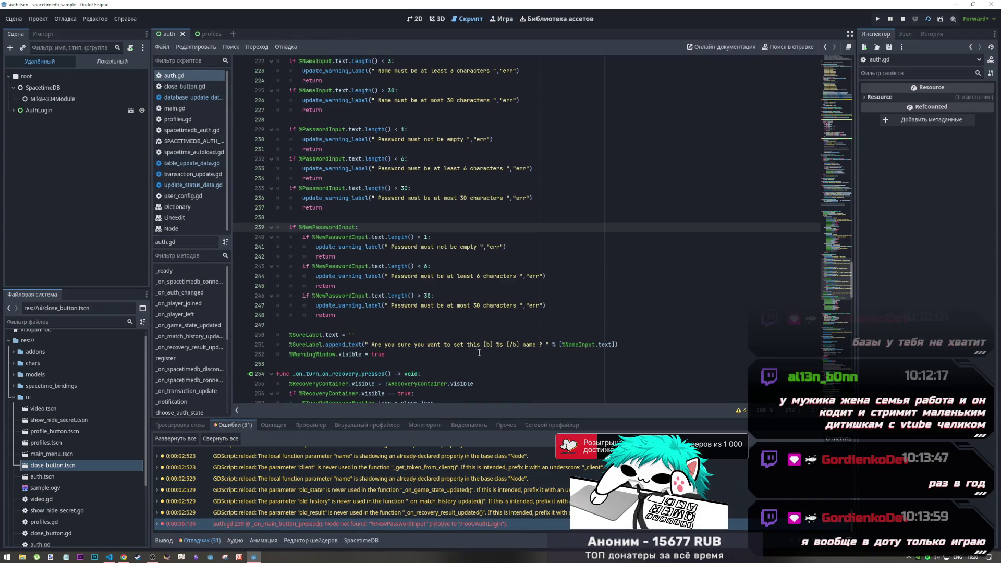
pyautogui.click(375, 228)
pyautogui.press('Return')
pyautogui.write('return')
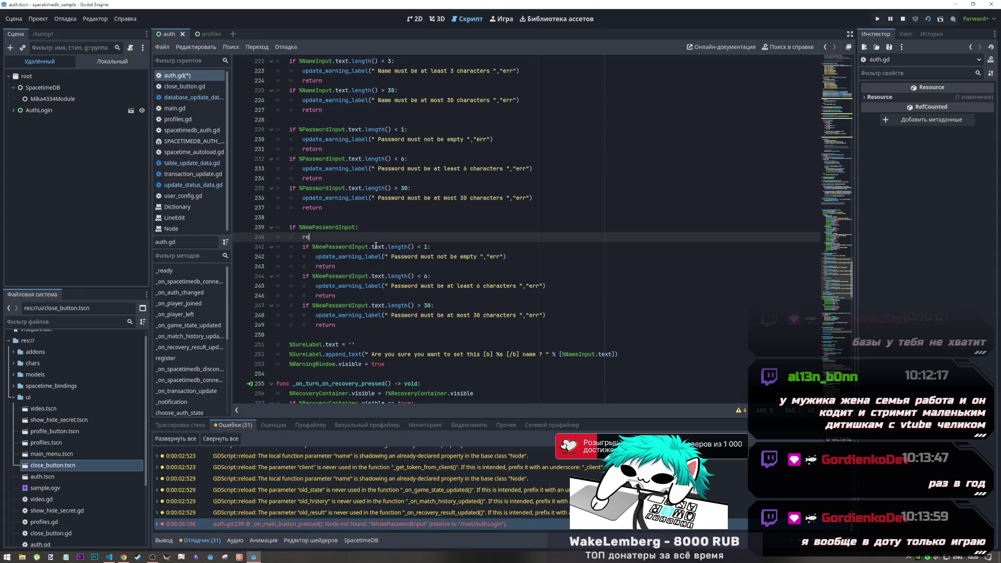
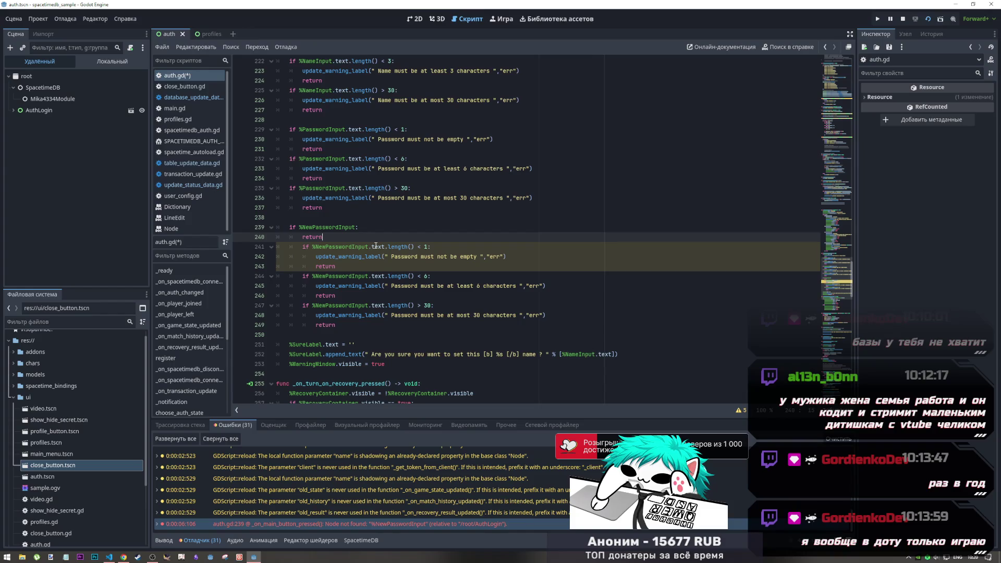
# Delete the stray return under 'if %NewPasswordInput:' and save auth.gd
pyautogui.press('BackSpace')
pyautogui.press('BackSpace')
pyautogui.press('BackSpace')
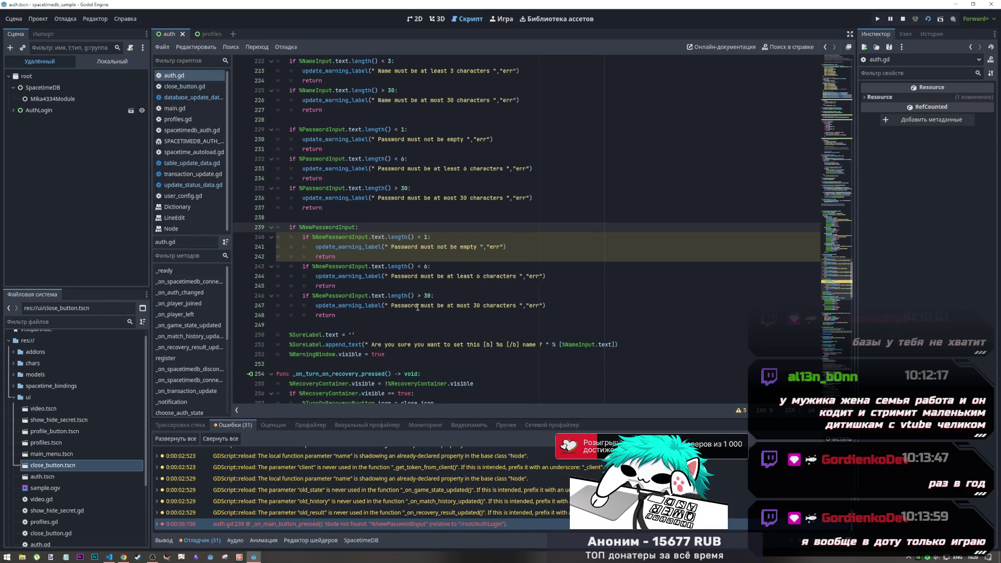
pyautogui.hotkey('ctrl', 's')
pyautogui.scroll(-1, 436, 340)
pyautogui.scroll(-1, 435, 339)
pyautogui.scroll(10, 484, 503)
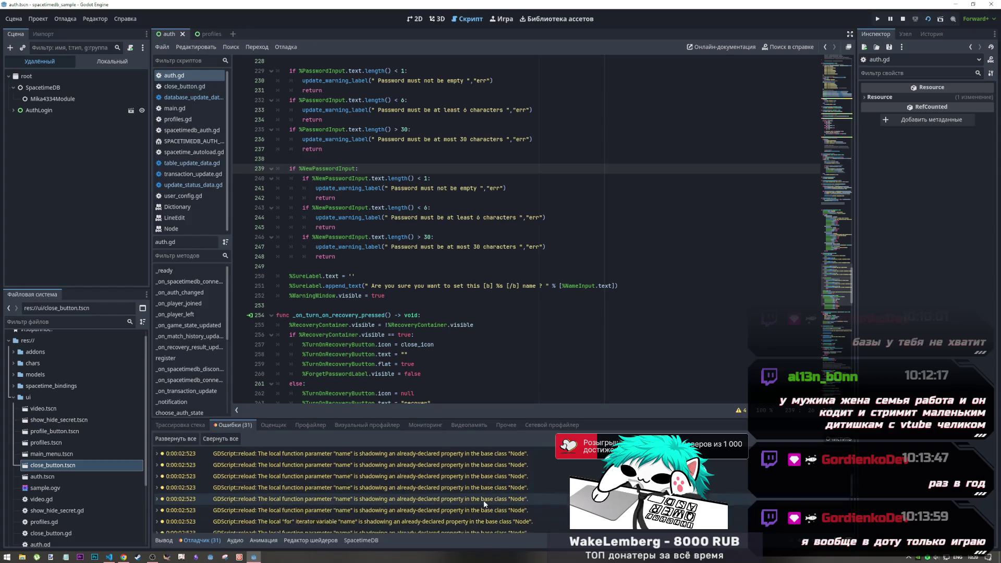
# Show the Output log and scroll back to the 'reg' print from register()
pyautogui.click(164, 540)
pyautogui.scroll(-10, 363, 324)
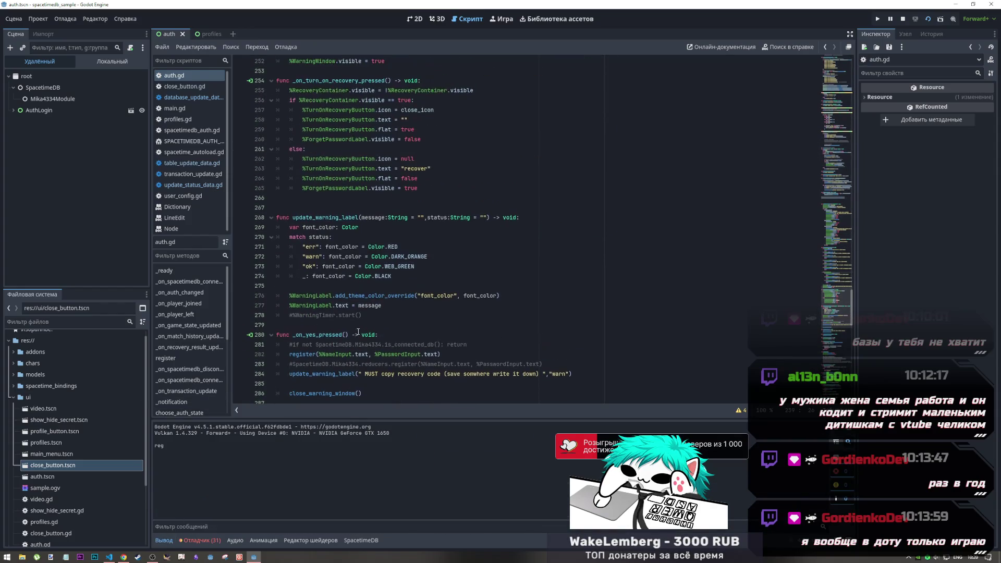
pyautogui.scroll(-4, 365, 326)
pyautogui.scroll(-3, 365, 338)
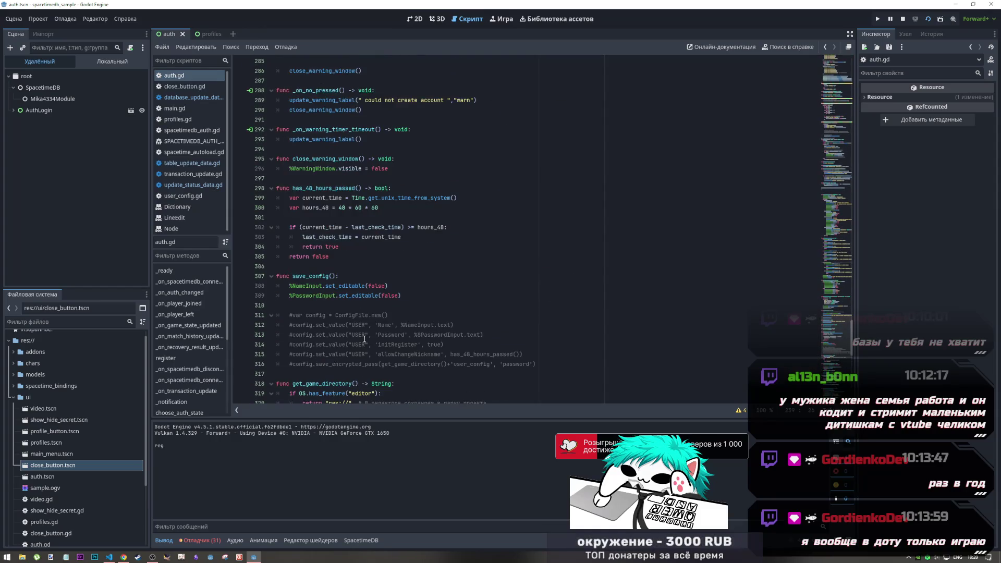
pyautogui.scroll(20, 365, 339)
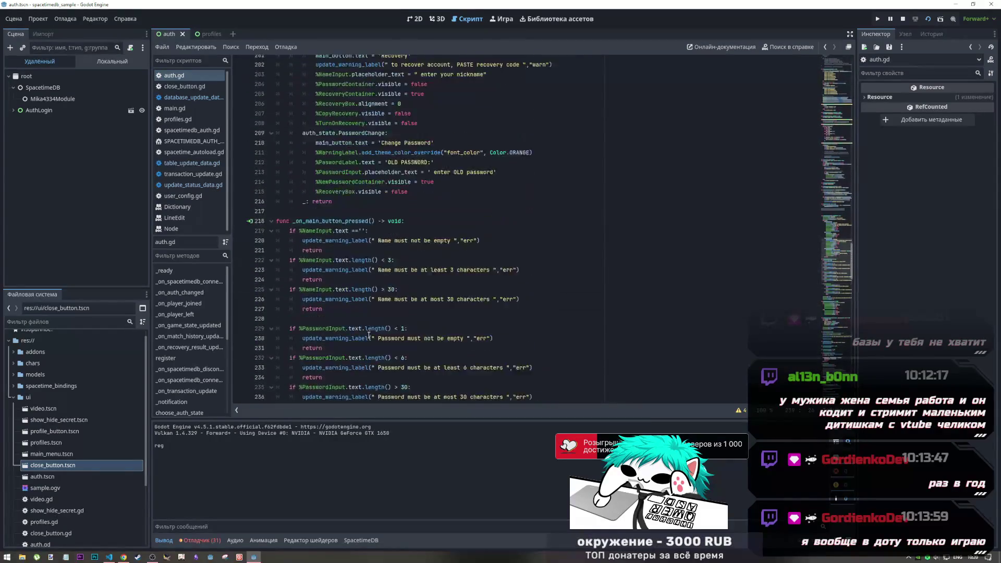
pyautogui.scroll(14, 370, 332)
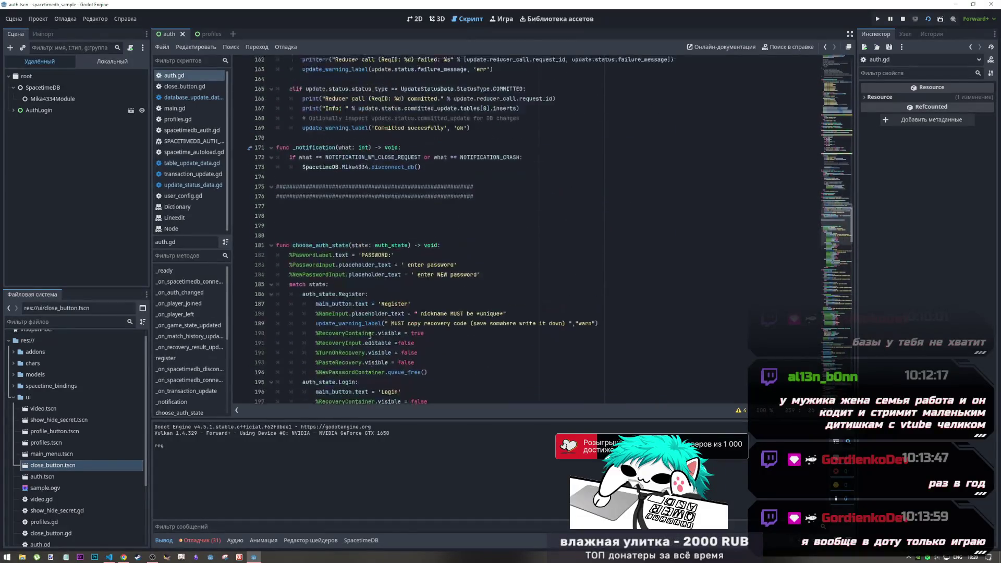
pyautogui.scroll(2, 370, 335)
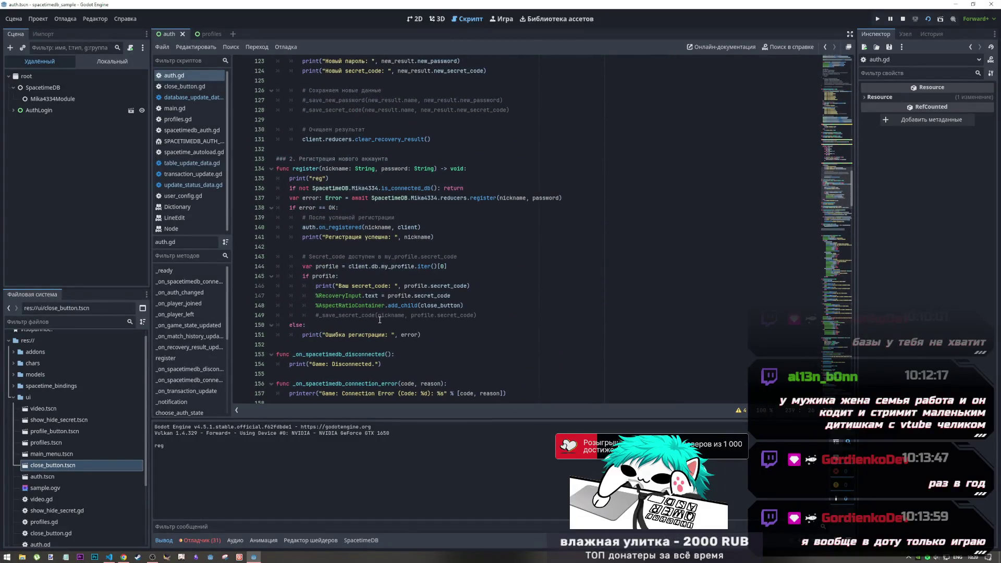
# Remove the 'var error: Error = await' prefix and the 'if error == OK:' line from register()
pyautogui.click(313, 198)
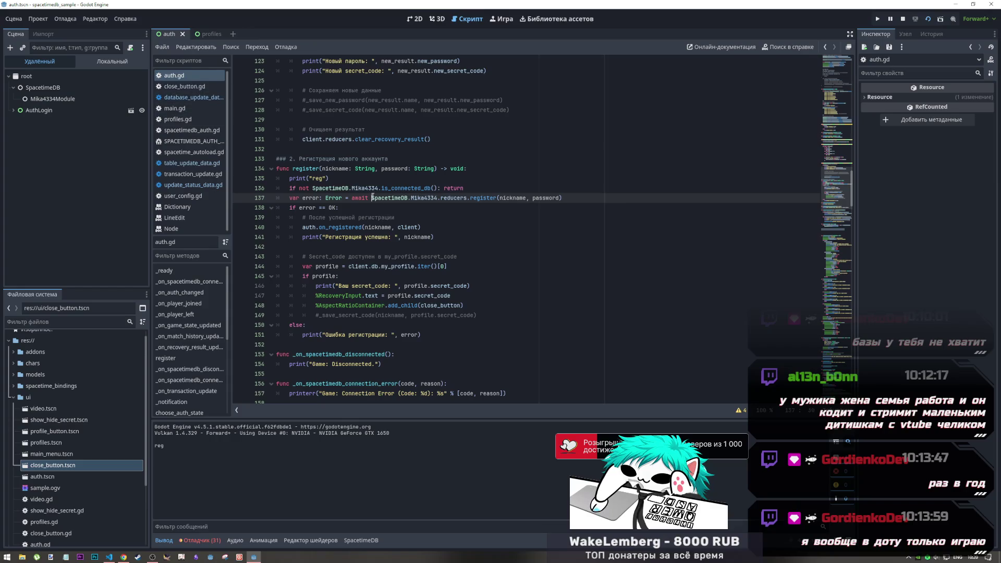
pyautogui.moveTo(371, 198); pyautogui.dragTo(289, 198)
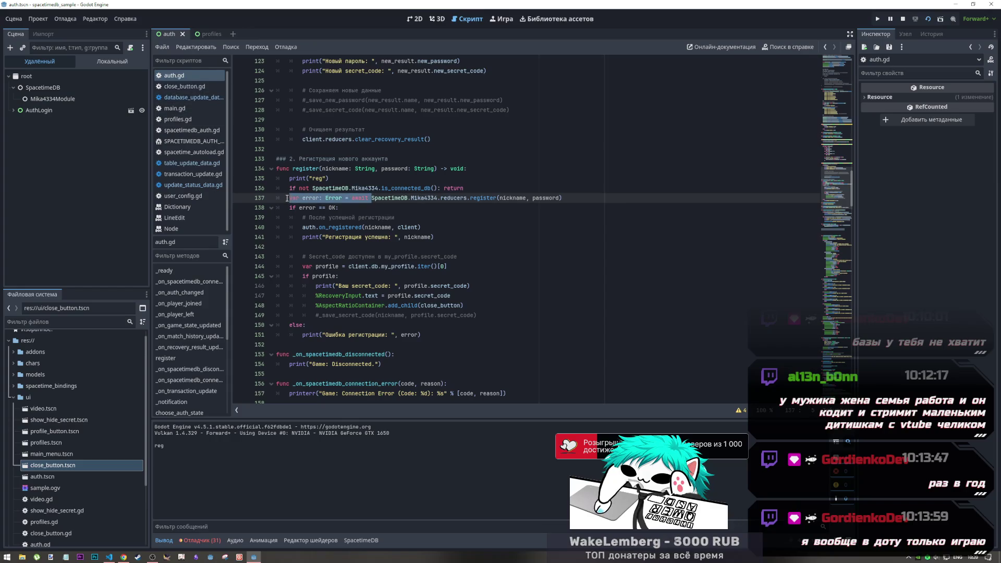
pyautogui.press('BackSpace')
pyautogui.tripleClick(363, 207)
pyautogui.press('BackSpace')
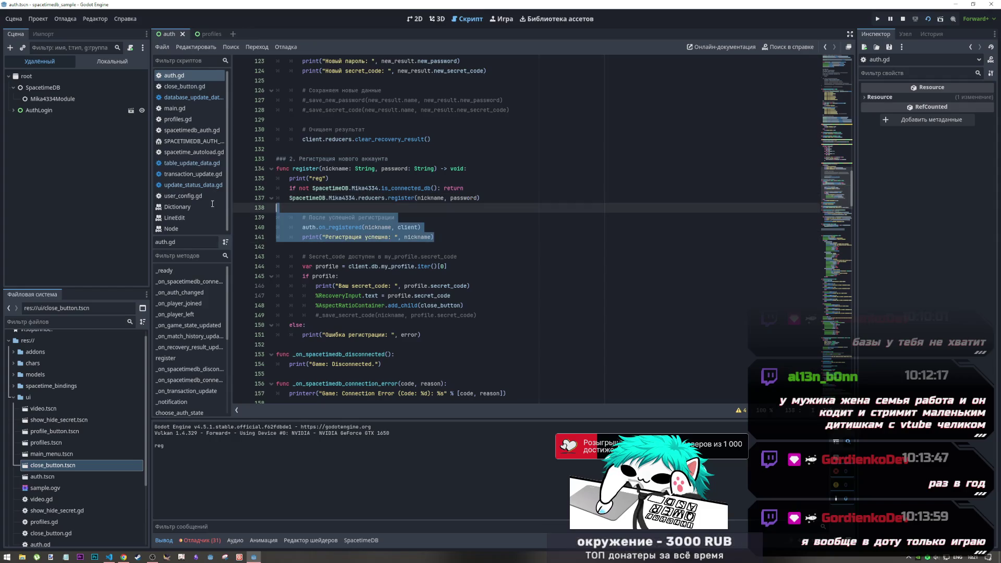
# Try deleting the on_registered lines, undo it, and search the script for on_registered
pyautogui.click(440, 232)
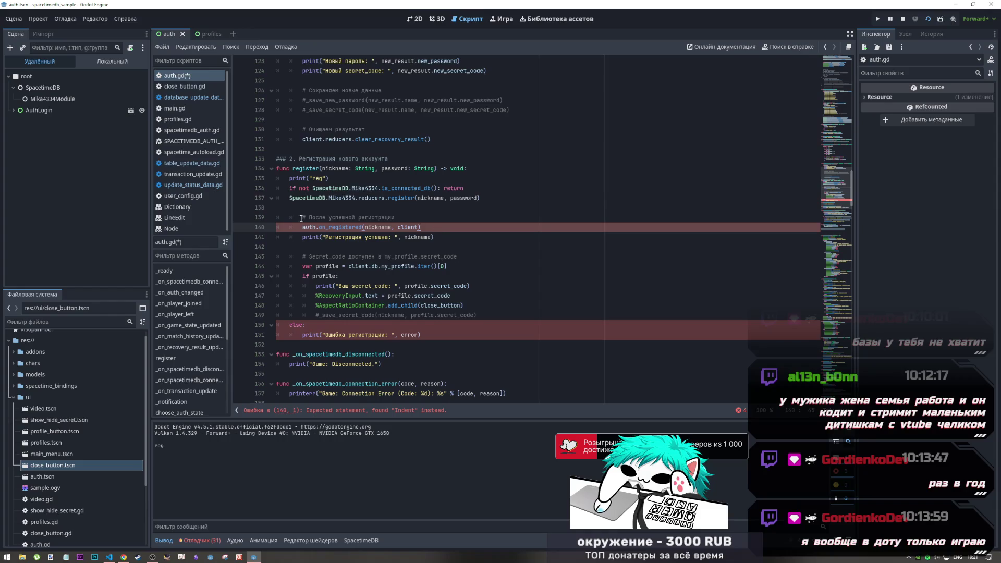
pyautogui.moveTo(301, 219); pyautogui.dragTo(302, 237)
pyautogui.press('BackSpace')
pyautogui.click(405, 234)
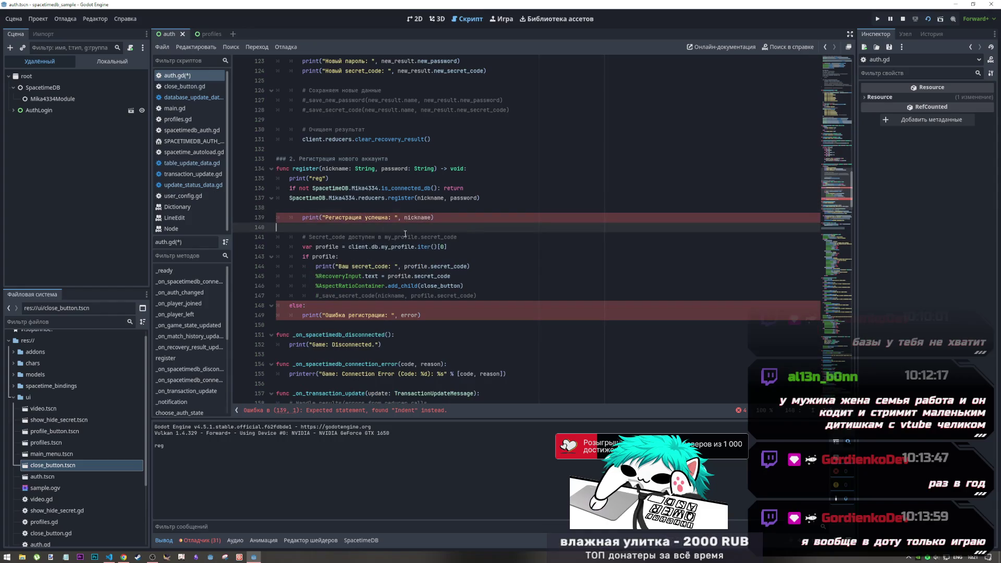
pyautogui.hotkey('ctrl', 'z')
pyautogui.click(404, 228)
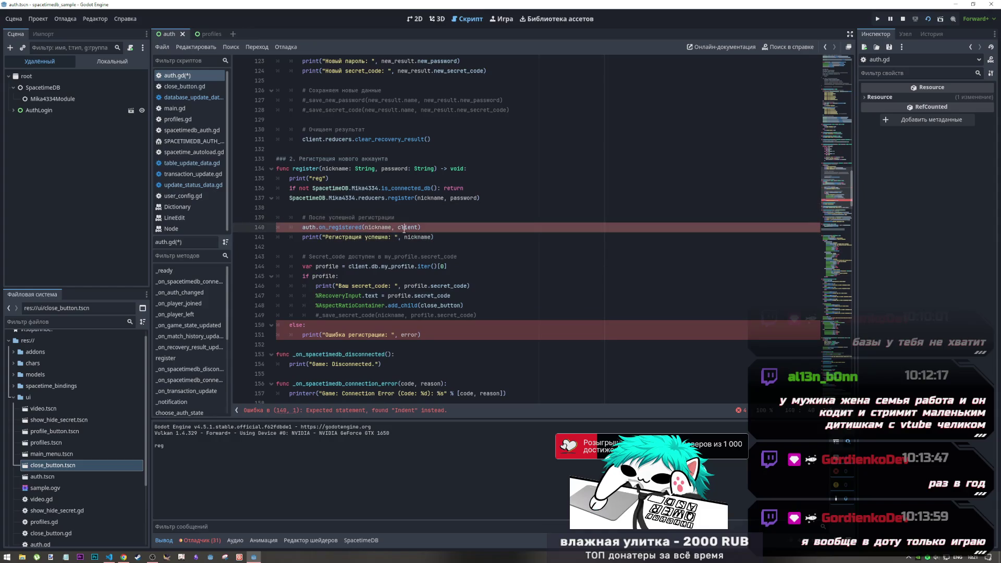
pyautogui.click(338, 228)
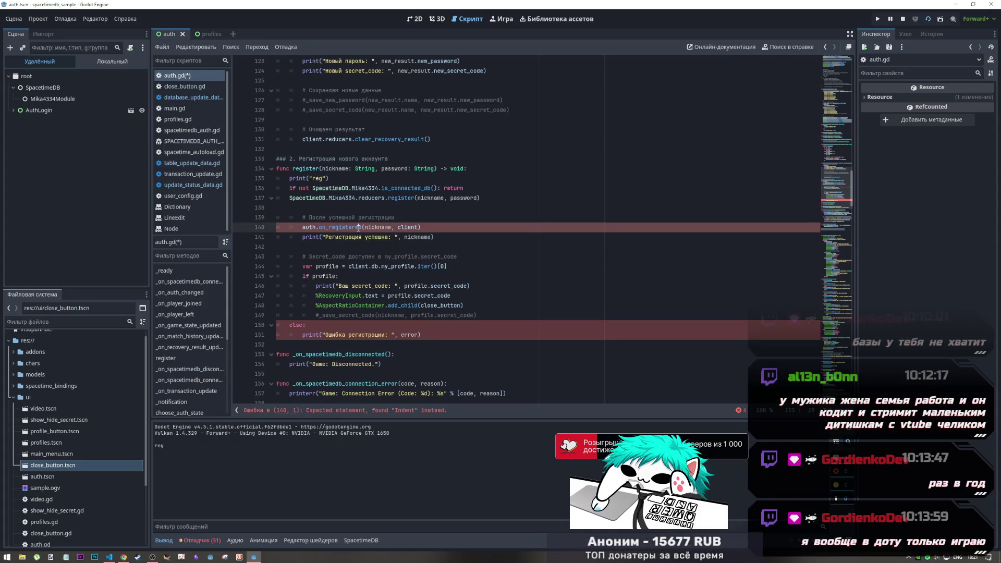
pyautogui.doubleClick(345, 228)
pyautogui.hotkey('ctrl', 'f')
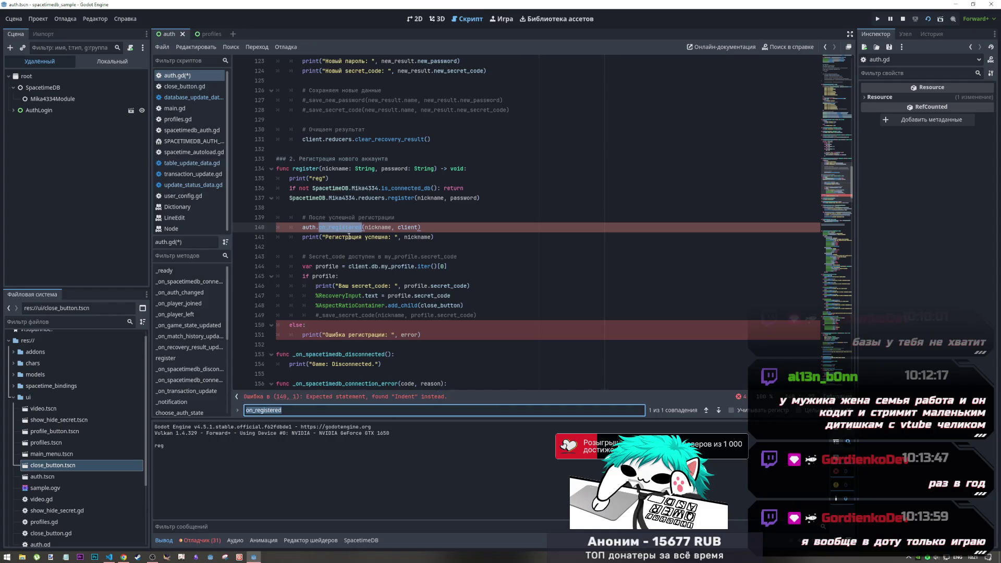
pyautogui.click(392, 227)
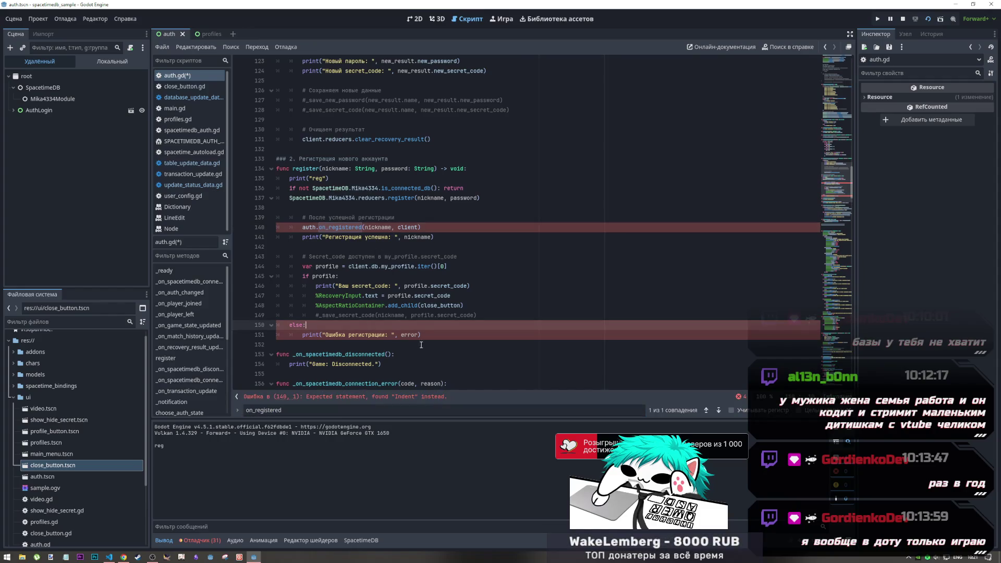
# Delete the else branch with the error print and the comment with auth.on_registered
pyautogui.moveTo(423, 335); pyautogui.dragTo(260, 325)
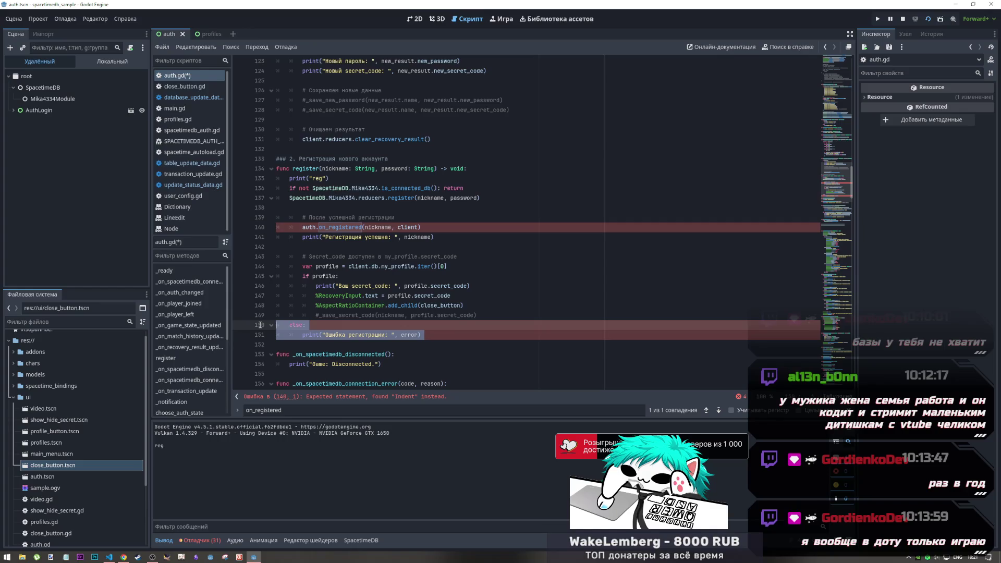
pyautogui.press('BackSpace')
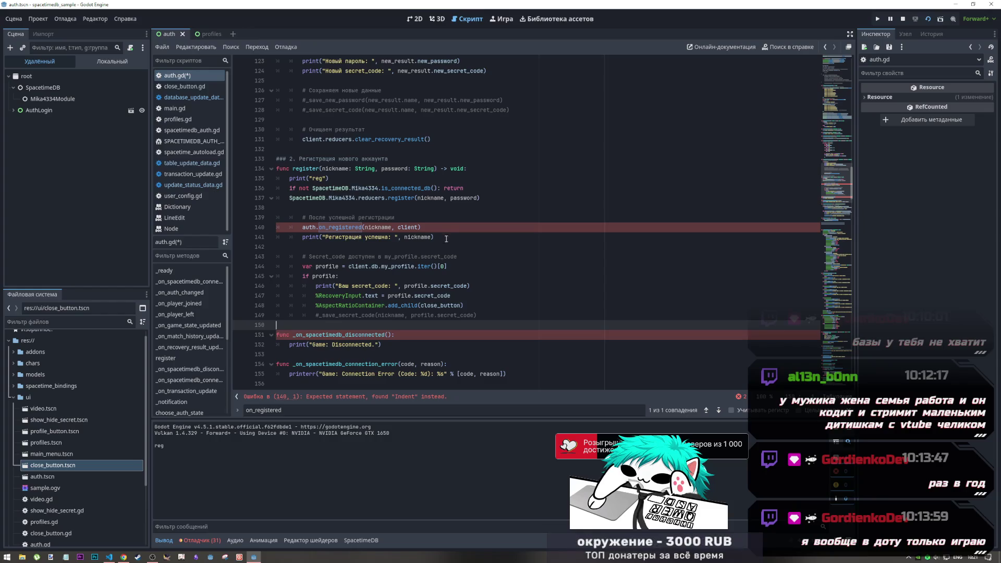
pyautogui.moveTo(421, 227); pyautogui.dragTo(258, 209)
pyautogui.press('BackSpace')
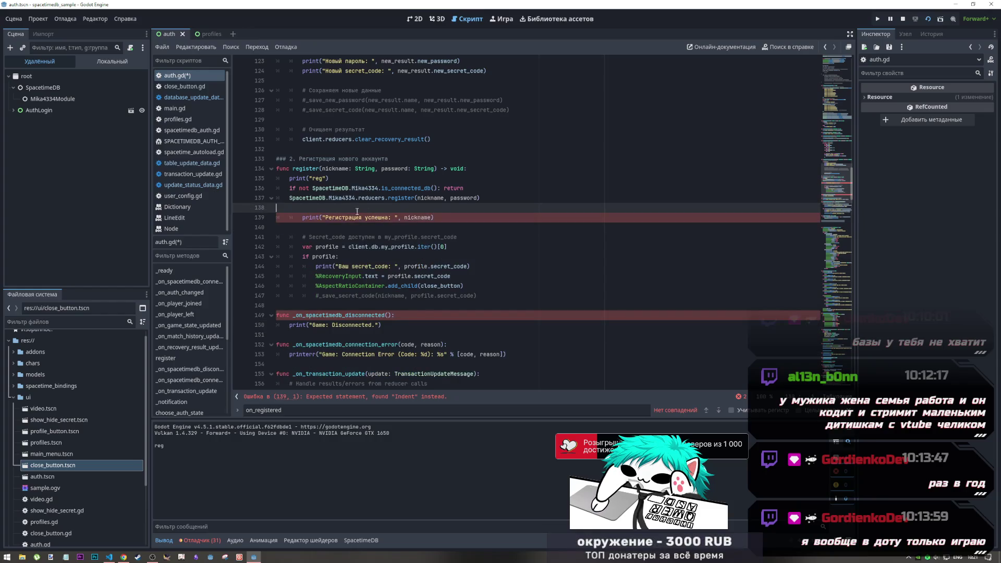
pyautogui.press('Delete')
# Try removing the registration success print line, then restore it
pyautogui.hotkey('shift', 'End')
pyautogui.press('BackSpace')
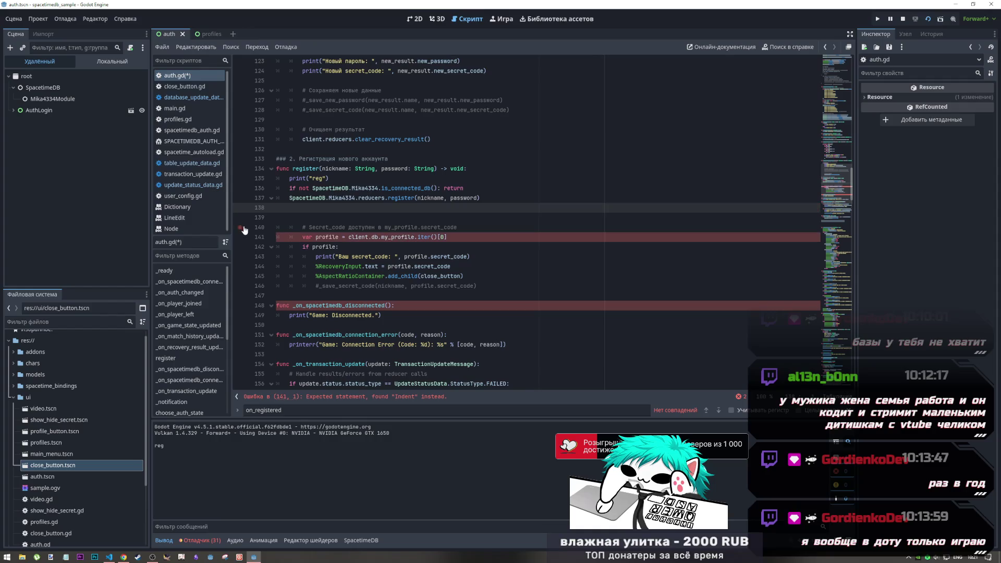
pyautogui.hotkey('ctrl', 'z')
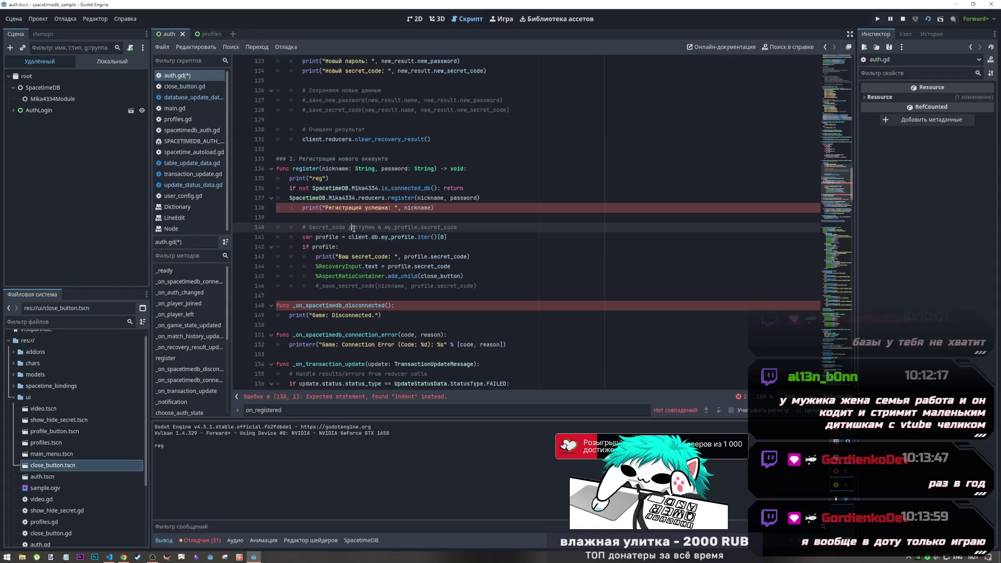
pyautogui.click(316, 219)
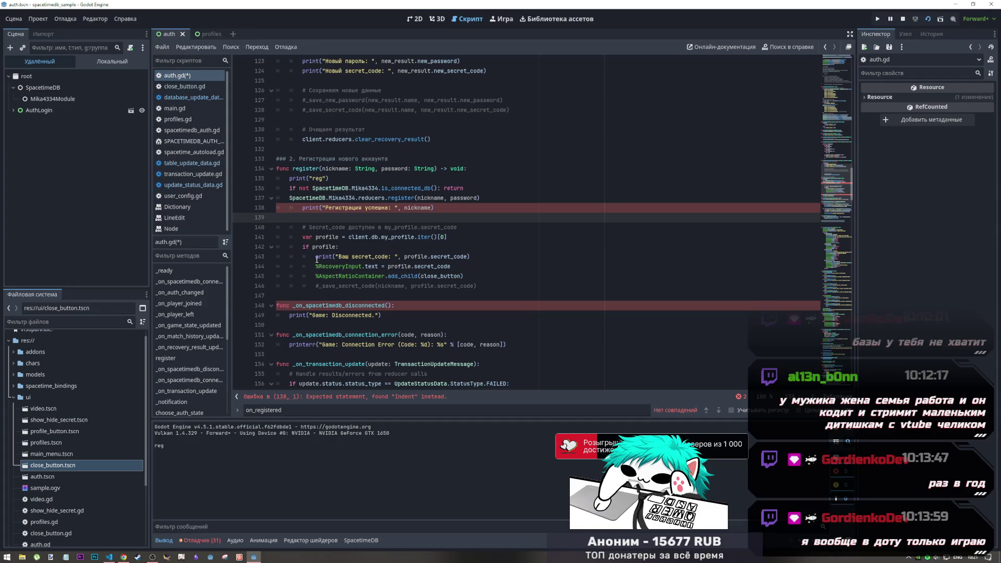
pyautogui.moveTo(444, 209); pyautogui.dragTo(302, 208)
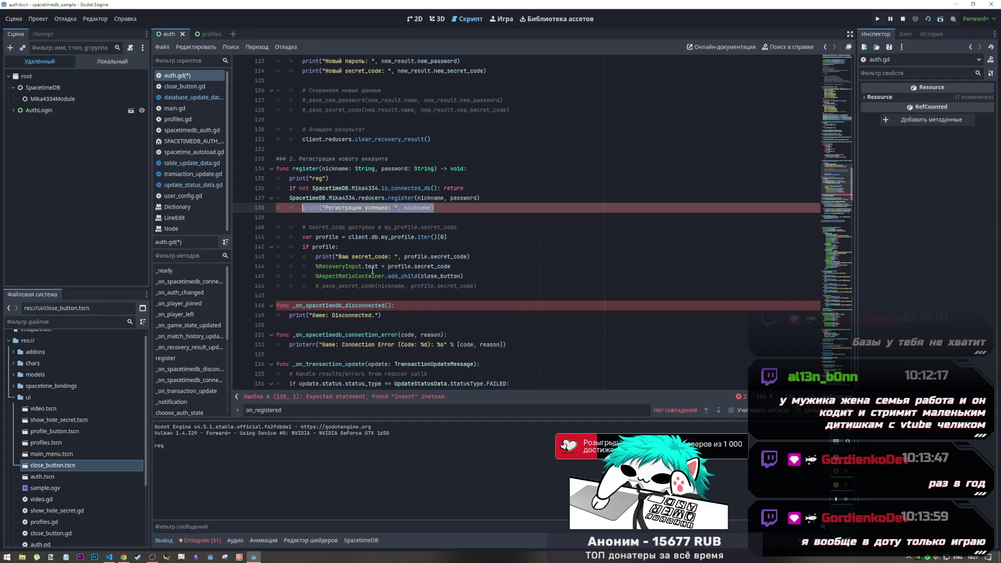
pyautogui.press('BackSpace')
pyautogui.click(487, 291)
pyautogui.hotkey('ctrl', 'z')
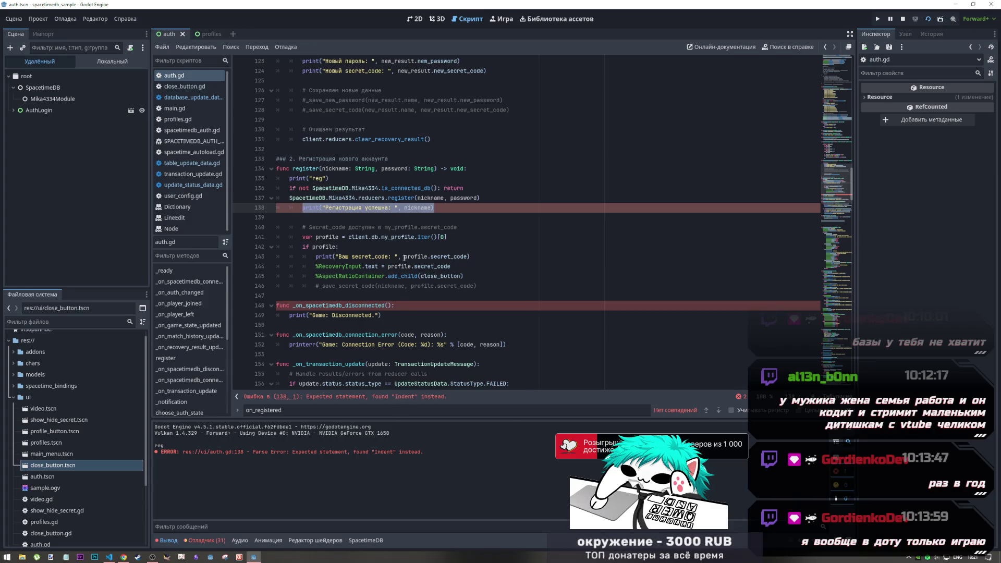
# Try a % format string in the success print, then undo it
pyautogui.click(395, 221)
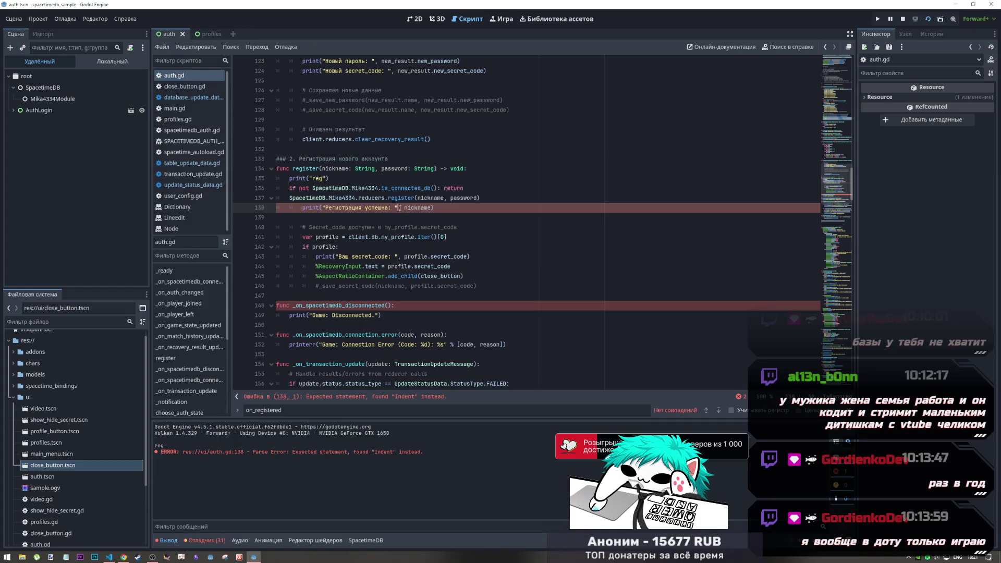
pyautogui.press('Delete')
pyautogui.write('%')
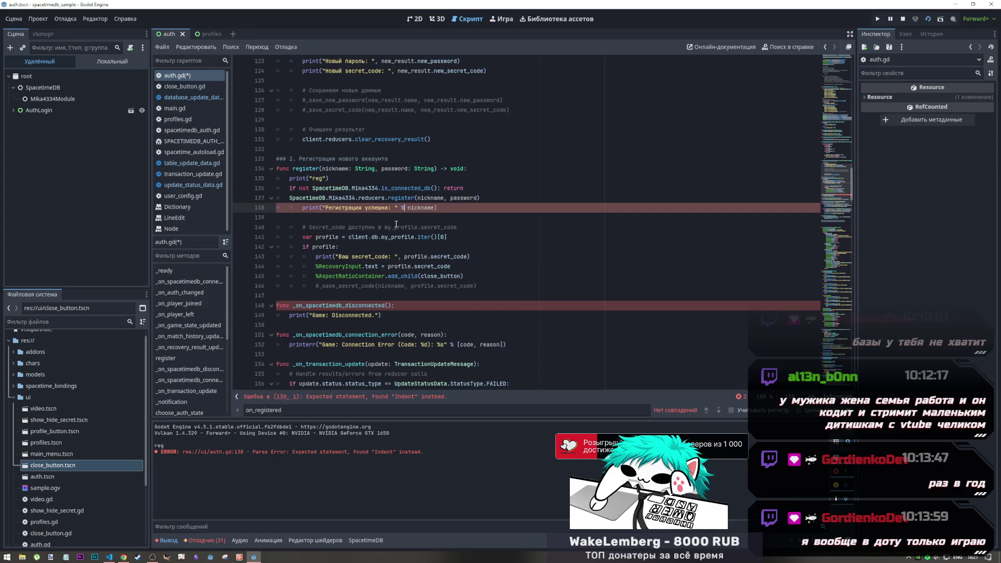
pyautogui.press('Right')
pyautogui.press('Right')
pyautogui.write('%s')
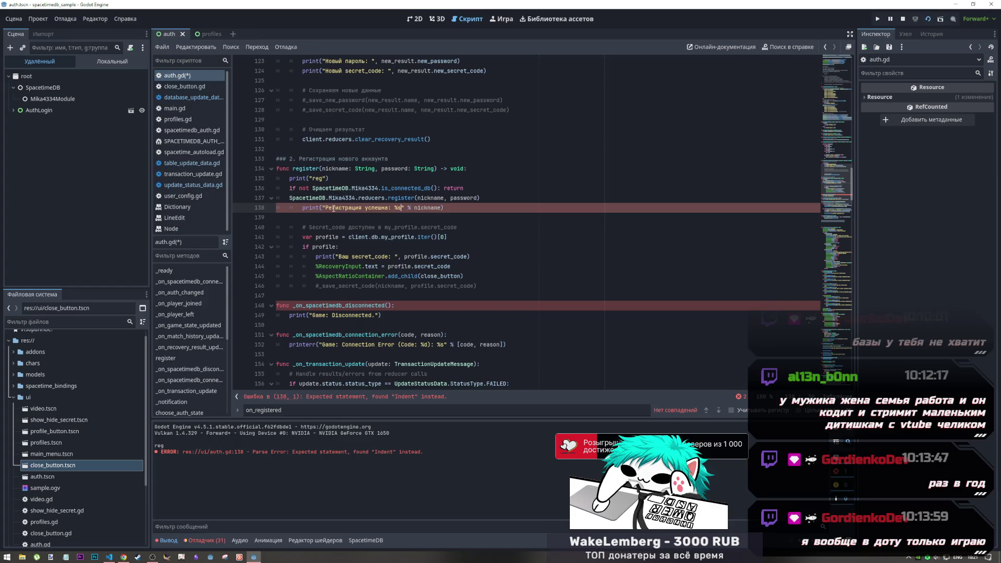
pyautogui.hotkey('ctrl', 'z')
pyautogui.hotkey('ctrl', 'z')
pyautogui.hotkey('ctrl', 'z')
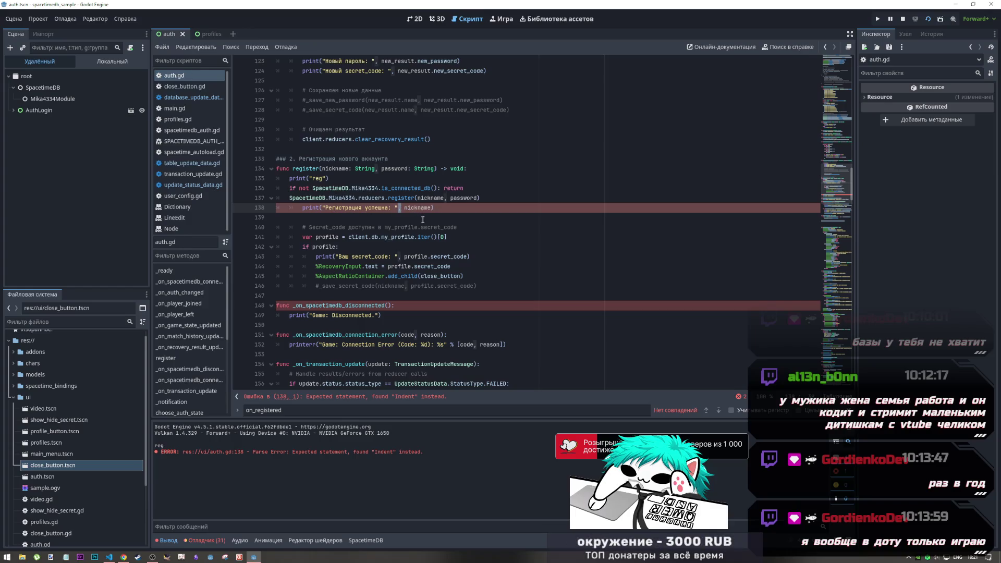
# Rejoin the print to the reducer call line and re-break it onto its own unindented line
pyautogui.click(309, 207)
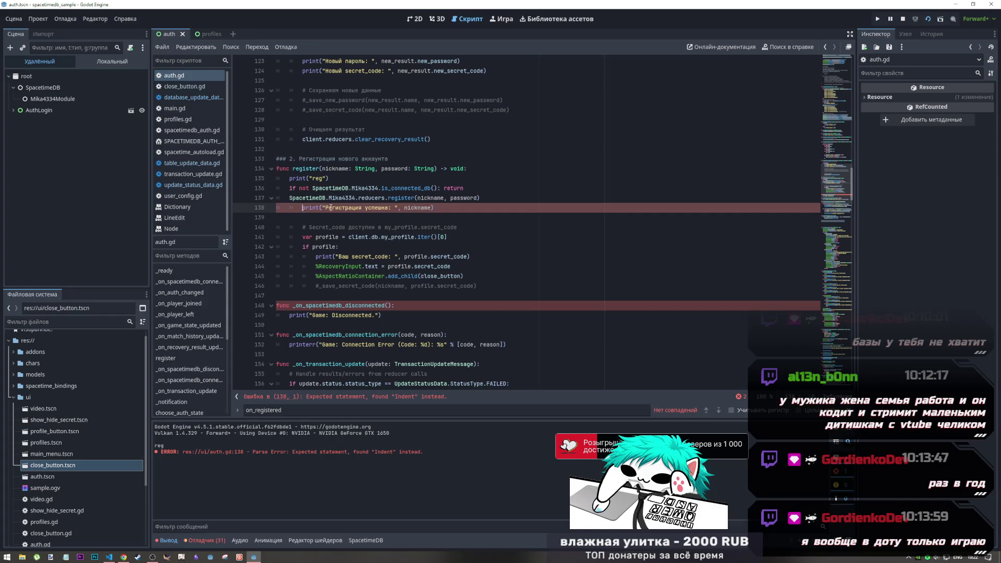
pyautogui.moveTo(304, 209); pyautogui.dragTo(551, 200)
pyautogui.press('BackSpace')
pyautogui.press('Return')
pyautogui.press('Return')
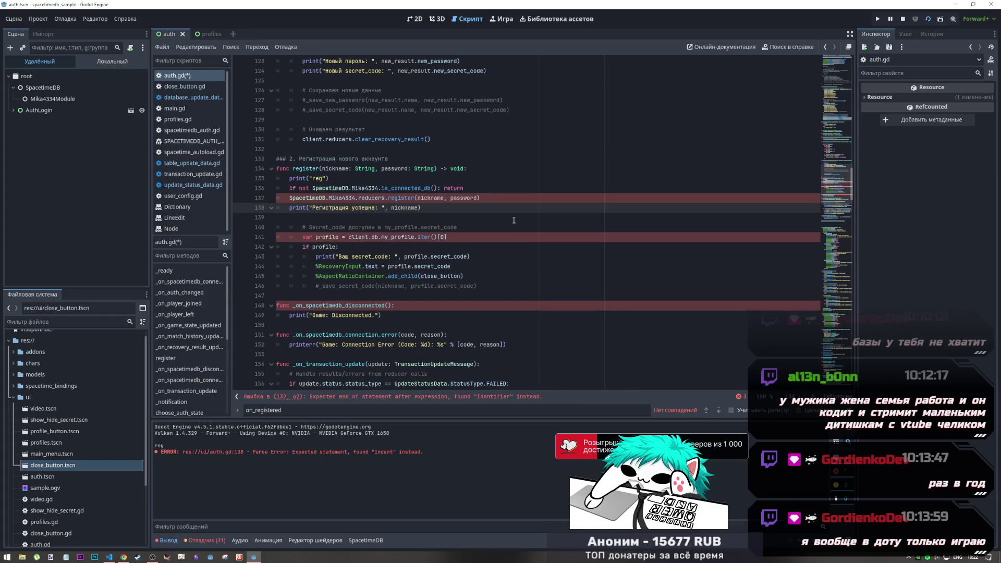
pyautogui.click(291, 237)
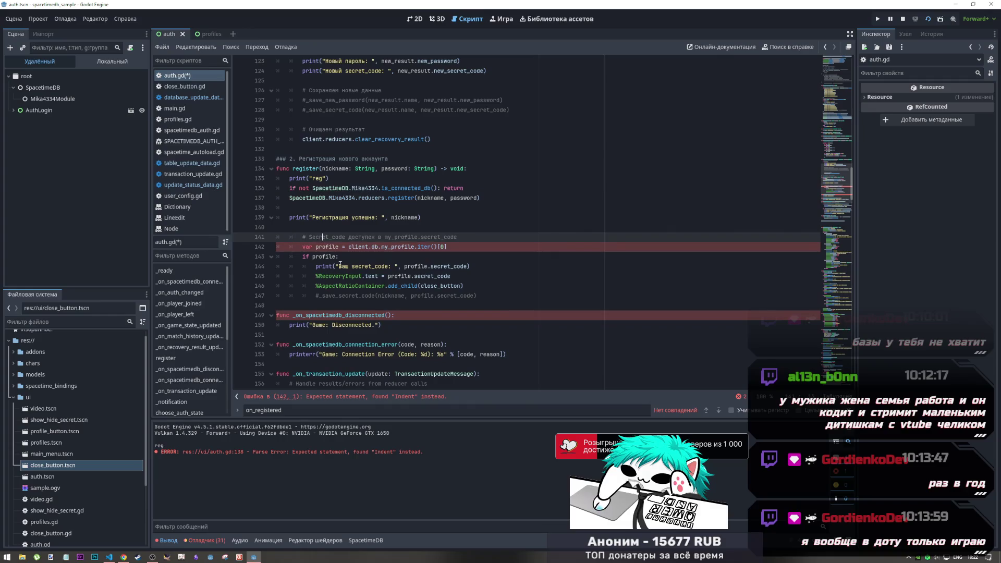
# Take out the secret-code profile block and test pasting it into register(), then undo
pyautogui.moveTo(340, 265); pyautogui.dragTo(354, 296)
pyautogui.hotkey('ctrl', 'c')
pyautogui.press('BackSpace')
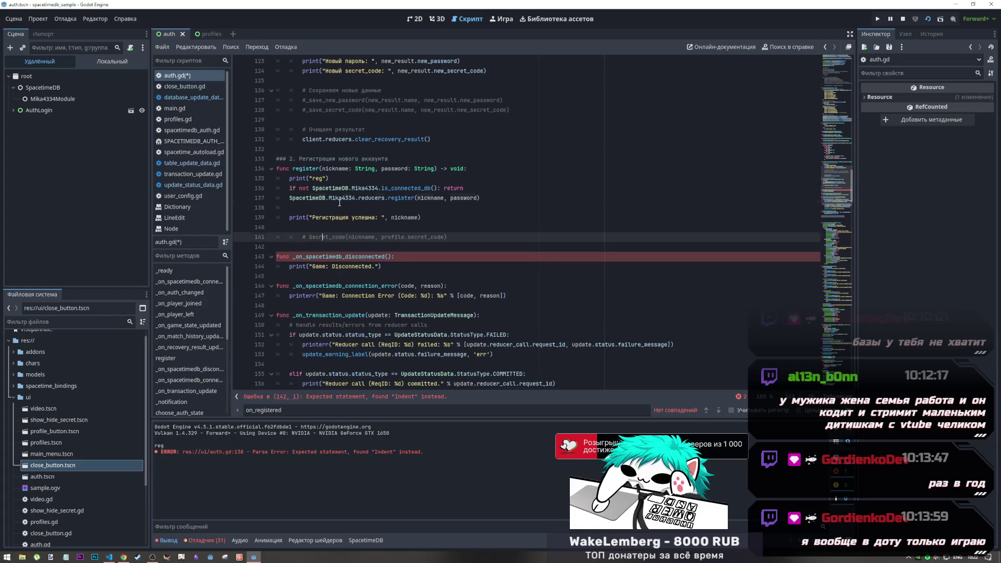
pyautogui.click(340, 208)
pyautogui.hotkey('ctrl', 'v')
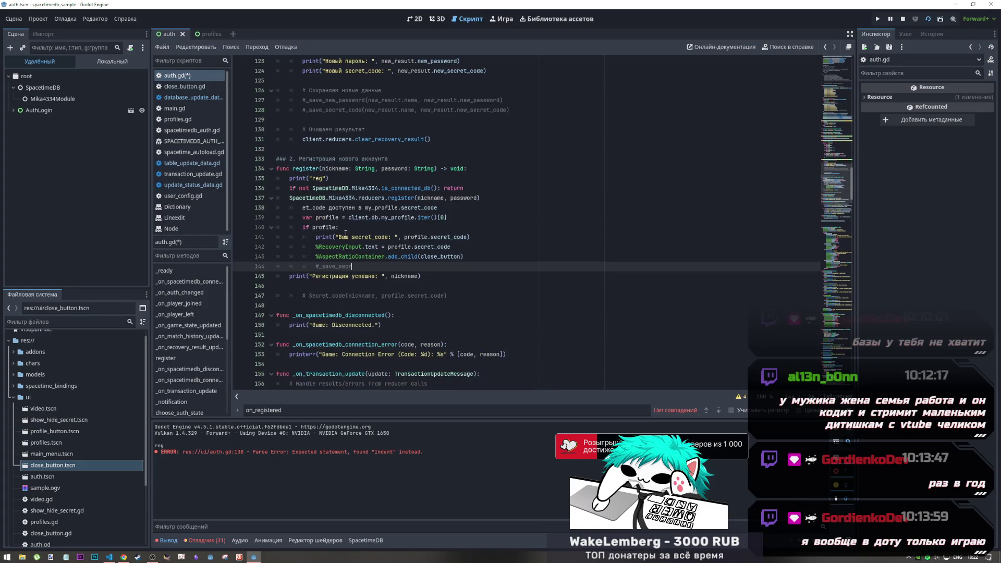
pyautogui.click(353, 286)
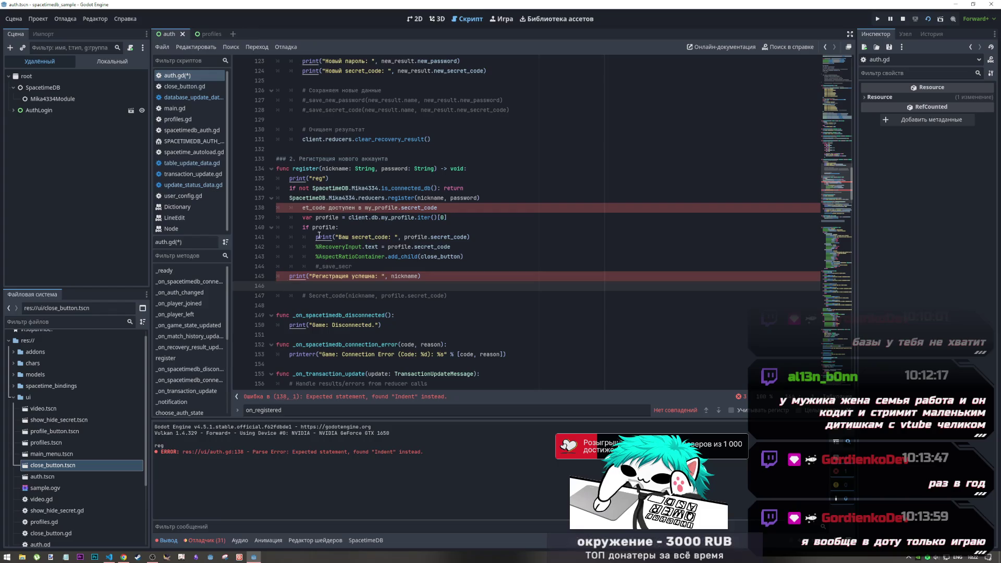
pyautogui.hotkey('ctrl', 'z')
pyautogui.hotkey('ctrl', 'z')
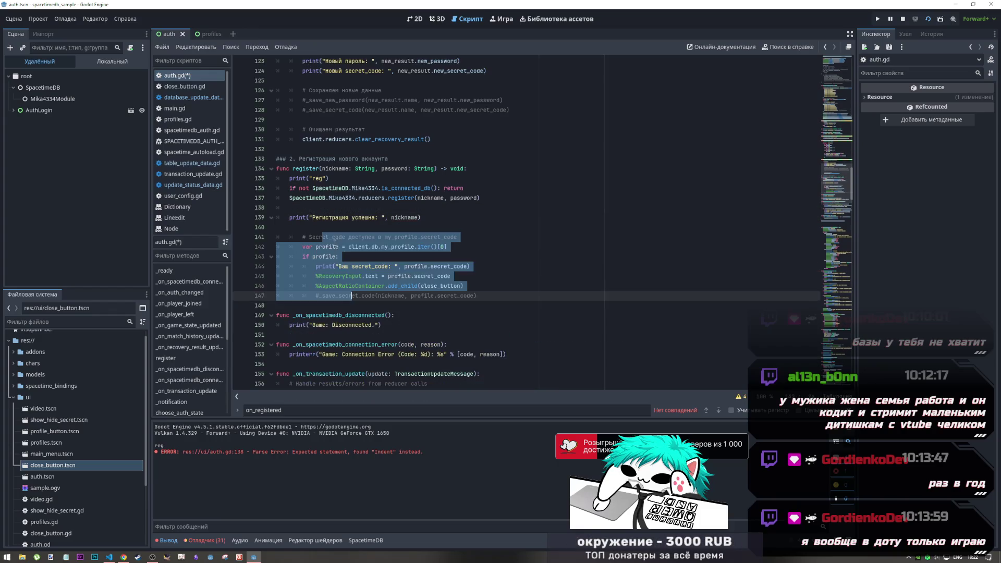
# Delete the leftover old profile block lines and its comment line
pyautogui.click(329, 248)
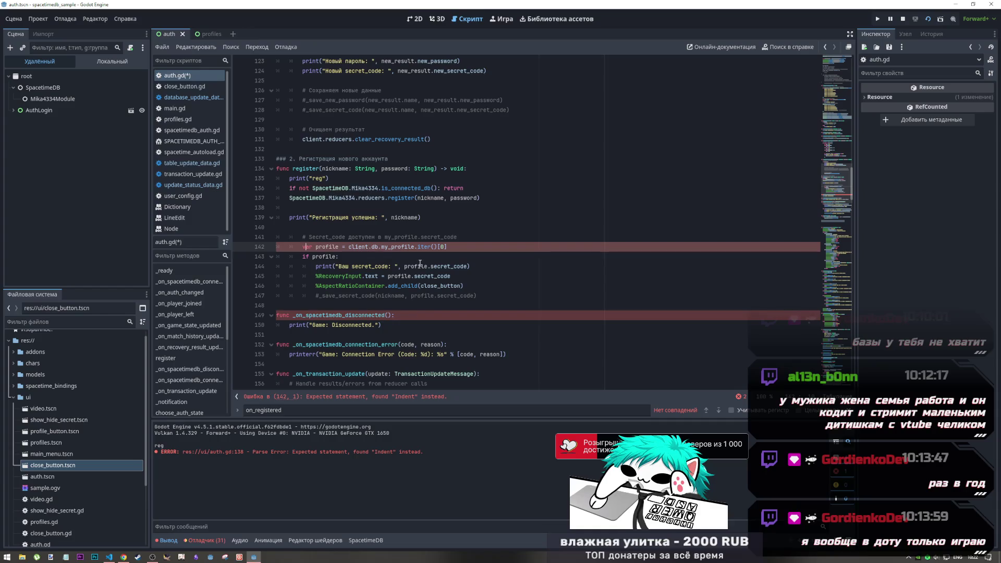
pyautogui.moveTo(499, 297); pyautogui.dragTo(306, 247)
pyautogui.hotkey('ctrl', 'c')
pyautogui.press('BackSpace')
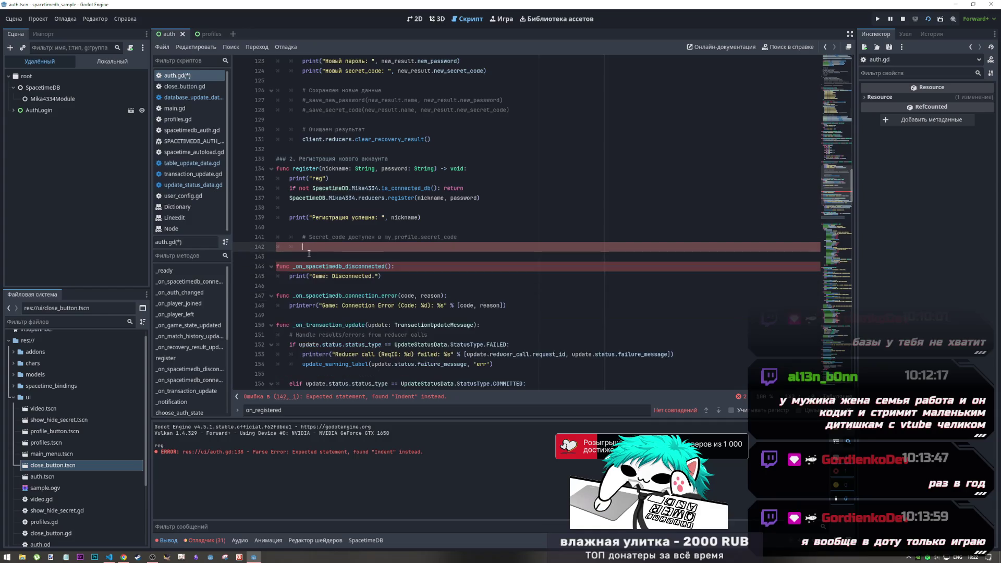
pyautogui.hotkey('shift', 'Up')
pyautogui.hotkey('shift', 'Up')
pyautogui.press('BackSpace')
# Paste the profile block after the register reducer call, dedent it, and add a blank line
pyautogui.click(440, 206)
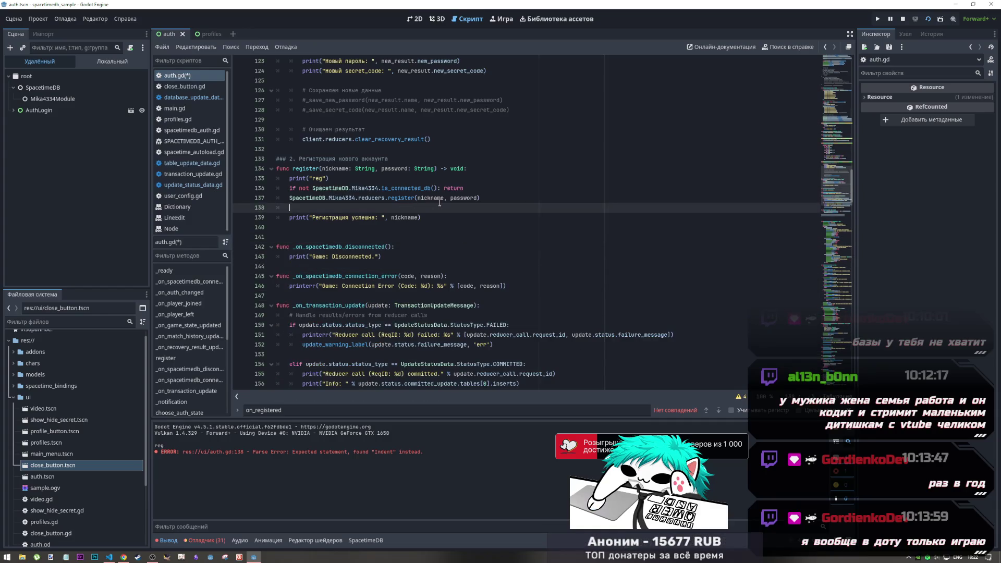
pyautogui.hotkey('ctrl', 'v')
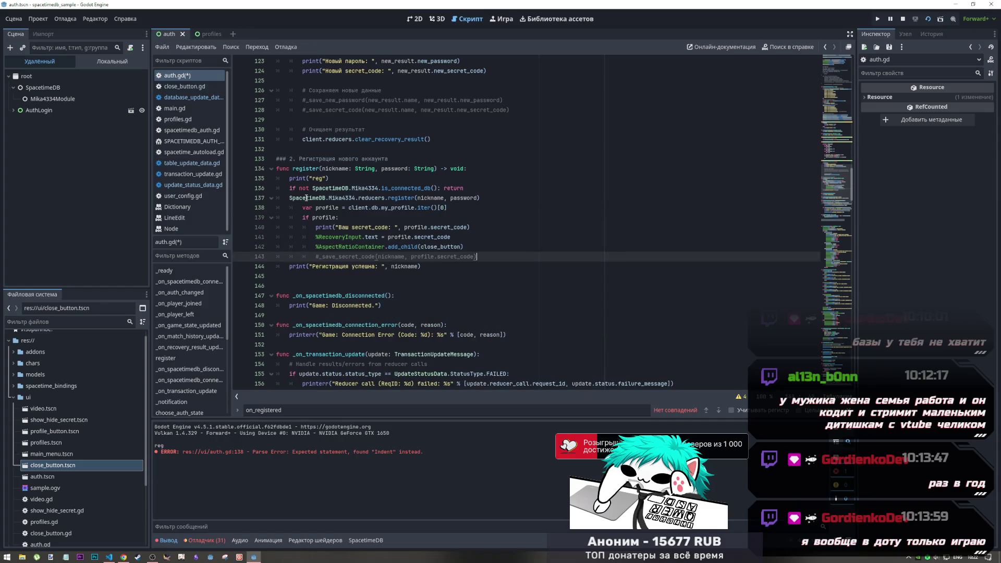
pyautogui.moveTo(313, 207)
pyautogui.mouseDown()
pyautogui.moveTo(365, 209)
pyautogui.moveTo(355, 257)
pyautogui.mouseUp()
pyautogui.hotkey('shift', 'Tab')
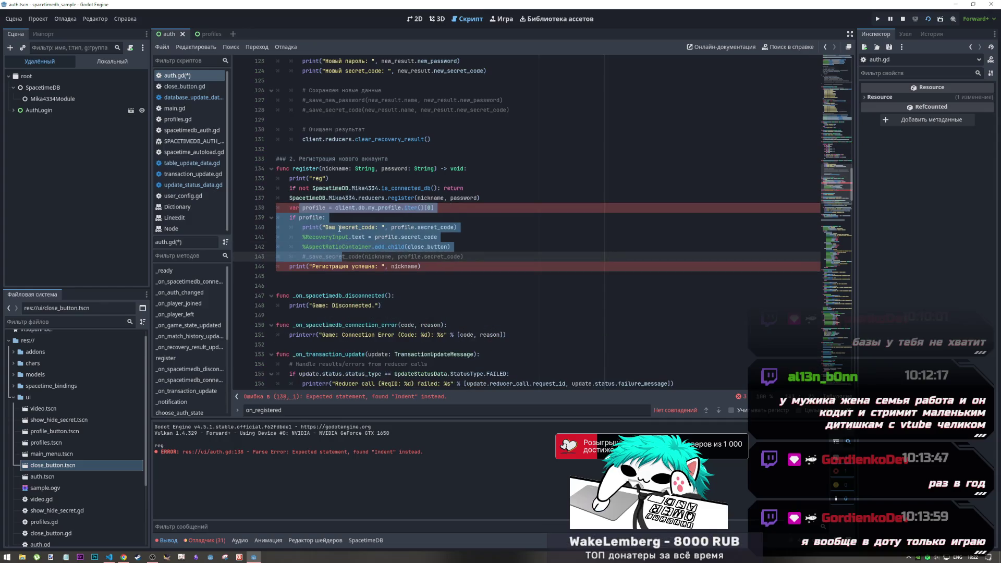
pyautogui.click(496, 196)
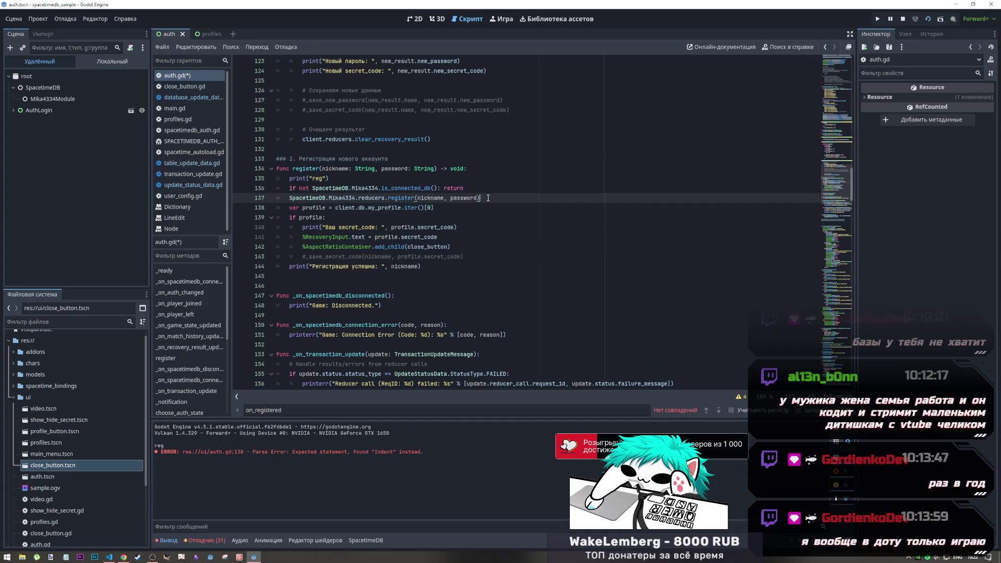
pyautogui.press('Return')
# Select the secret-code part of the print inside the if profile block
pyautogui.click(336, 247)
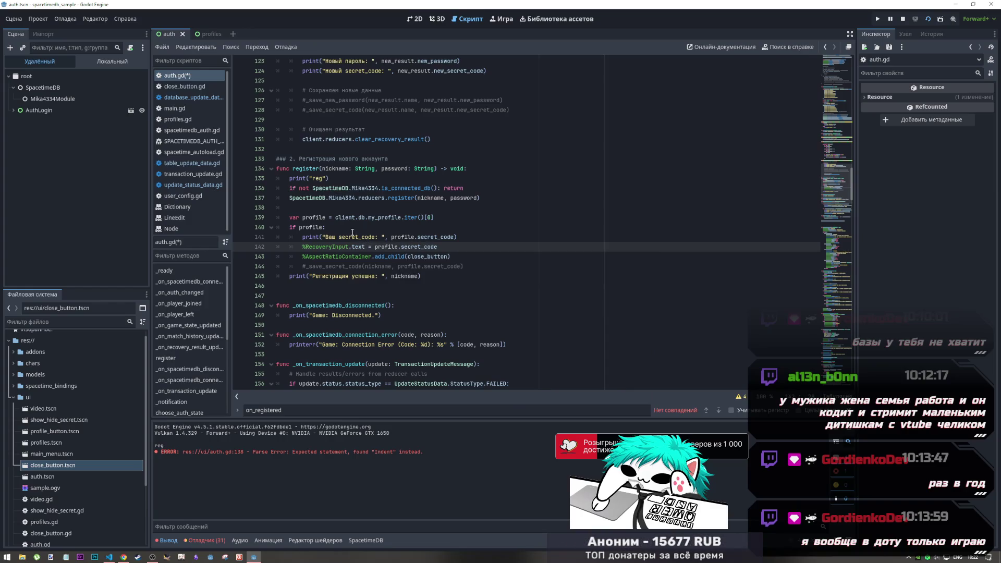
pyautogui.moveTo(346, 237); pyautogui.dragTo(456, 238)
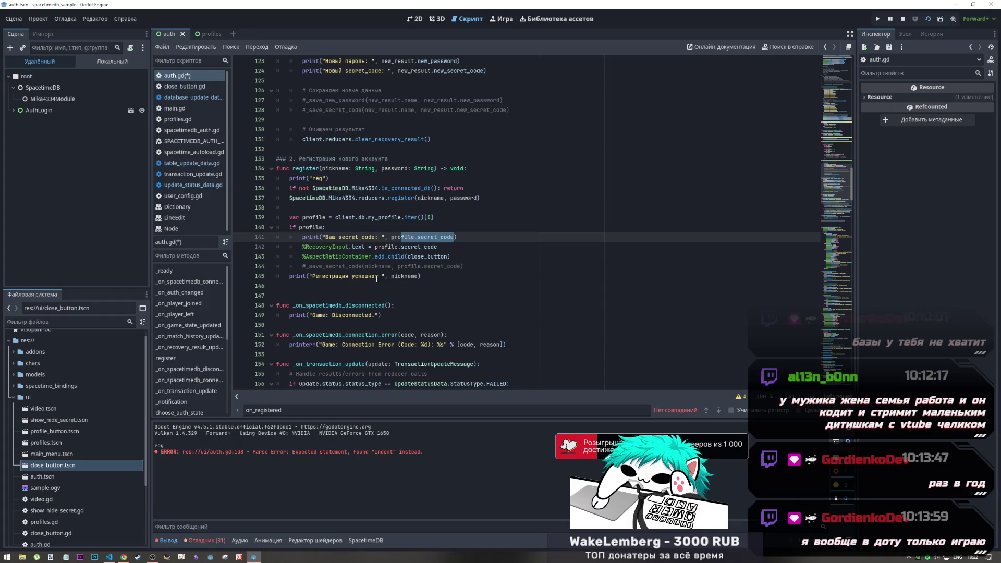
pyautogui.hotkey('alt', 'Tab')
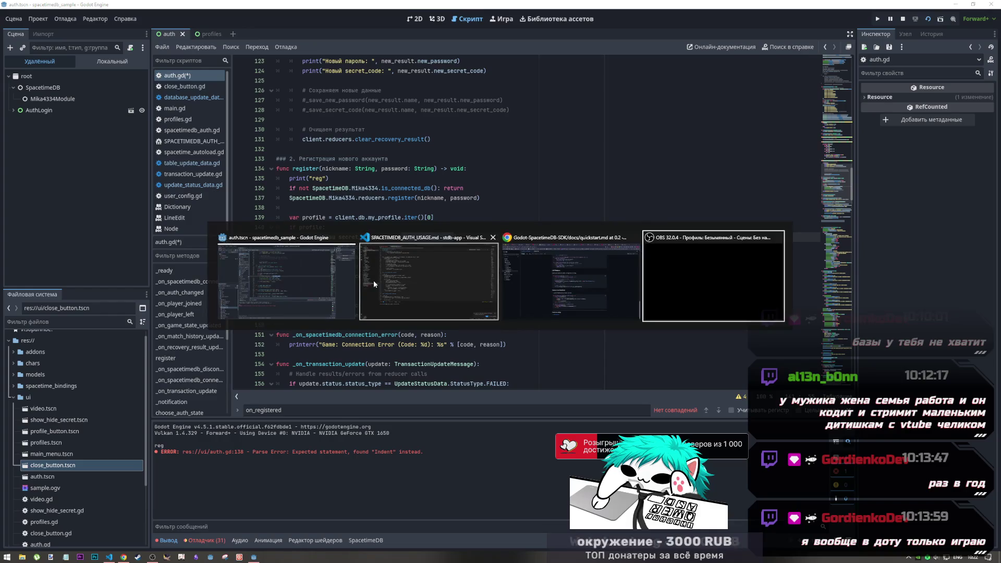
pyautogui.press('Escape')
pyautogui.hotkey('alt', 'Tab')
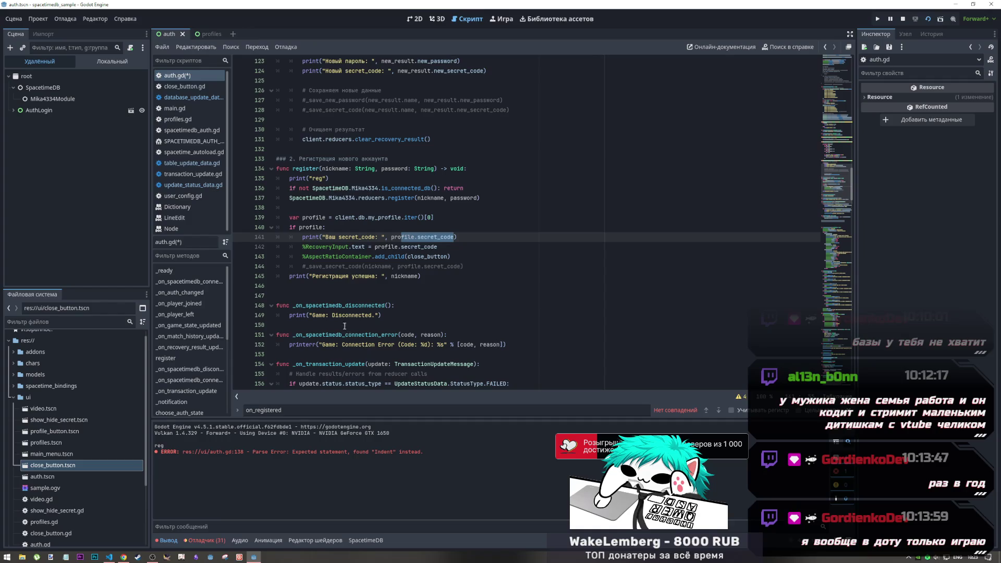
# Delete the commented-out #_save_secret_code line from the profile block
pyautogui.click(390, 275)
pyautogui.press('Up')
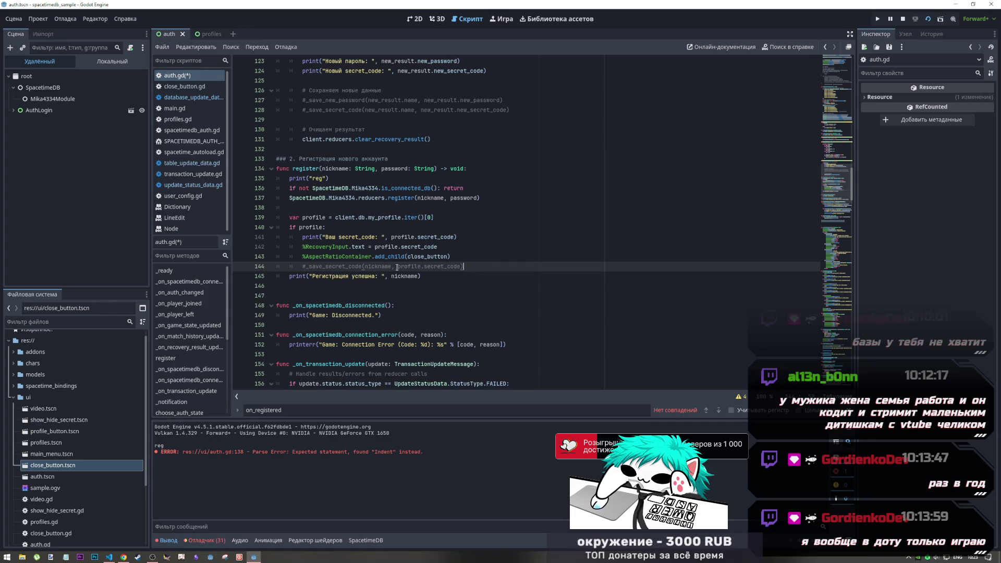
pyautogui.moveTo(476, 266); pyautogui.dragTo(275, 267)
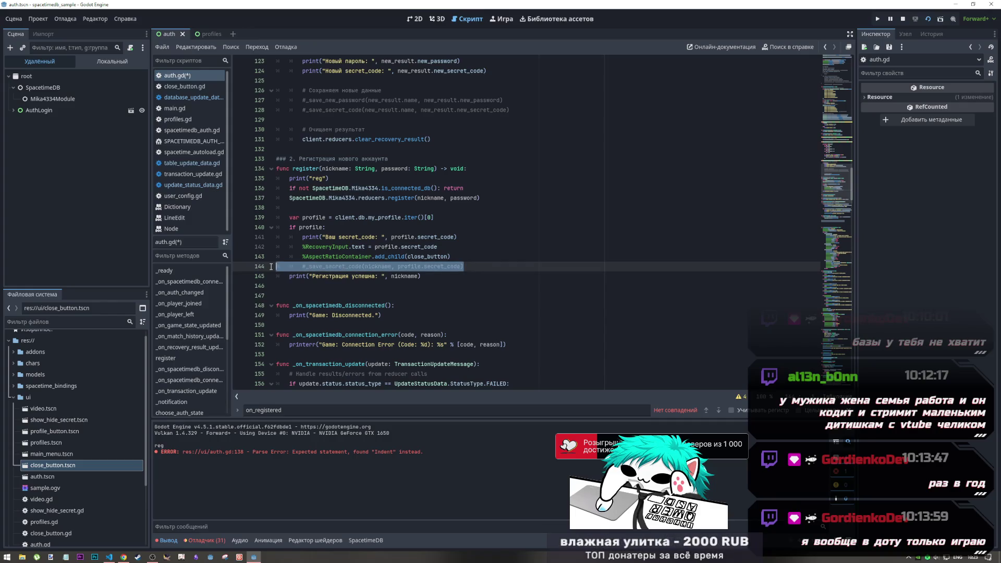
pyautogui.press('BackSpace')
pyautogui.press('BackSpace')
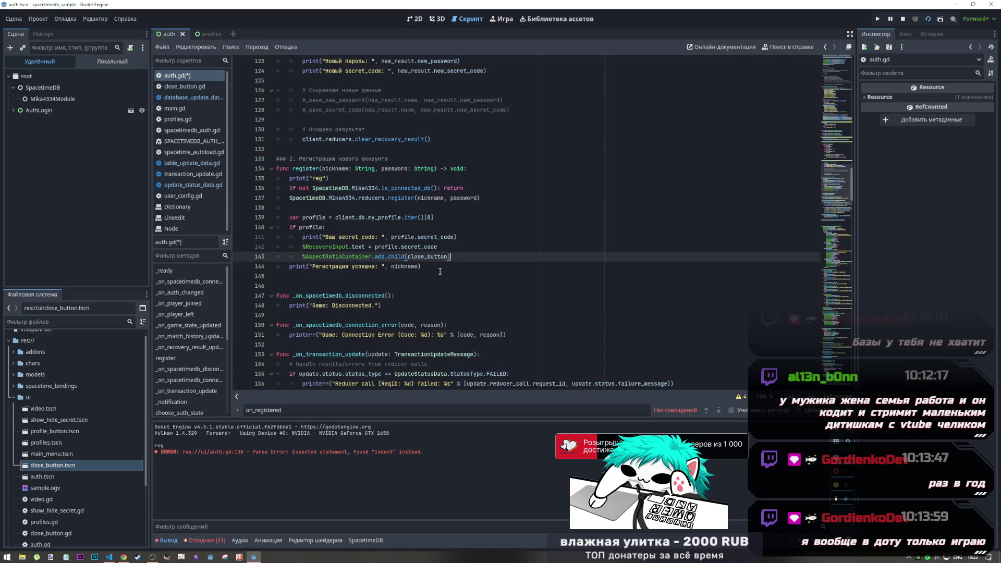
# Pull print("Регистрация успешна") up and indent it under if profile:
pyautogui.press('Return')
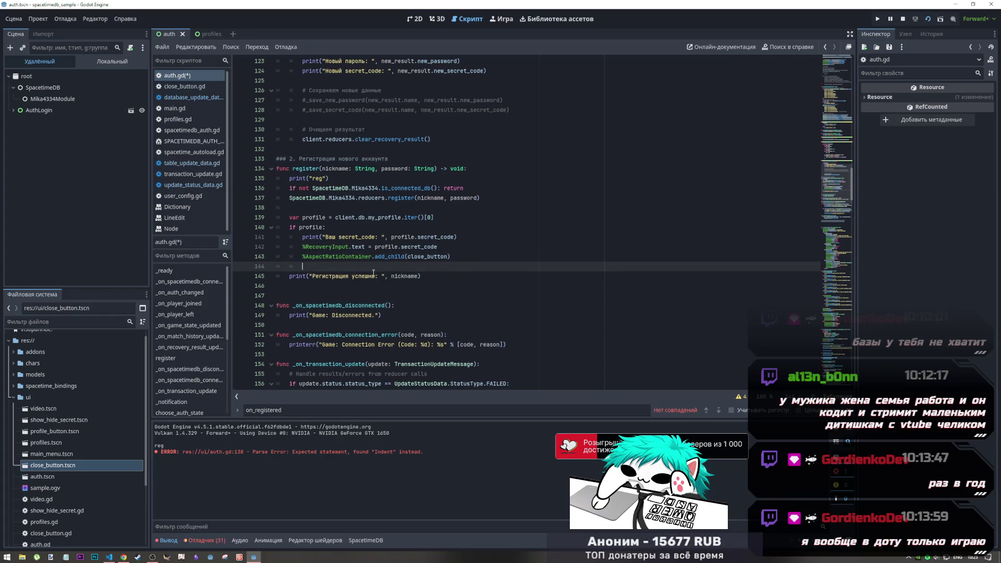
pyautogui.doubleClick(297, 277)
pyautogui.press('Left')
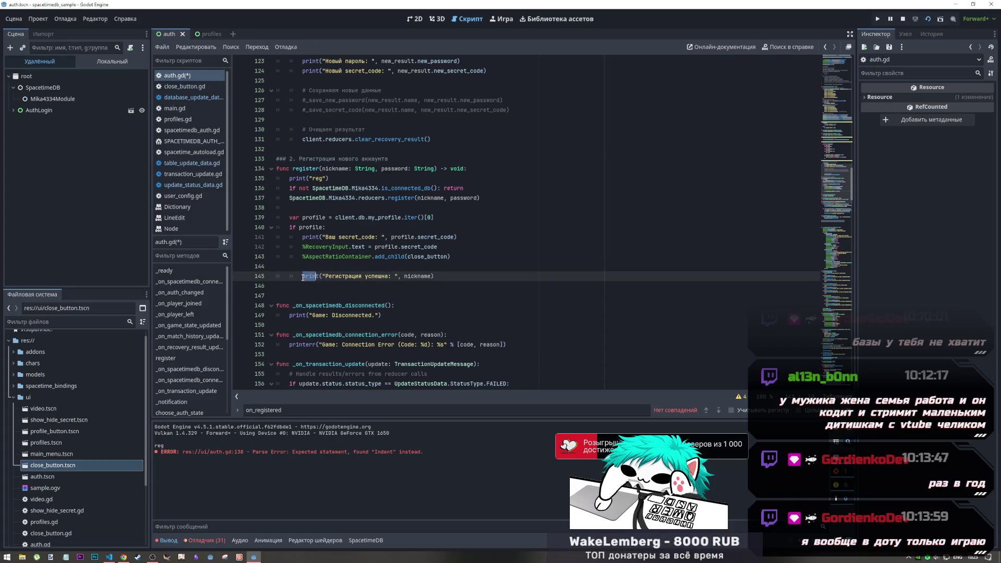
pyautogui.press('BackSpace')
pyautogui.press('BackSpace')
pyautogui.press('Up')
# Clear the leftover blank-line indentation, save auth.gd, and run the project with F5
pyautogui.press('End')
pyautogui.press('Up')
pyautogui.press('Up')
pyautogui.press('Up')
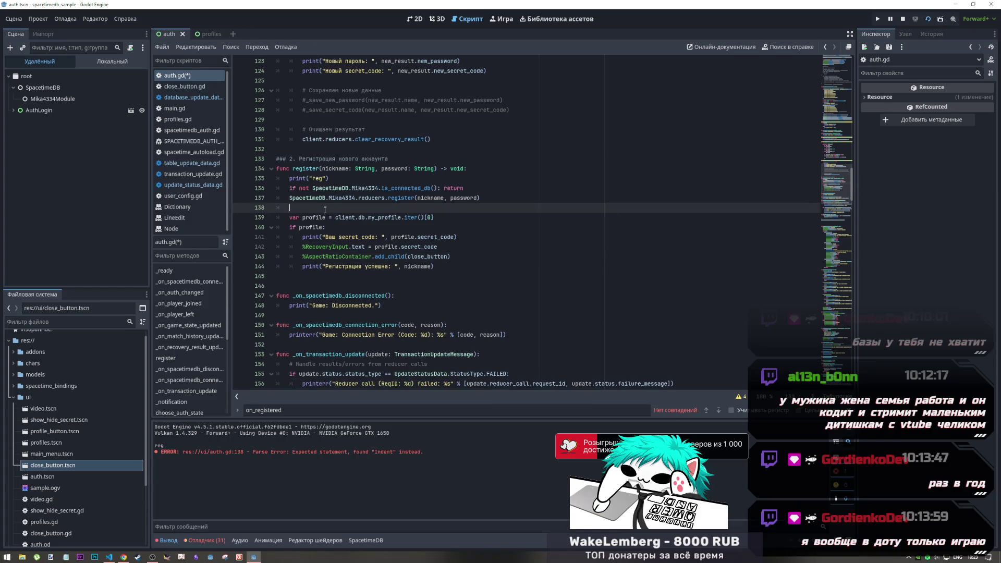
pyautogui.press('BackSpace')
pyautogui.hotkey('ctrl', 's')
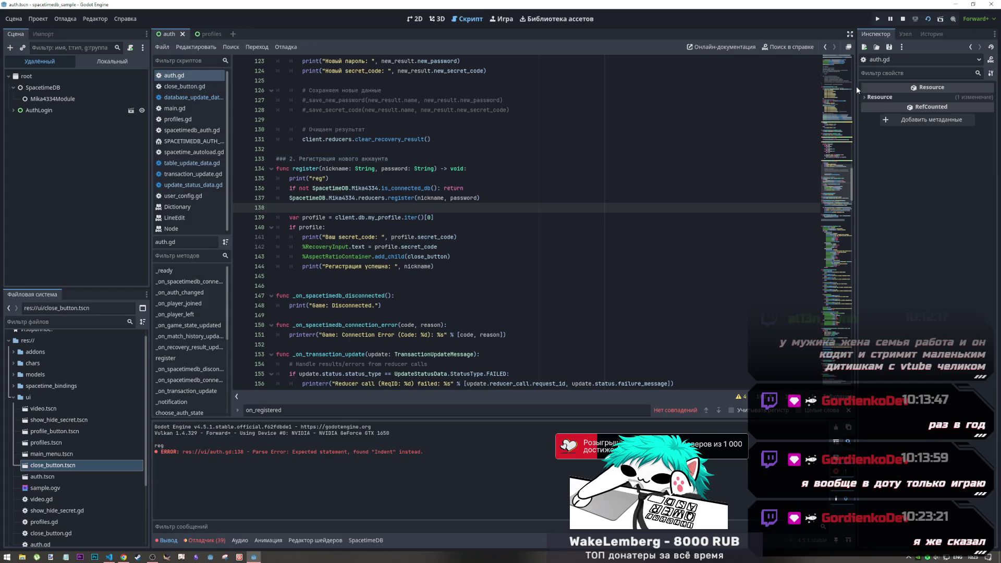
pyautogui.press('F5')
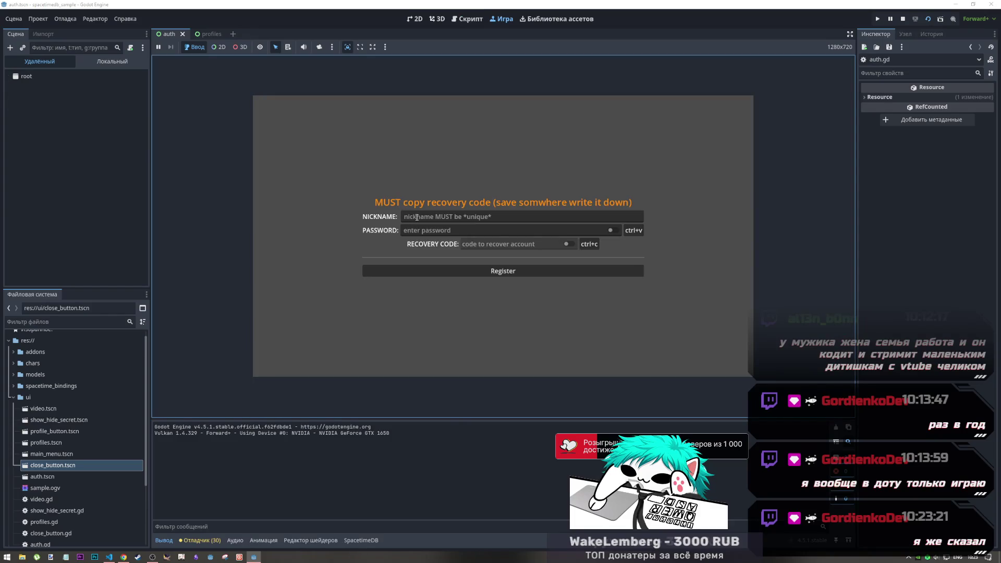
# Register with nickname 123 and a password, confirming the nickname
pyautogui.click(459, 216)
pyautogui.write('123')
pyautogui.press('Tab')
pyautogui.write('123')
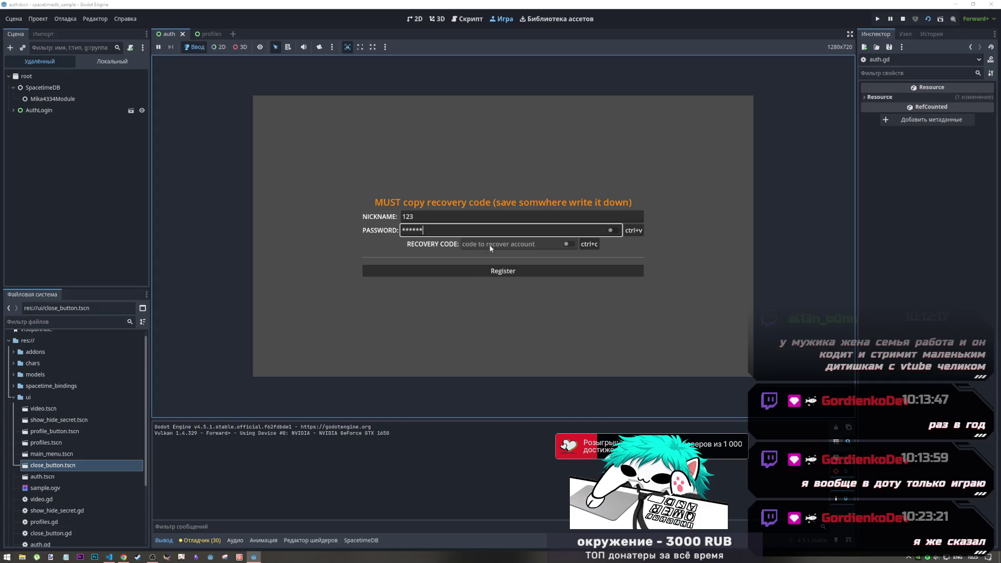
pyautogui.click(546, 272)
pyautogui.click(515, 233)
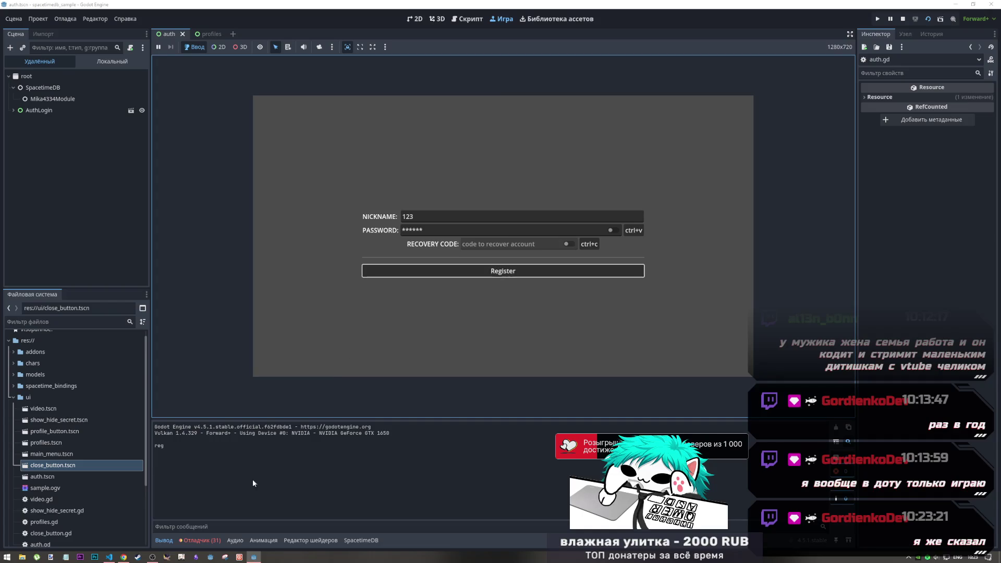
# Restart the game and register nickname 123 again with a longer password, confirming it
pyautogui.press('F5')
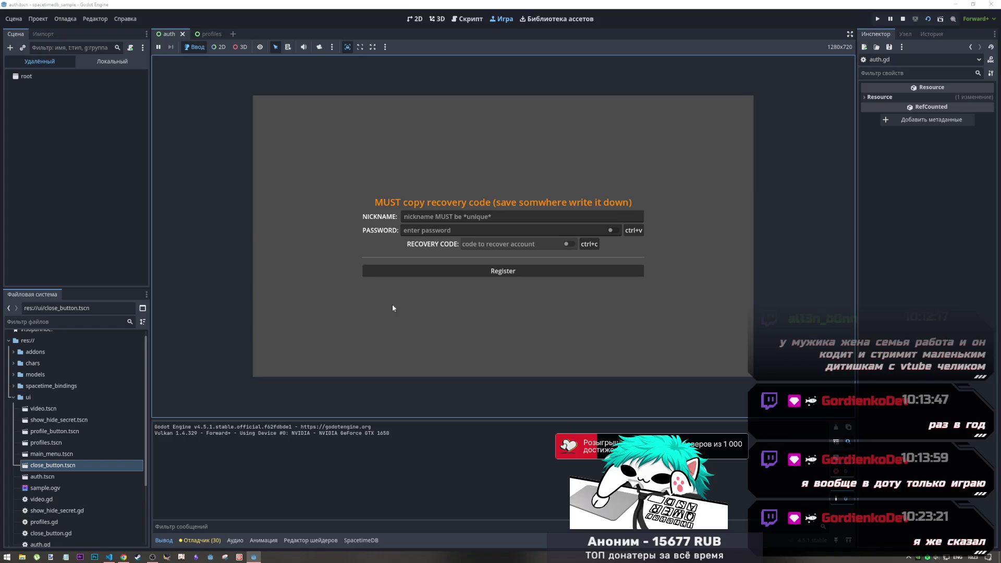
pyautogui.click(434, 217)
pyautogui.write('123')
pyautogui.click(434, 230)
pyautogui.write('123456')
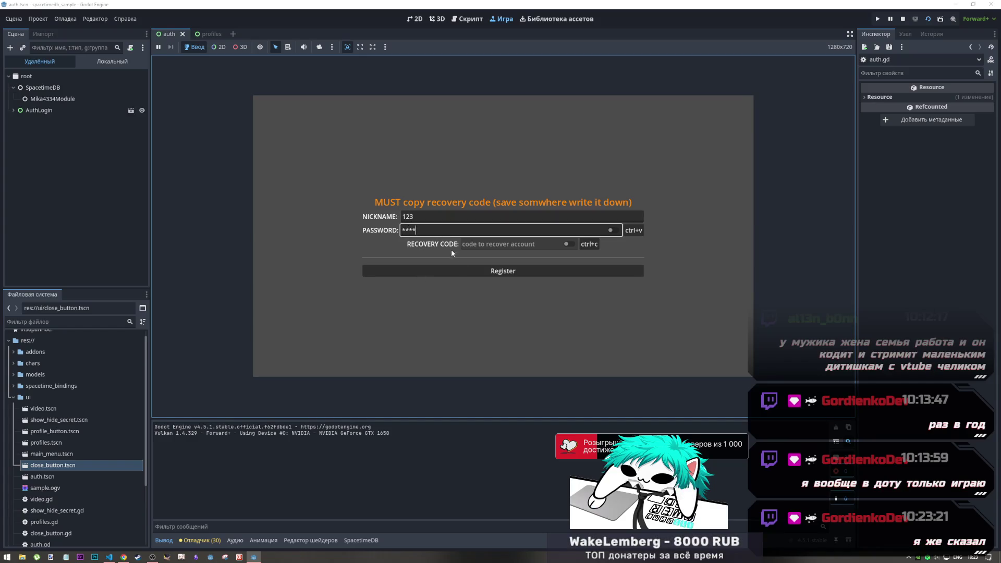
pyautogui.click(501, 272)
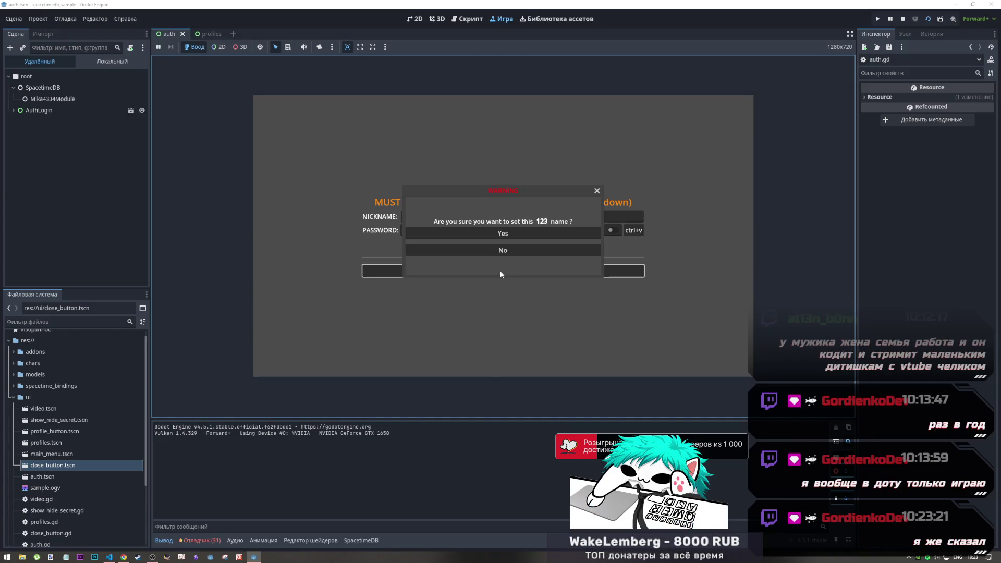
pyautogui.click(499, 237)
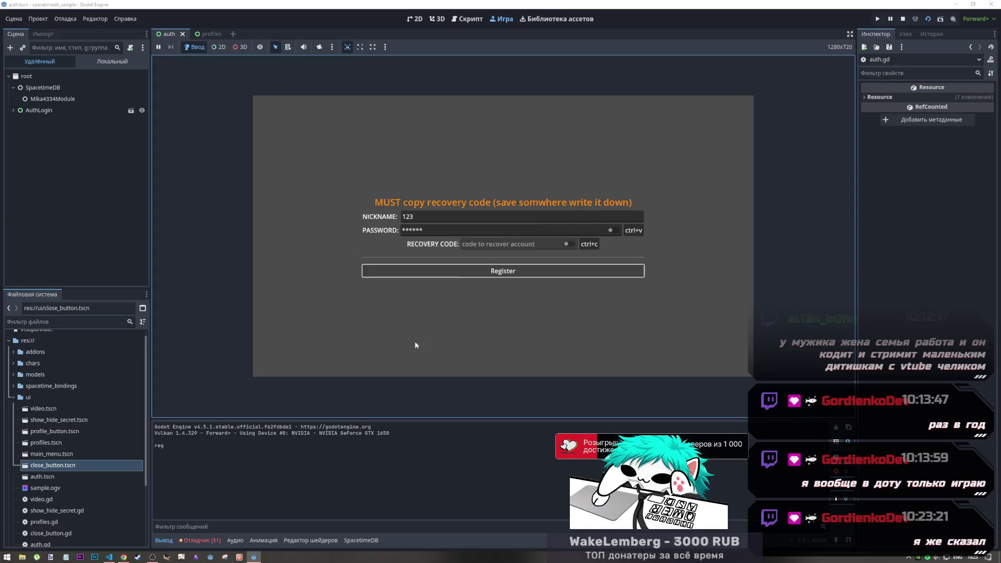
# Open the debugger's Errors list and jump to the new error's script line
pyautogui.click(198, 541)
pyautogui.scroll(-2, 251, 487)
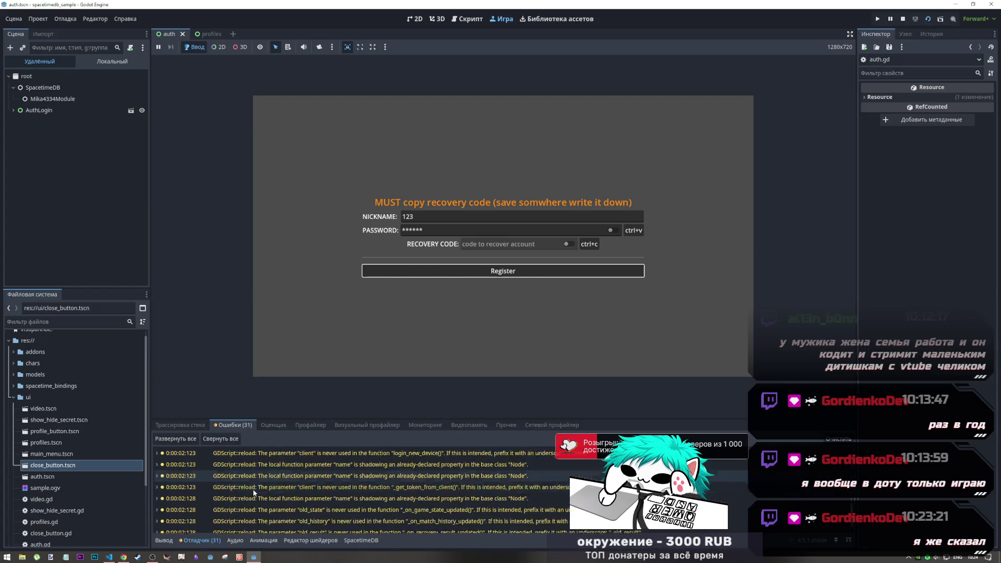
pyautogui.click(285, 524)
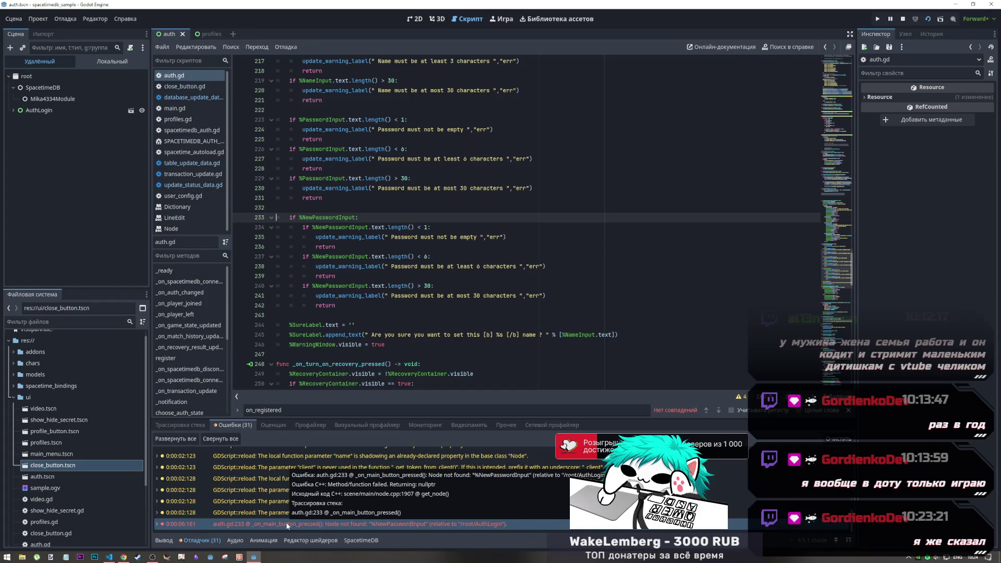
# Stop the game, review _on_main_button_pressed in auth.gd, then bring up the SDK quickstart in the browser
pyautogui.press('F8')
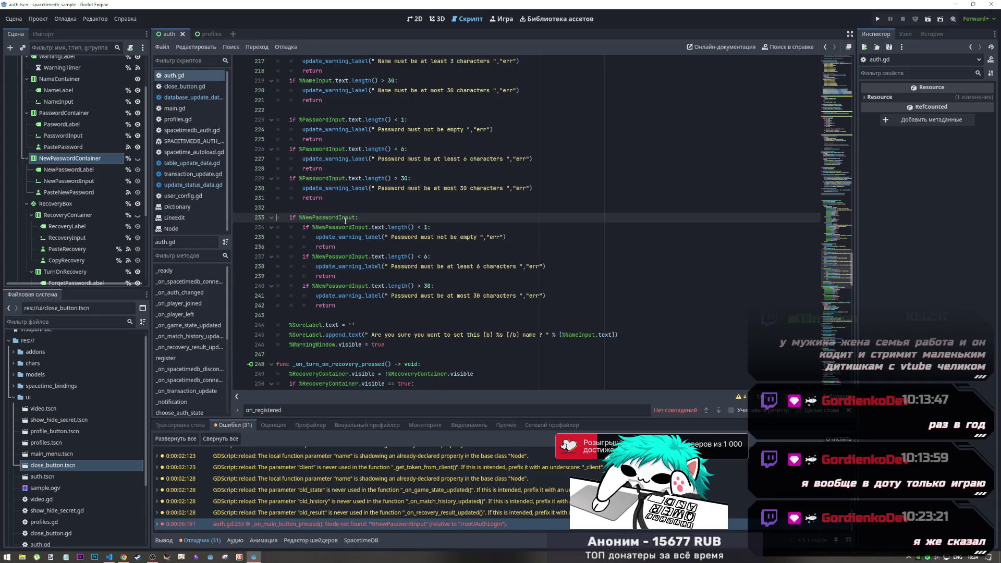
pyautogui.scroll(4, 342, 258)
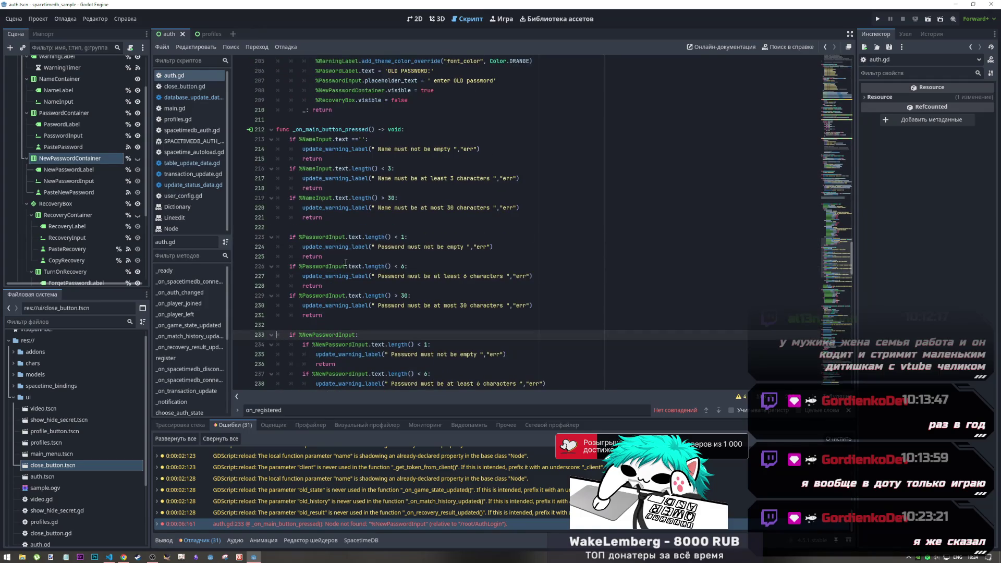
pyautogui.scroll(-3, 346, 260)
pyautogui.scroll(3, 346, 258)
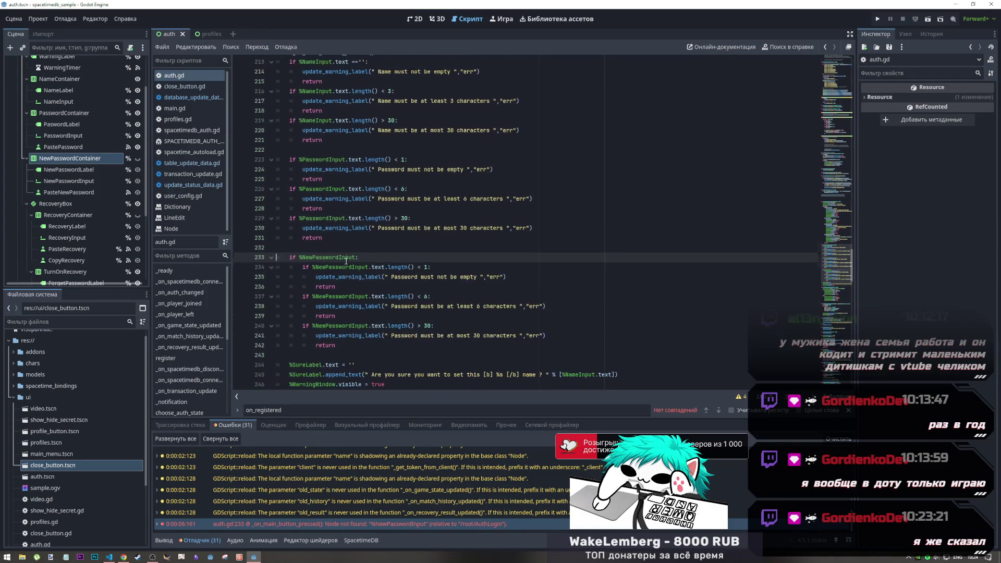
pyautogui.scroll(-2, 345, 258)
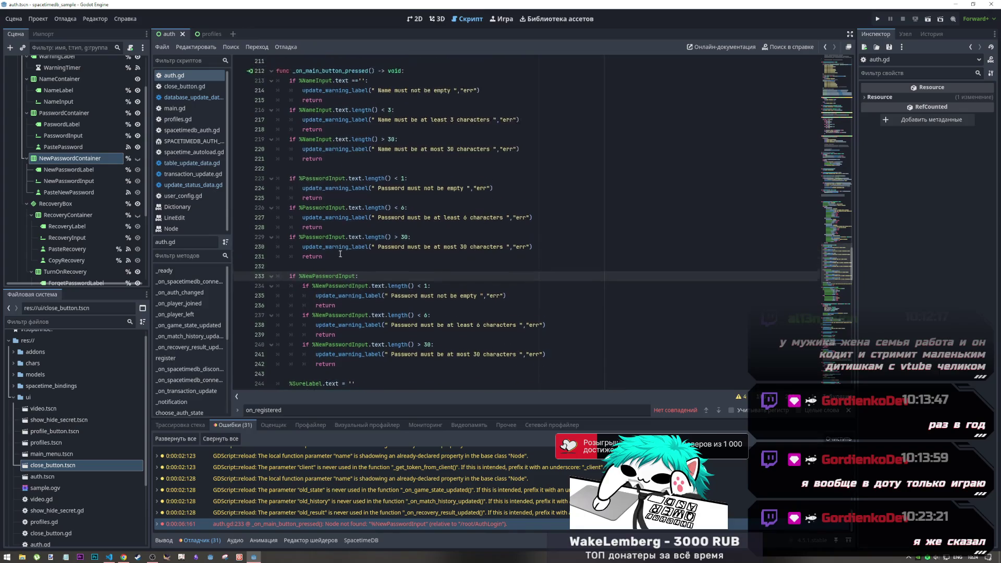
pyautogui.scroll(-2, 329, 241)
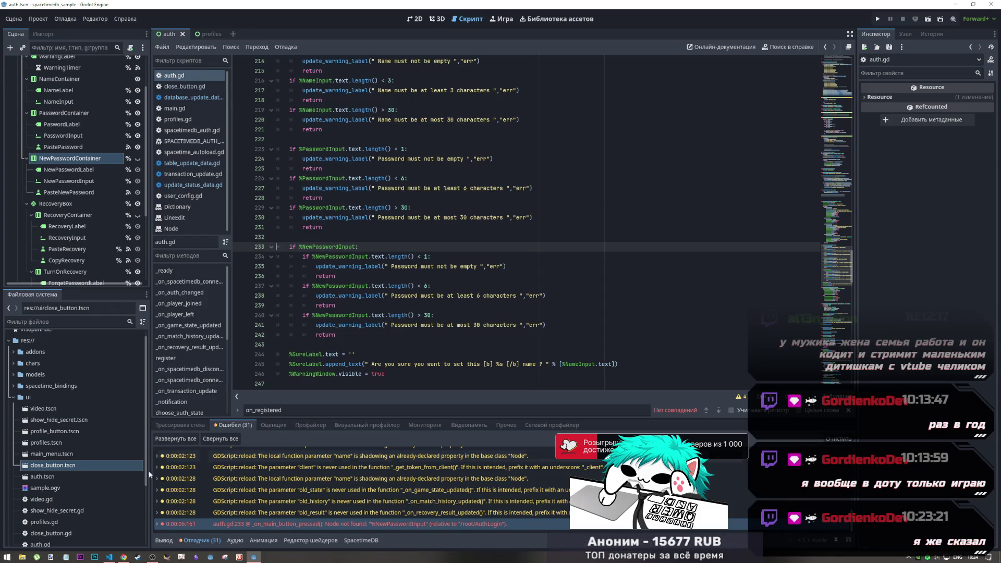
pyautogui.click(123, 557)
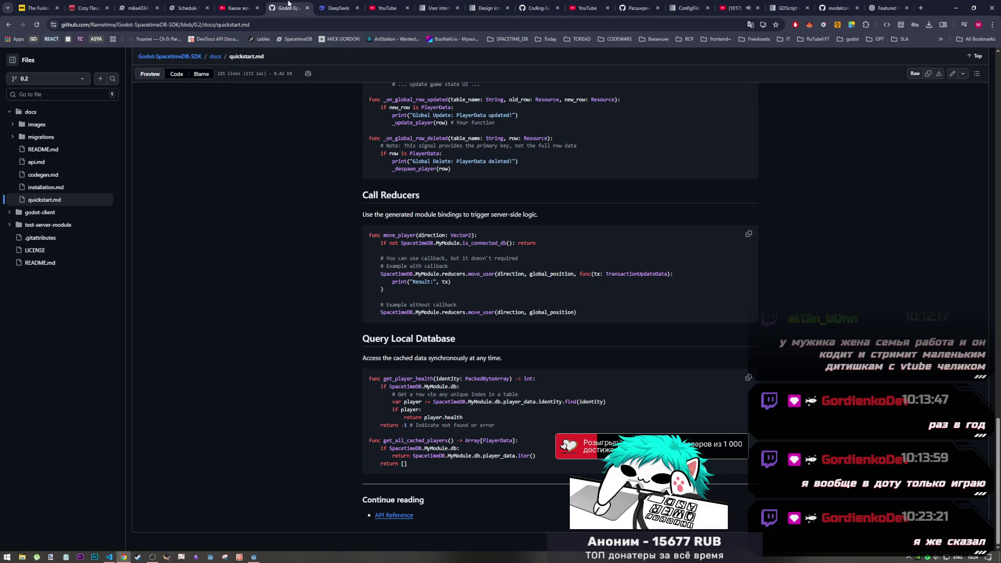
# Open the SpacetimeDB tables page and keep retrying the reload as it times out
pyautogui.click(137, 8)
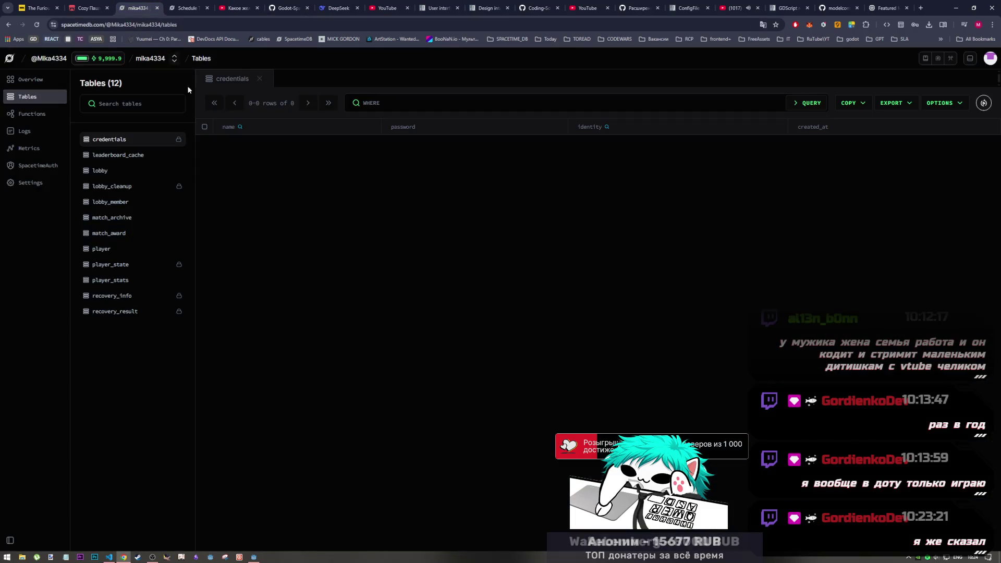
pyautogui.click(37, 24)
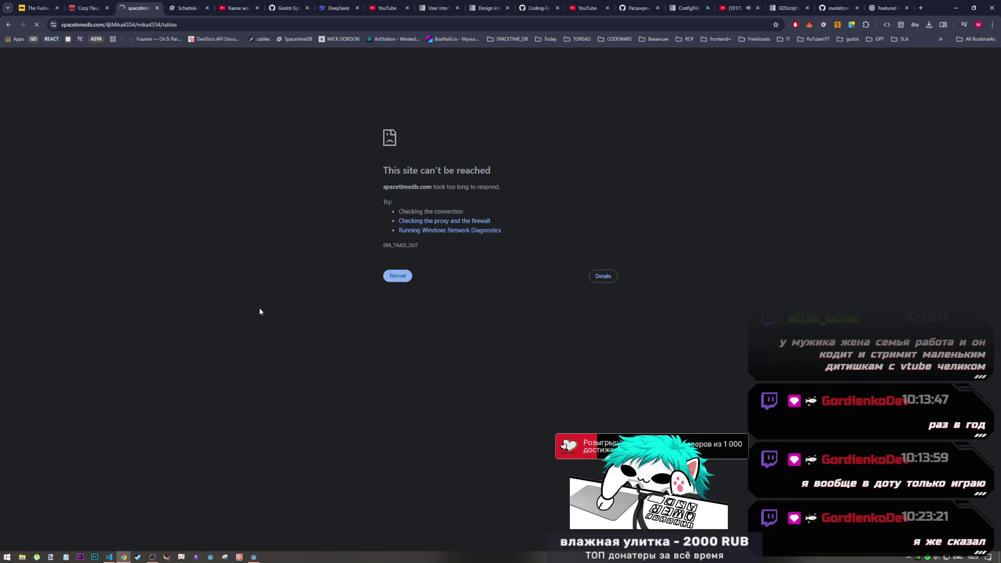
pyautogui.click(37, 26)
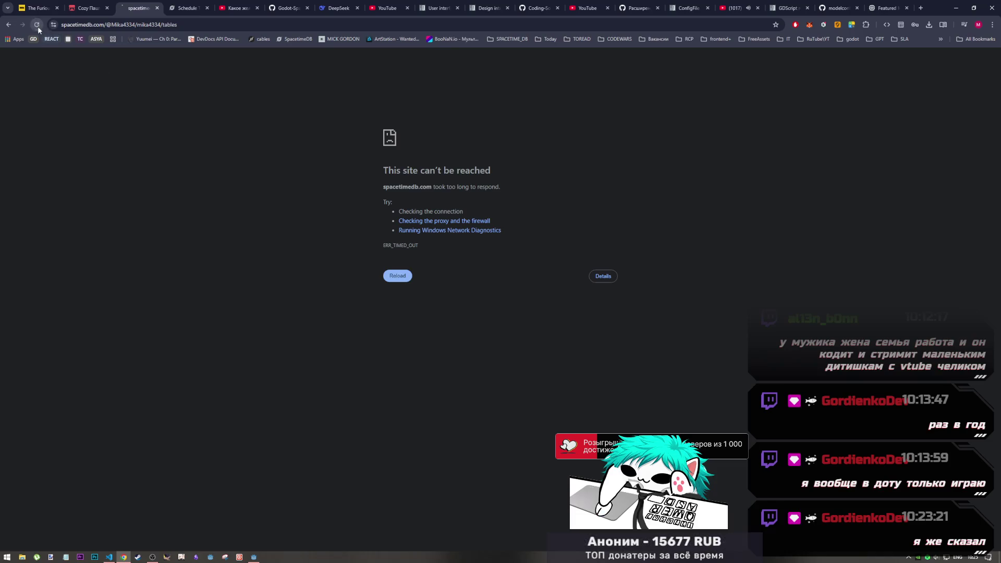
pyautogui.click(38, 27)
pyautogui.moveTo(152, 556)
pyautogui.click(154, 536)
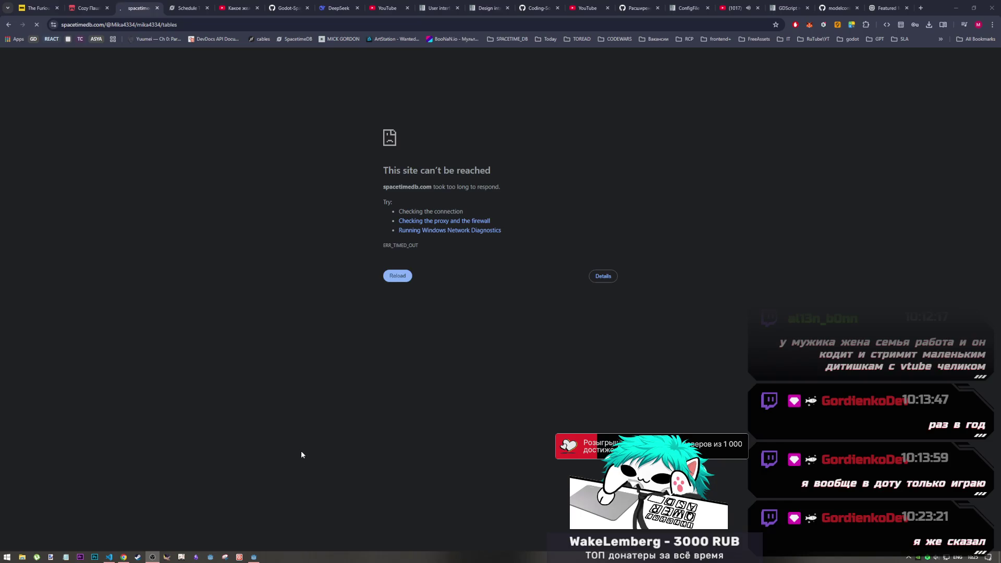
# Check VS Code, reload the unreachable dashboard once more, then return to VS Code
pyautogui.click(109, 557)
pyautogui.click(124, 557)
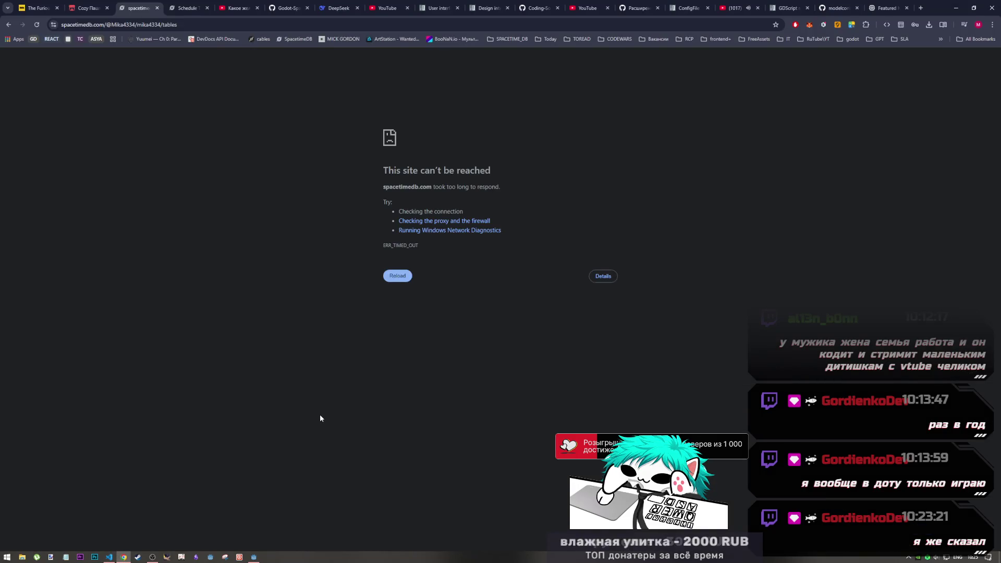
pyautogui.click(36, 24)
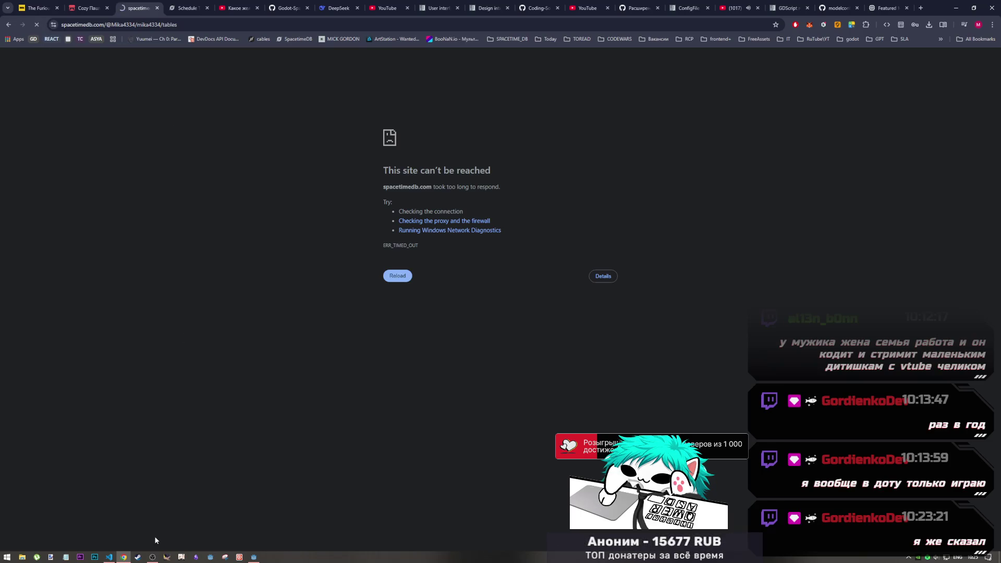
pyautogui.click(111, 556)
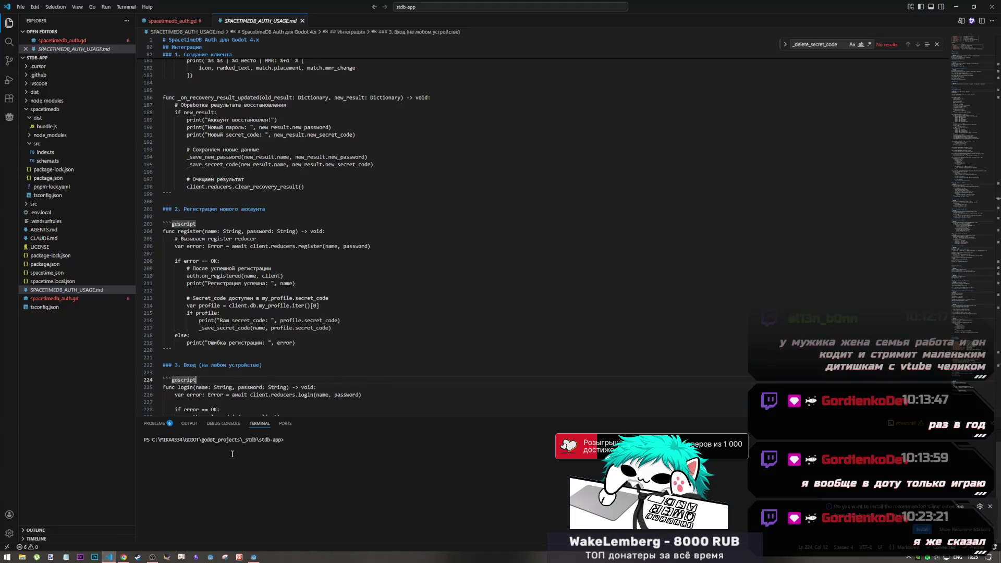
# Review the NewPasswordInput checks and select lines 212–242 of _on_main_button_pressed to copy
pyautogui.click(256, 557)
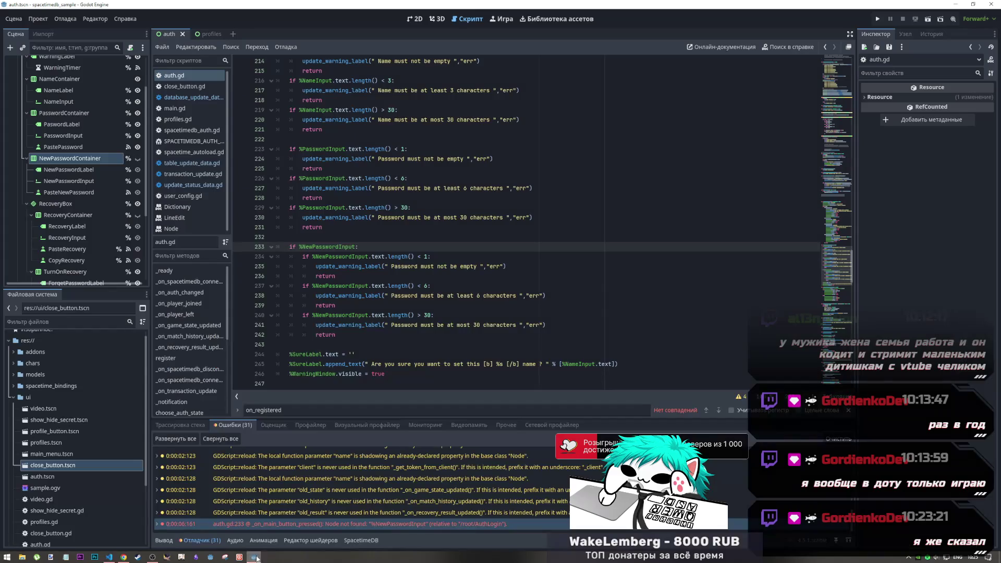
pyautogui.click(360, 276)
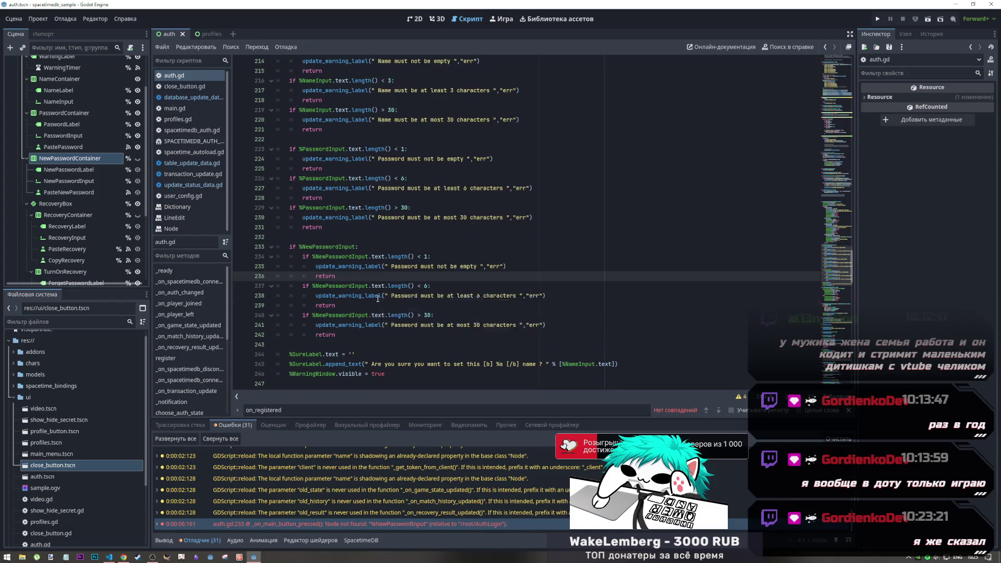
pyautogui.scroll(3, 367, 308)
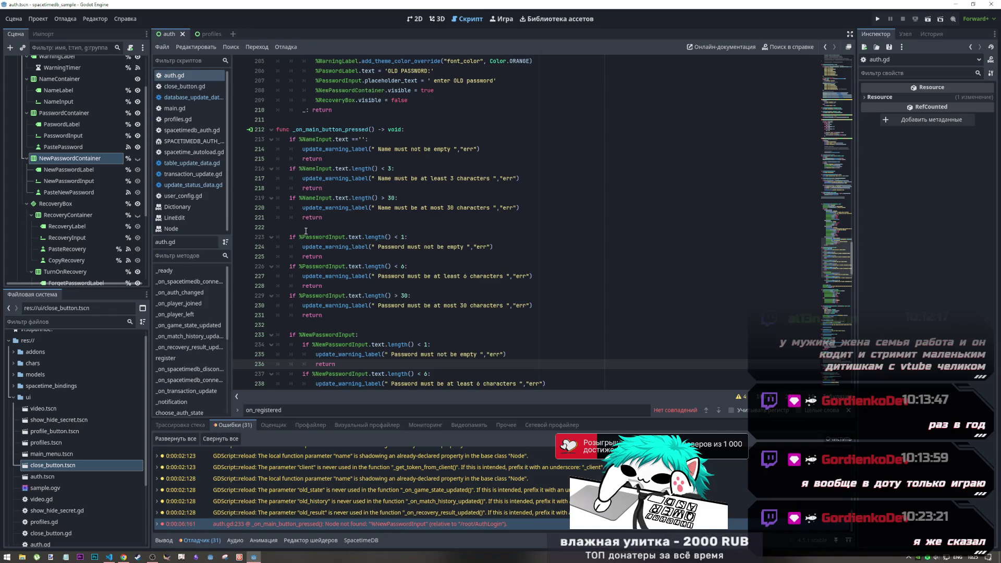
pyautogui.scroll(-1, 342, 237)
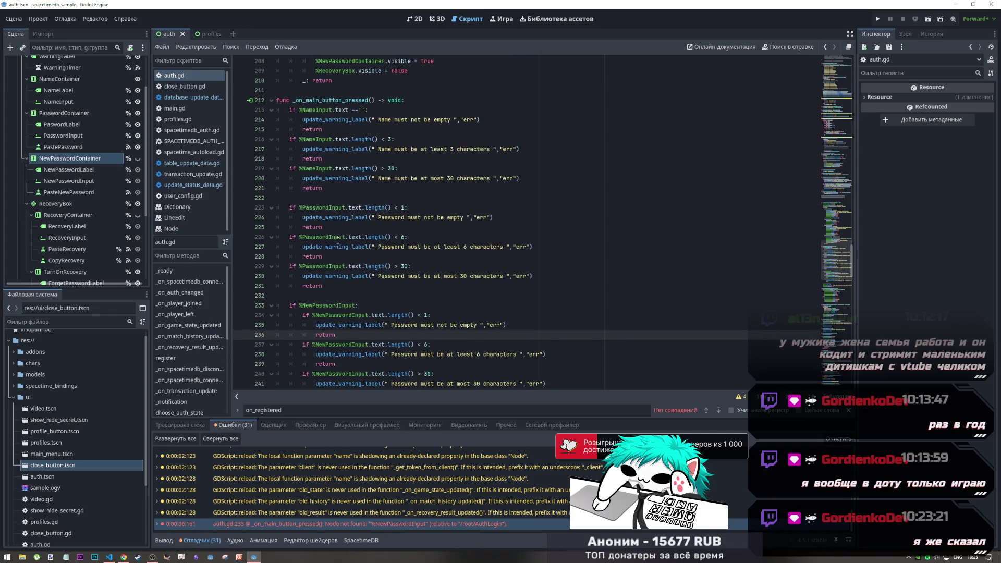
pyautogui.scroll(-3, 342, 238)
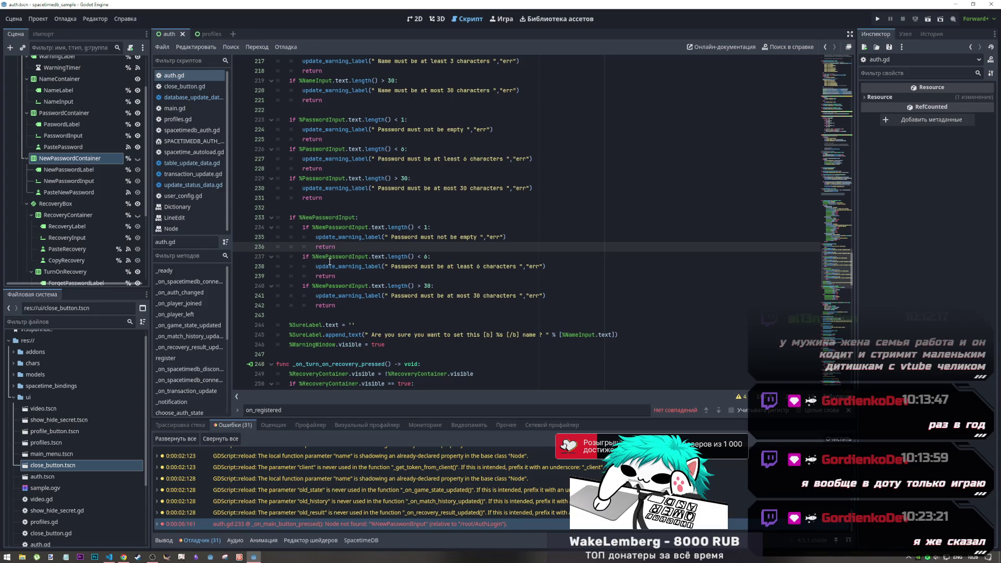
pyautogui.moveTo(369, 524)
pyautogui.moveTo(370, 309)
pyautogui.mouseDown()
pyautogui.moveTo(312, 285)
pyautogui.moveTo(269, 188)
pyautogui.mouseUp()
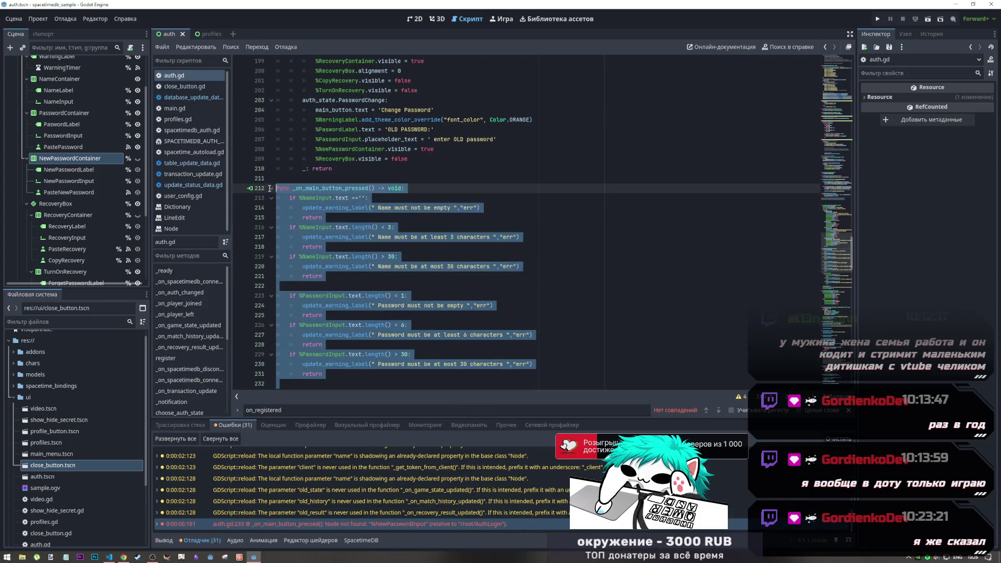
pyautogui.hotkey('alt', 'Tab')
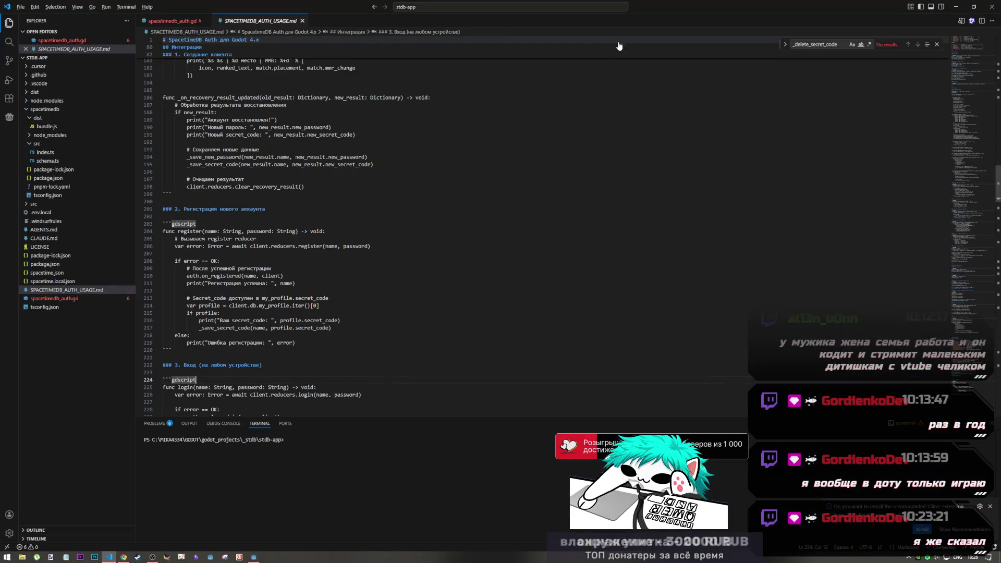
# Paste the _on_main_button_pressed validation code into the DeepSeek chat message
pyautogui.hotkey('alt', 'Tab')
pyautogui.hotkey('alt', 'Tab')
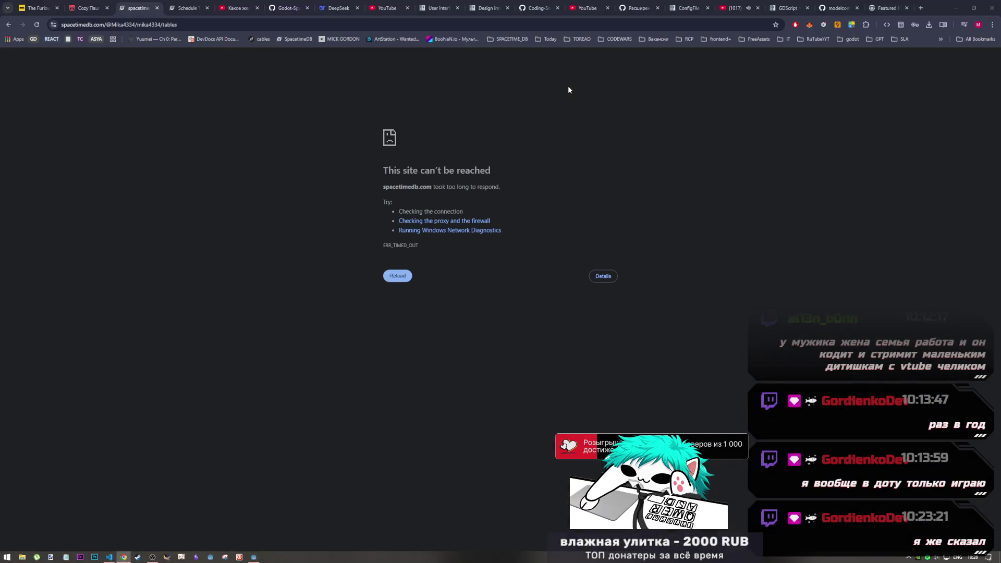
pyautogui.press('F5')
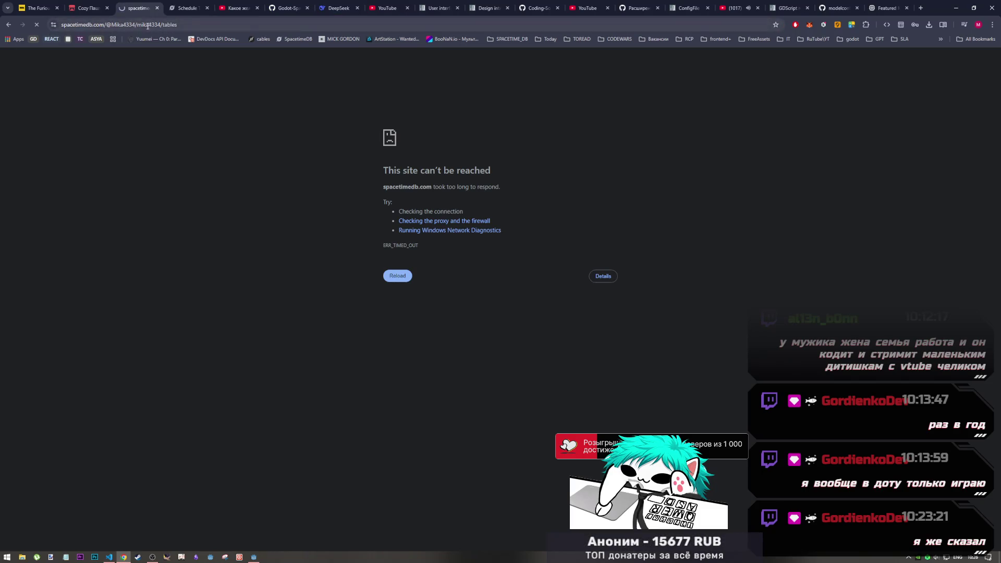
pyautogui.click(320, 12)
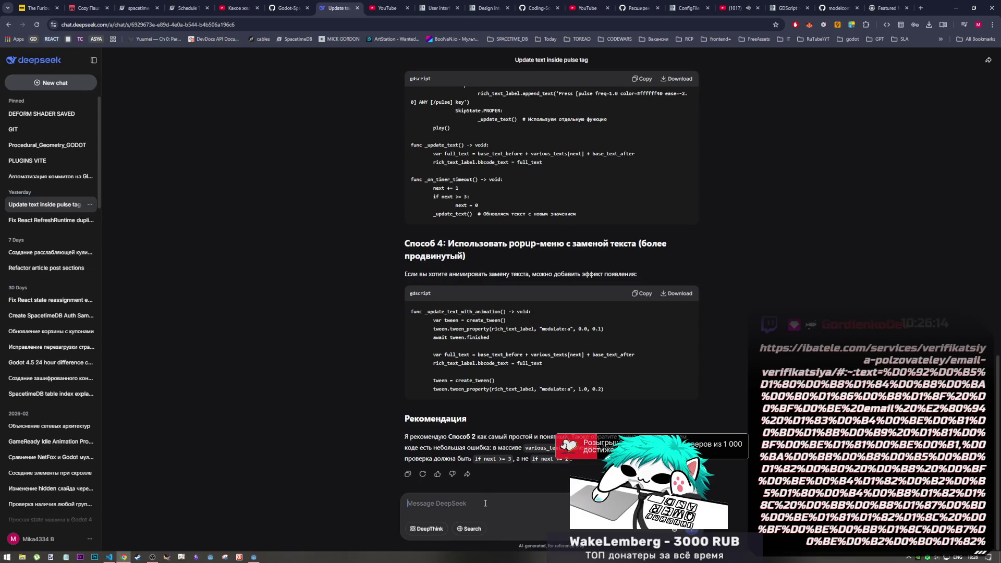
pyautogui.hotkey('ctrl', 'v')
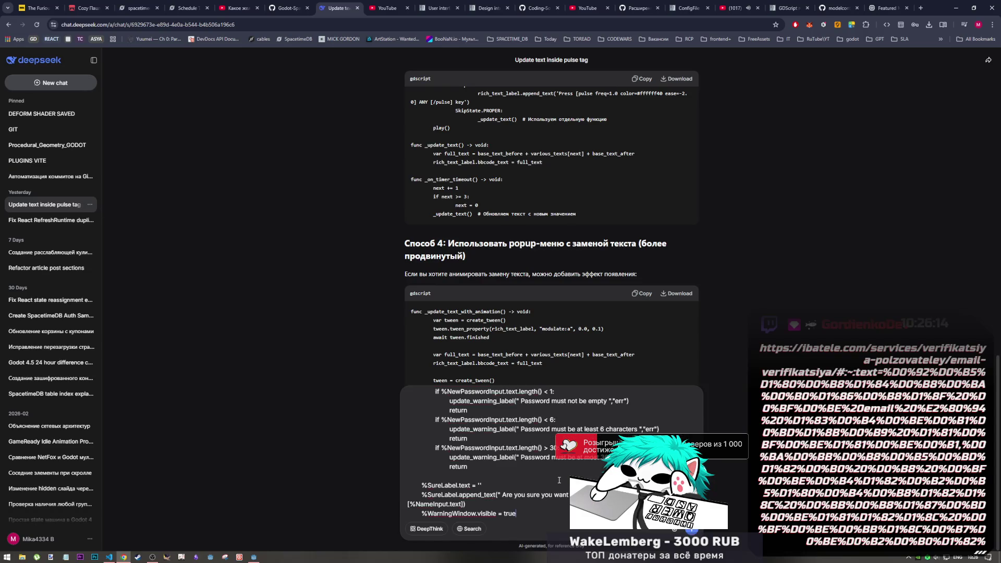
# Add the %NewPasswordInput node-not-found error from auth.gd line 233 and send it to DeepSeek
pyautogui.hotkey('alt', 'Tab')
pyautogui.hotkey('alt', 'Tab')
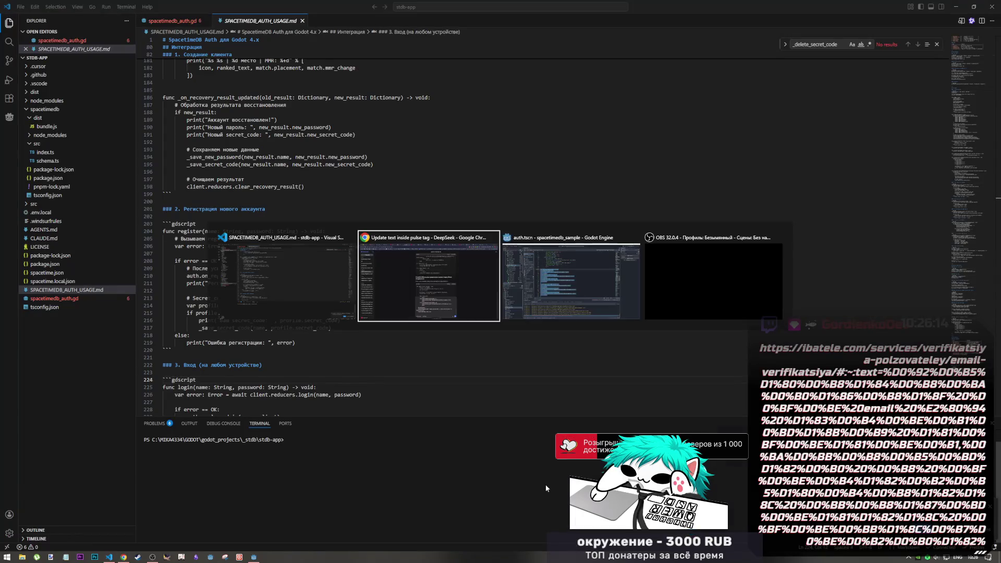
pyautogui.hotkey('alt', 'Tab')
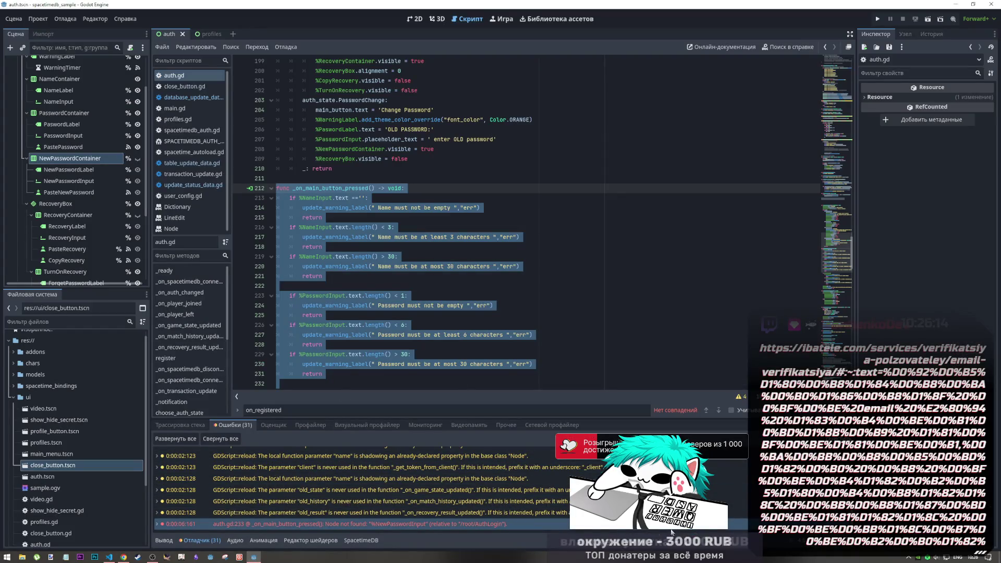
pyautogui.hotkey('alt', 'Tab')
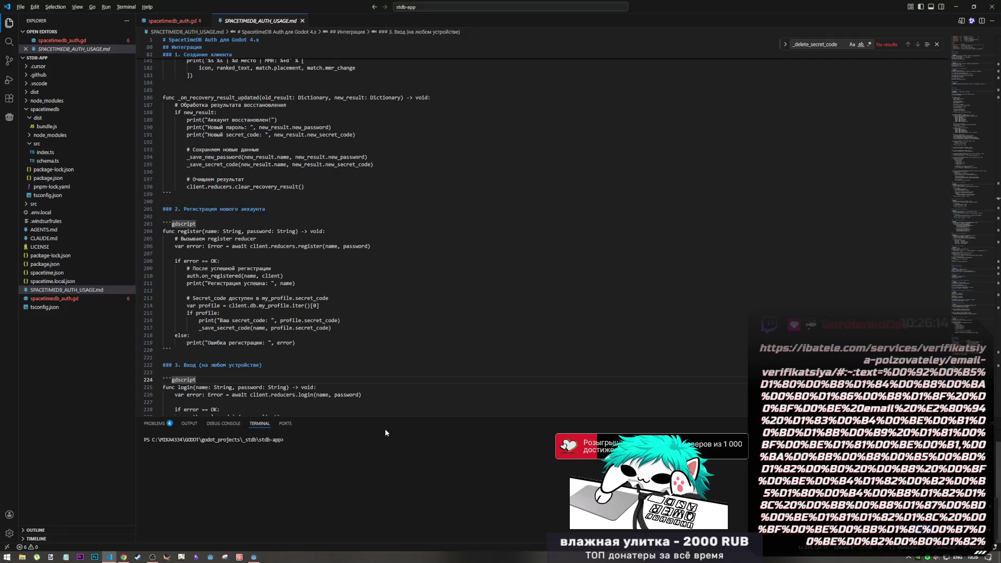
pyautogui.hotkey('alt', 'Tab')
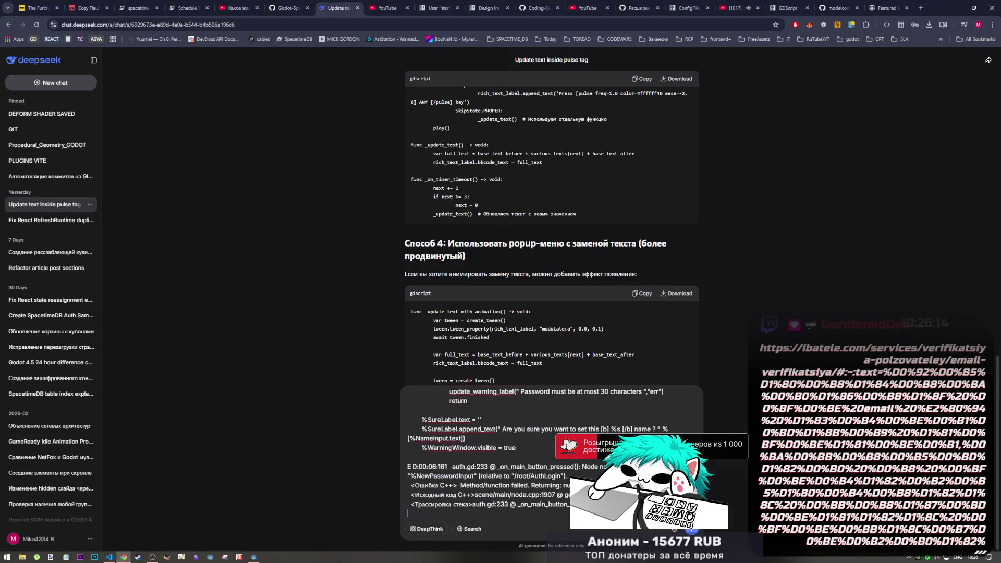
pyautogui.press('Return')
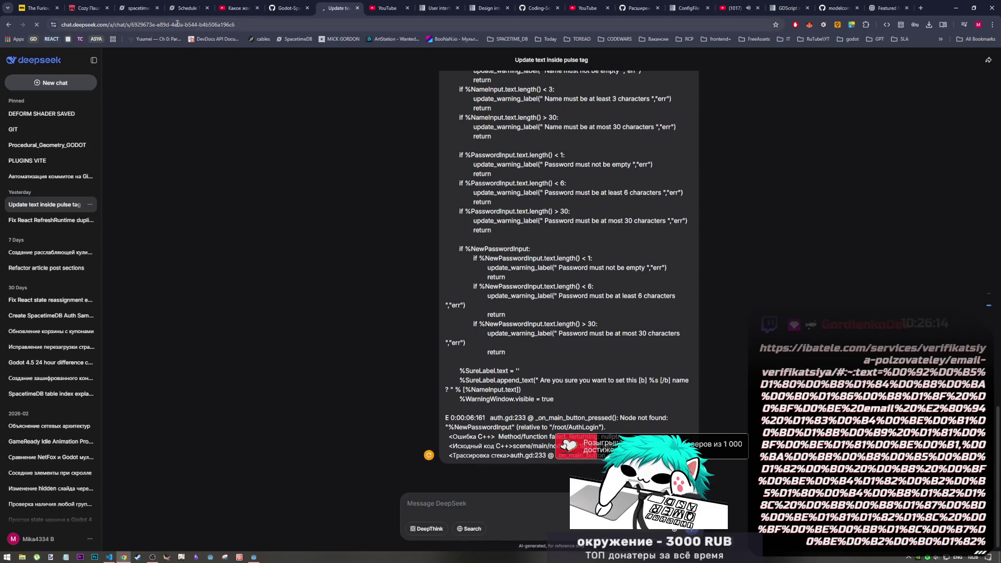
pyautogui.click(136, 7)
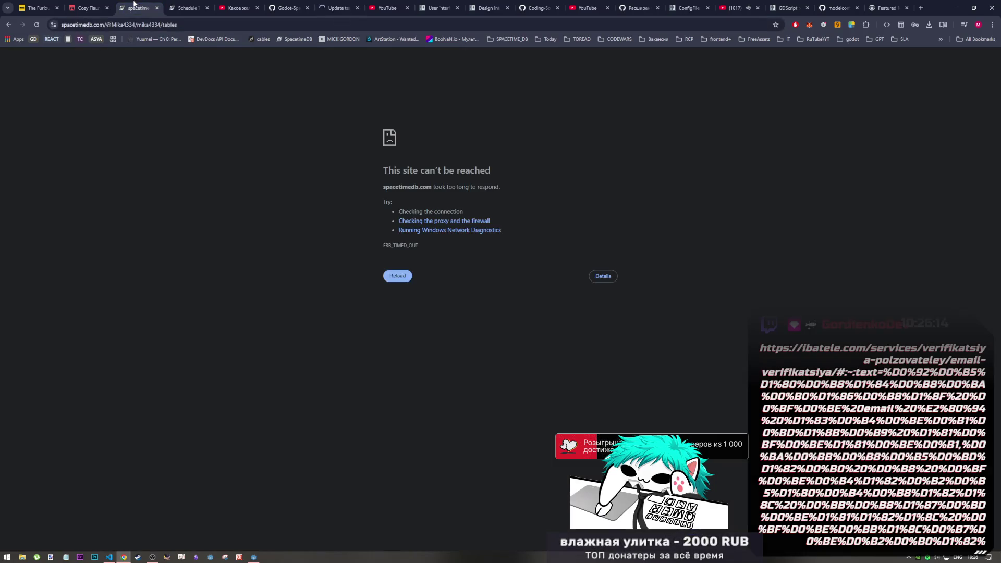
# Trim /tables from the dashboard address and load the database overview URL ending in a slash
pyautogui.doubleClick(163, 27)
pyautogui.press('BackSpace')
pyautogui.press('BackSpace')
pyautogui.press('Return')
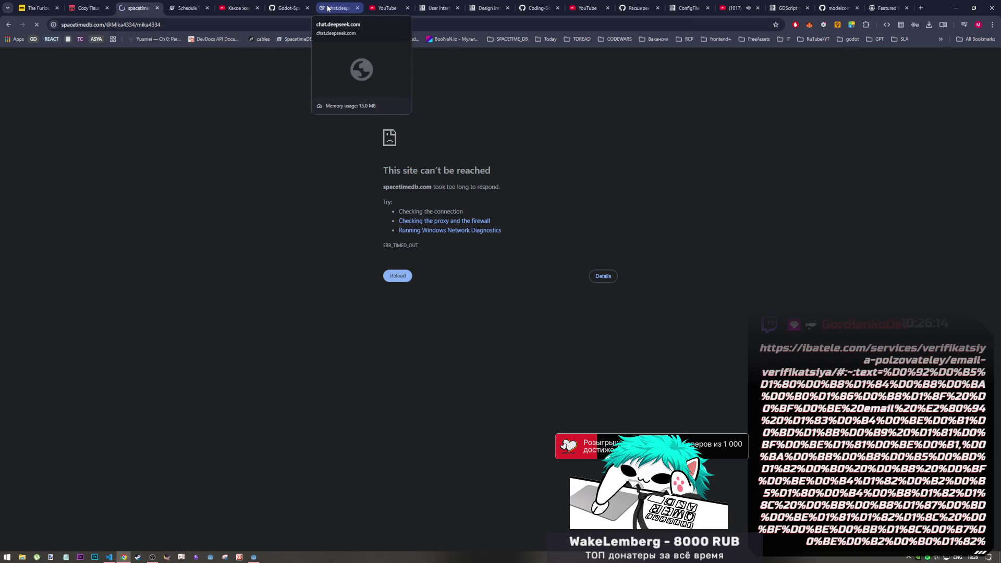
pyautogui.hotkey('ctrl', 'Tab')
pyautogui.hotkey('ctrl', 'shift', 'Tab')
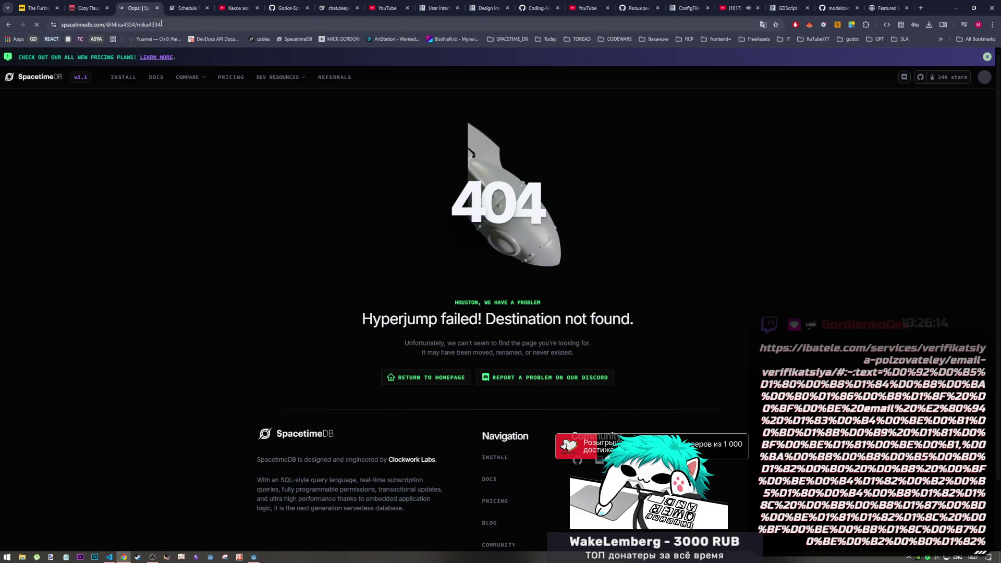
pyautogui.click(168, 26)
pyautogui.click(168, 27)
pyautogui.write('//')
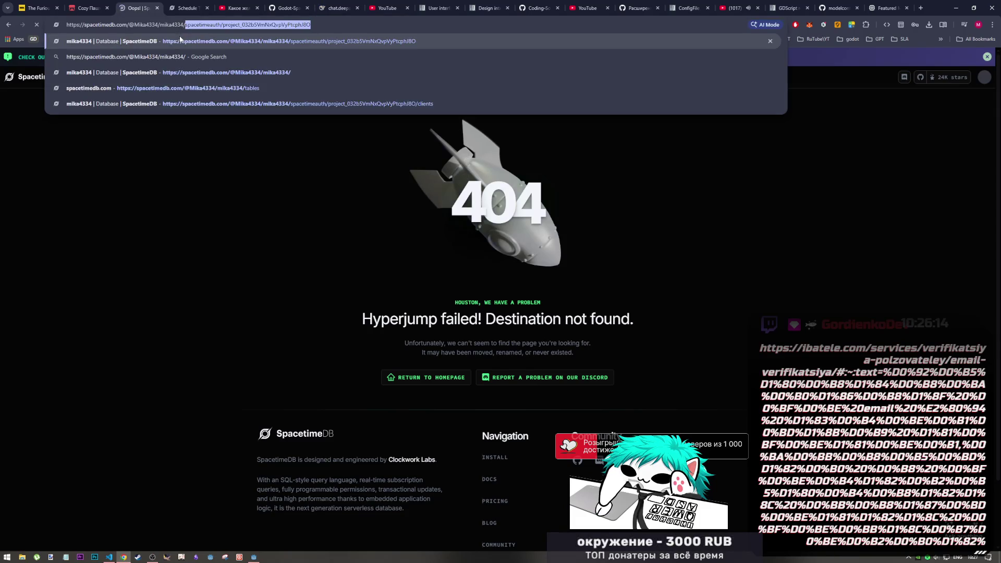
pyautogui.press('Delete')
pyautogui.press('Return')
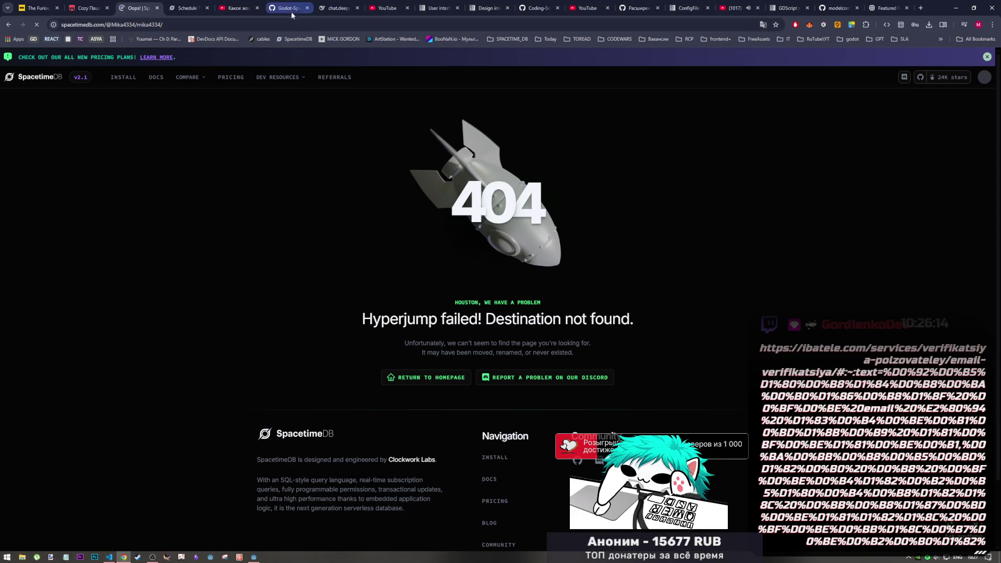
# Try loading the SpacetimeDB profile page and the user's project address instead
pyautogui.click(336, 8)
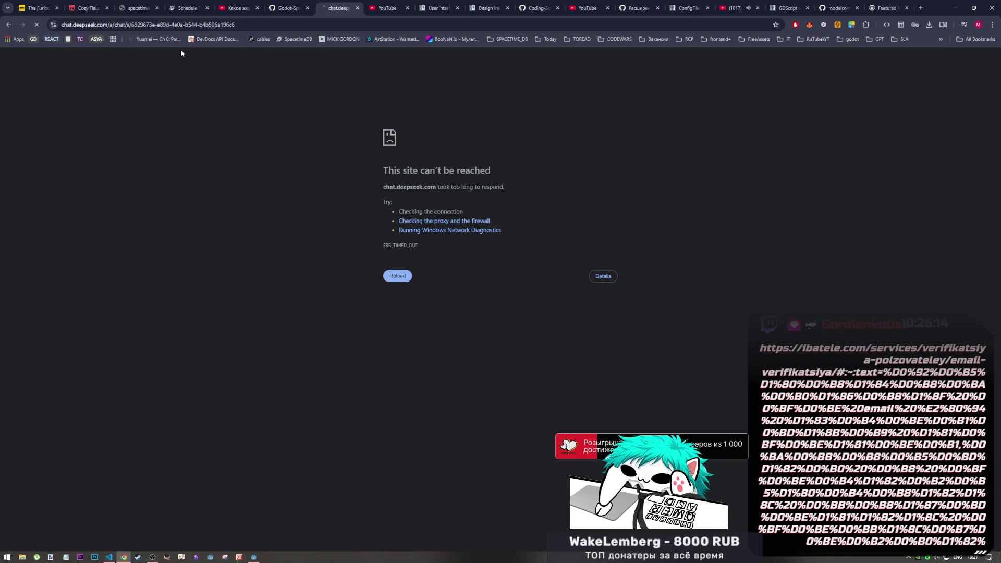
pyautogui.click(139, 9)
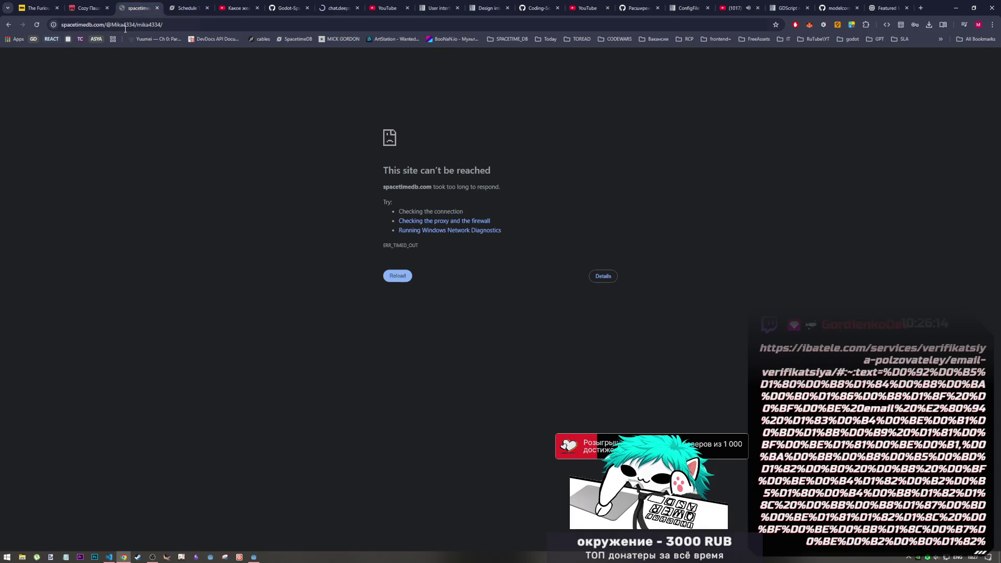
pyautogui.press('BackSpace')
pyautogui.press('BackSpace')
pyautogui.press('BackSpace')
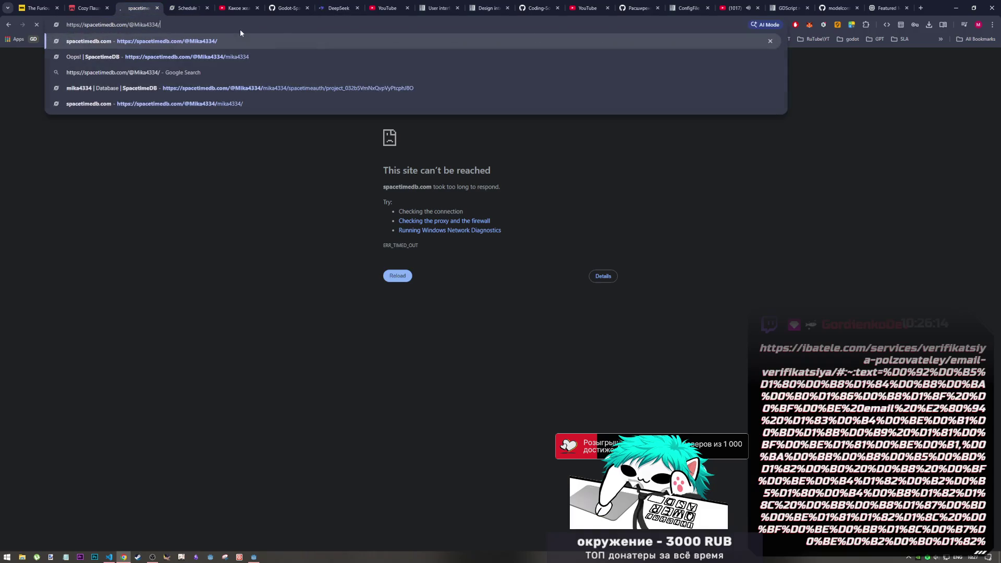
pyautogui.press('Return')
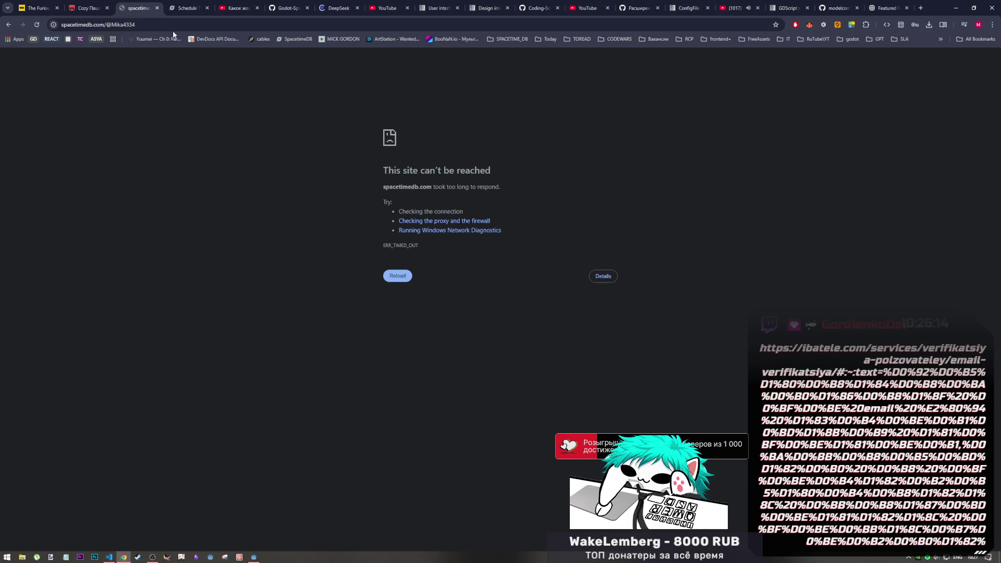
pyautogui.click(201, 27)
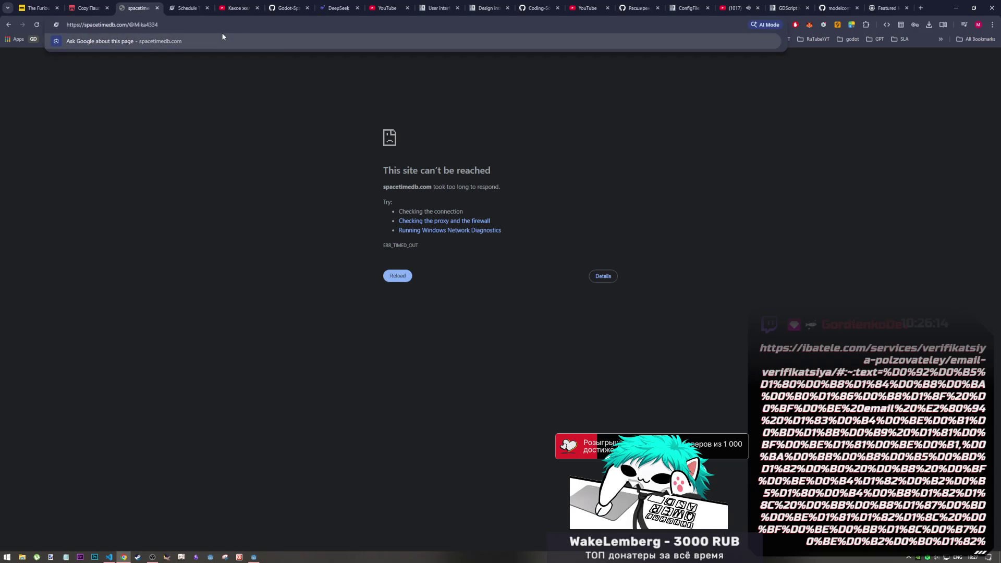
pyautogui.write('/mika4334')
pyautogui.press('Return')
pyautogui.click(172, 27)
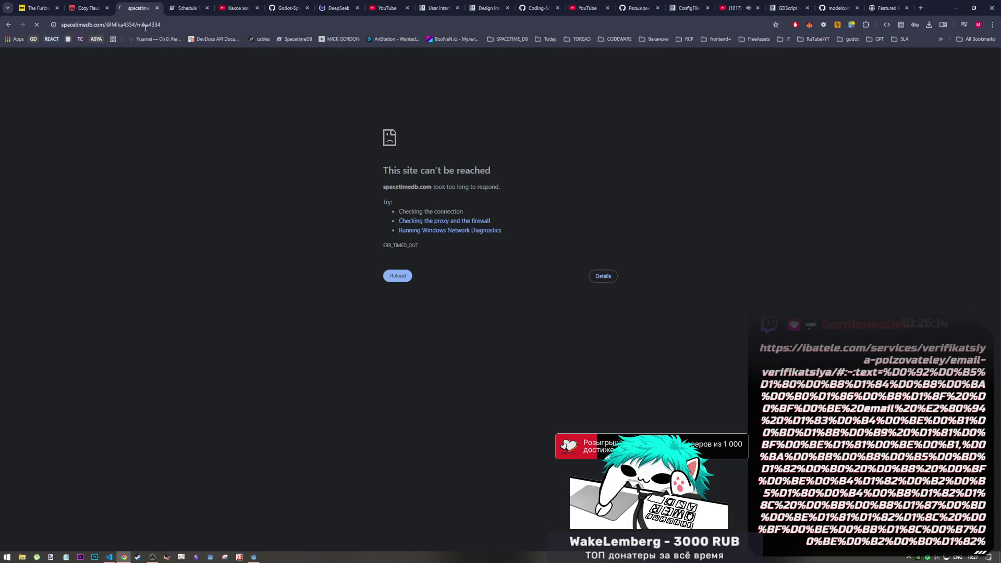
pyautogui.press('BackSpace')
pyautogui.press('BackSpace')
pyautogui.press('BackSpace')
pyautogui.press('Return')
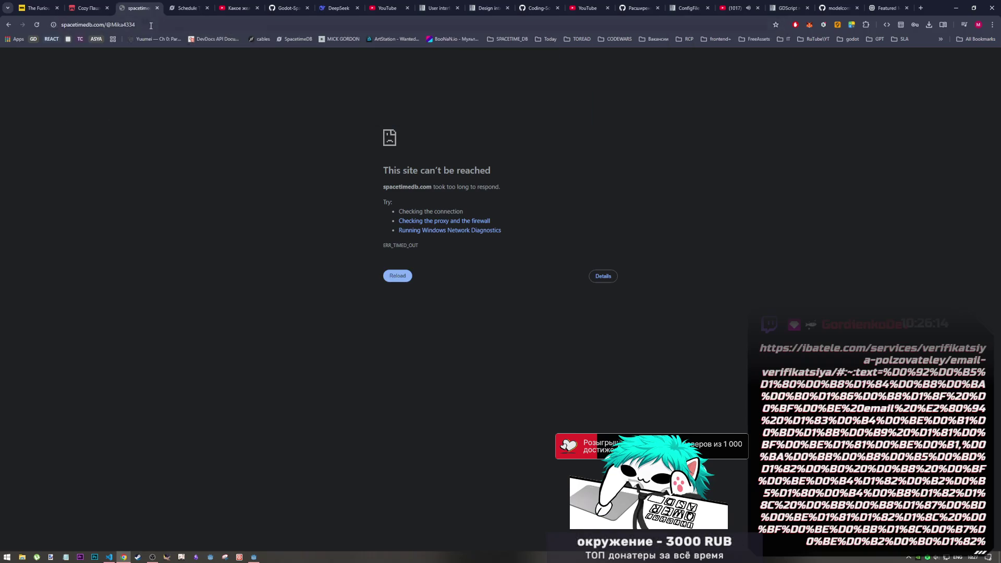
# Retry the spacetimedb.com profile address with /@ and reload the page
pyautogui.click(158, 26)
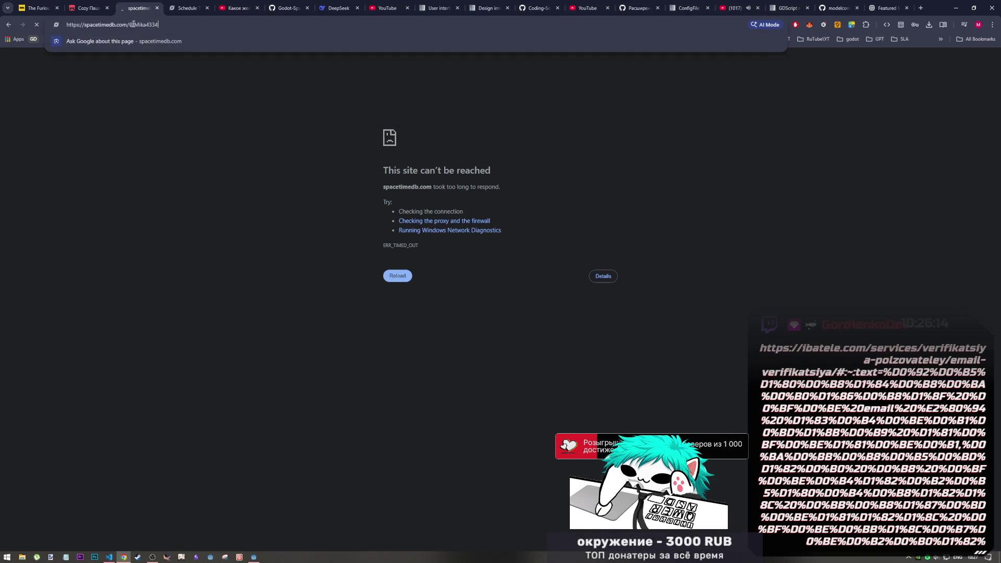
pyautogui.doubleClick(134, 24)
pyautogui.press('Escape')
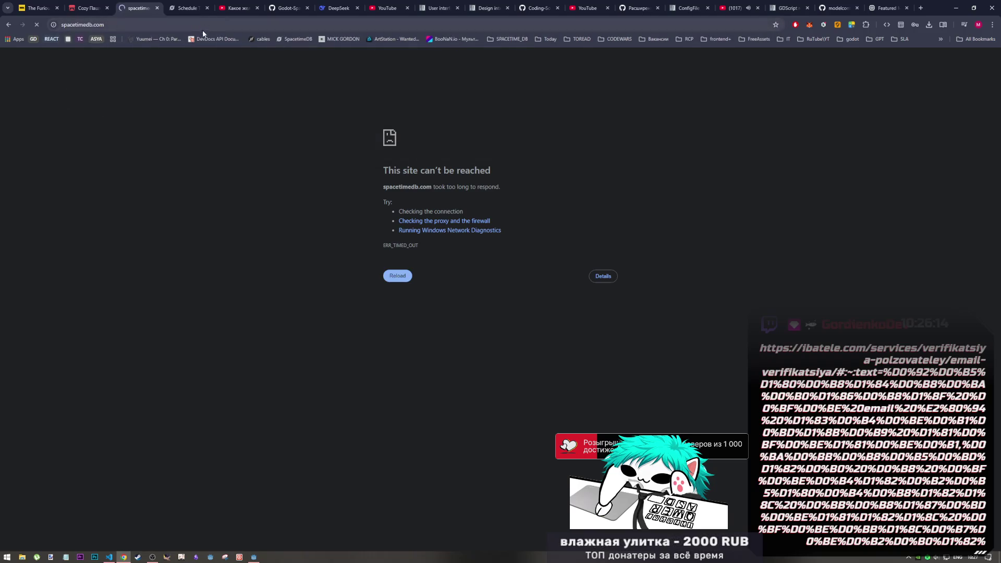
pyautogui.click(128, 25)
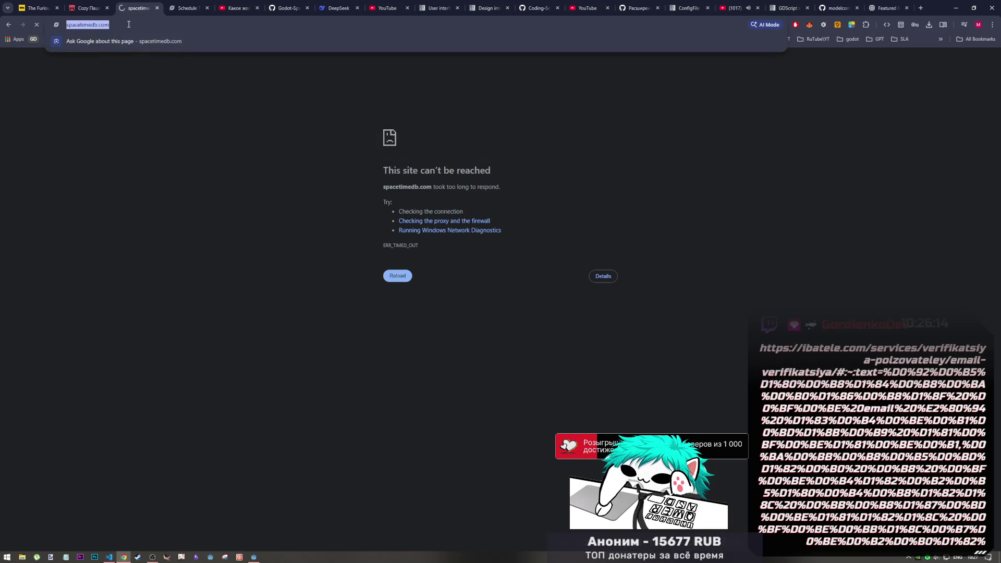
pyautogui.click(132, 24)
pyautogui.write('/@')
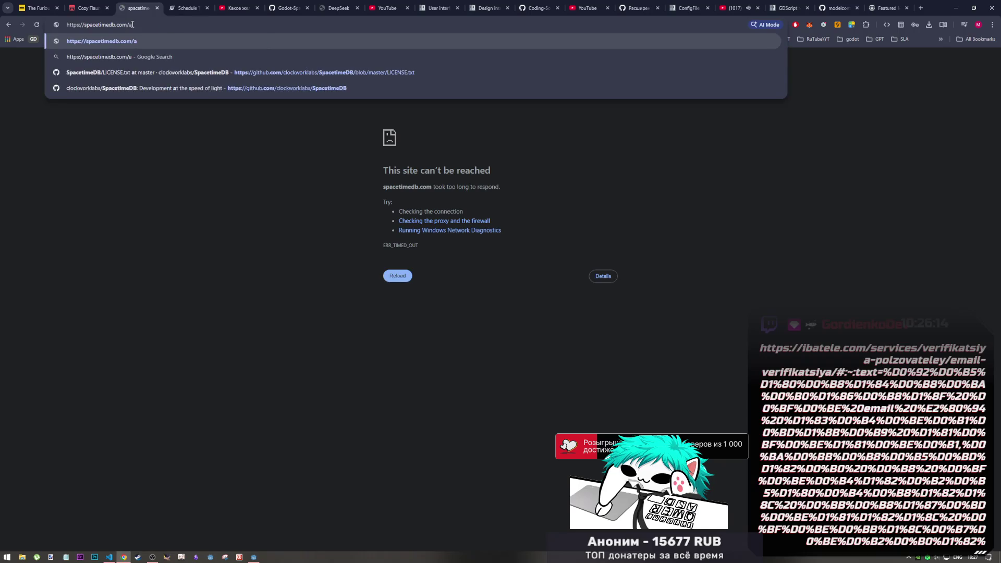
pyautogui.press('BackSpace')
pyautogui.press('Return')
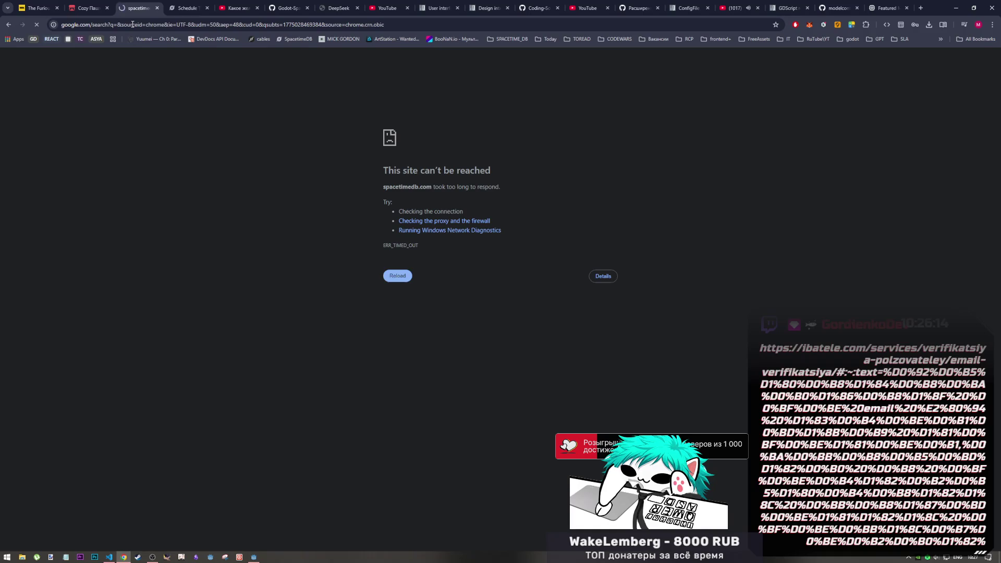
pyautogui.click(162, 25)
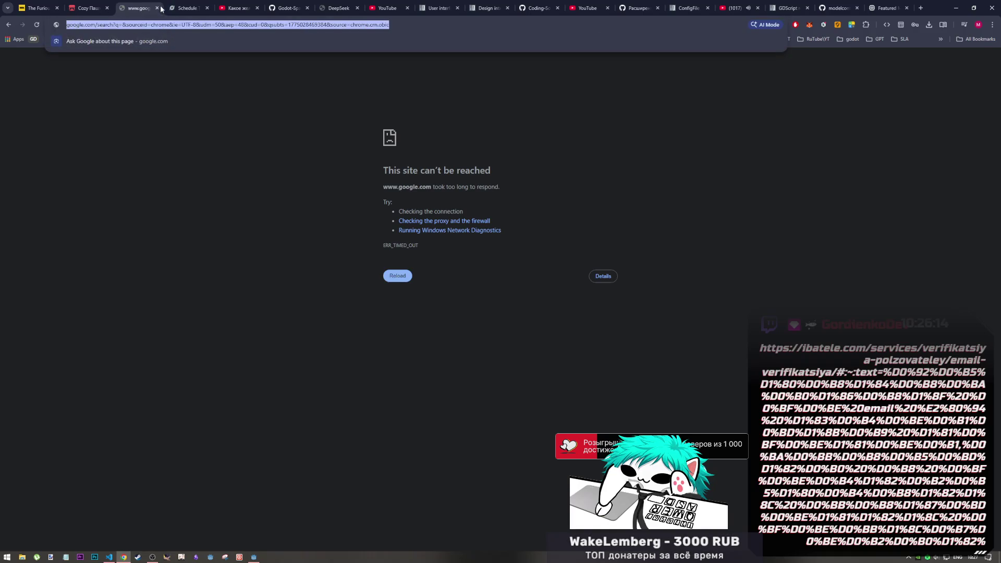
pyautogui.press('F5')
# Open the SpacetimeDB profile suggestion in a new tab, close the failed Google tab, and place it fourth
pyautogui.hotkey('ctrl', 't')
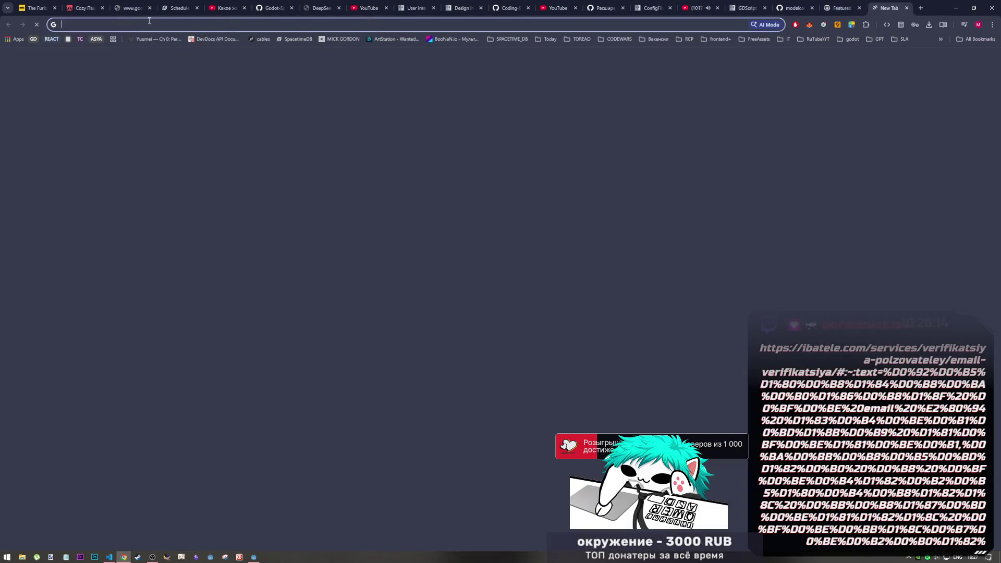
pyautogui.middleClick(131, 5)
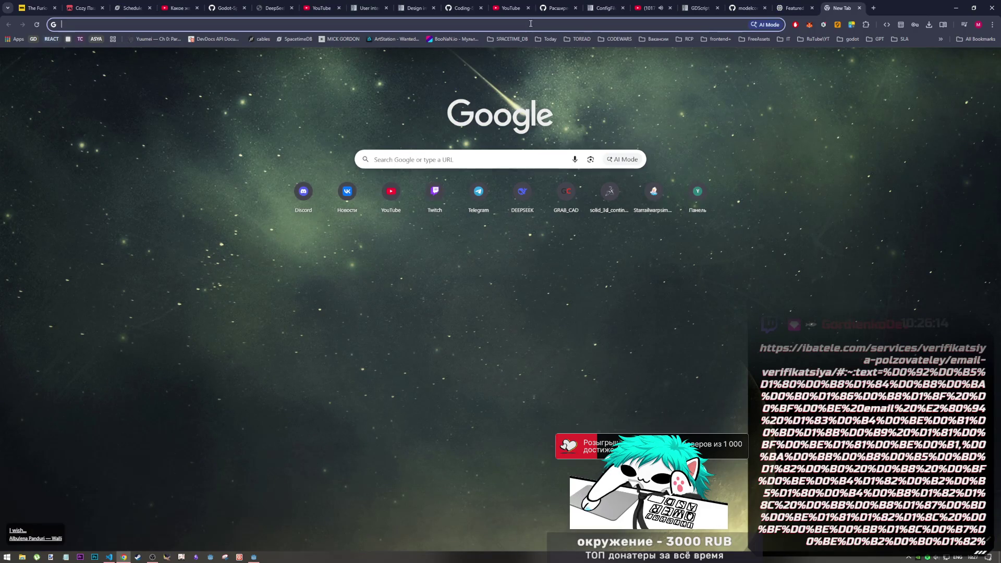
pyautogui.click(529, 25)
pyautogui.write('g')
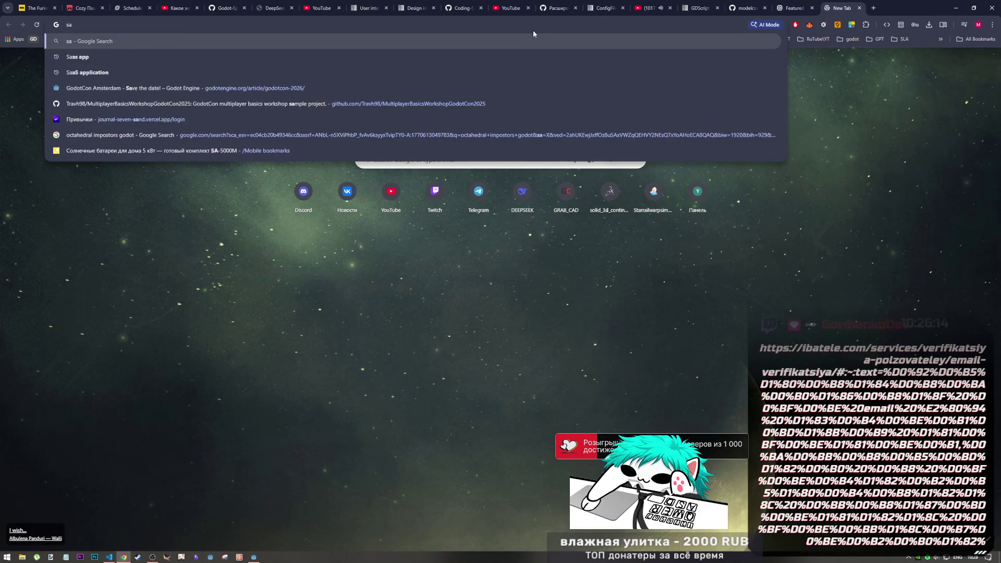
pyautogui.press('Escape')
pyautogui.write('spa')
pyautogui.press('Down')
pyautogui.press('Down')
pyautogui.press('Down')
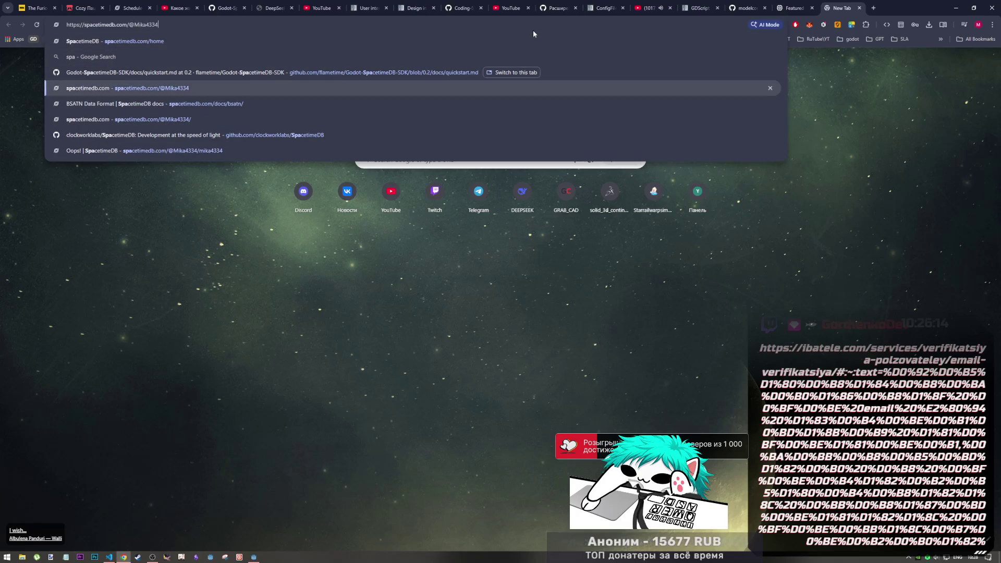
pyautogui.press('Return')
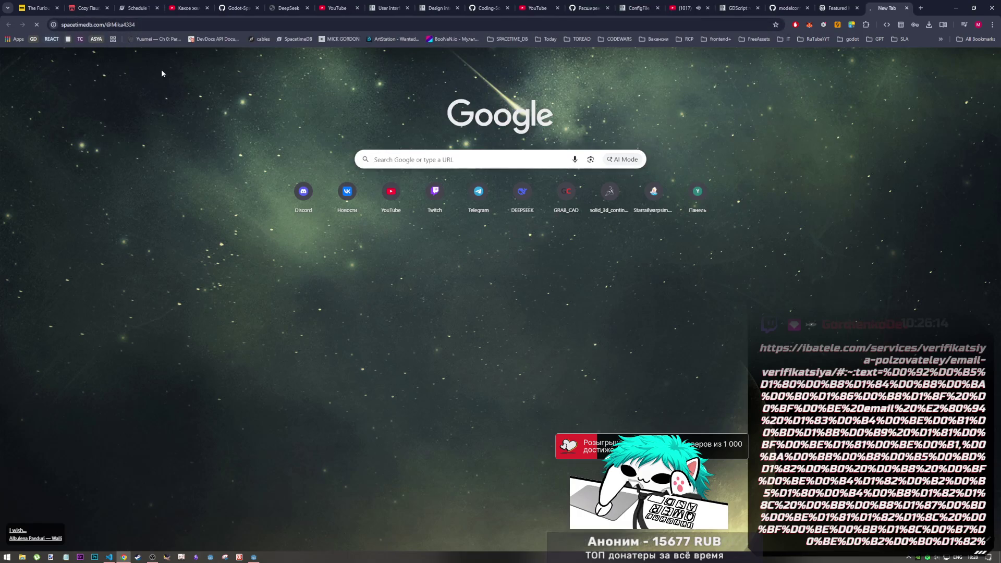
pyautogui.moveTo(882, 8); pyautogui.dragTo(137, 6)
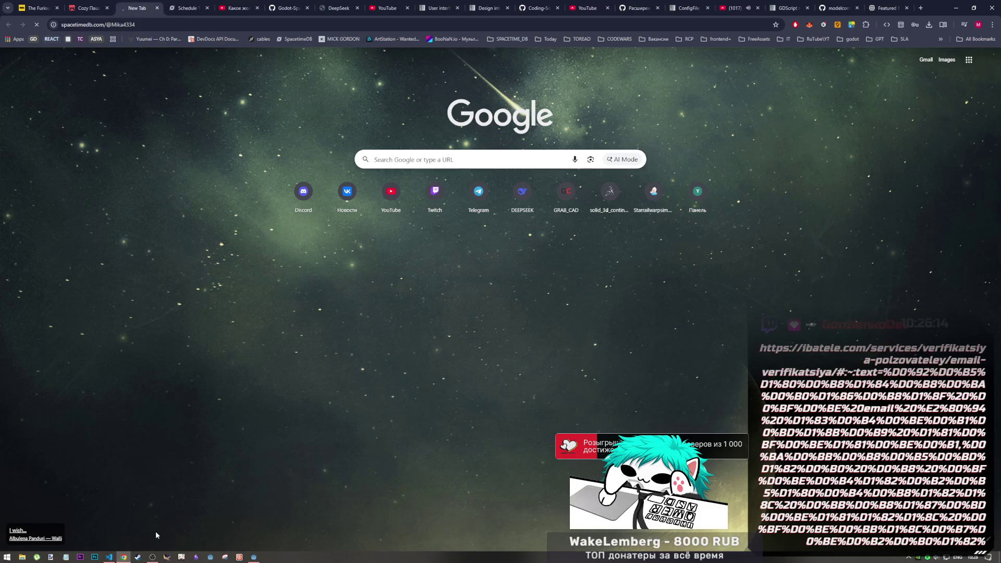
# Copy the SpacetimeDB account ID and reload the profile page, which shows no databases yet
pyautogui.click(155, 555)
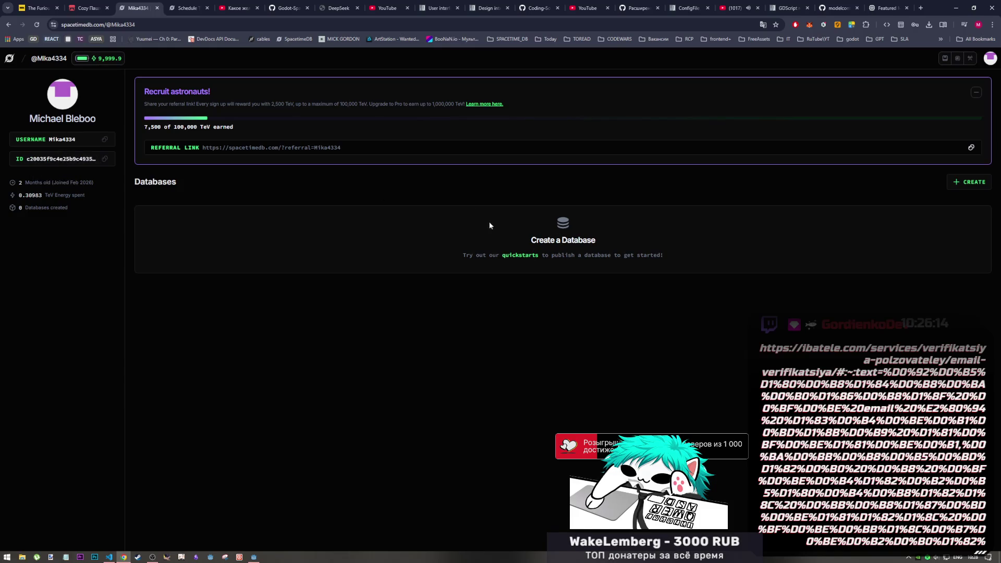
pyautogui.click(46, 160)
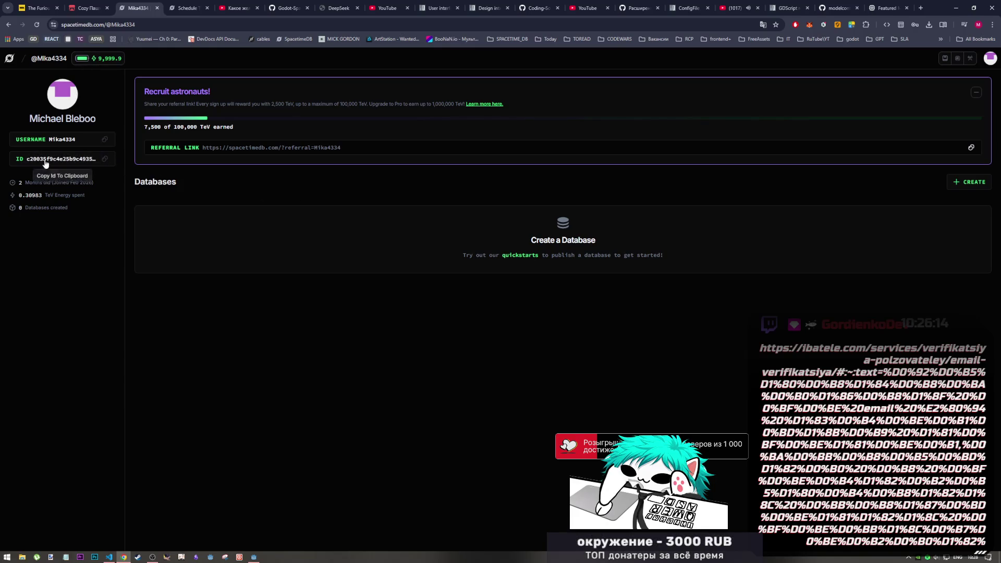
pyautogui.click(39, 25)
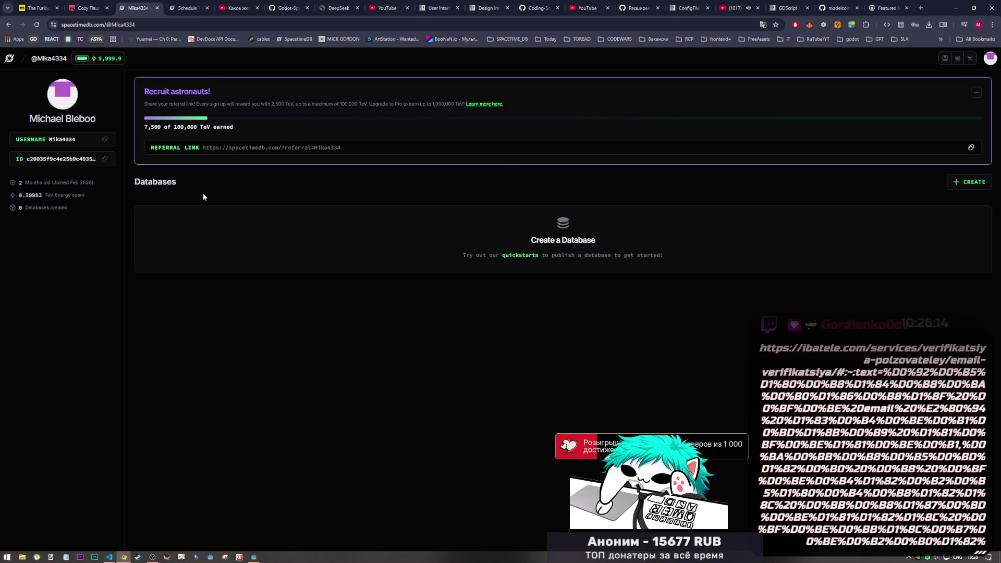
pyautogui.press('F5')
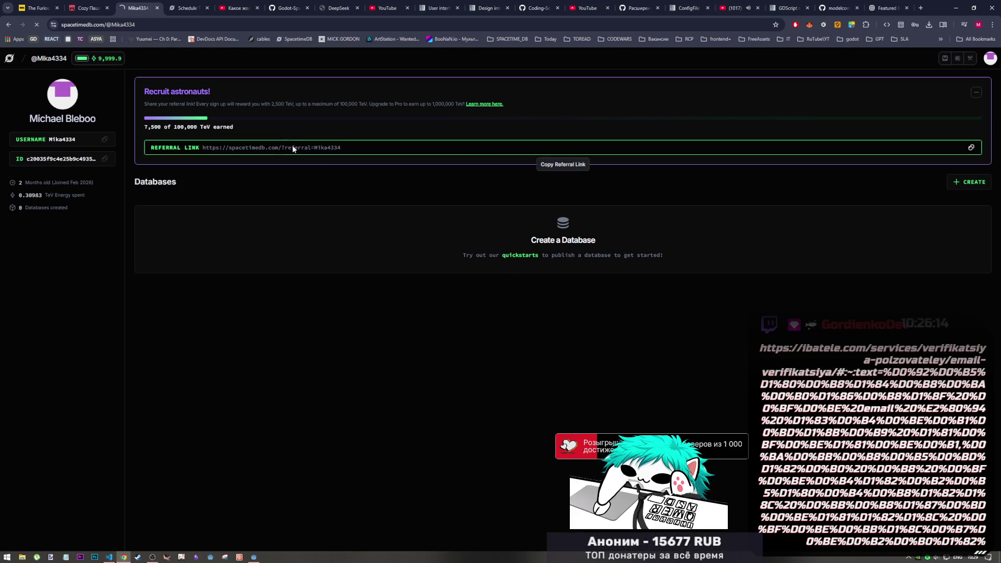
pyautogui.click(921, 8)
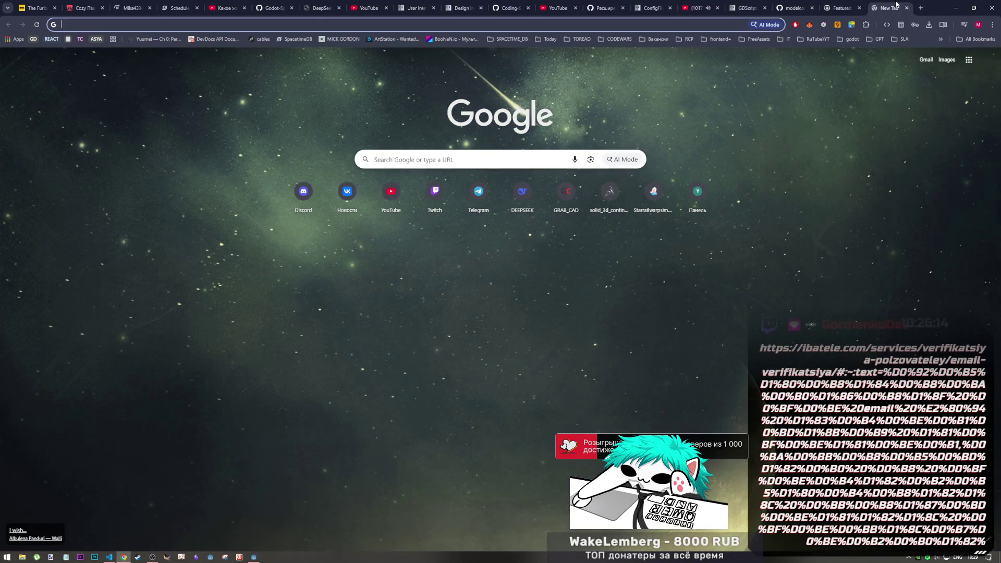
# Read the ibatele.com email-verification article in a private window, then go back to VS Code
pyautogui.click(907, 8)
pyautogui.hotkey('ctrl', 'shift', 'n')
pyautogui.write('https://ibatele.com/services/verifikatsiya-polzovateley/email-verifikatsiya/#:~:text=%D0%92%D0%B5%D1%80%D0%B8%D1%84%D0%B8%D0%BA%D0%B0%D1%86%D0%B8%D1%8F%20%D0%BF%D0%BE%20email%20%E2%80%94%20%D1%83%D0%B4%D0%BE%D0%B1%D0%BD%D1%8B%D0%B9%20%D1%81%D0%BF%D0%BE%D1%81%D0%BE%D0%B1,%D0%BA%D0%BB%D0%B8%D0%B5%D0%BD%D1%82%D0%B0%20%D0%B8%20%D0%BF%D0%BE%D0%B4%D1%82%D0%B2%D0%B5%D1%80%D0%B4%D0%B8%D1%82%D1%8C%20%D0%BB%D0%B8%D1%87%D0%BD%D0%BE%D1%81%D1%82%D1%8C%20%D0%BF%D0%BE%D0%BB%D1%8C%D0%B7%D0%BE%D0%B2%D0%B0%D1%82%')
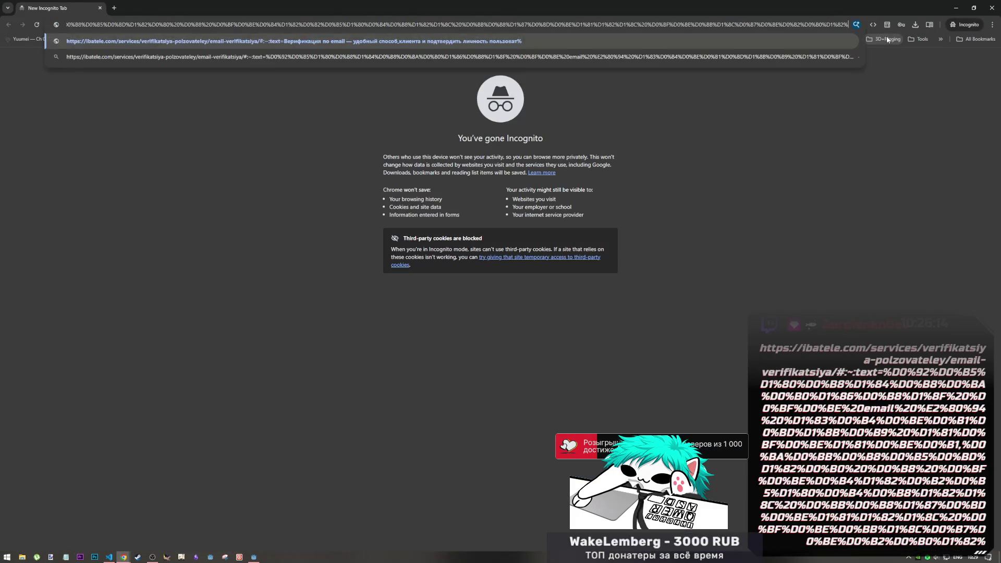
pyautogui.press('Return')
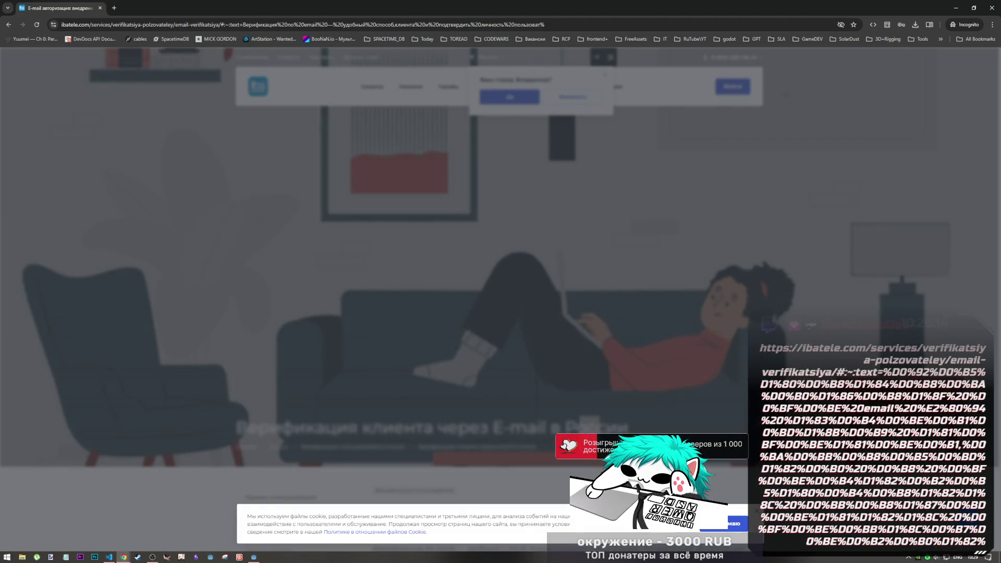
pyautogui.scroll(-2, 577, 382)
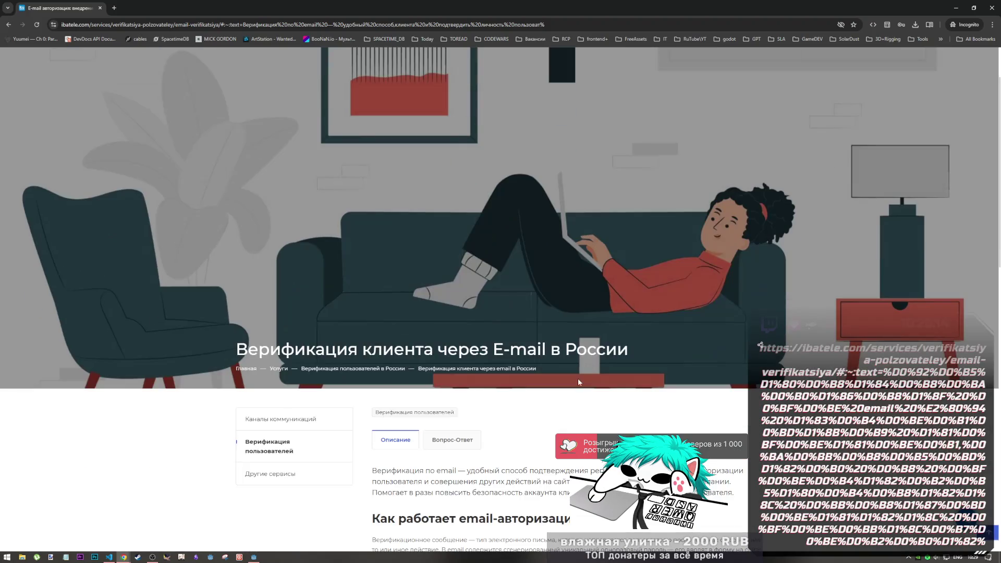
pyautogui.scroll(-5, 472, 360)
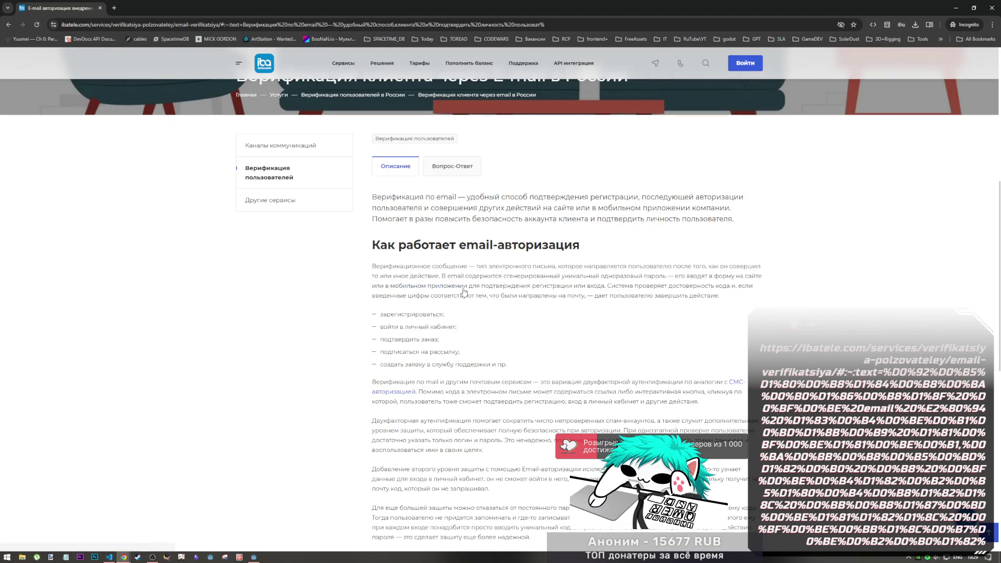
pyautogui.scroll(-2, 464, 292)
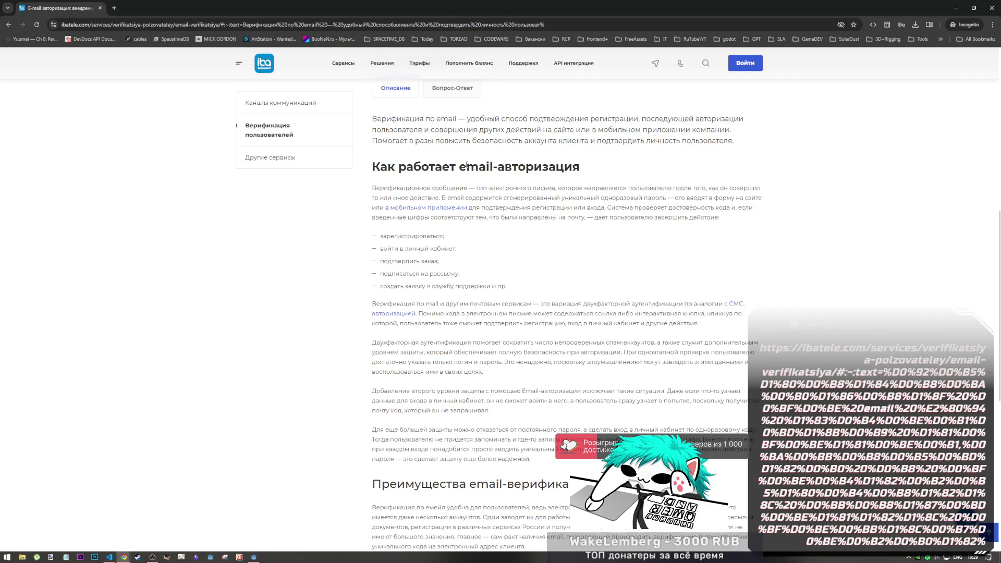
pyautogui.click(109, 557)
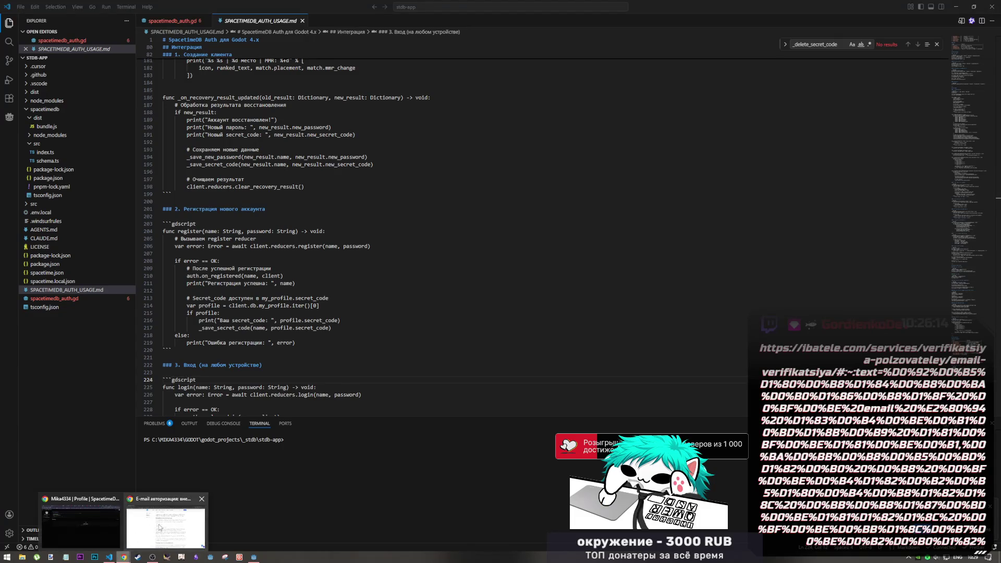
# Run 'spacetime publish' in the cleared terminal and confirm uploading the module to maincloud
pyautogui.click(124, 557)
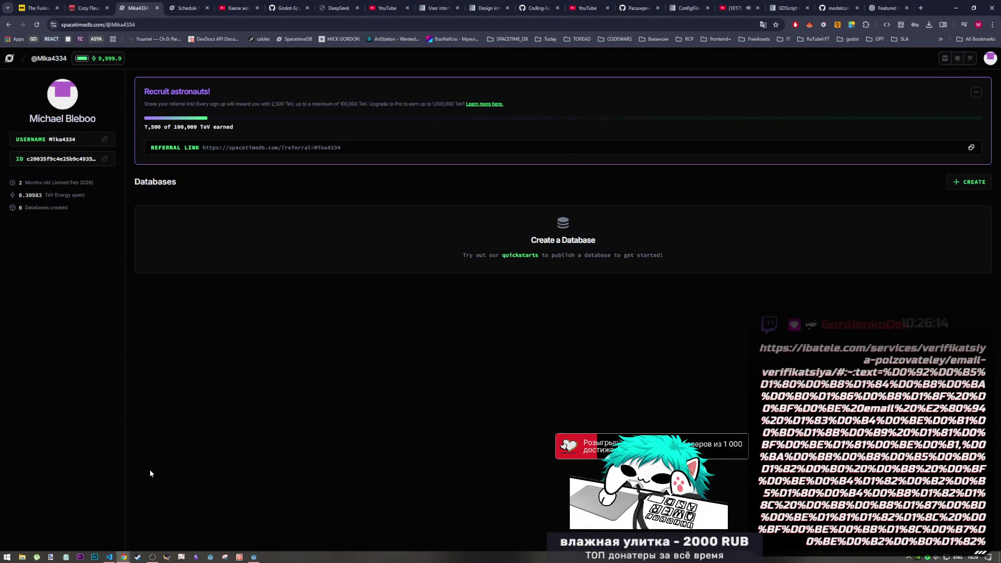
pyautogui.click(110, 557)
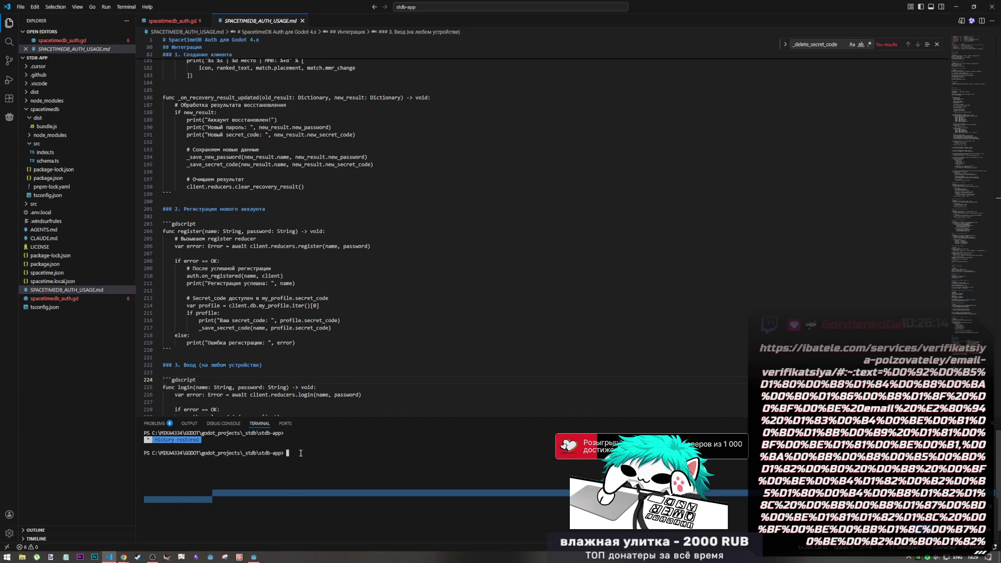
pyautogui.hotkey('ctrl', 'l')
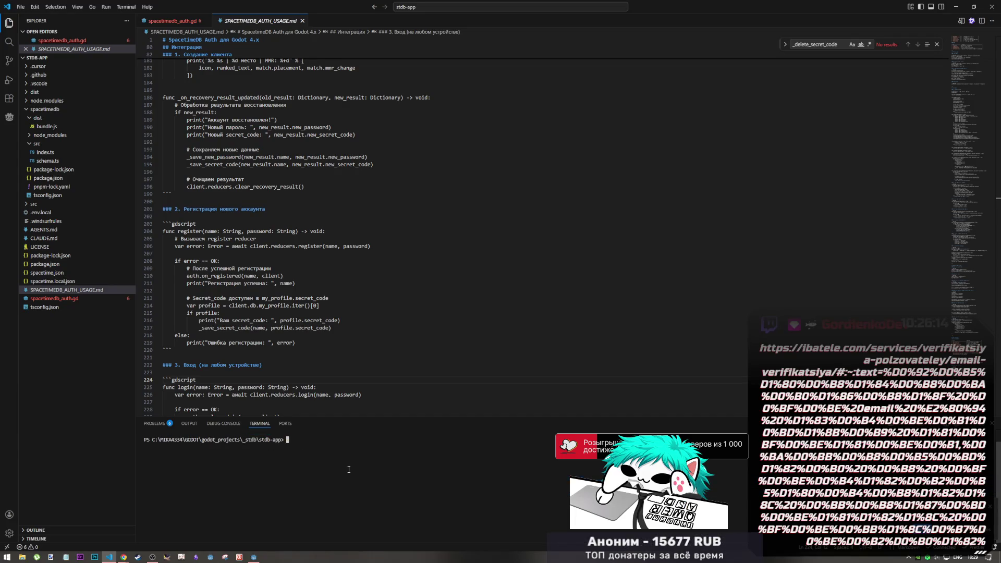
pyautogui.write('spacet')
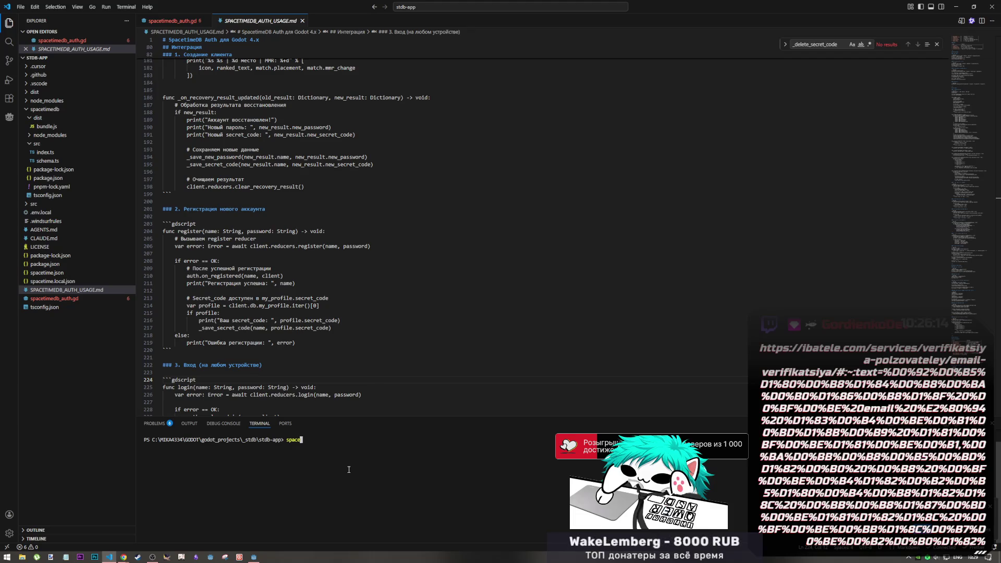
pyautogui.write('ime pu')
pyautogui.write('blish')
pyautogui.press('BackSpace')
pyautogui.press('BackSpace')
pyautogui.write('publi')
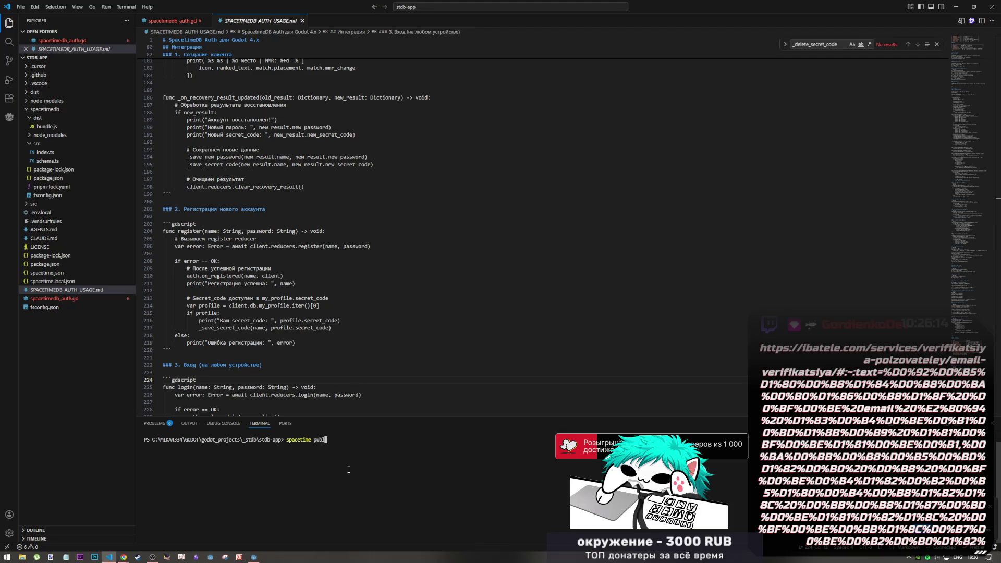
pyautogui.write('s')
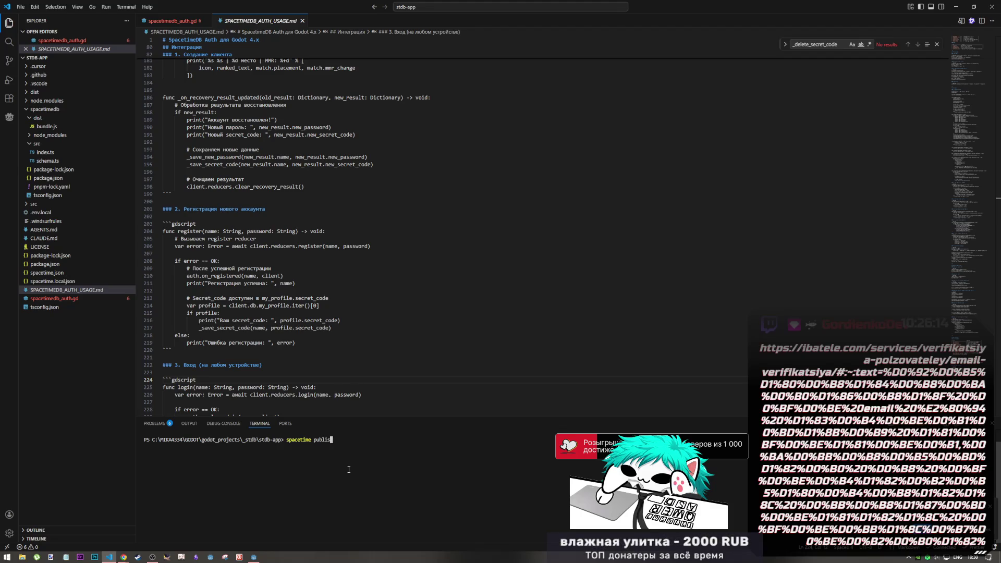
pyautogui.write('h')
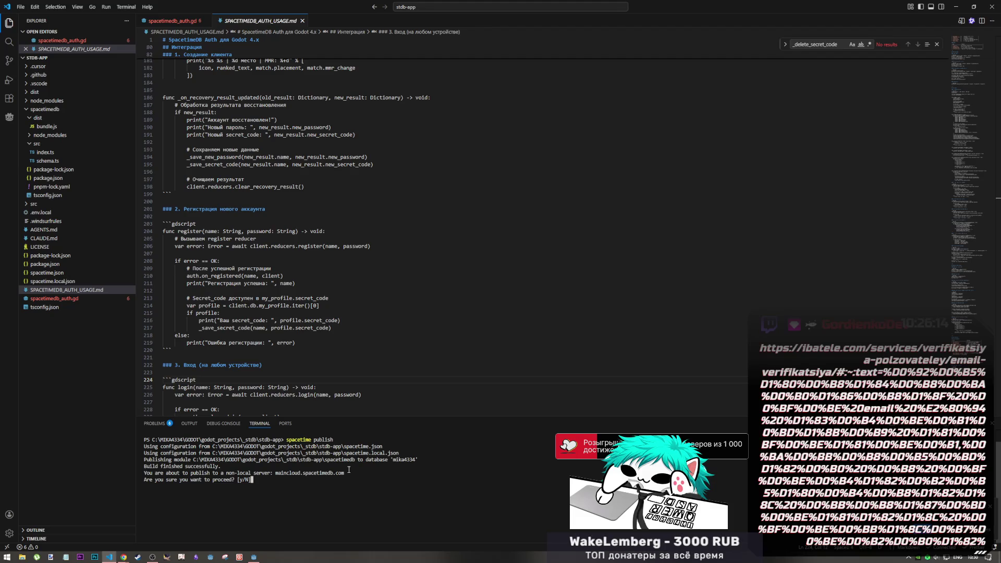
pyautogui.press('Return')
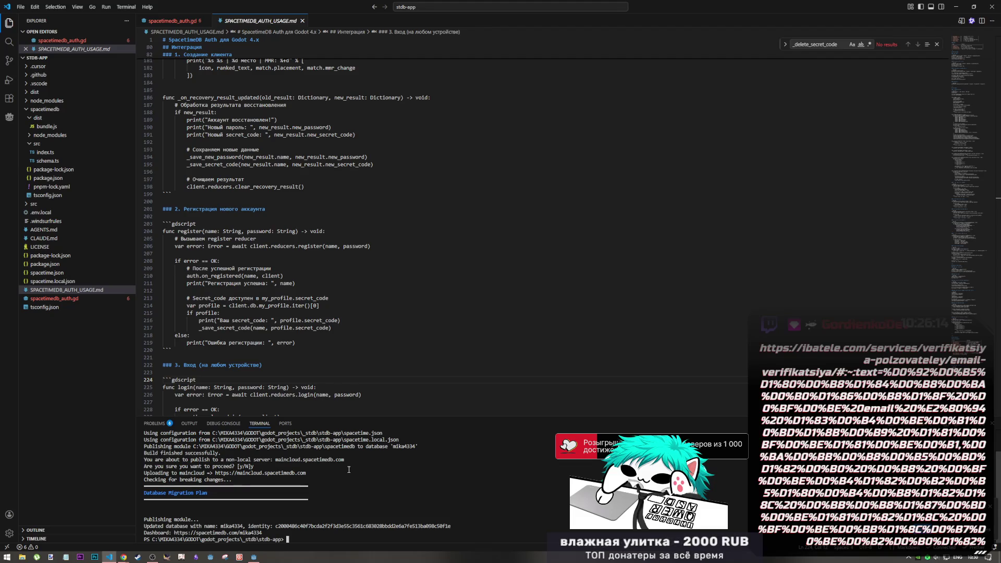
pyautogui.hotkey('alt', 'Tab')
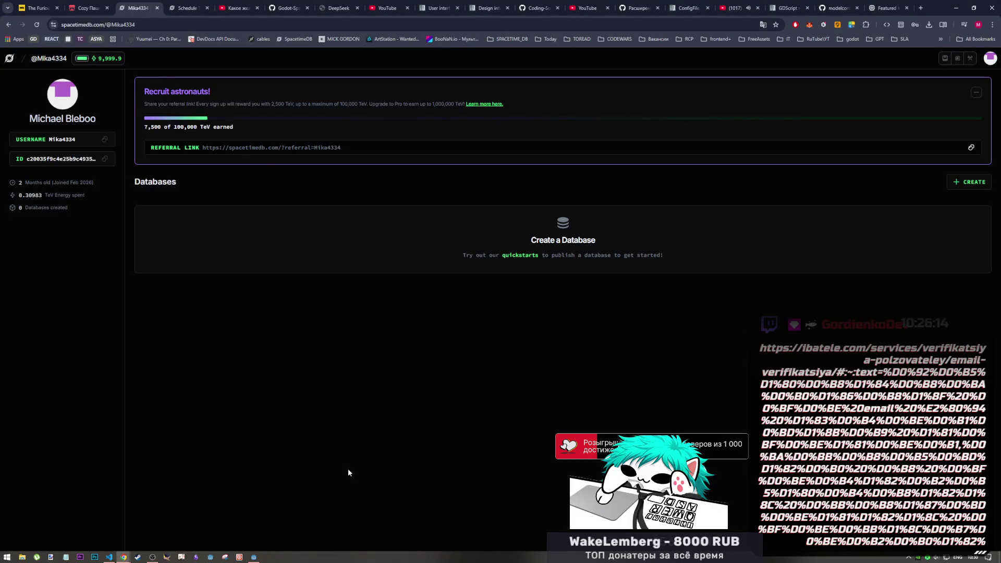
# Reload the profile and open the new database's overview: Running, 12 tables, 19 reducers
pyautogui.click(40, 24)
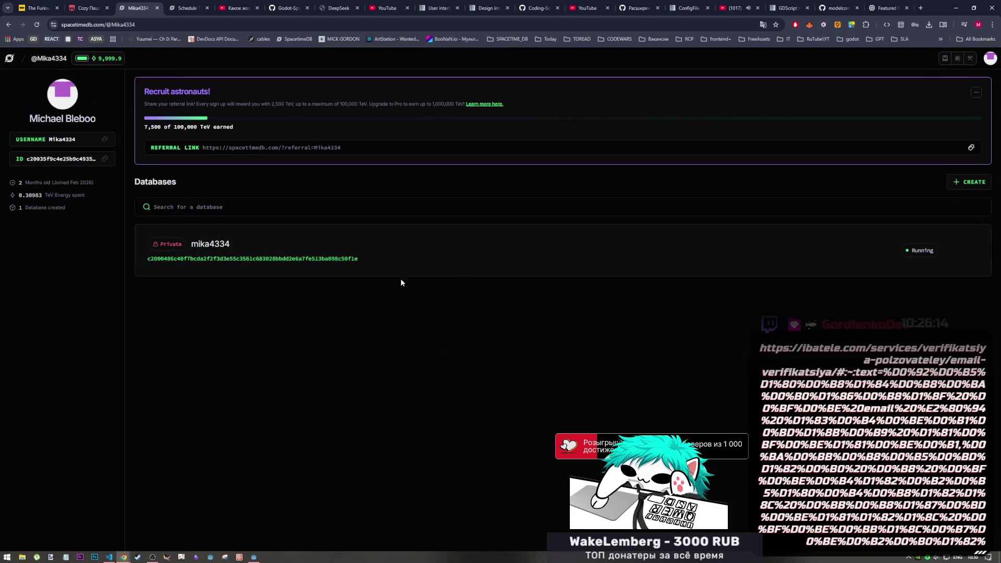
pyautogui.click(136, 252)
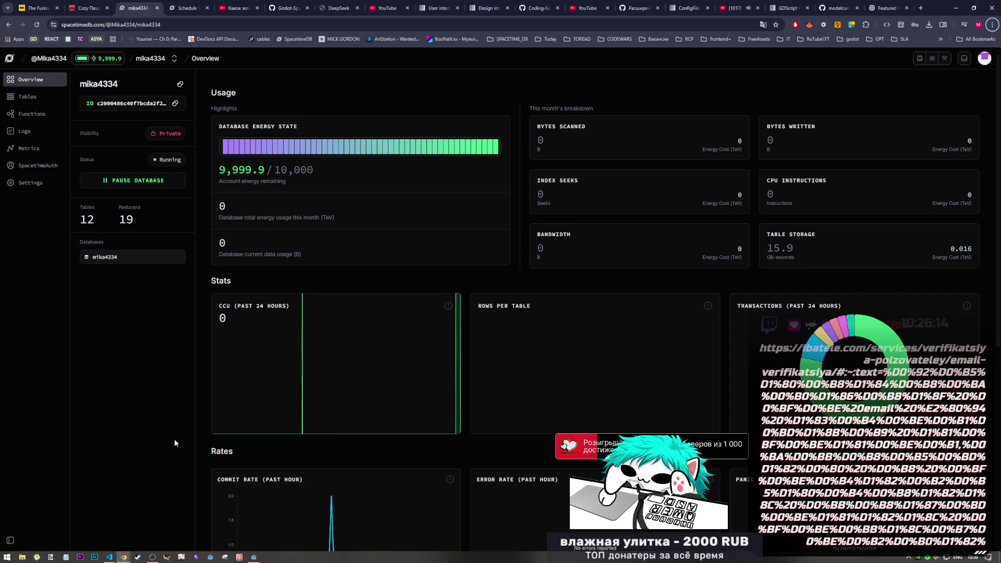
pyautogui.click(109, 557)
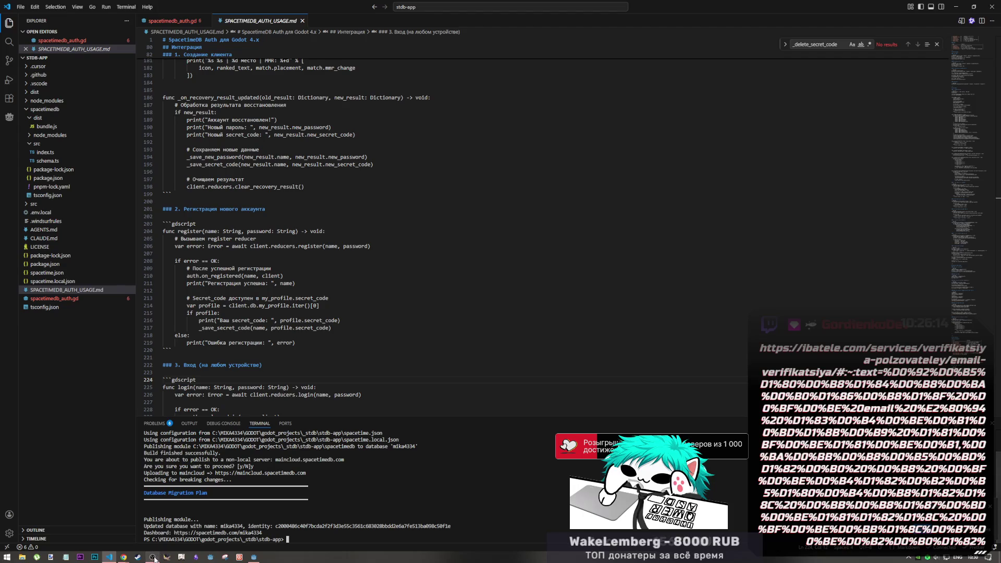
# Open the Qwen Code assistant panel and a new Git Bash terminal in VS Code
pyautogui.moveTo(153, 557)
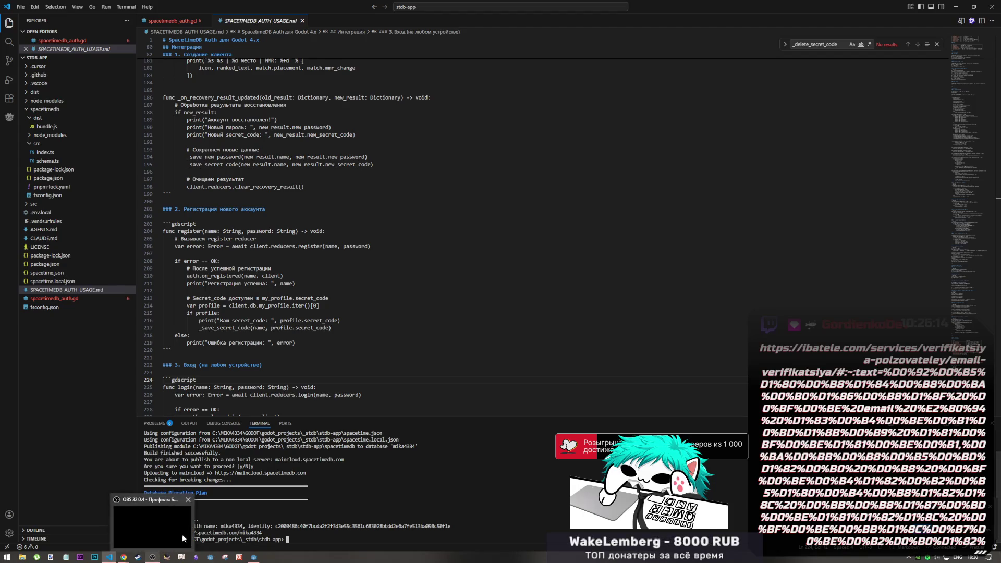
pyautogui.click(152, 537)
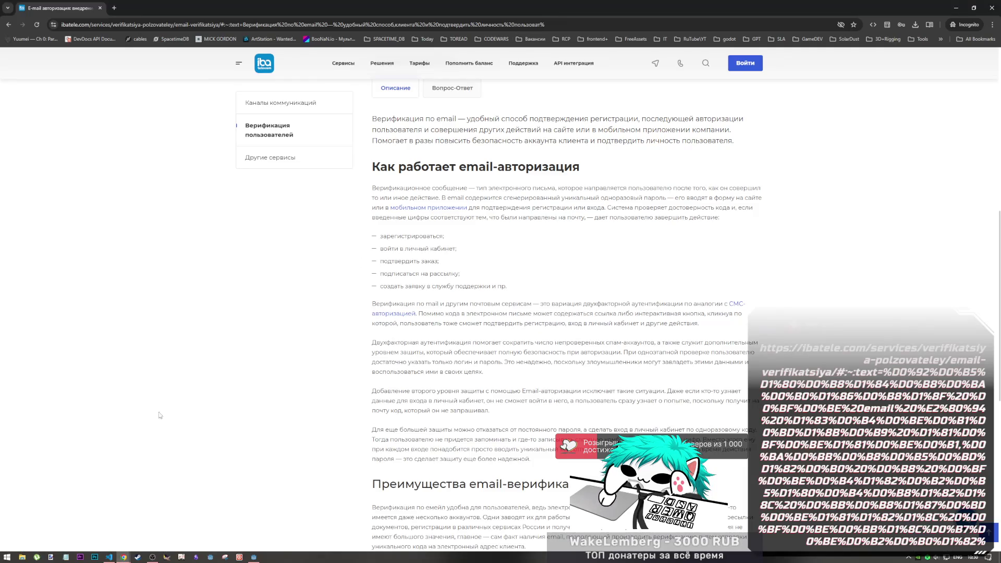
pyautogui.moveTo(124, 557)
pyautogui.click(73, 524)
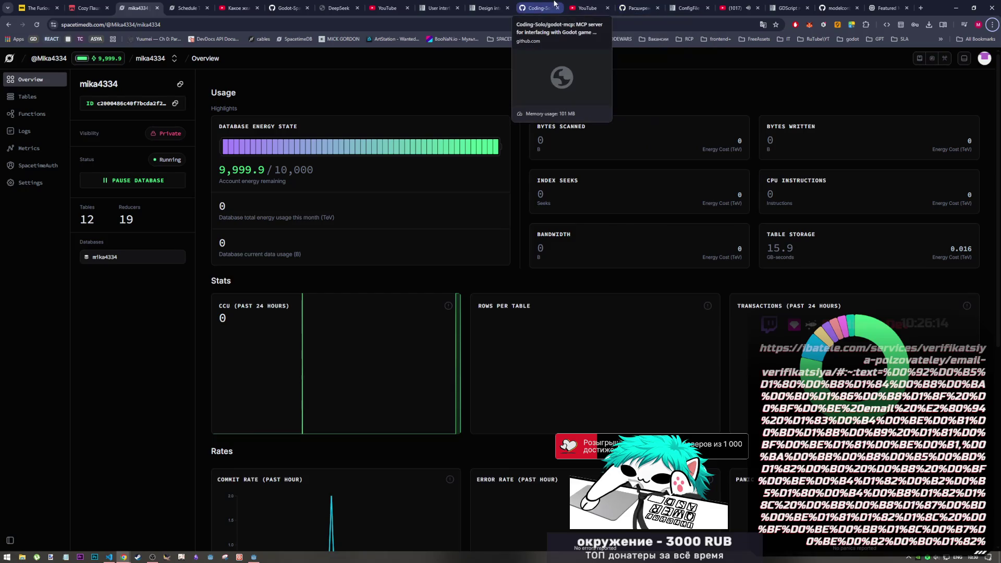
pyautogui.click(333, 8)
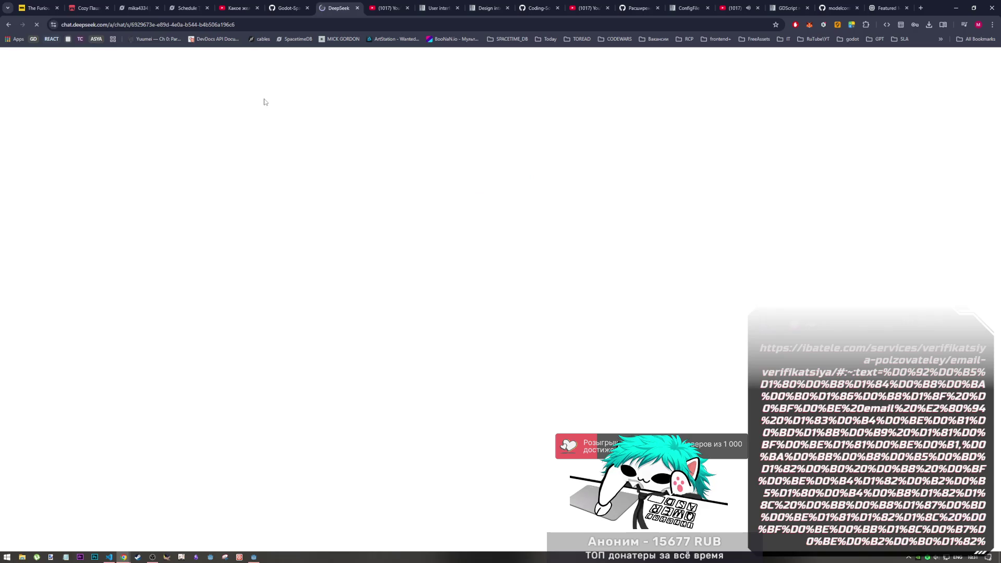
pyautogui.click(109, 557)
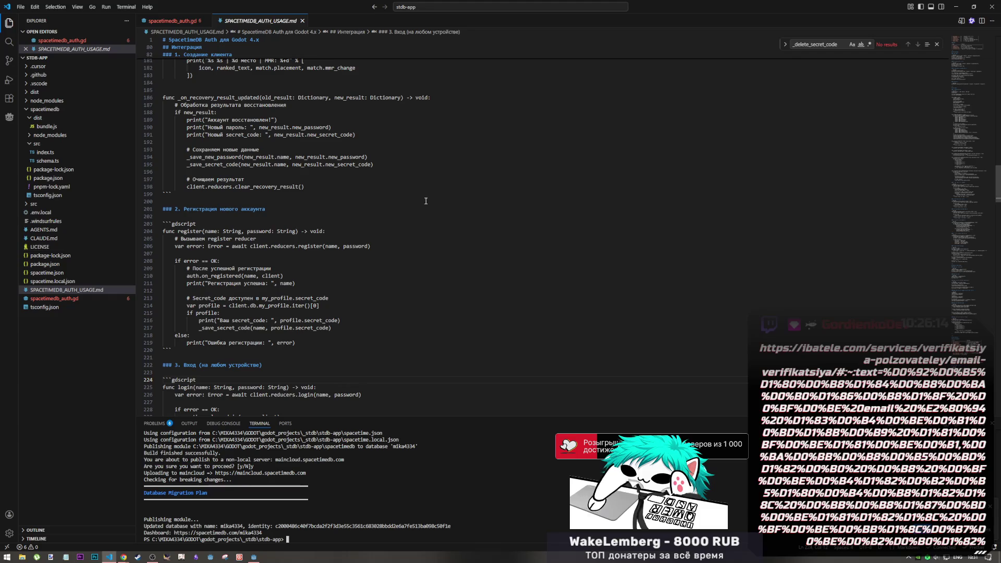
pyautogui.click(974, 21)
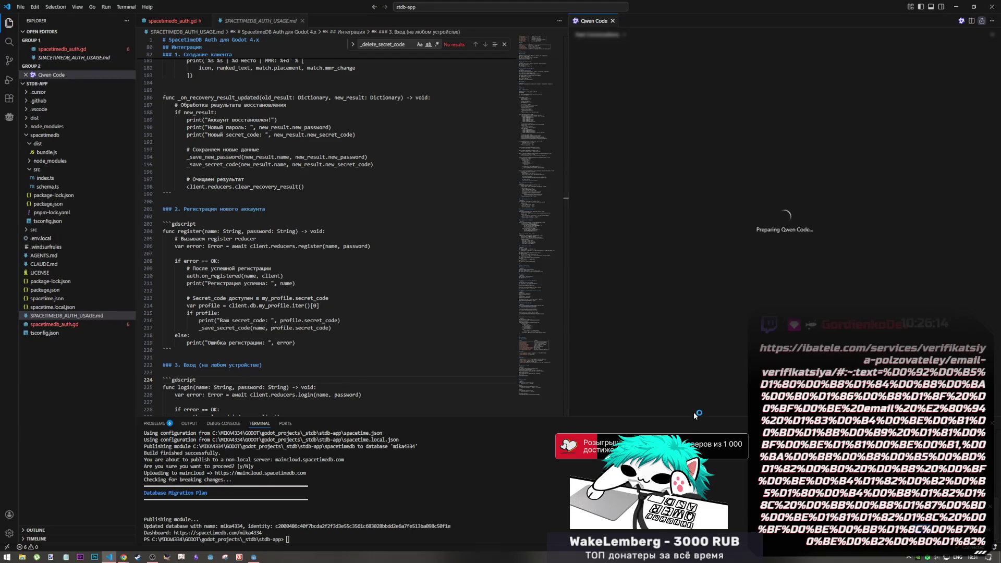
pyautogui.click(933, 423)
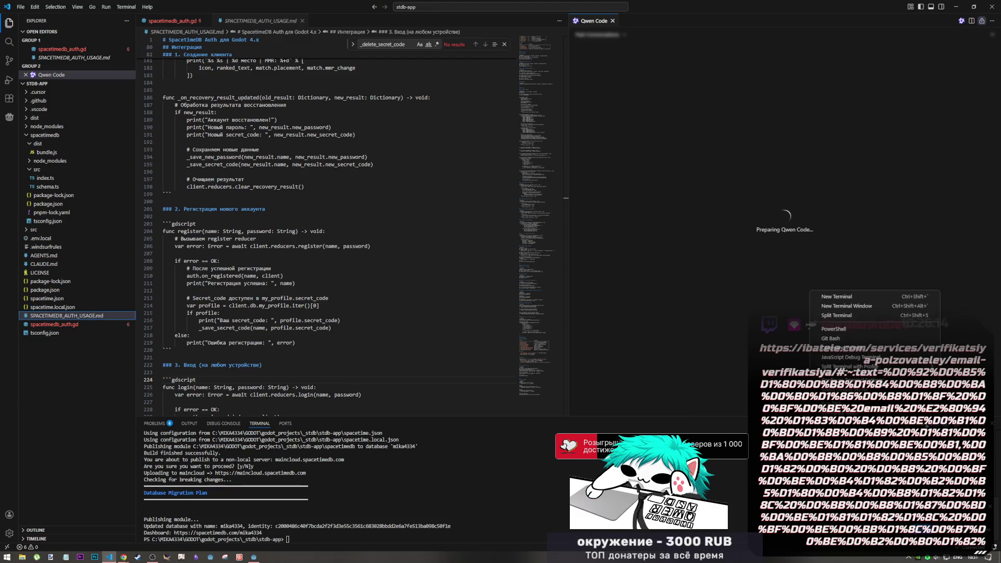
pyautogui.click(859, 340)
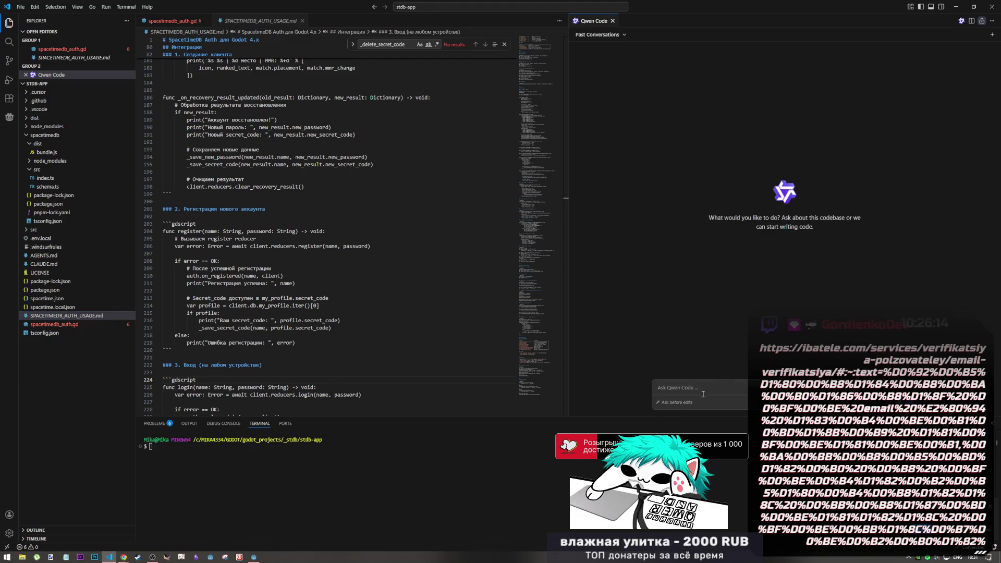
# Start a Qwen Code question with 'вопрос' and paste the main-button validation code below it
pyautogui.click(725, 392)
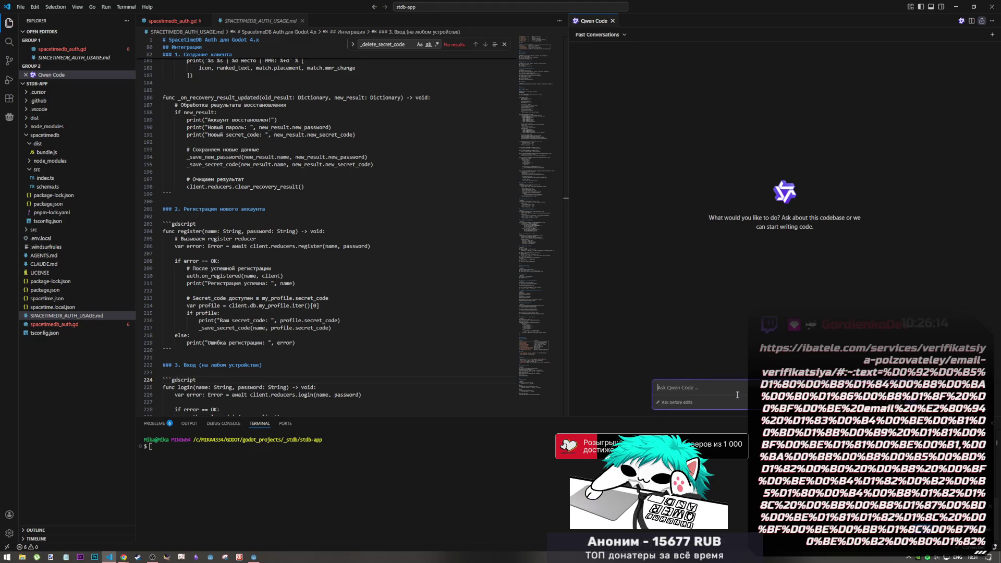
pyautogui.write('djgh')
pyautogui.press('BackSpace')
pyautogui.press('BackSpace')
pyautogui.press('BackSpace')
pyautogui.hotkey('alt', 'shift')
pyautogui.write('во')
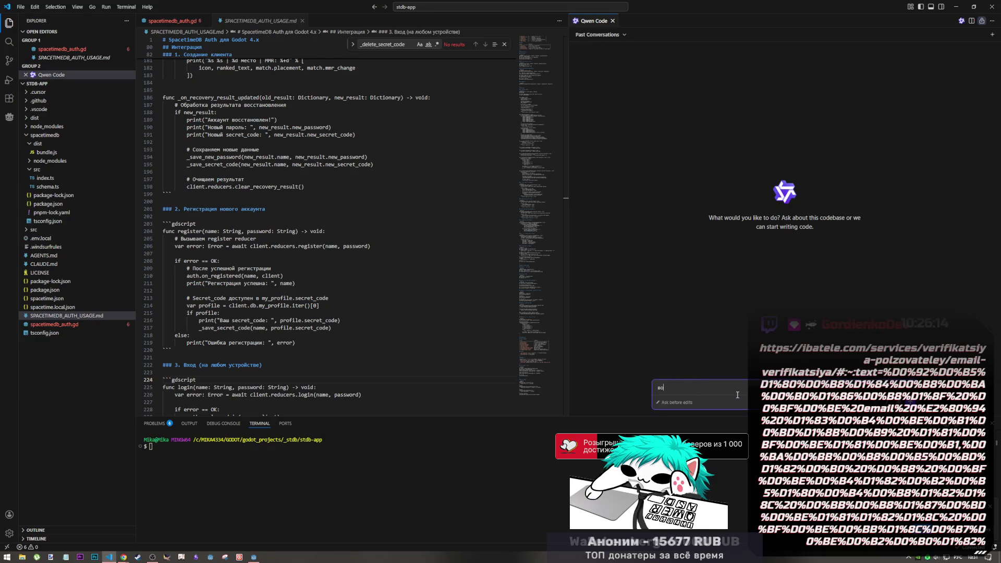
pyautogui.hotkey('shift', 'Return')
pyautogui.hotkey('shift', 'Return')
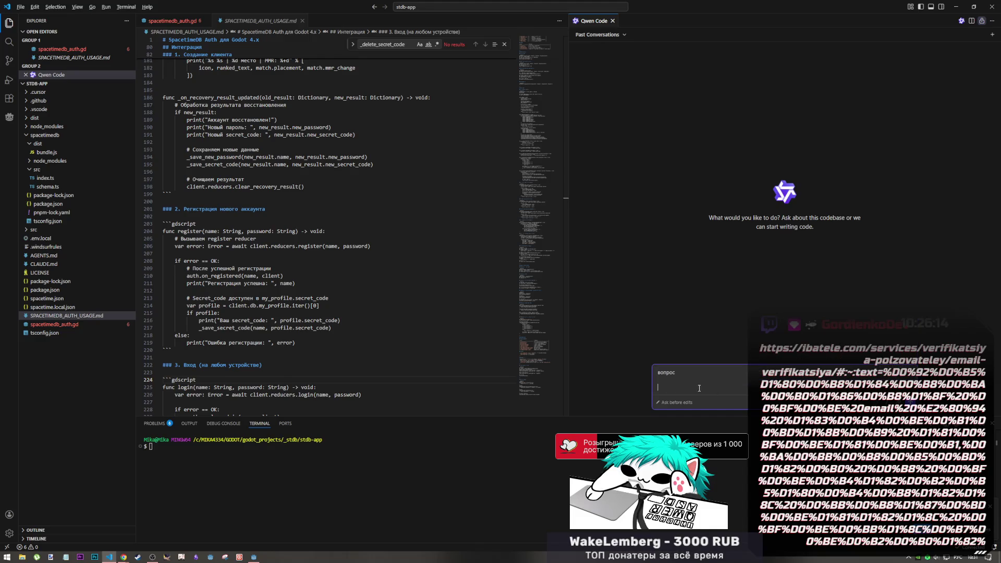
pyautogui.hotkey('alt', 'Tab')
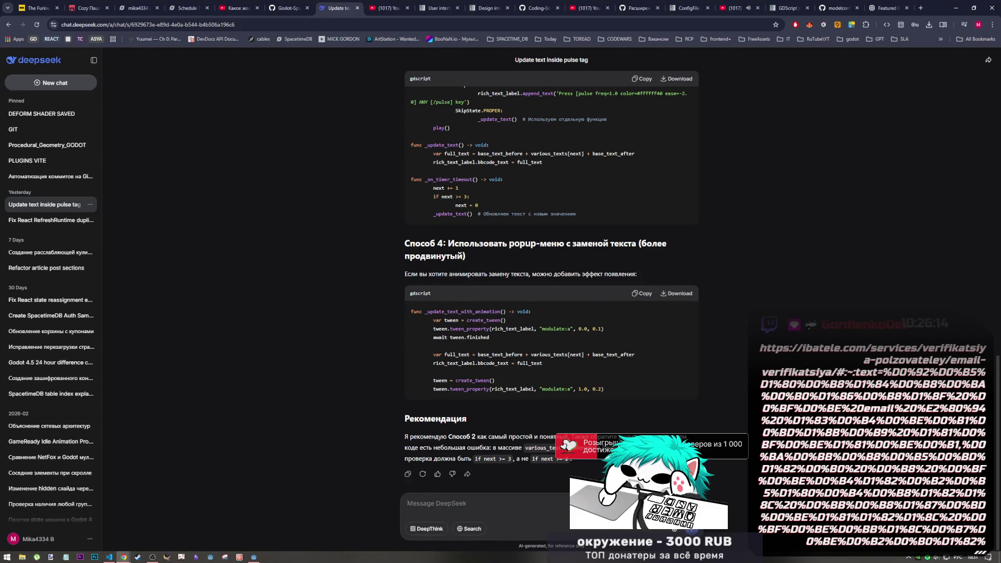
pyautogui.click(255, 557)
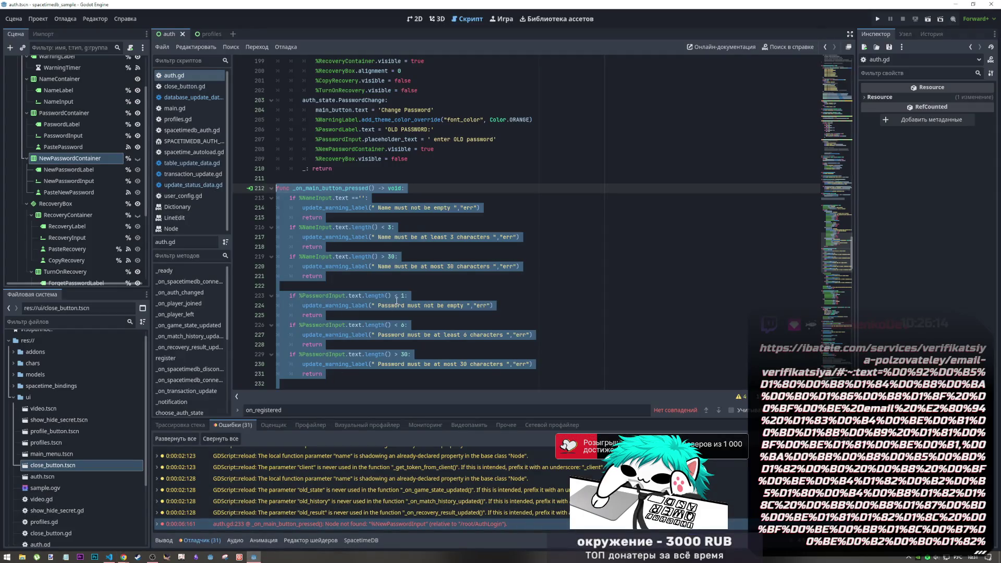
pyautogui.hotkey('alt', 'Tab')
pyautogui.click(109, 557)
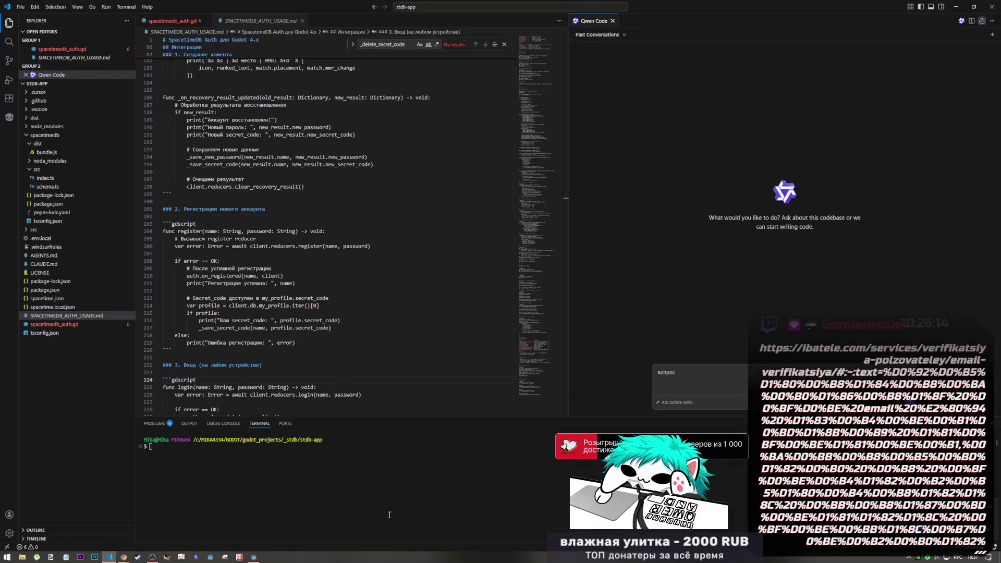
pyautogui.click(715, 389)
pyautogui.hotkey('ctrl', 'v')
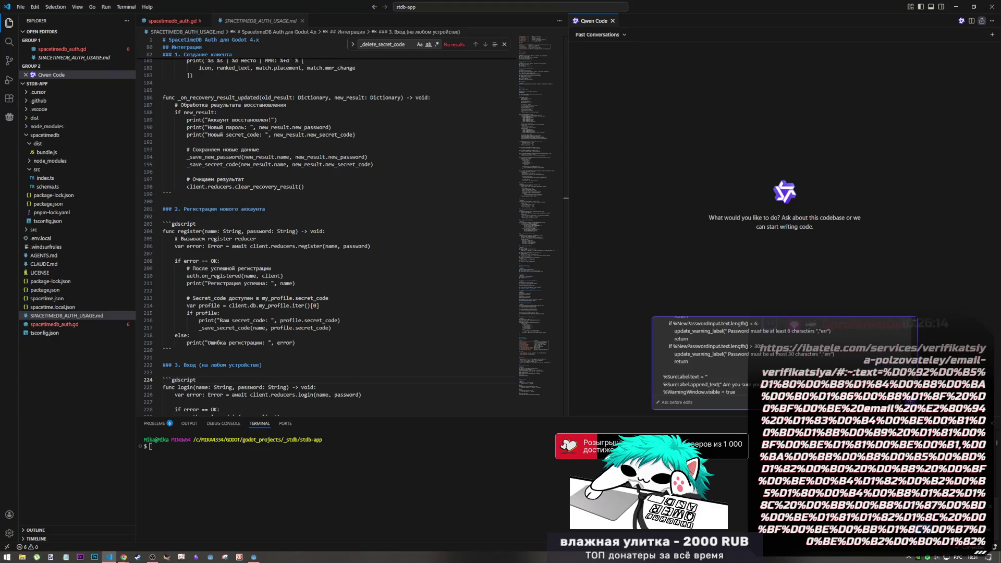
# Review the drafted validation question and send it to Qwen Code
pyautogui.hotkey('alt', 'Tab')
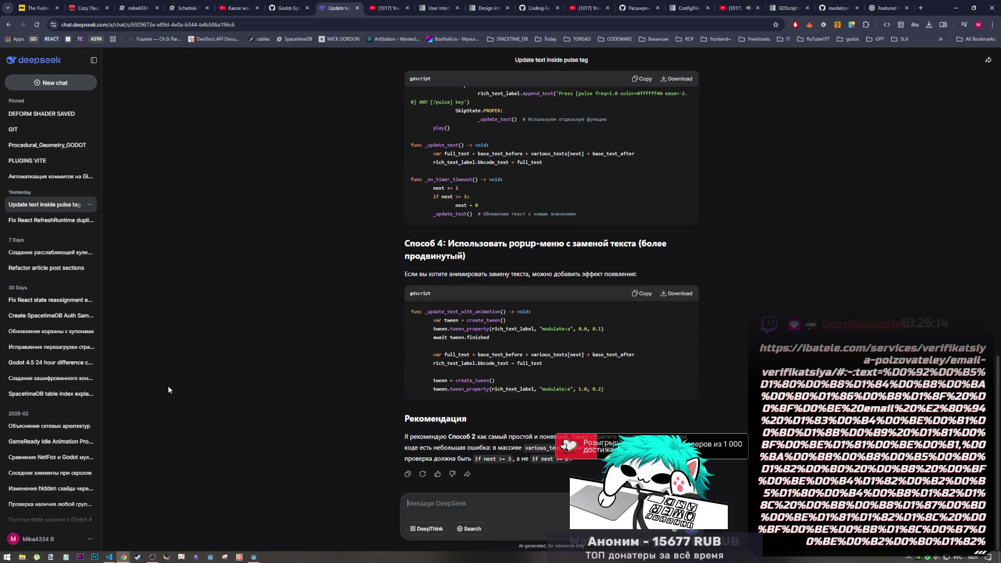
pyautogui.click(111, 557)
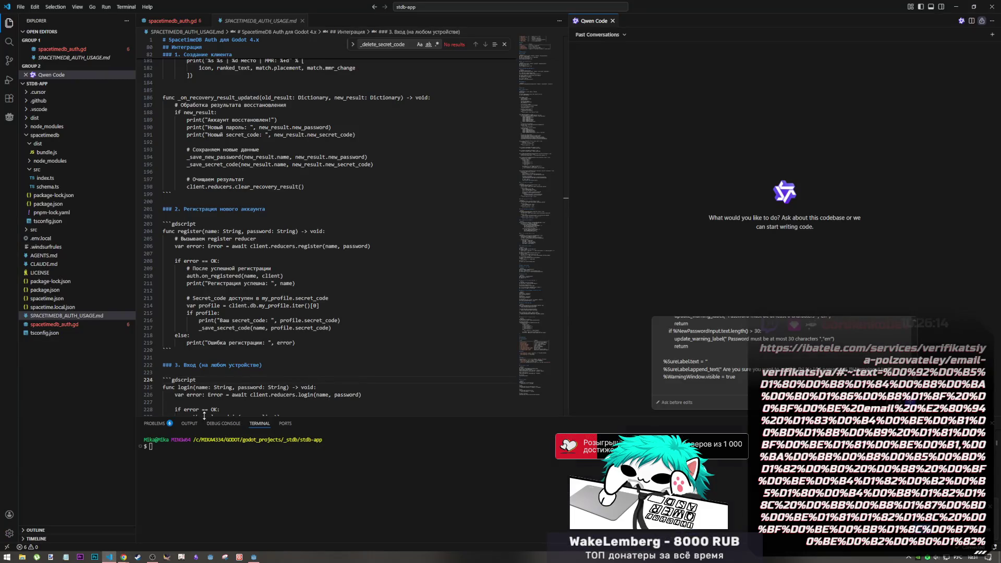
pyautogui.click(254, 556)
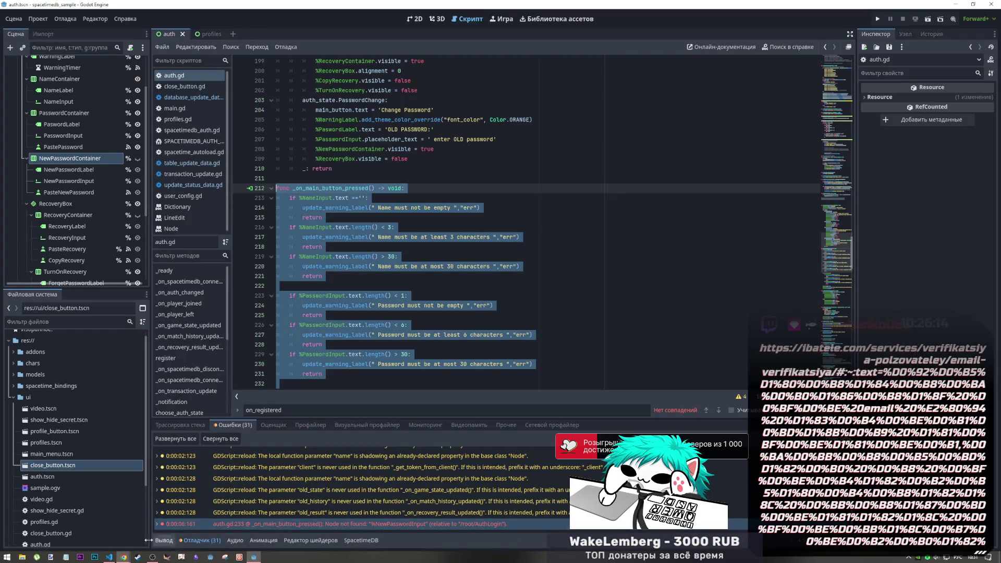
pyautogui.click(110, 557)
pyautogui.scroll(3, 711, 367)
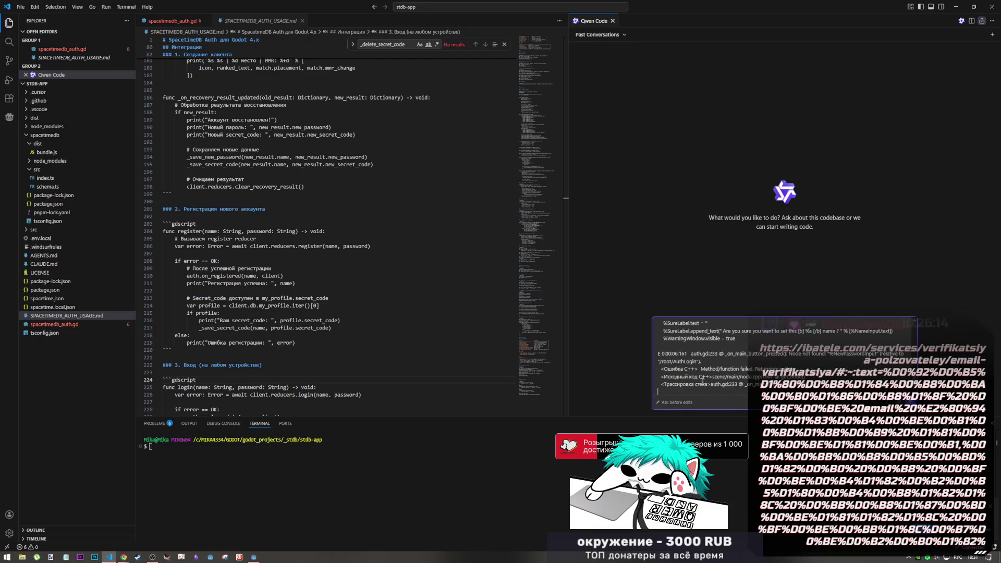
pyautogui.scroll(3, 711, 366)
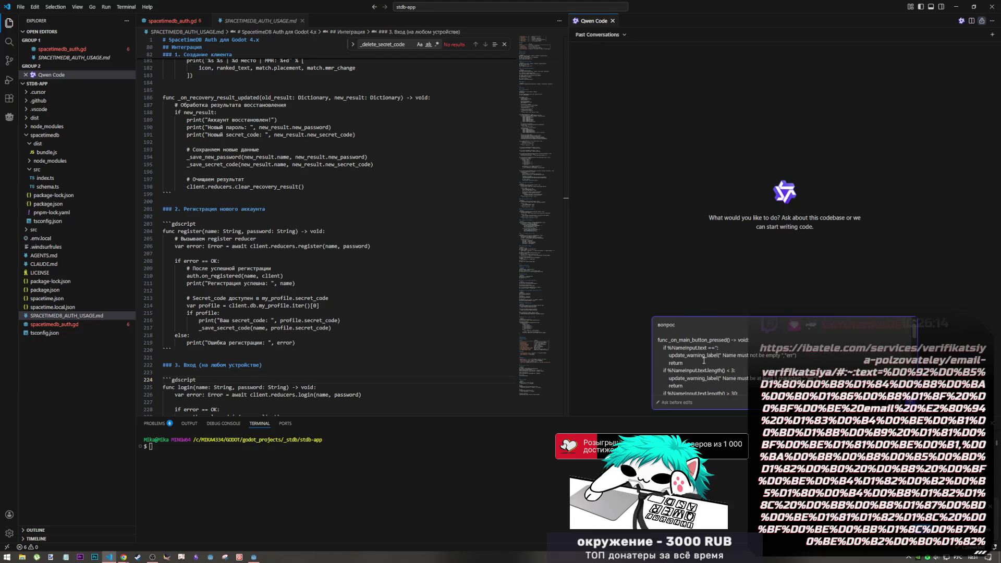
pyautogui.click(690, 330)
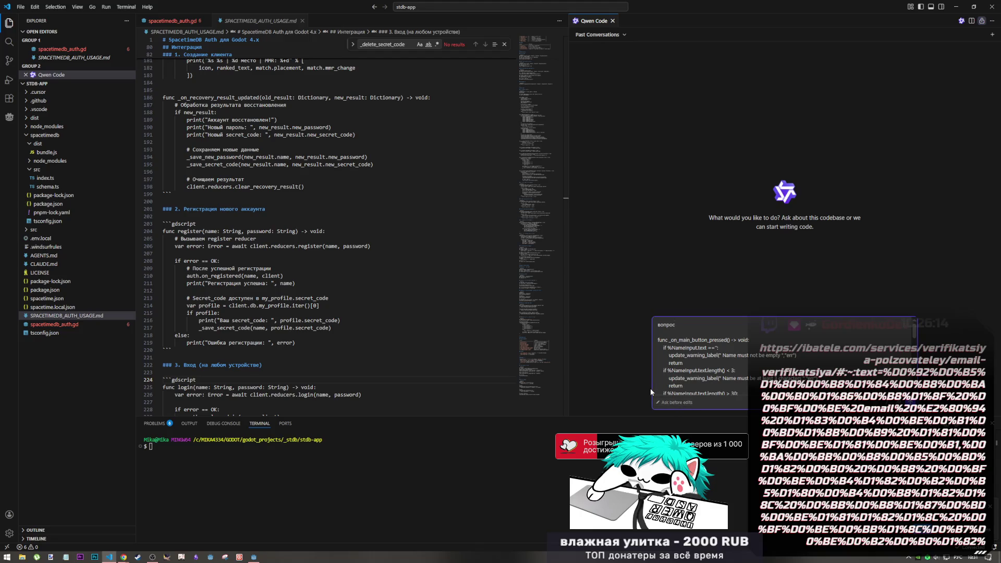
pyautogui.scroll(-5, 711, 367)
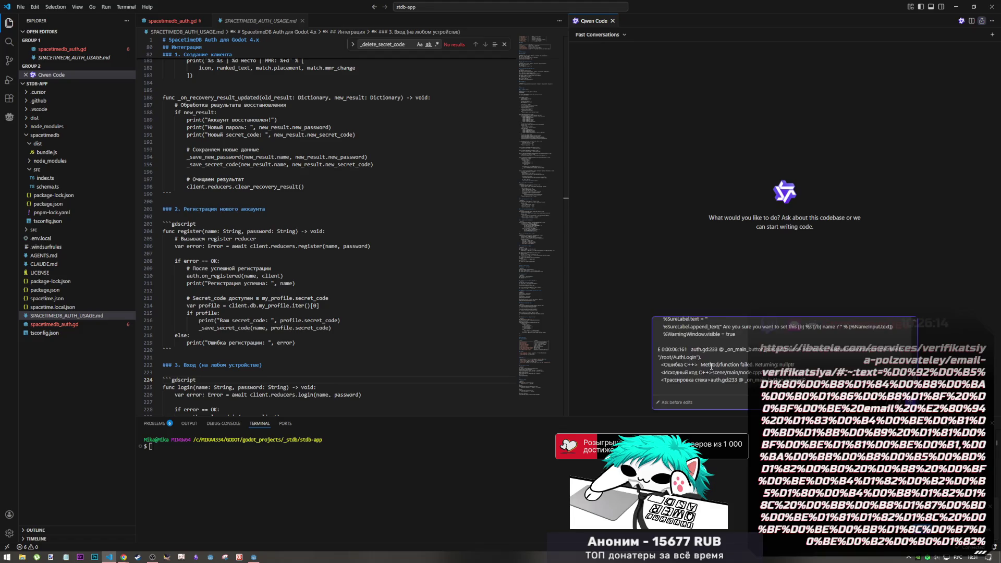
pyautogui.scroll(5, 711, 366)
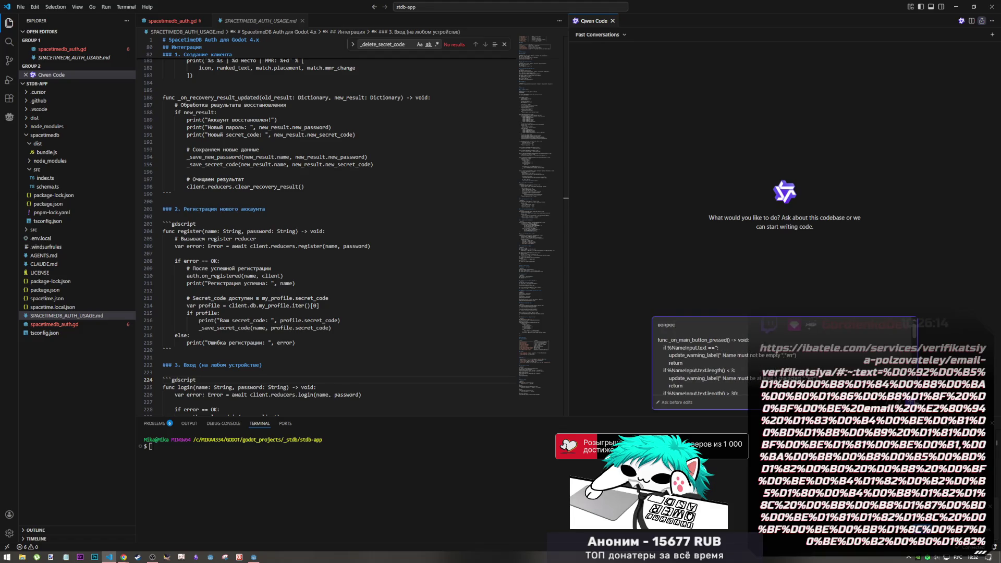
pyautogui.press('Return')
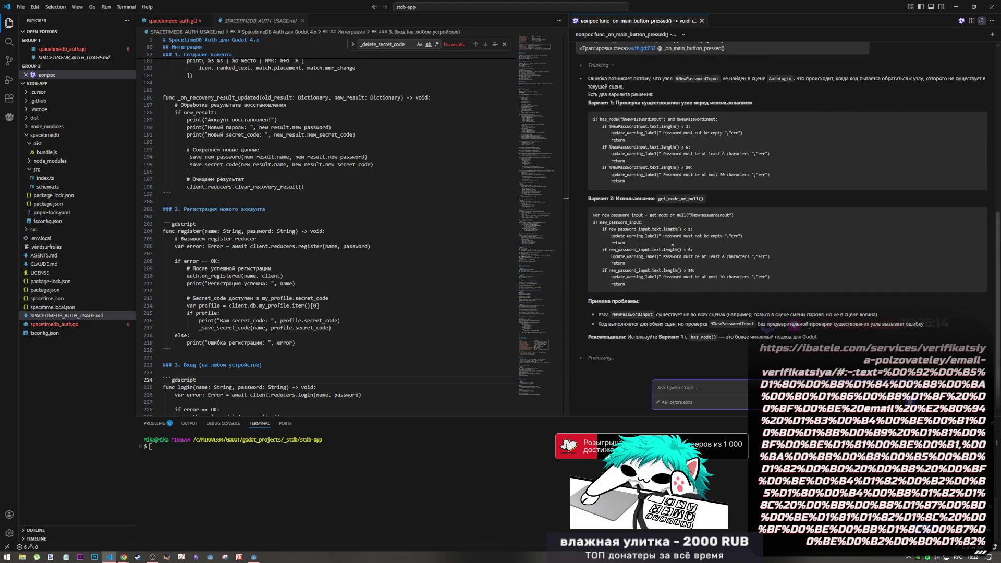
# Review Qwen's has_node and get_node_or_null fixes and copy the first two Variant 2 lines
pyautogui.scroll(3, 670, 249)
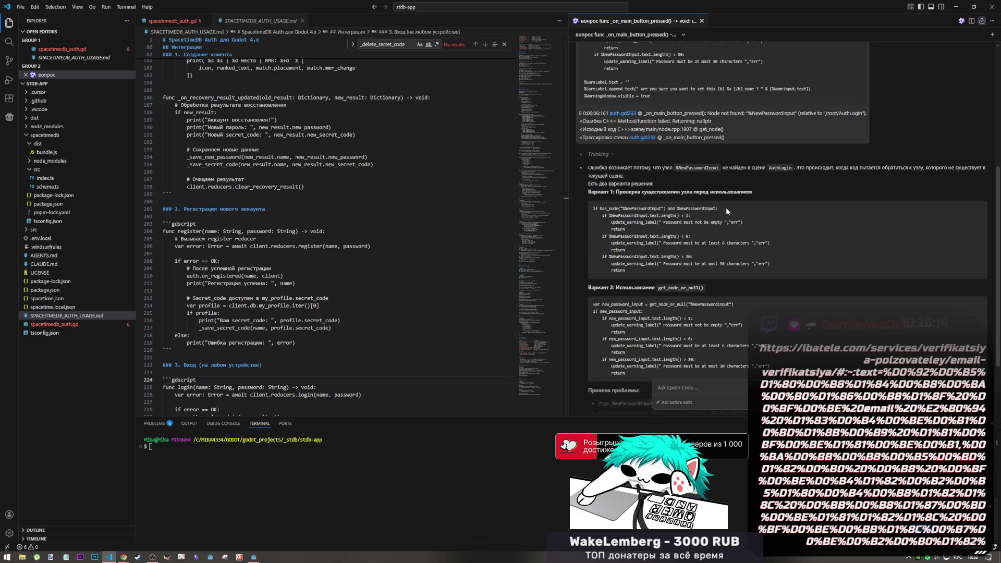
pyautogui.moveTo(666, 208)
pyautogui.mouseDown()
pyautogui.moveTo(608, 209)
pyautogui.moveTo(624, 209)
pyautogui.mouseUp()
pyautogui.click(624, 209)
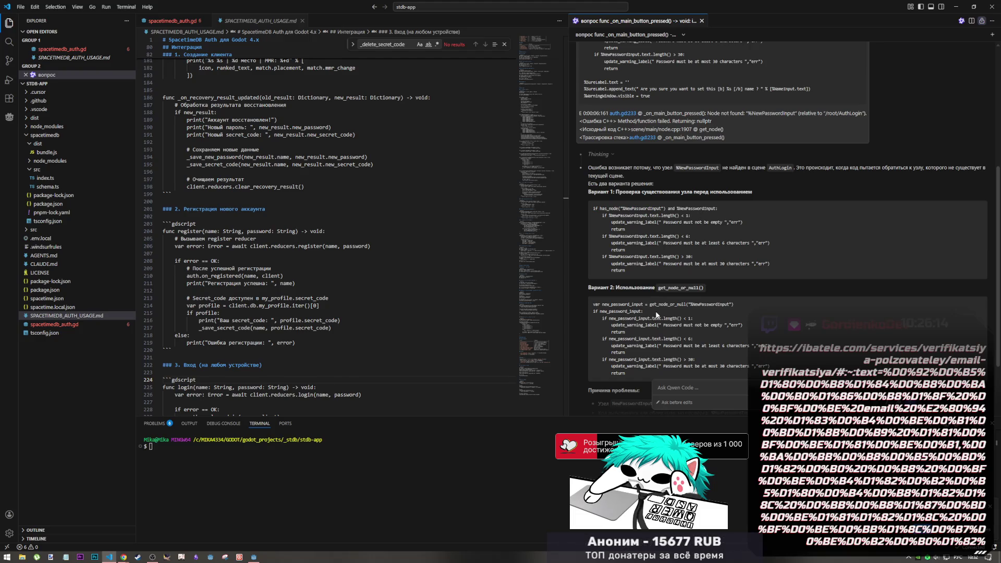
pyautogui.moveTo(649, 315)
pyautogui.mouseDown()
pyautogui.moveTo(564, 309)
pyautogui.moveTo(570, 301)
pyautogui.mouseUp()
pyautogui.hotkey('ctrl', 'c')
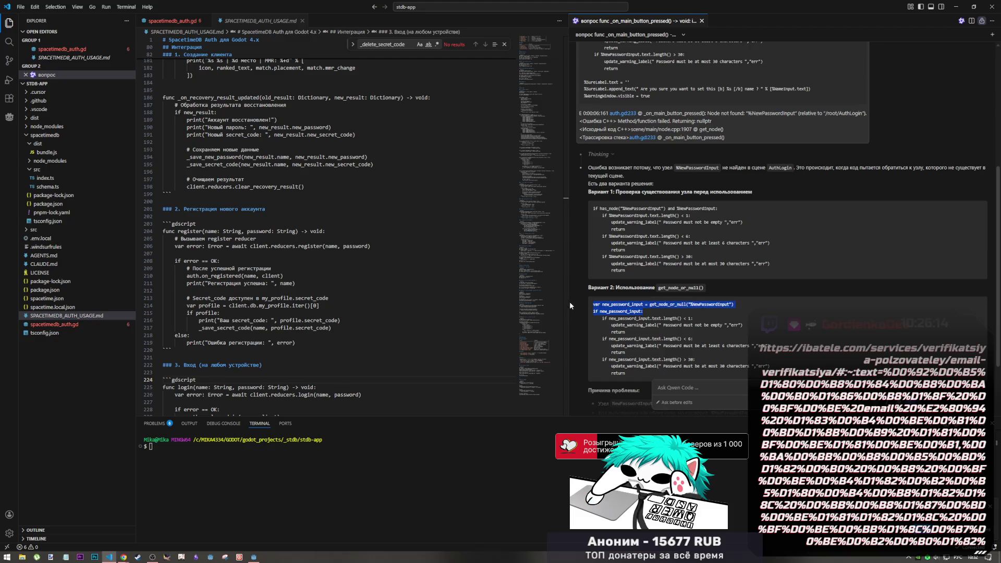
pyautogui.hotkey('alt', 'Tab')
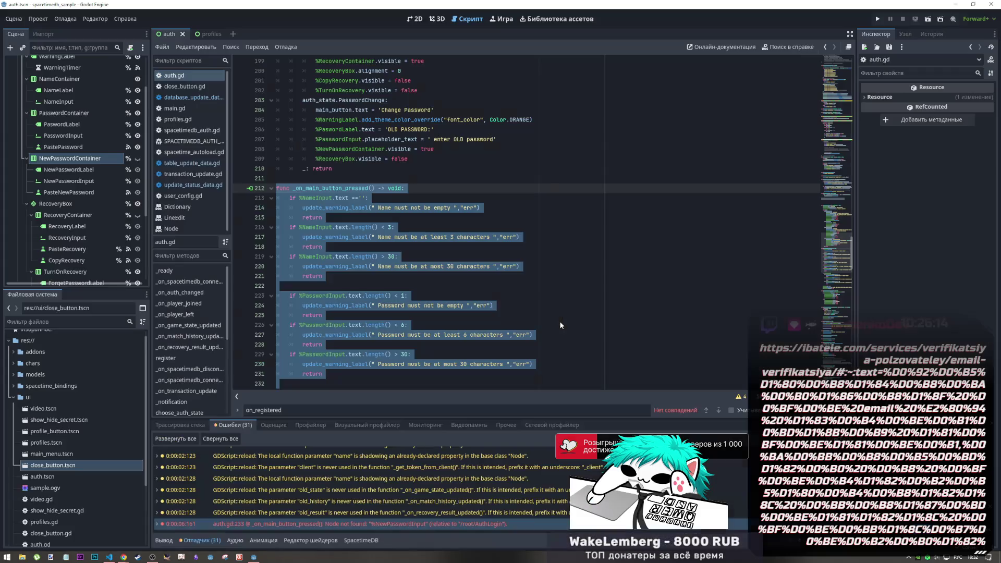
# Replace line 233 with the get_node_or_null check, fix the if line's indentation, and save auth.gd
pyautogui.click(409, 193)
pyautogui.scroll(-6, 379, 201)
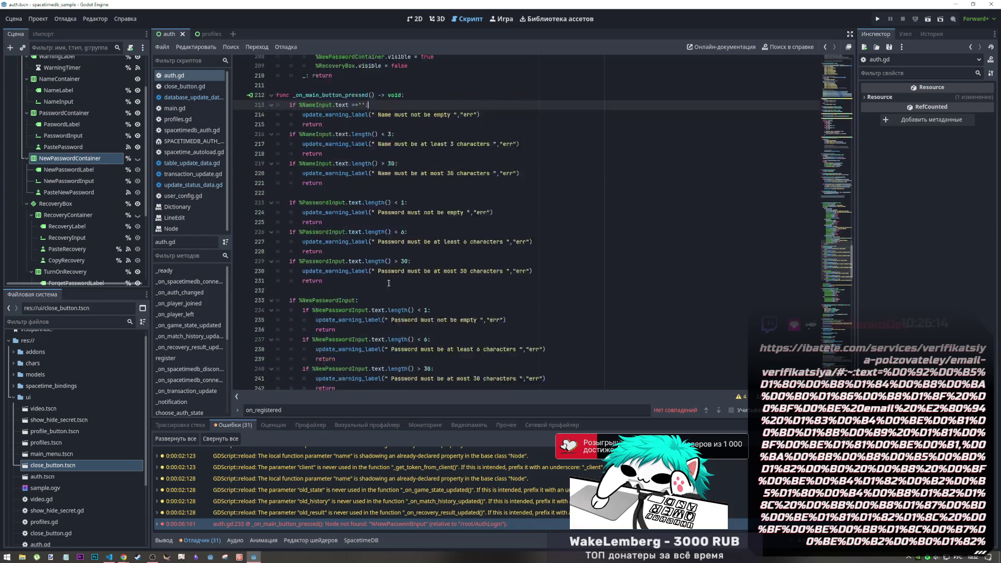
pyautogui.tripleClick(364, 215)
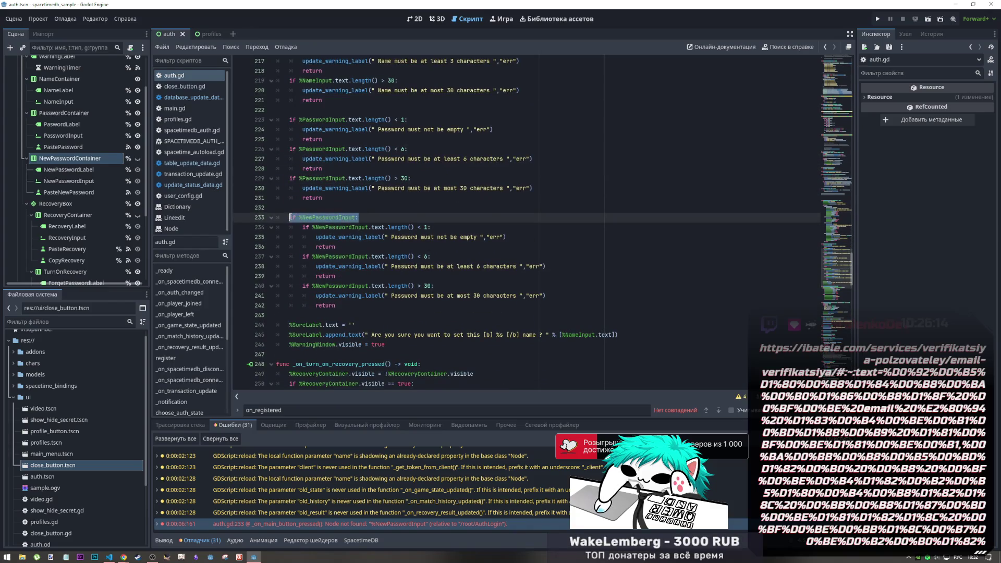
pyautogui.hotkey('ctrl', 'v')
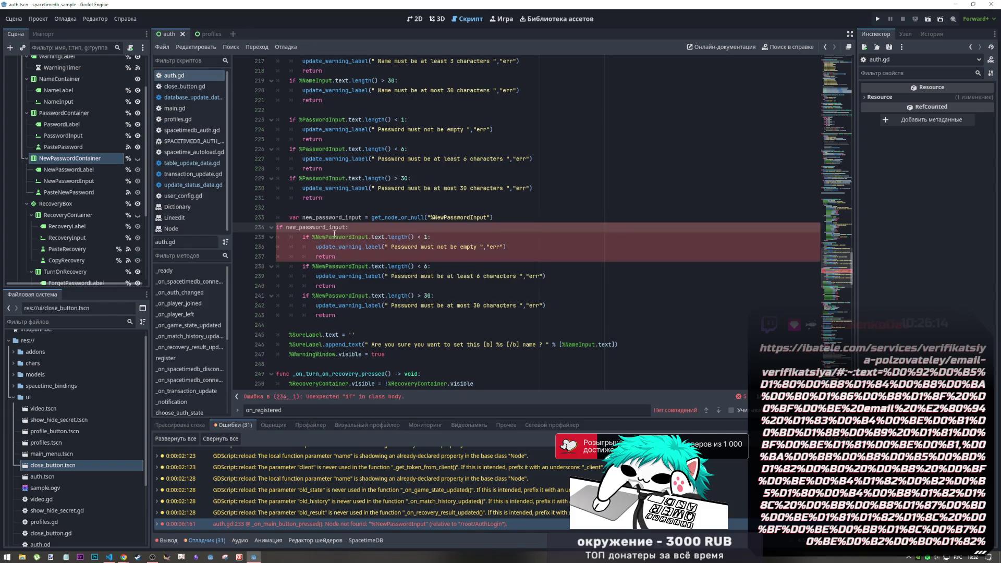
pyautogui.moveTo(333, 228); pyautogui.dragTo(312, 228)
pyautogui.press('Tab')
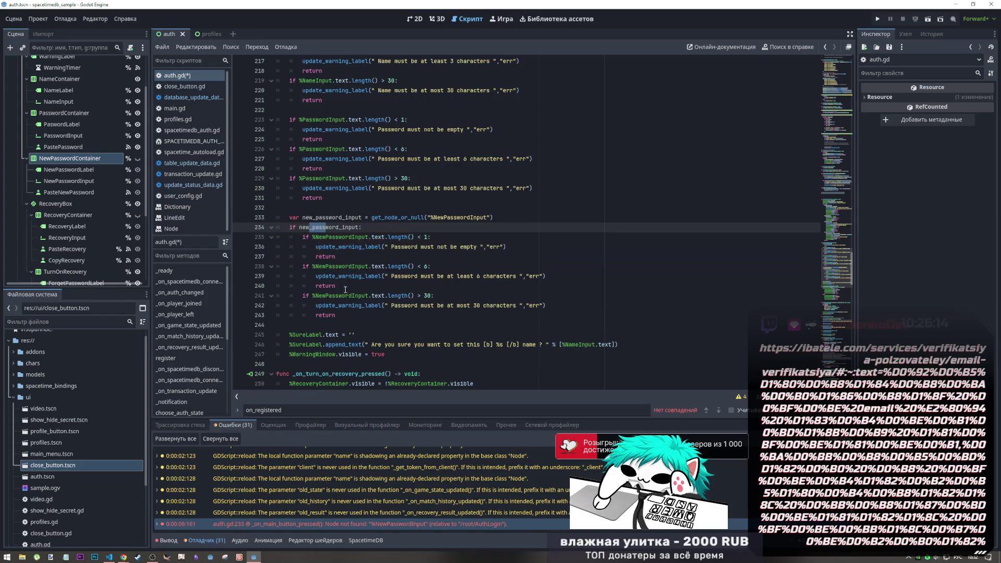
pyautogui.click(421, 226)
pyautogui.hotkey('ctrl', 's')
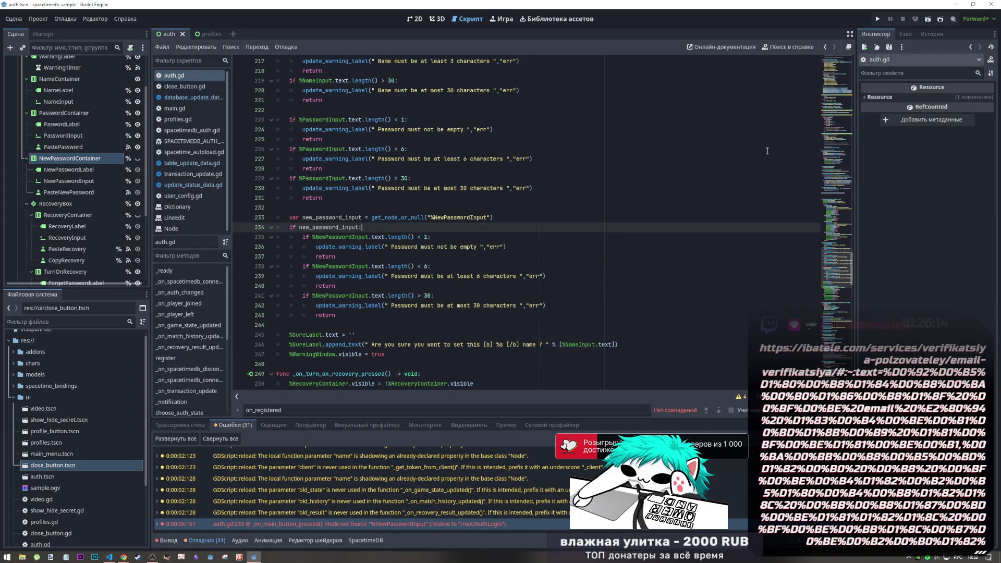
# Inspect the register call on line 137, then bring up the e-mail verification article
pyautogui.scroll(-3, 385, 317)
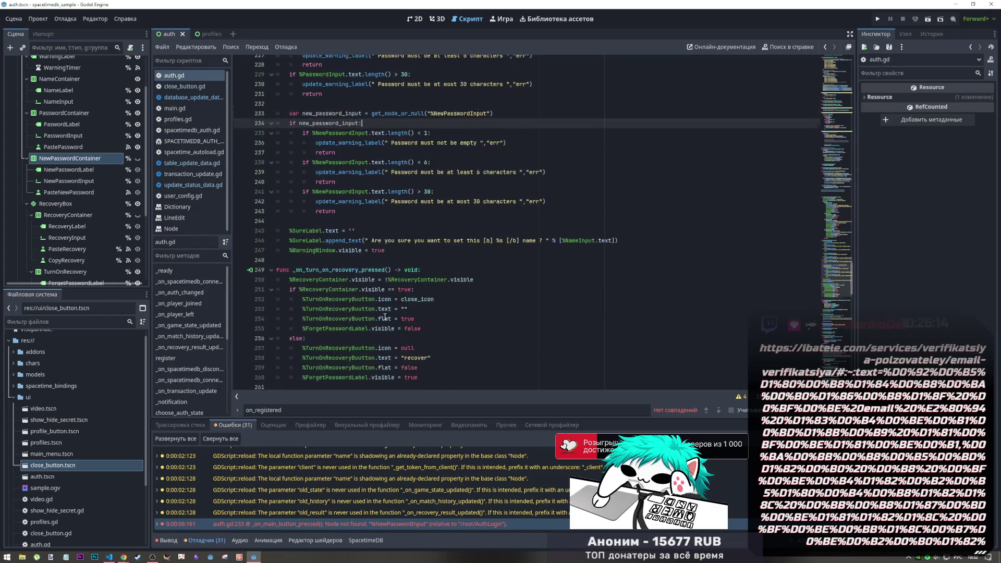
pyautogui.scroll(3, 385, 316)
pyautogui.scroll(20, 385, 317)
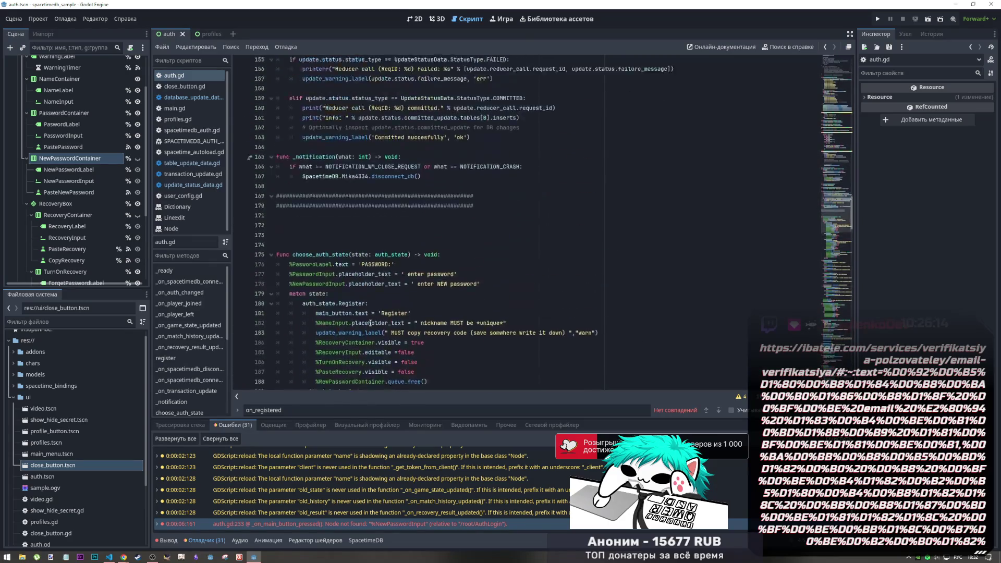
pyautogui.scroll(5, 369, 323)
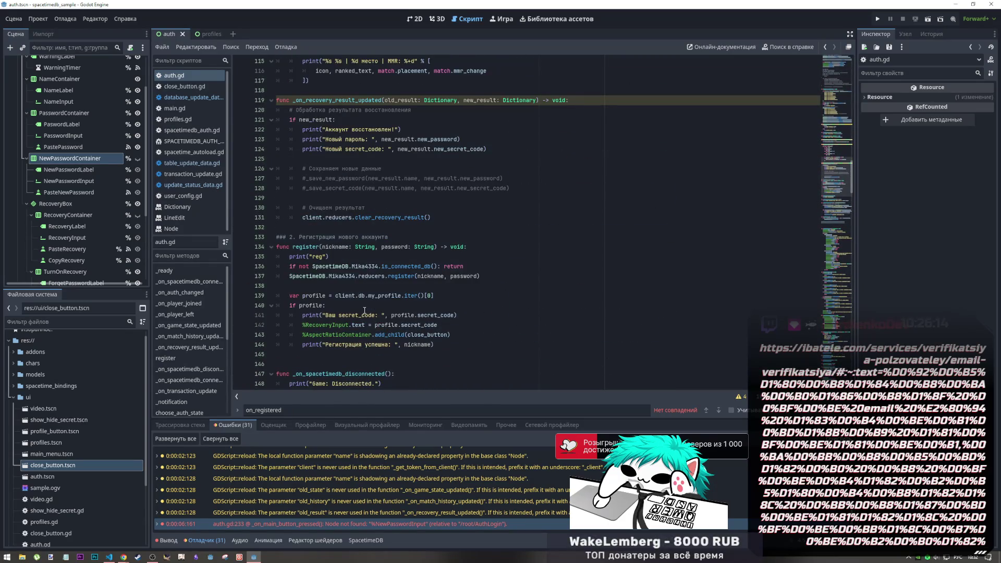
pyautogui.click(401, 276)
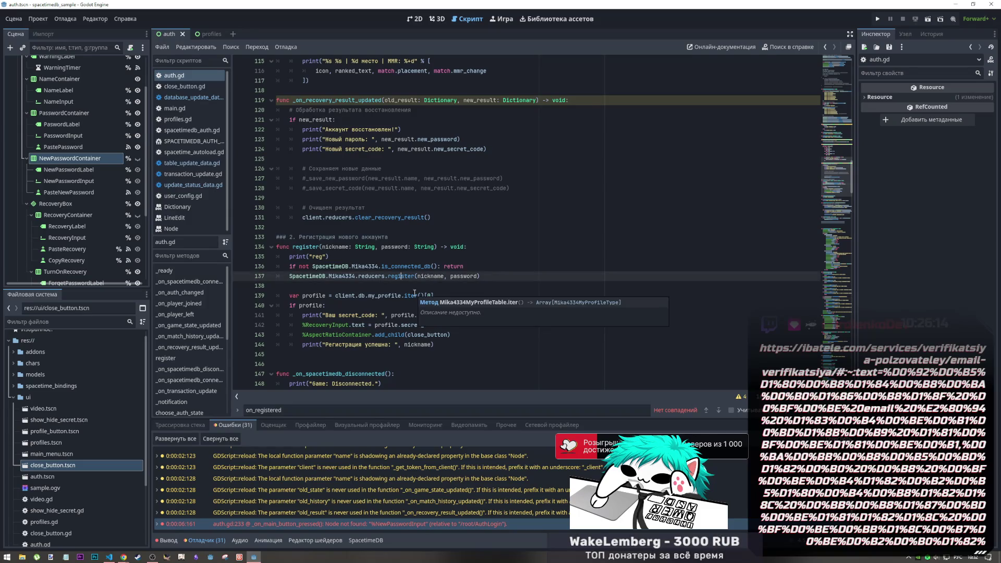
pyautogui.moveTo(124, 556)
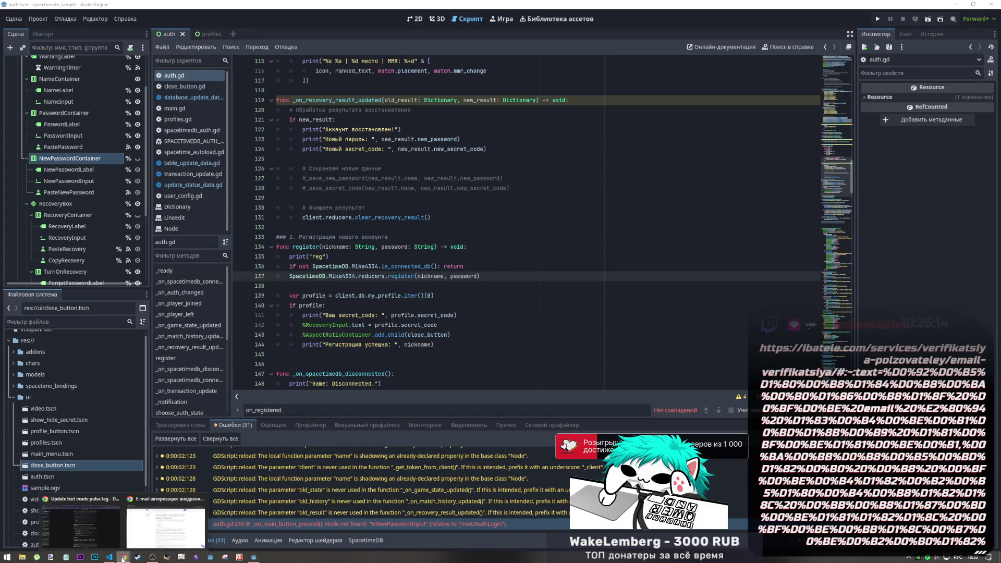
pyautogui.click(134, 534)
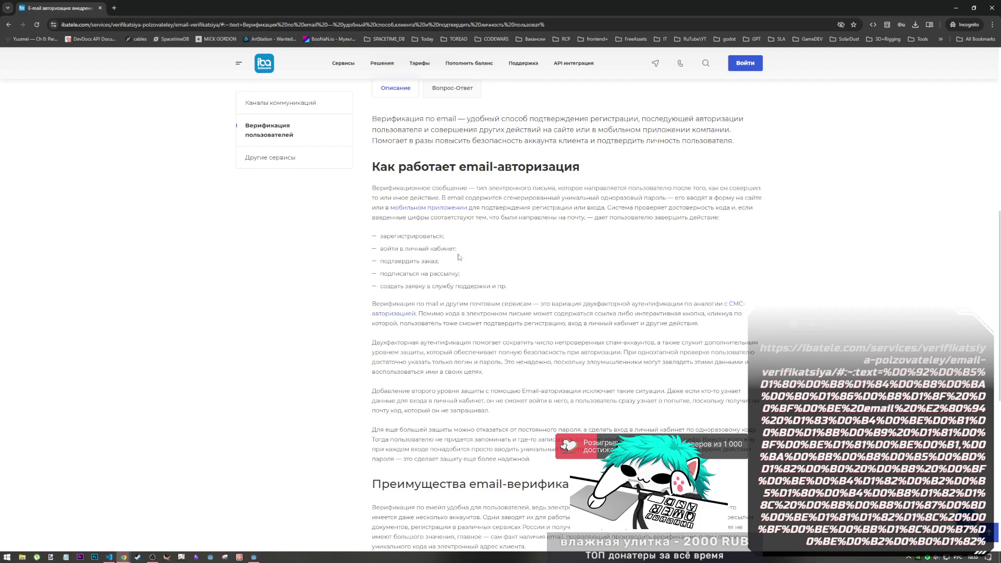
# Scroll the ibatele article and read the two-factor authentication paragraph
pyautogui.scroll(-1, 457, 264)
pyautogui.scroll(-1, 456, 266)
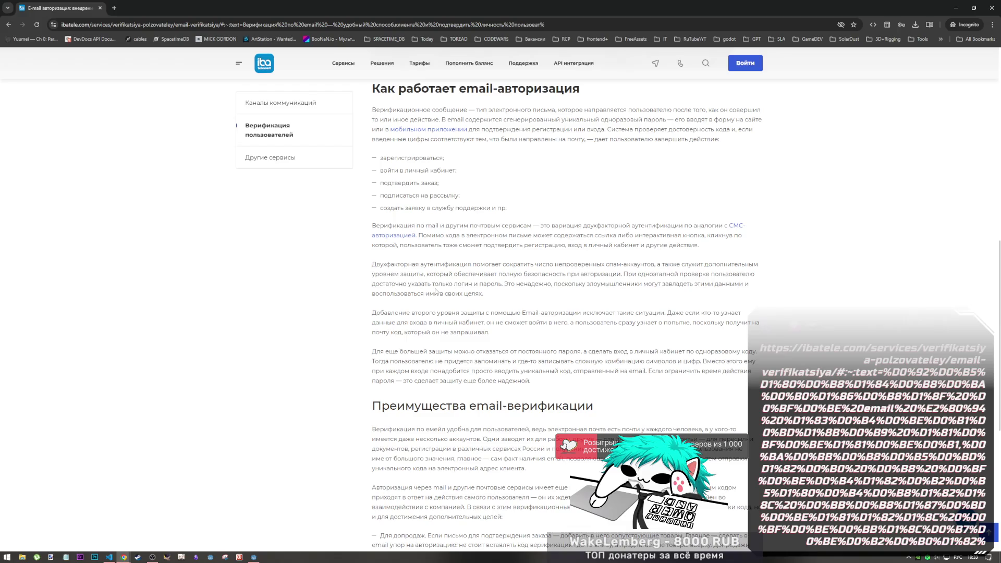
pyautogui.scroll(-1, 434, 291)
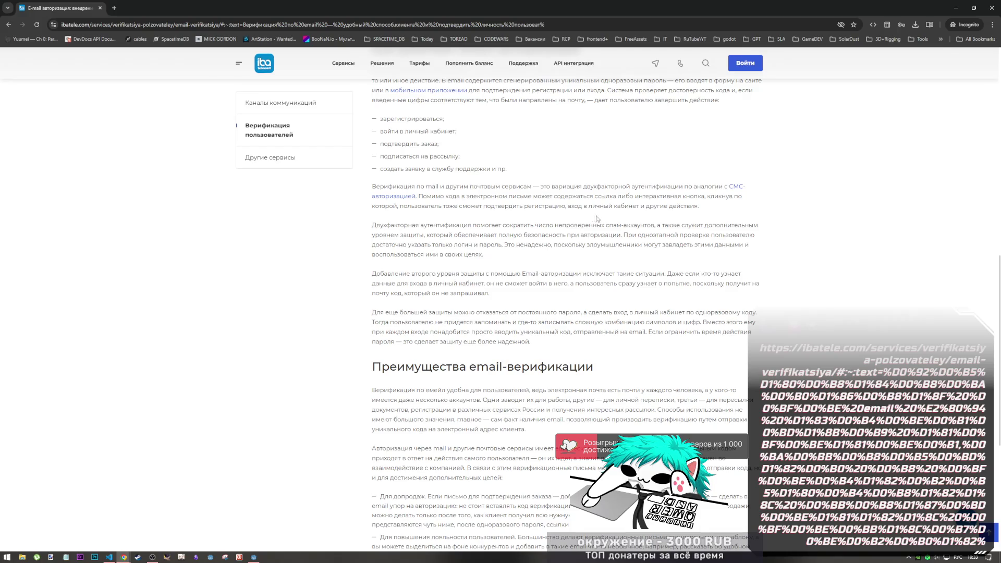
pyautogui.moveTo(570, 225)
pyautogui.mouseDown()
pyautogui.moveTo(532, 225)
pyautogui.moveTo(645, 225)
pyautogui.moveTo(647, 235)
pyautogui.mouseUp()
pyautogui.click(631, 265)
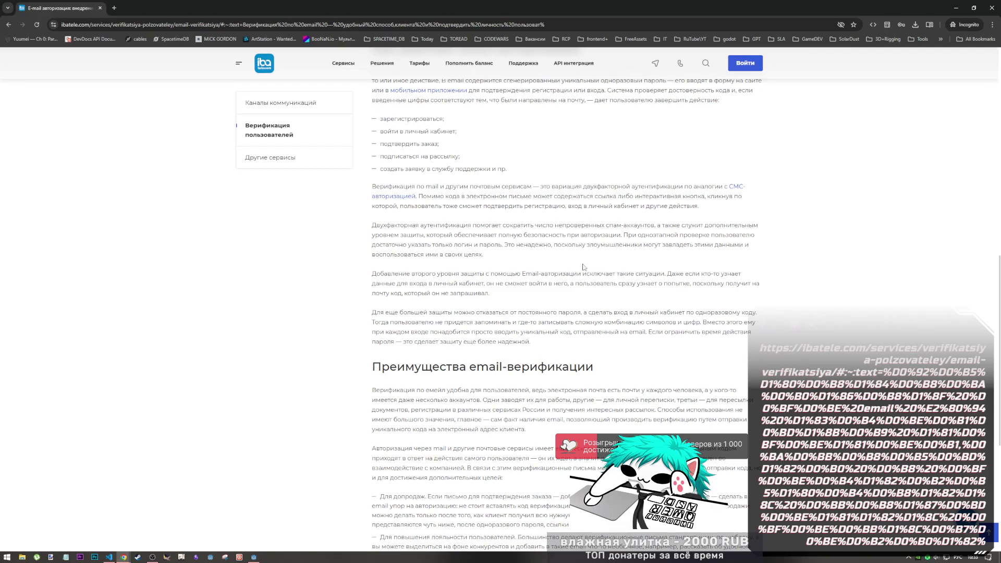
pyautogui.moveTo(546, 232); pyautogui.dragTo(638, 235)
pyautogui.click(637, 237)
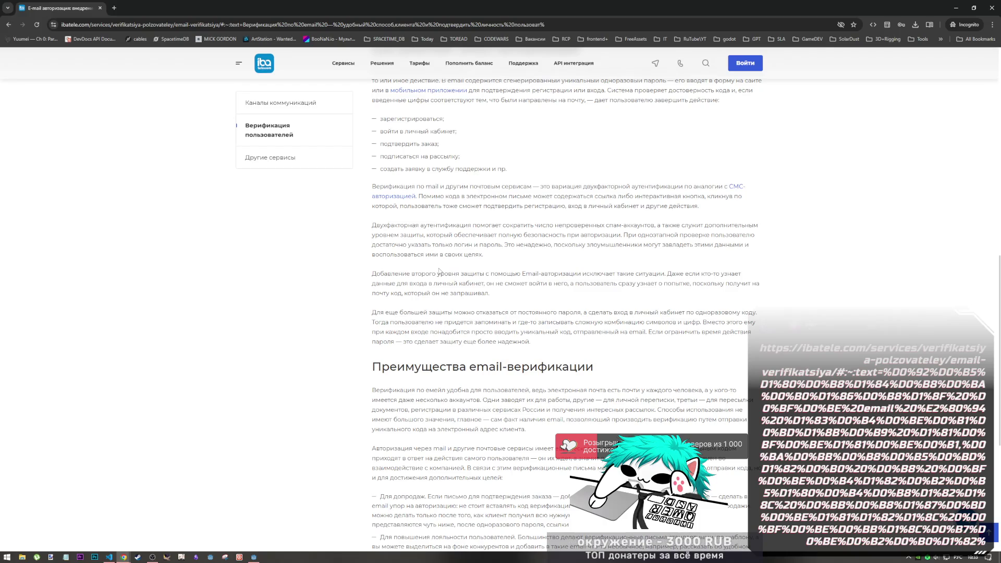
# Read the passages on unreliable passwords and unique codes, then bring up the DeepSeek chat window
pyautogui.moveTo(471, 262)
pyautogui.mouseDown()
pyautogui.moveTo(376, 235)
pyautogui.moveTo(503, 244)
pyautogui.mouseUp()
pyautogui.click(500, 259)
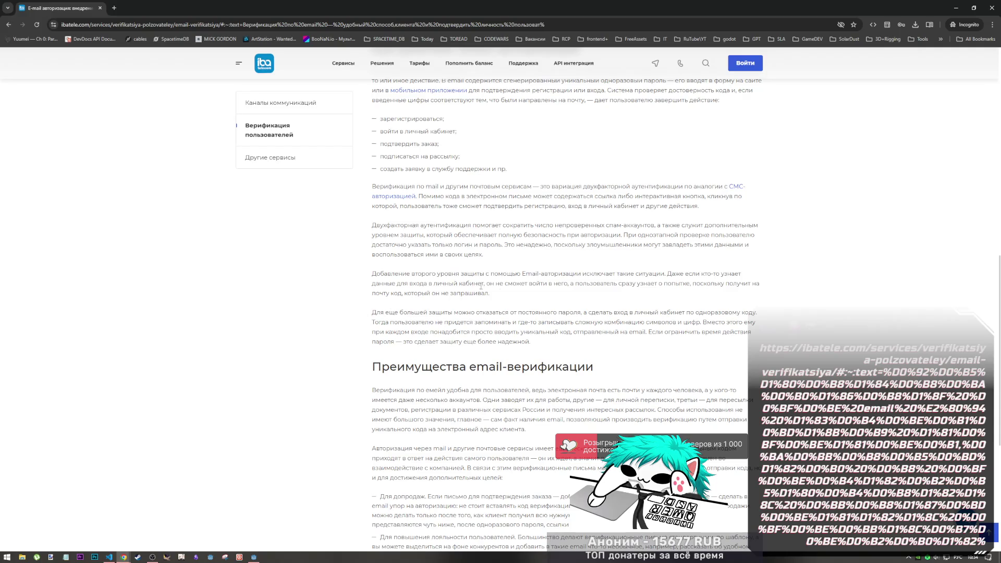
pyautogui.moveTo(498, 323); pyautogui.dragTo(563, 334)
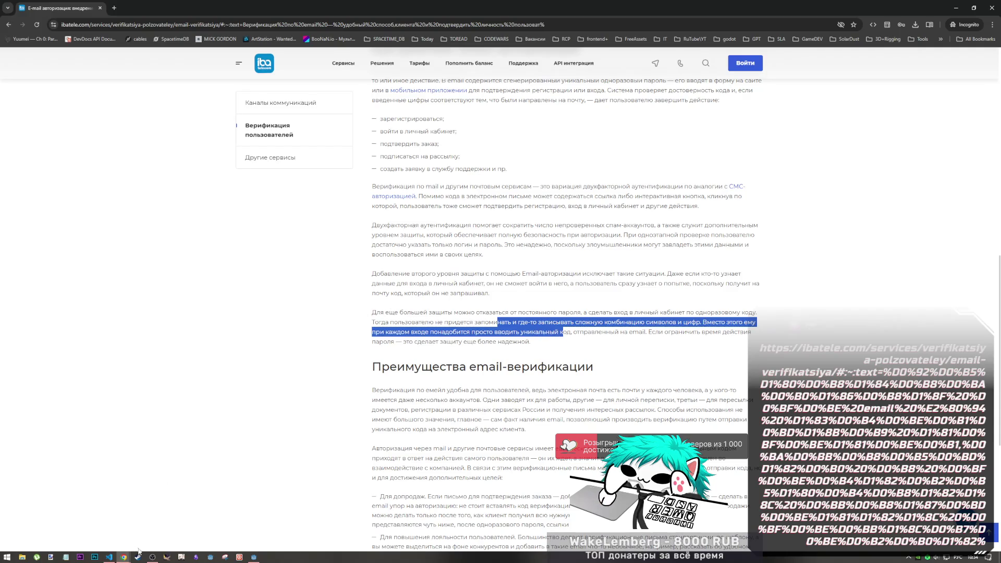
pyautogui.click(152, 557)
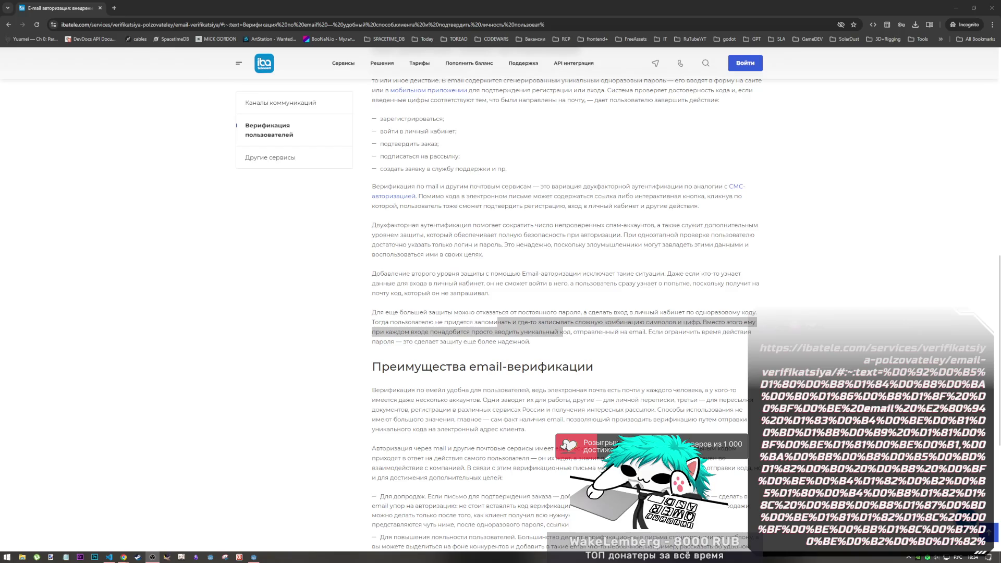
pyautogui.moveTo(123, 557)
pyautogui.click(136, 526)
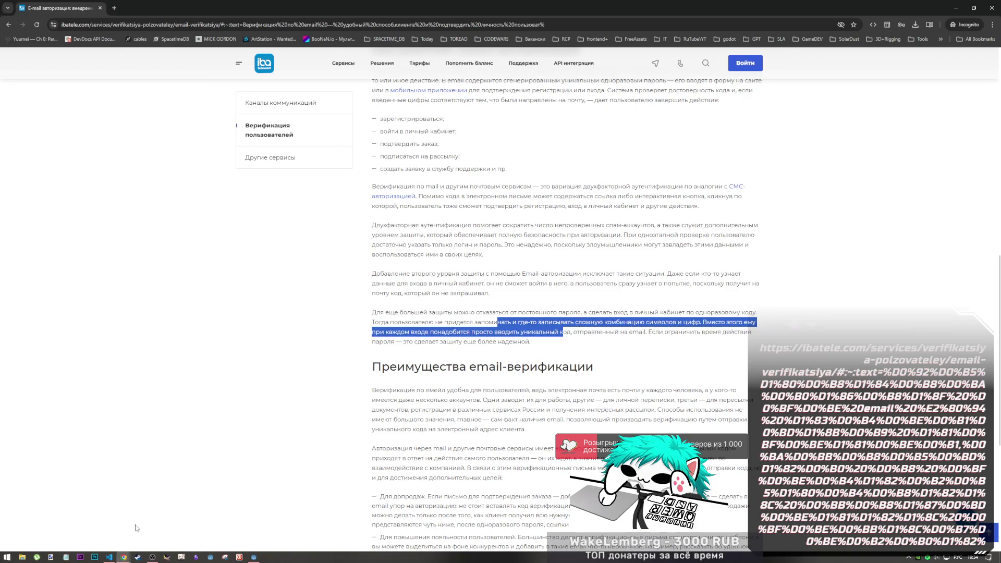
pyautogui.click(123, 519)
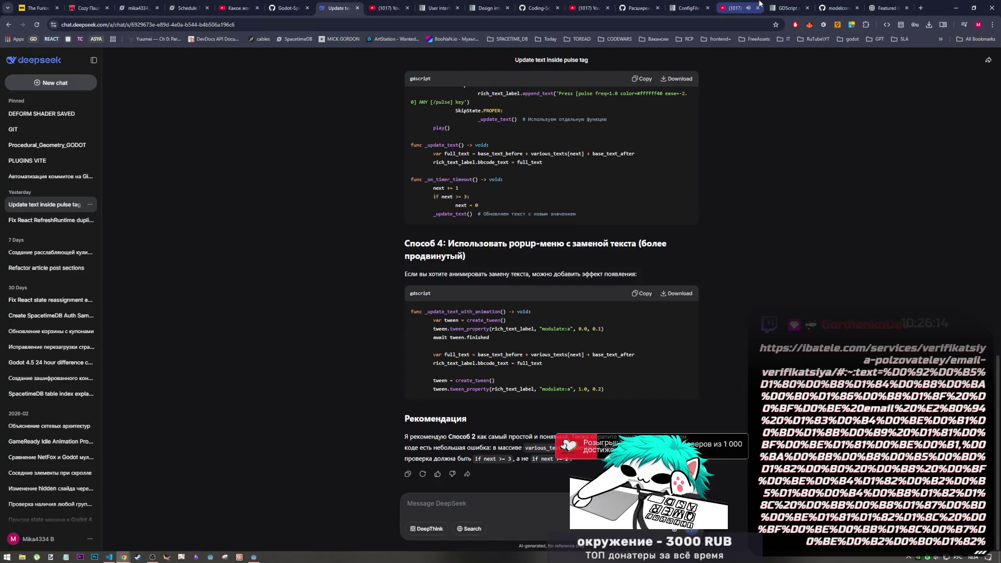
# Glance at YouTube and Godot's auth.gd, then reopen the ibatele article and highlight the unverified-spam phrase
pyautogui.click(760, 4)
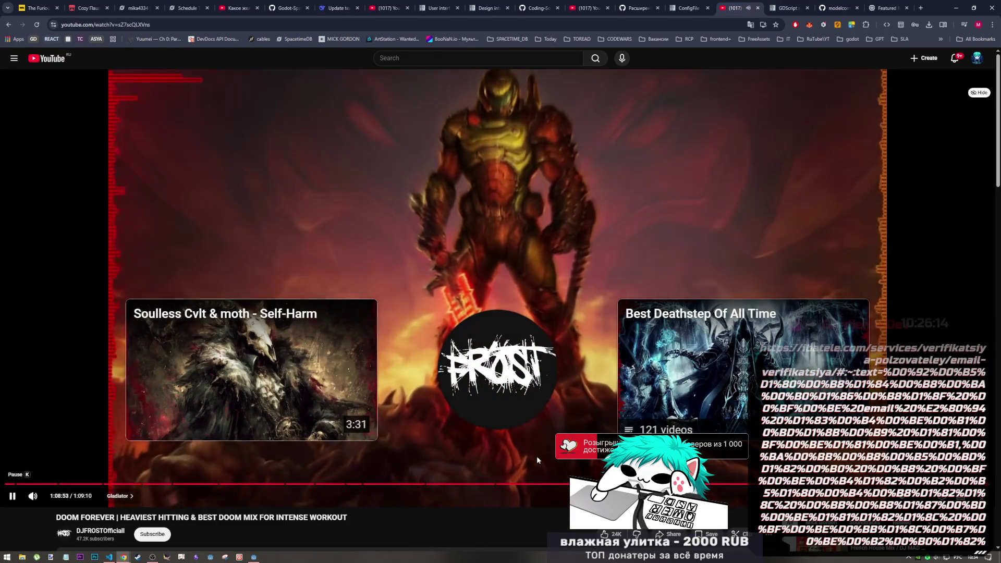
pyautogui.click(254, 557)
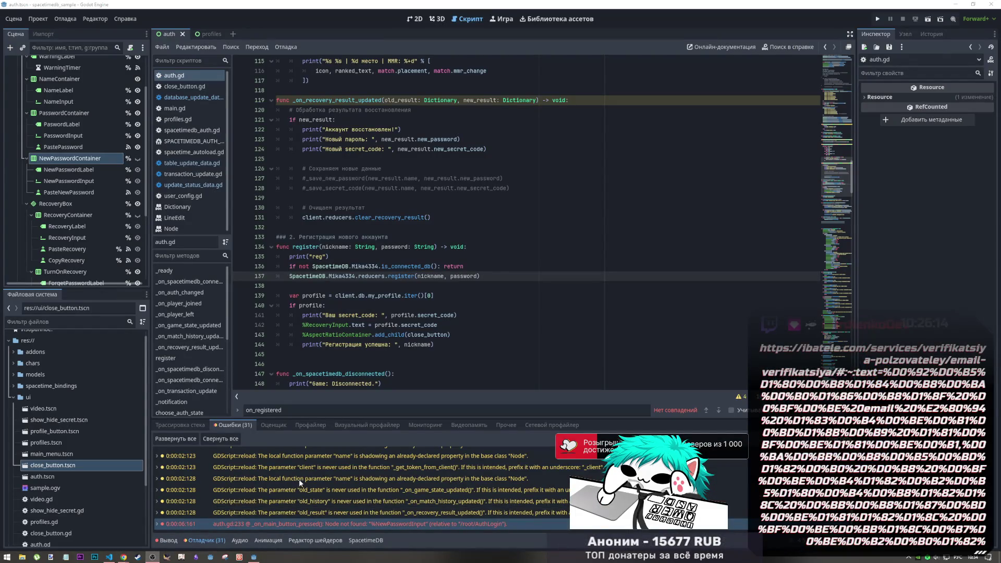
pyautogui.moveTo(123, 557)
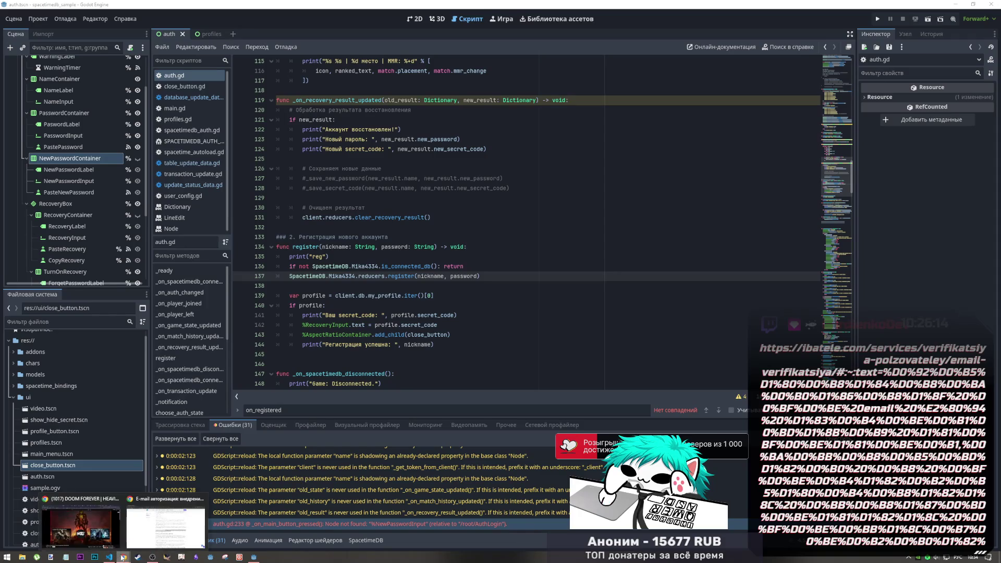
pyautogui.click(165, 524)
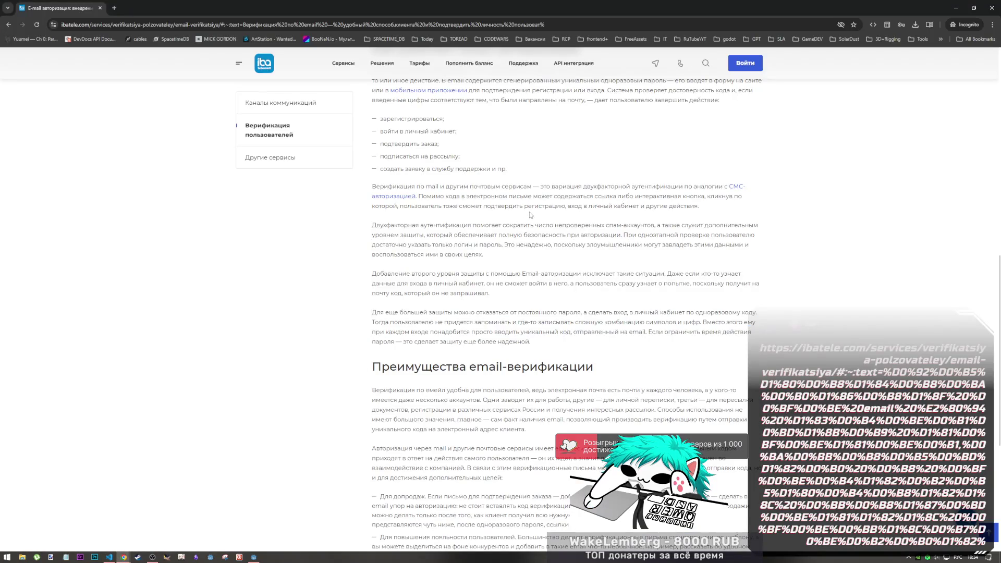
pyautogui.moveTo(585, 225)
pyautogui.mouseDown()
pyautogui.moveTo(656, 222)
pyautogui.moveTo(550, 226)
pyautogui.mouseUp()
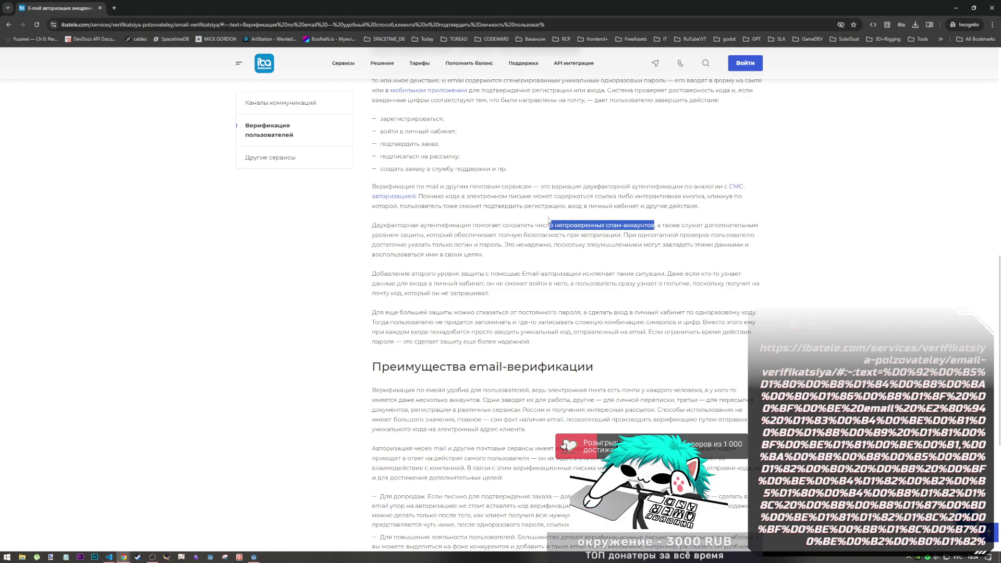